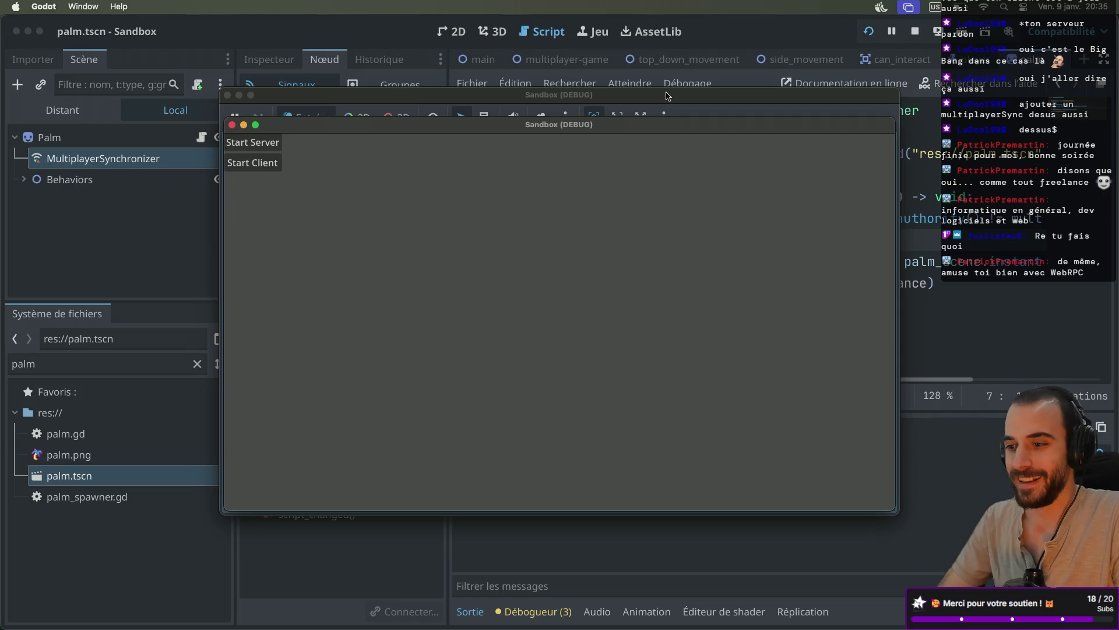
# - Arrange the two game windows, host a server in one, and join as a client from the other
pyautogui.moveTo(585, 124); pyautogui.dragTo(822, 208)
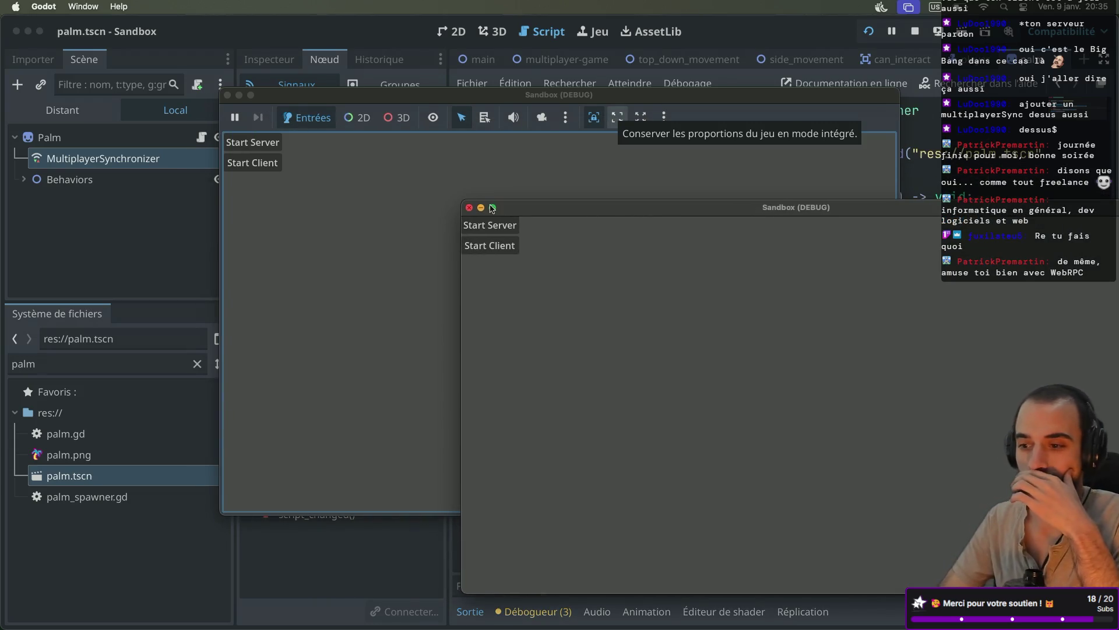
pyautogui.moveTo(492, 208)
pyautogui.moveTo(430, 99); pyautogui.dragTo(554, 66)
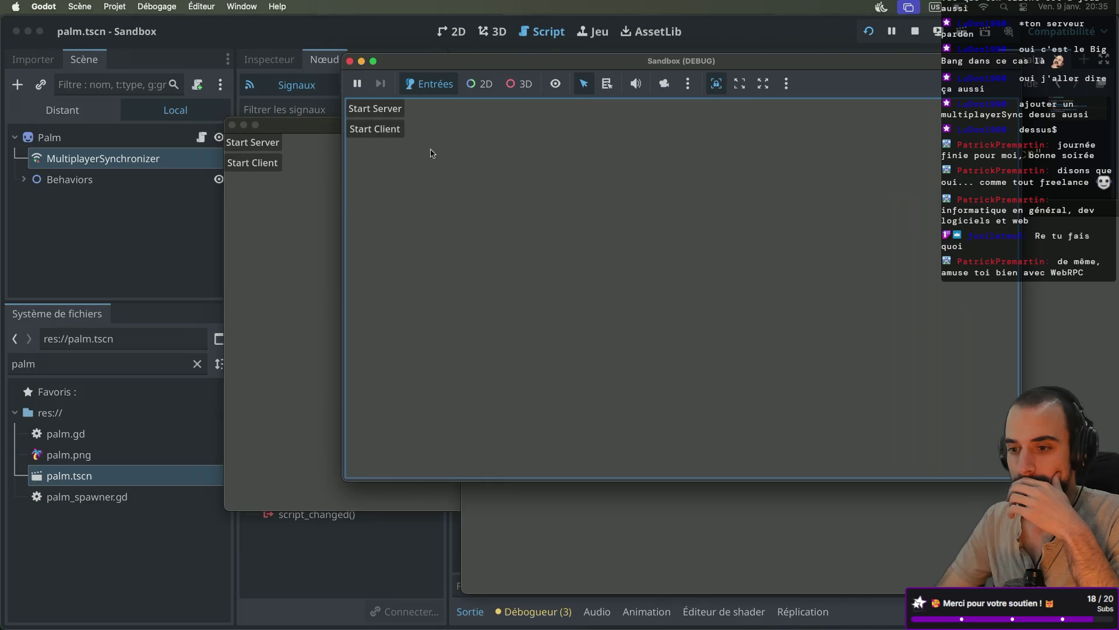
pyautogui.click(318, 129)
pyautogui.moveTo(318, 128); pyautogui.dragTo(234, 164)
pyautogui.click(175, 174)
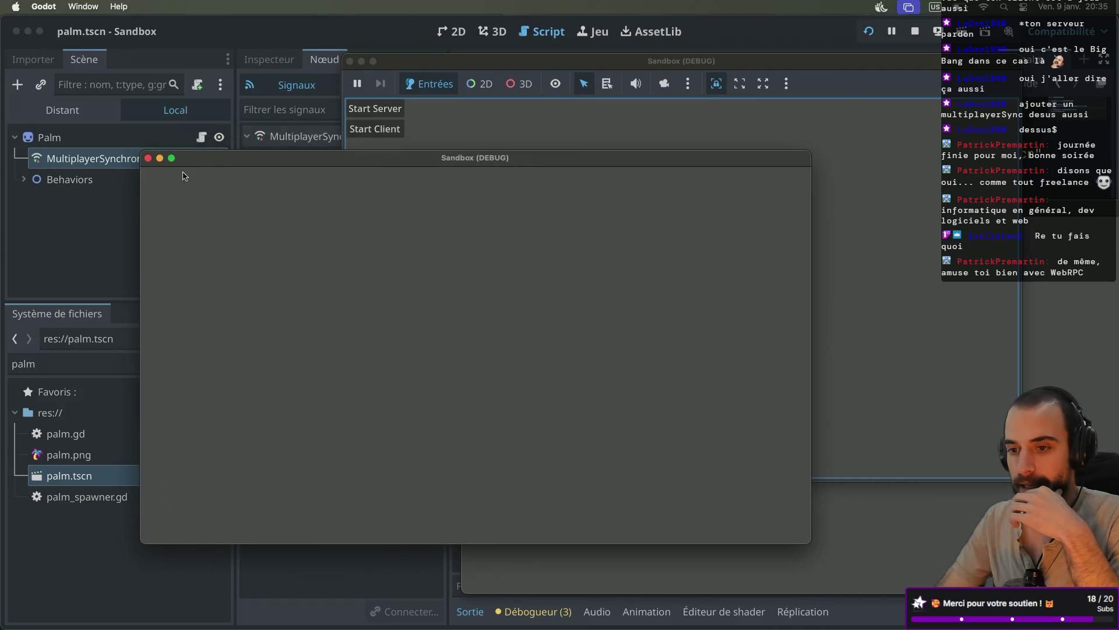
pyautogui.click(479, 113)
pyautogui.click(391, 132)
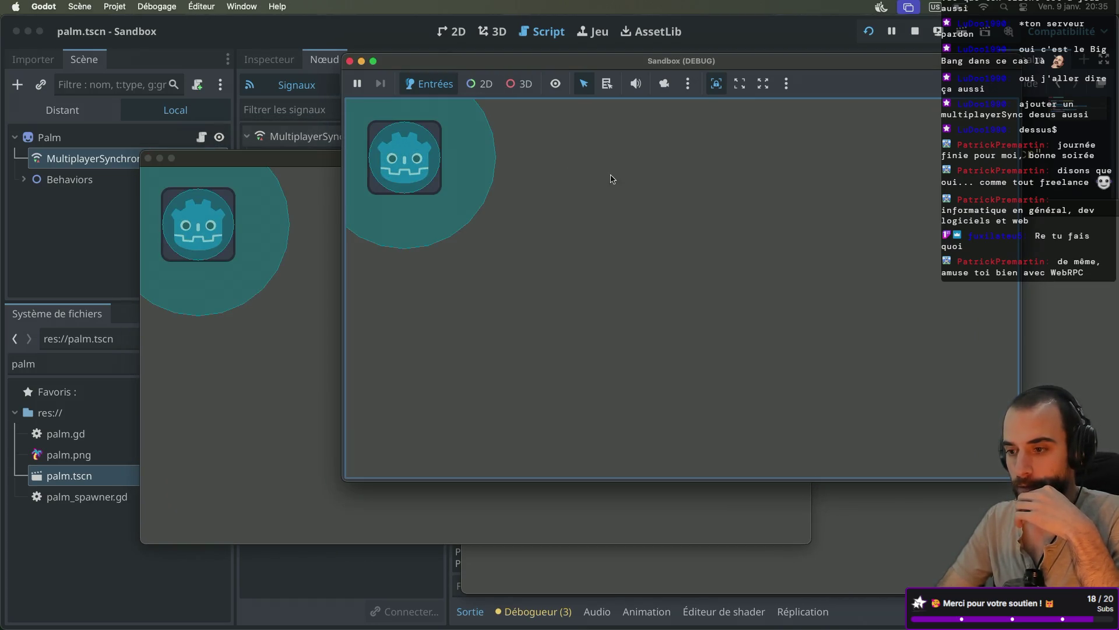
# - Walk the player toward the map centre, connect another client instance, then close the game windows
pyautogui.moveTo(647, 64); pyautogui.dragTo(738, 52)
pyautogui.click(620, 228)
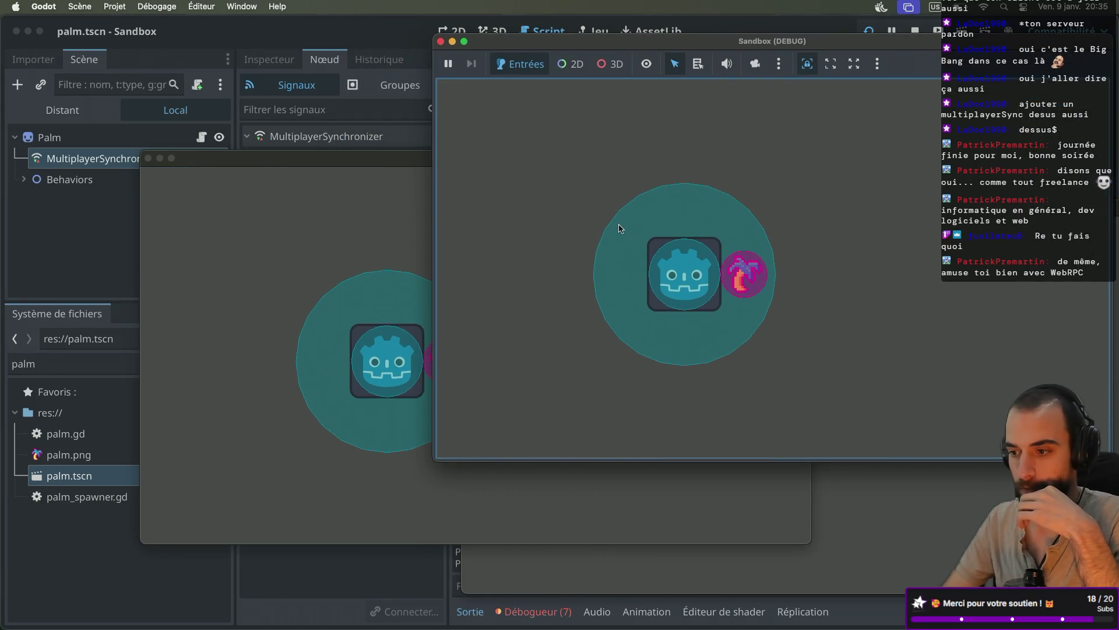
pyautogui.click(309, 272)
pyautogui.click(877, 187)
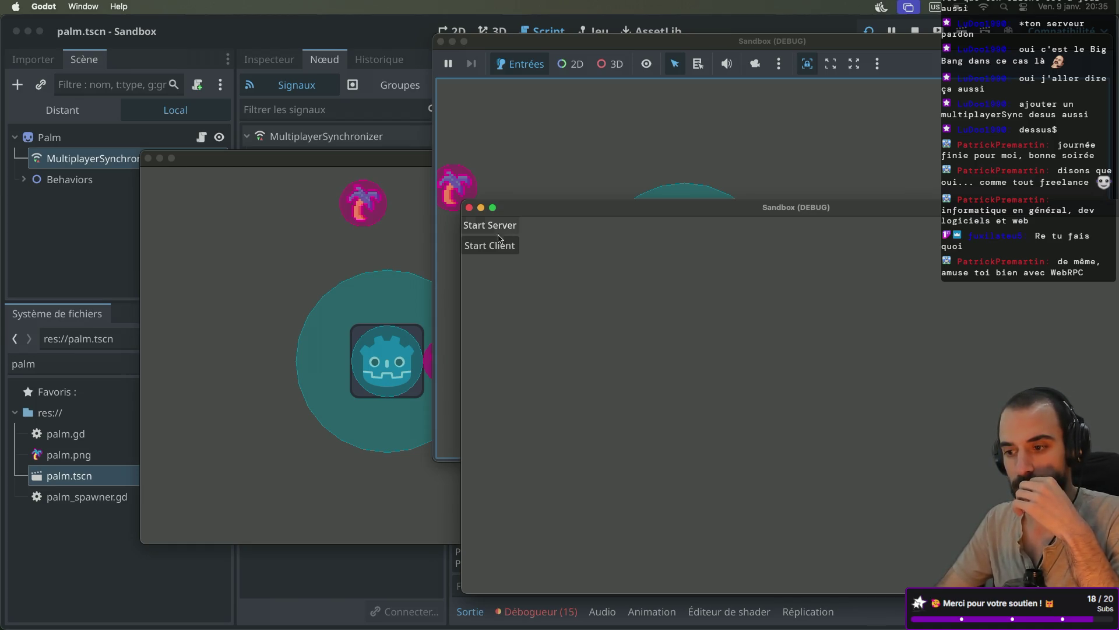
pyautogui.click(500, 231)
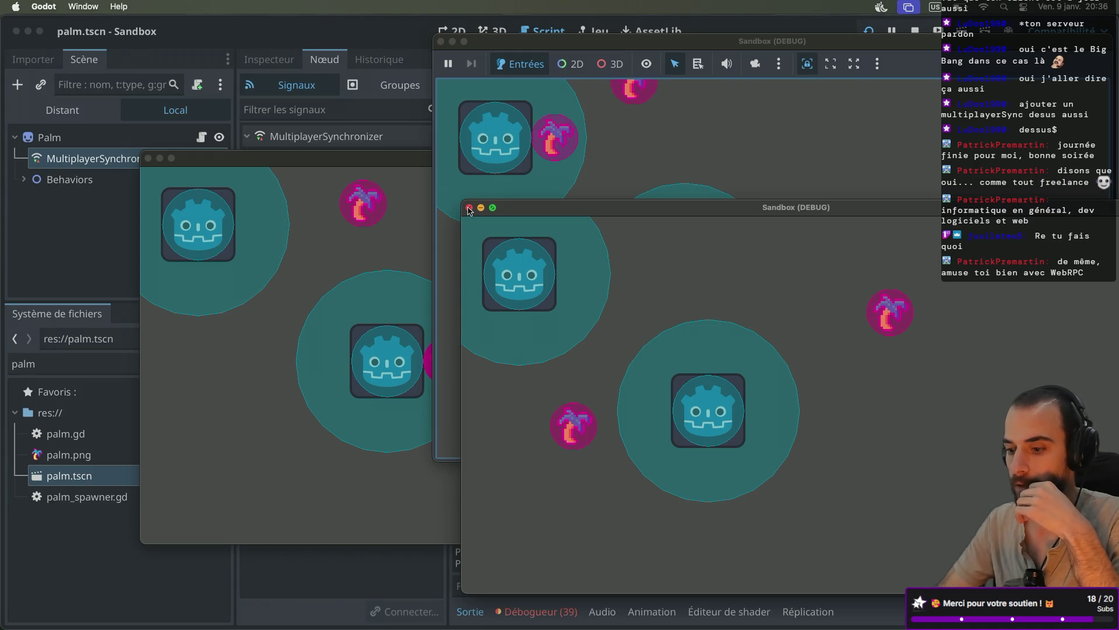
pyautogui.click(469, 209)
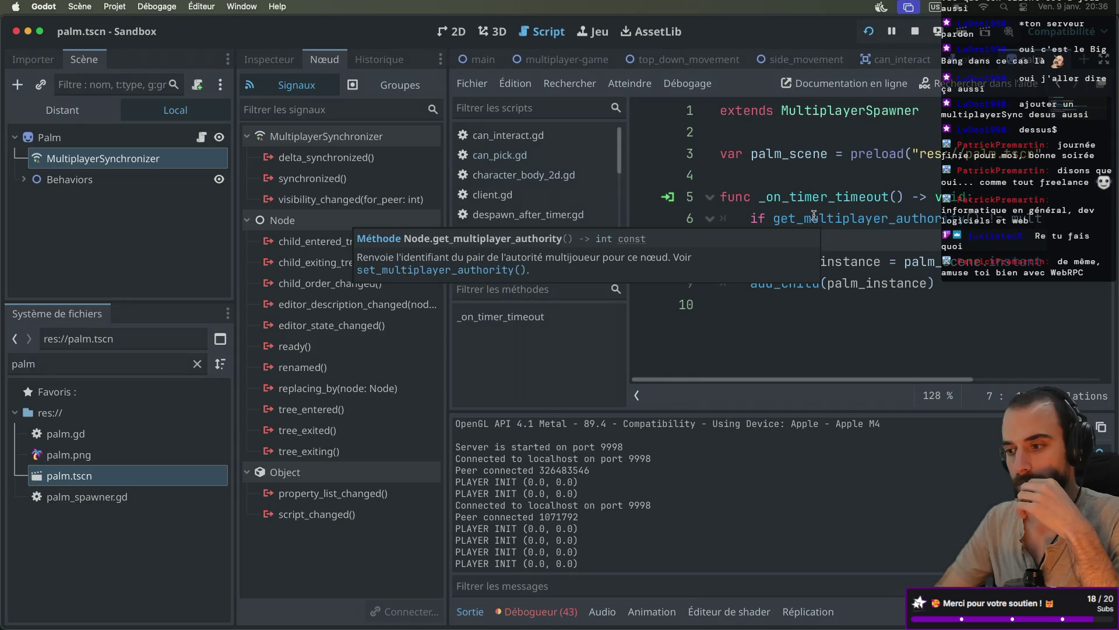
# - Check the remote scene tree, relaunch and stop the game, then switch to the multiplayer-game scene
pyautogui.click(814, 216)
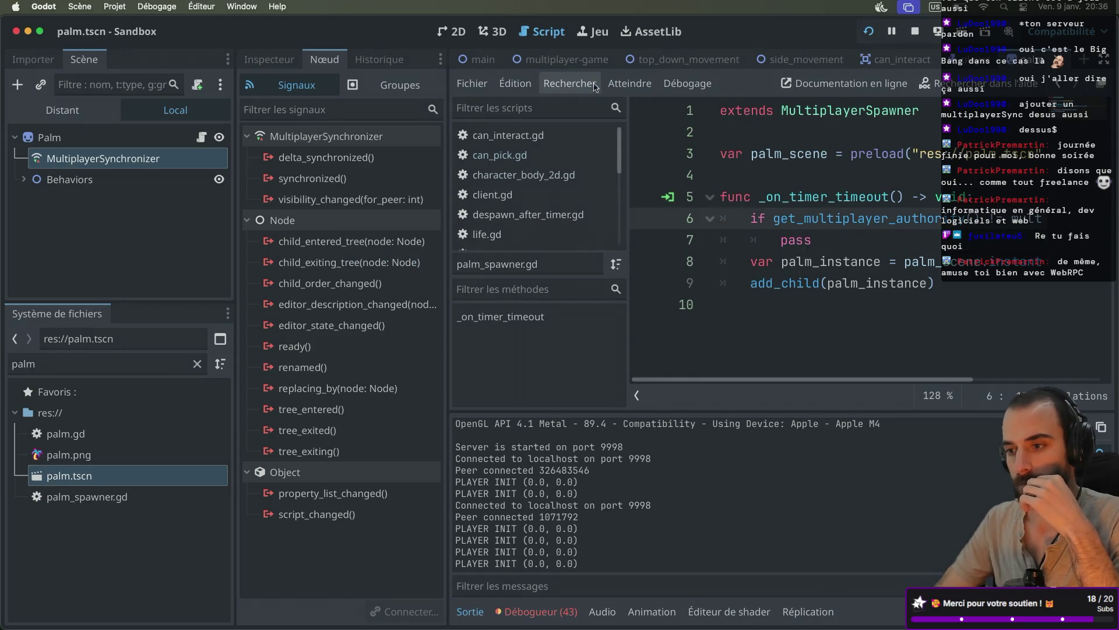
pyautogui.click(63, 112)
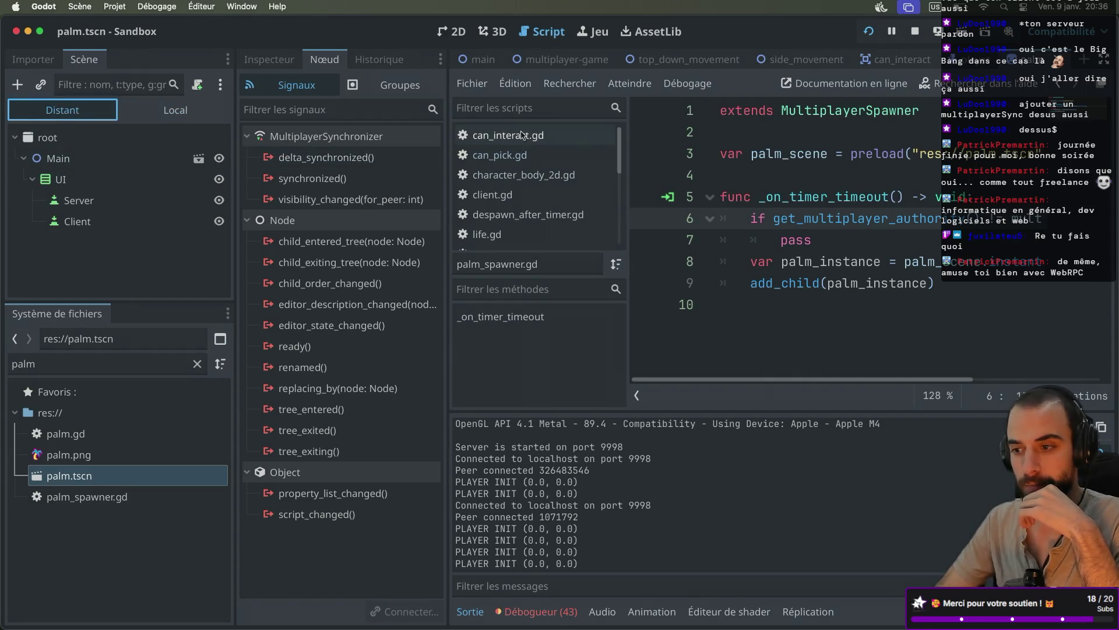
pyautogui.click(869, 31)
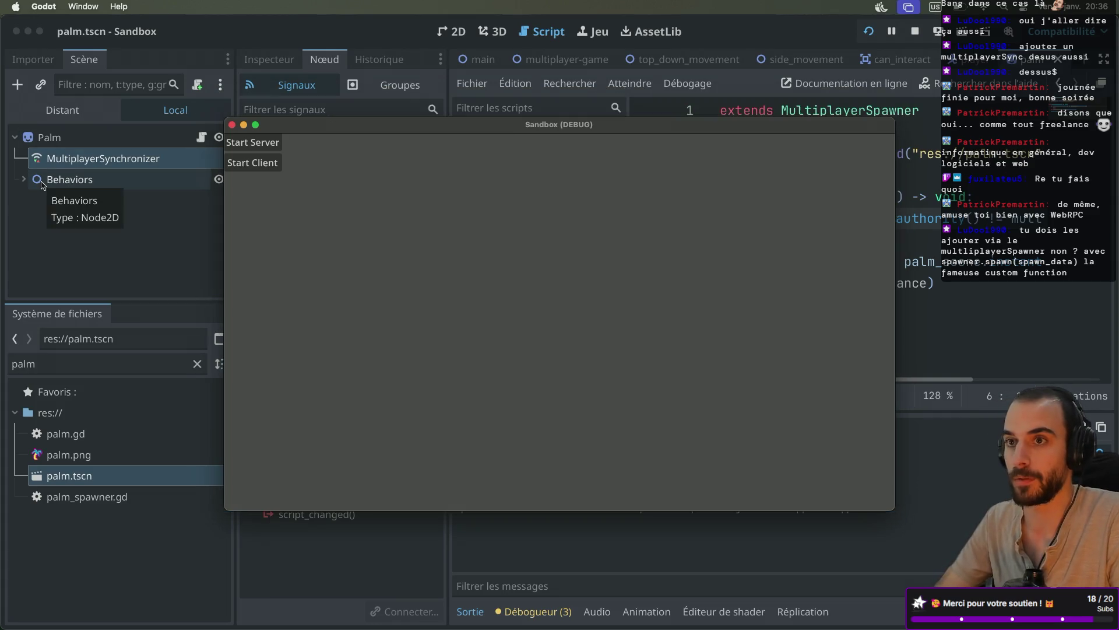
pyautogui.click(232, 124)
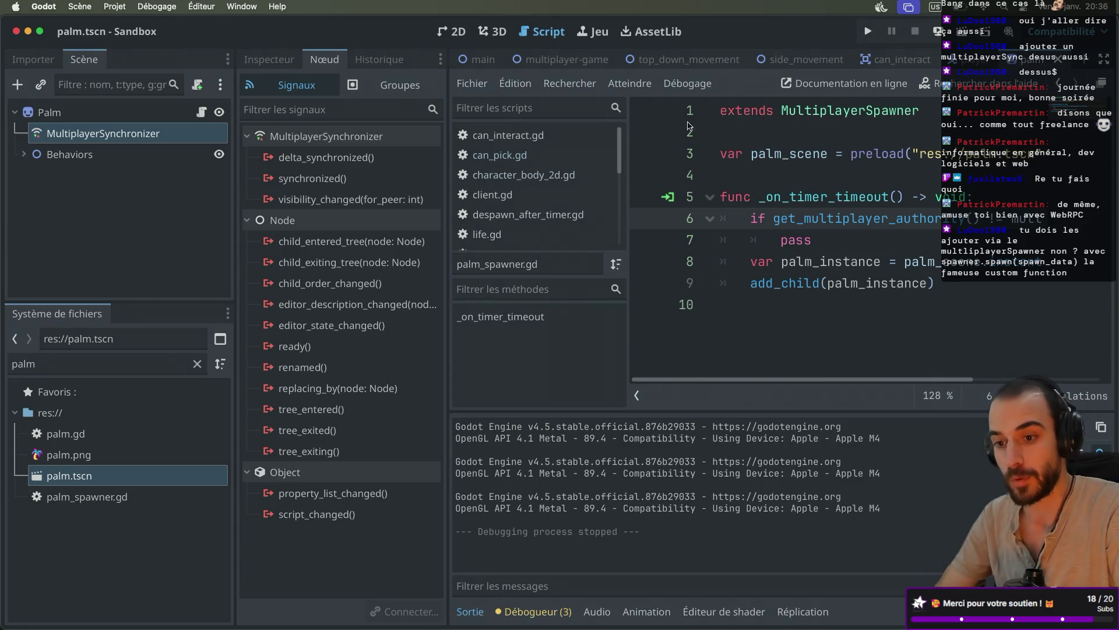
pyautogui.click(560, 59)
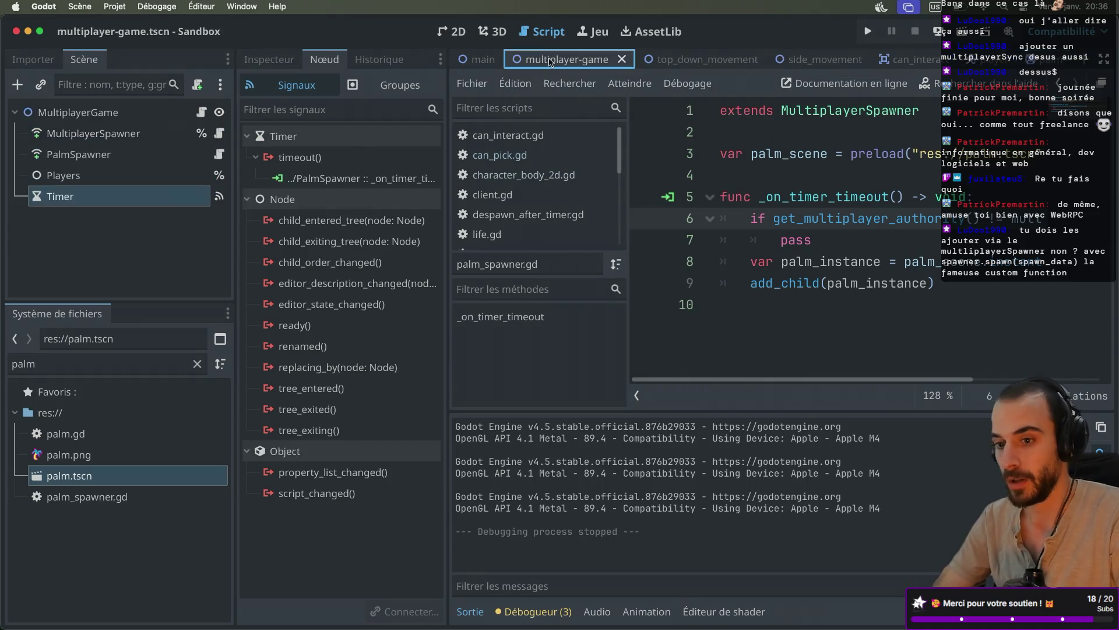
# - Open multiplayer_spawner.gd and study spawn_function's docs and the set_multiplayer_authority call in distraction-free mode
pyautogui.click(117, 133)
pyautogui.click(219, 133)
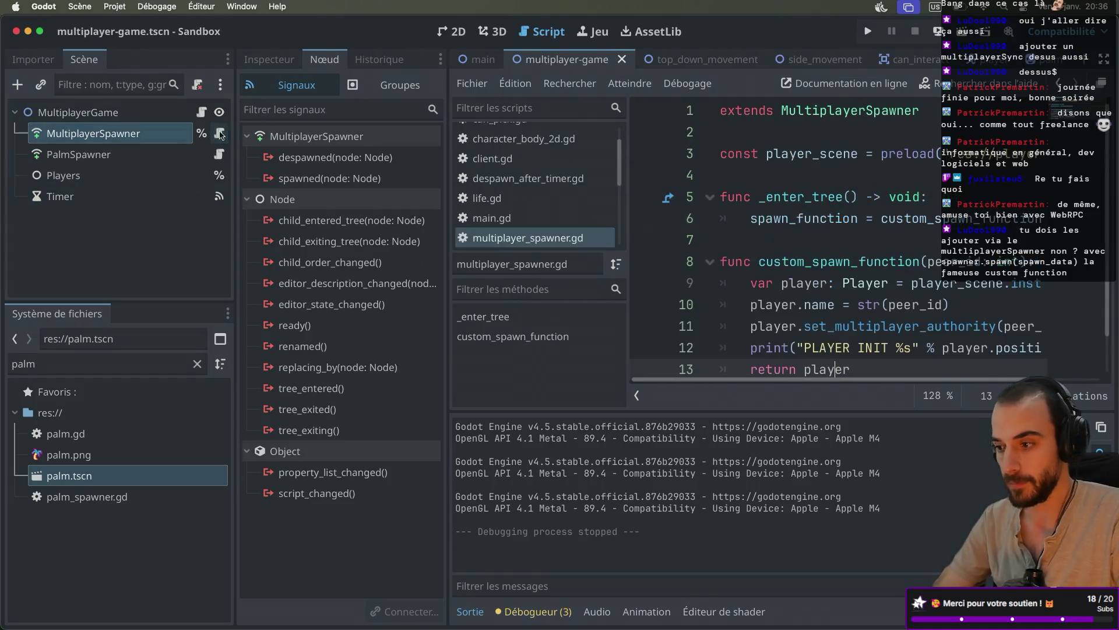
pyautogui.press('ctrl+super+d')
pyautogui.doubleClick(367, 223)
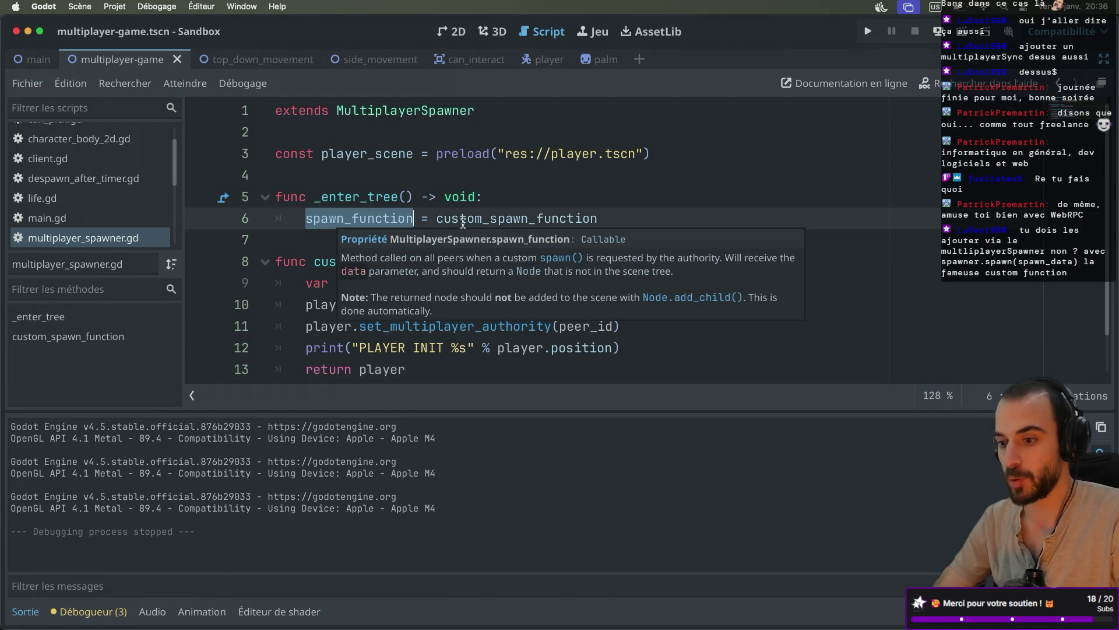
pyautogui.moveTo(407, 369)
pyautogui.mouseDown()
pyautogui.moveTo(291, 304)
pyautogui.moveTo(289, 286)
pyautogui.mouseUp()
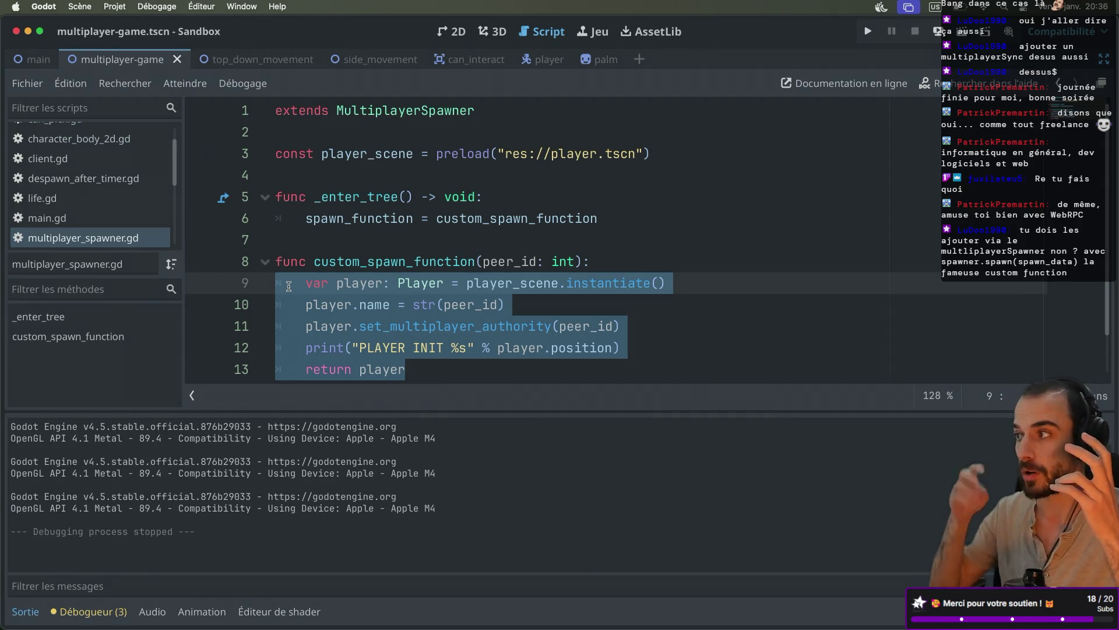
pyautogui.click(425, 309)
pyautogui.moveTo(358, 326); pyautogui.dragTo(546, 326)
pyautogui.moveTo(546, 327)
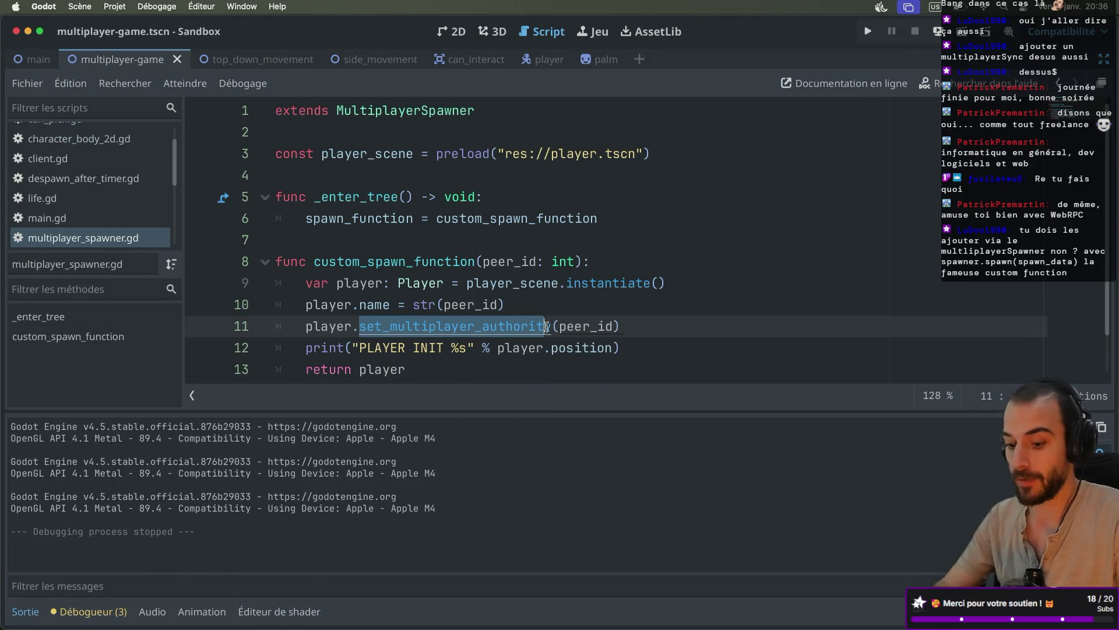
pyautogui.press('ctrl+super+d')
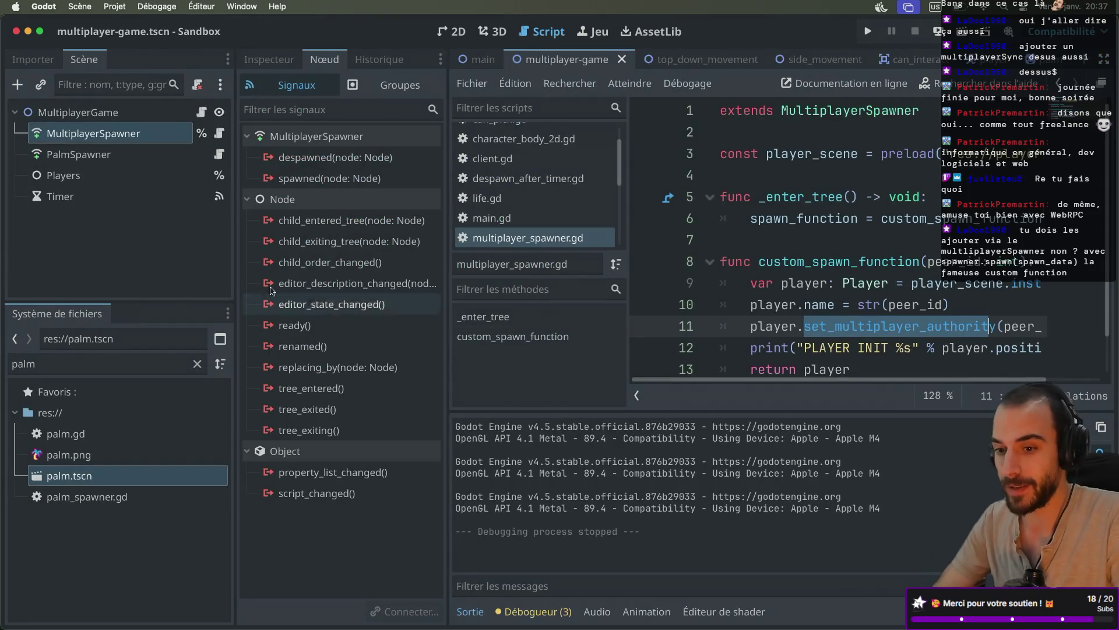
# - Add palm.tscn as a new entry in PalmSpawner's Auto Spawn List and save the scene
pyautogui.click(81, 158)
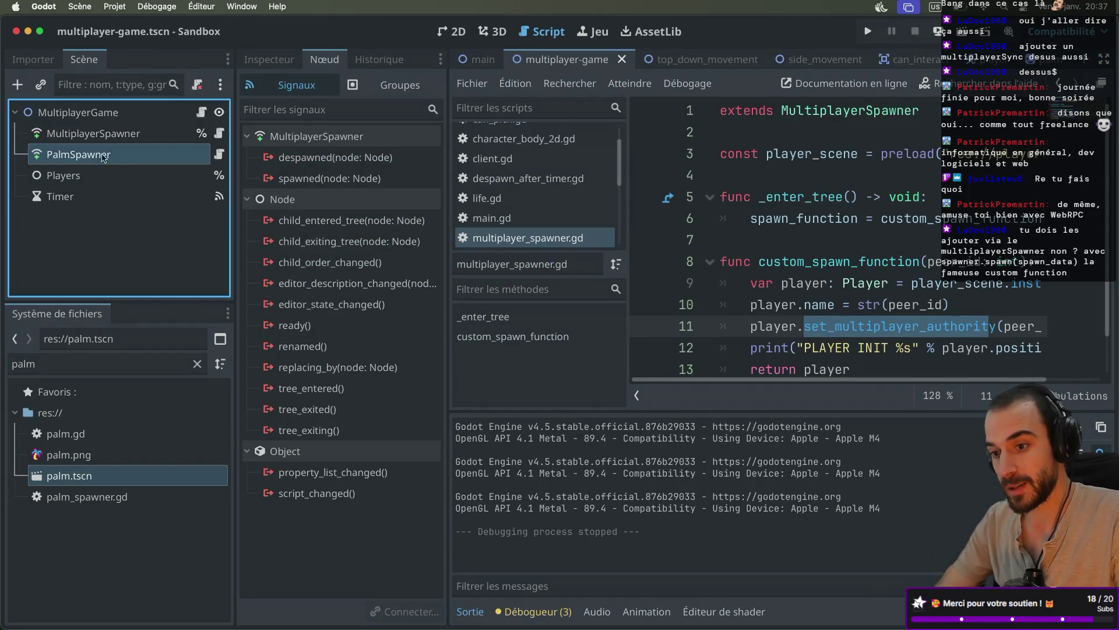
pyautogui.click(269, 60)
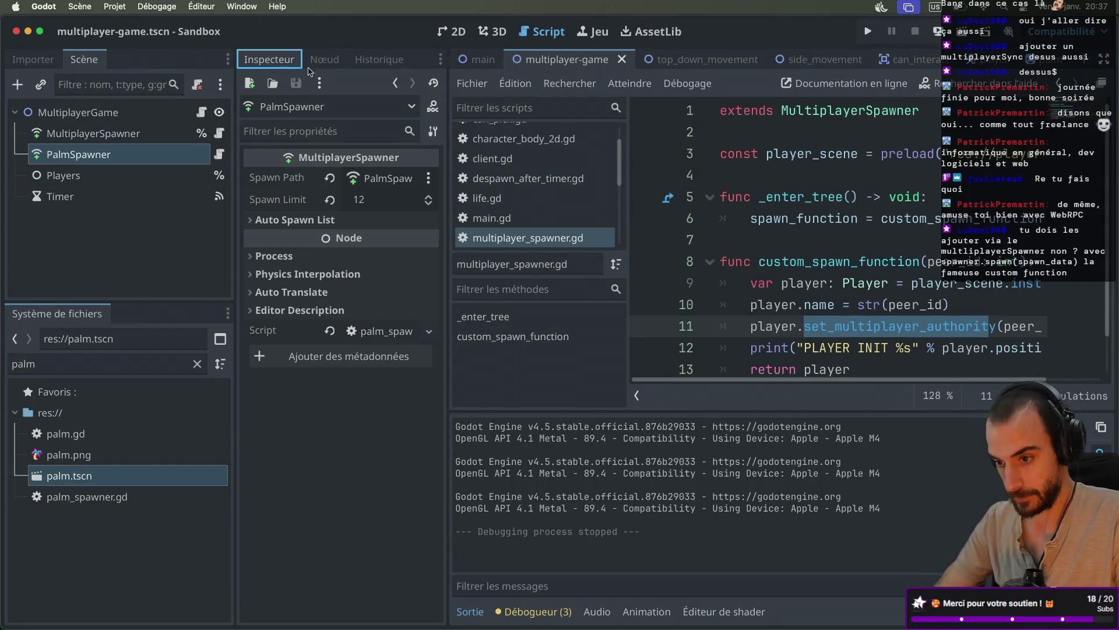
pyautogui.click(250, 219)
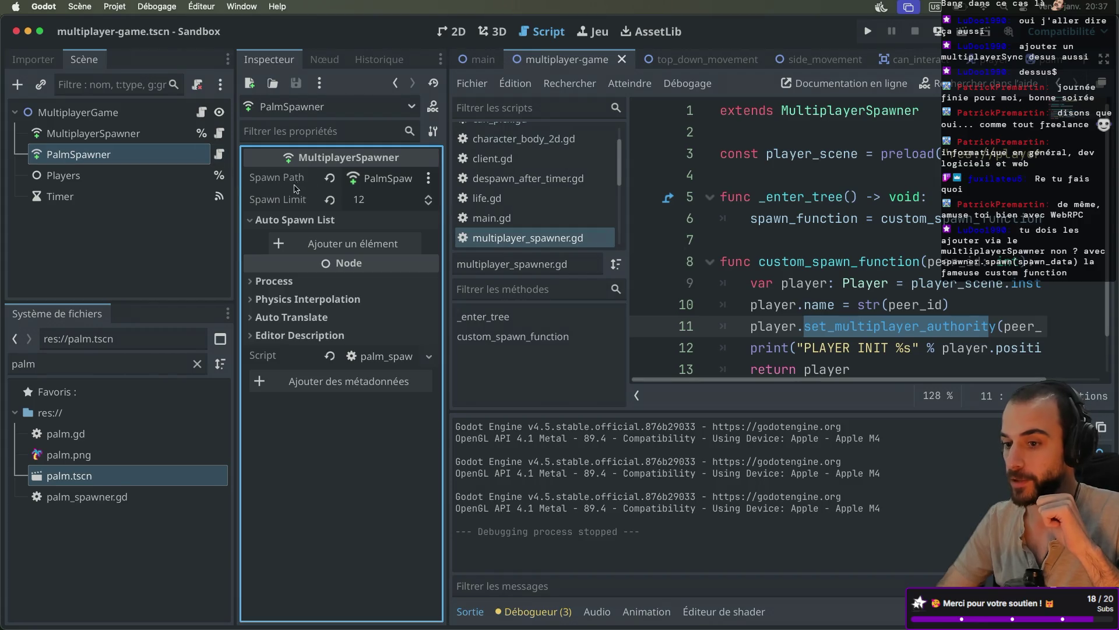
pyautogui.moveTo(308, 185)
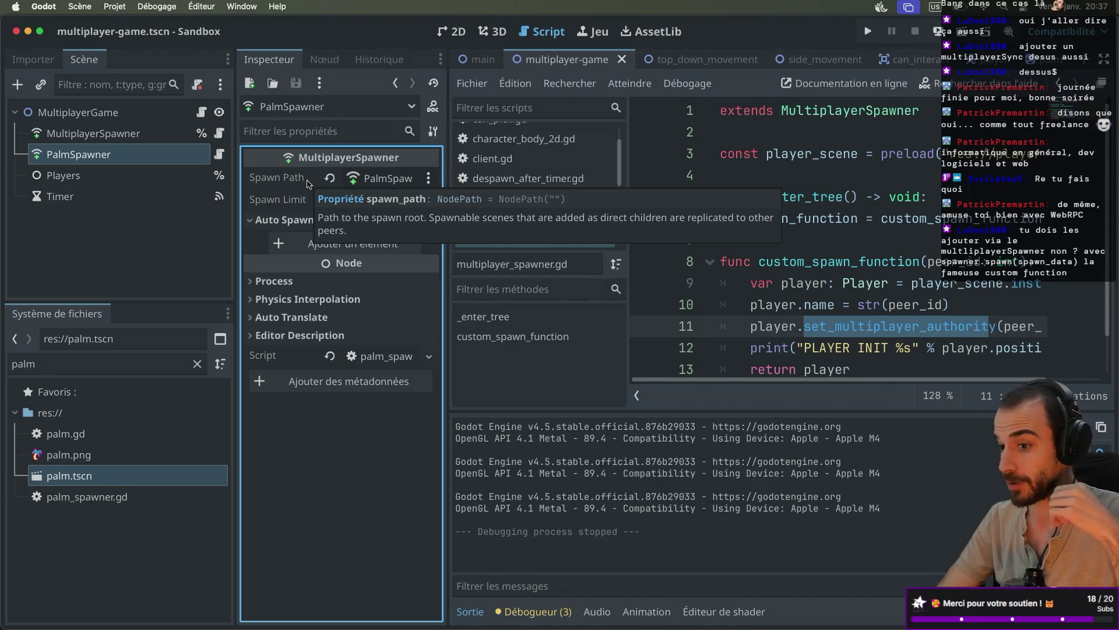
pyautogui.click(309, 244)
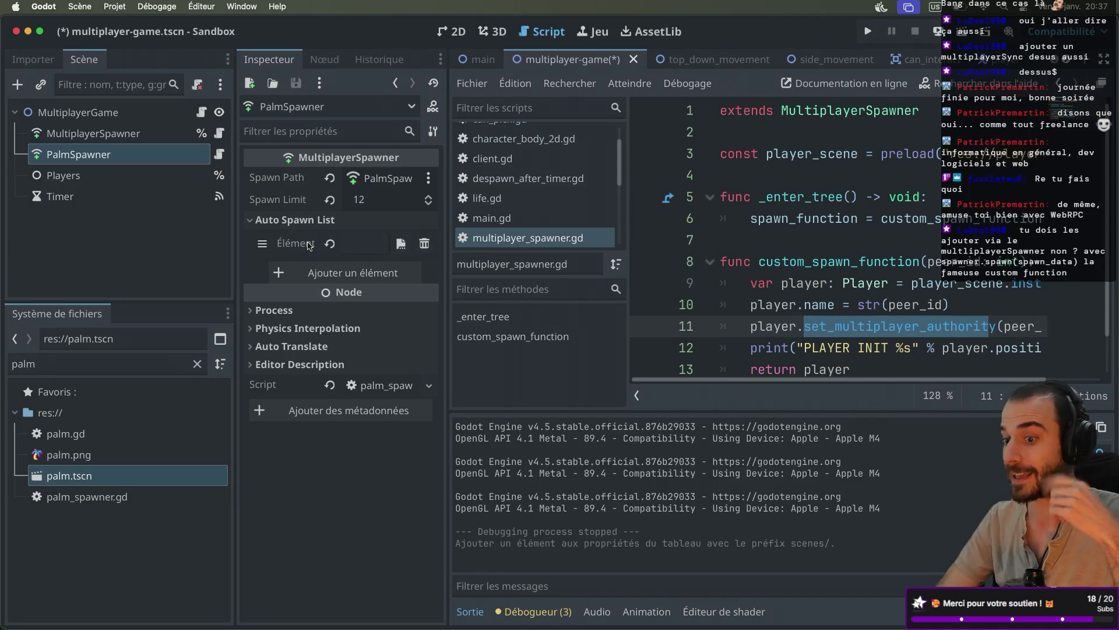
pyautogui.click(354, 242)
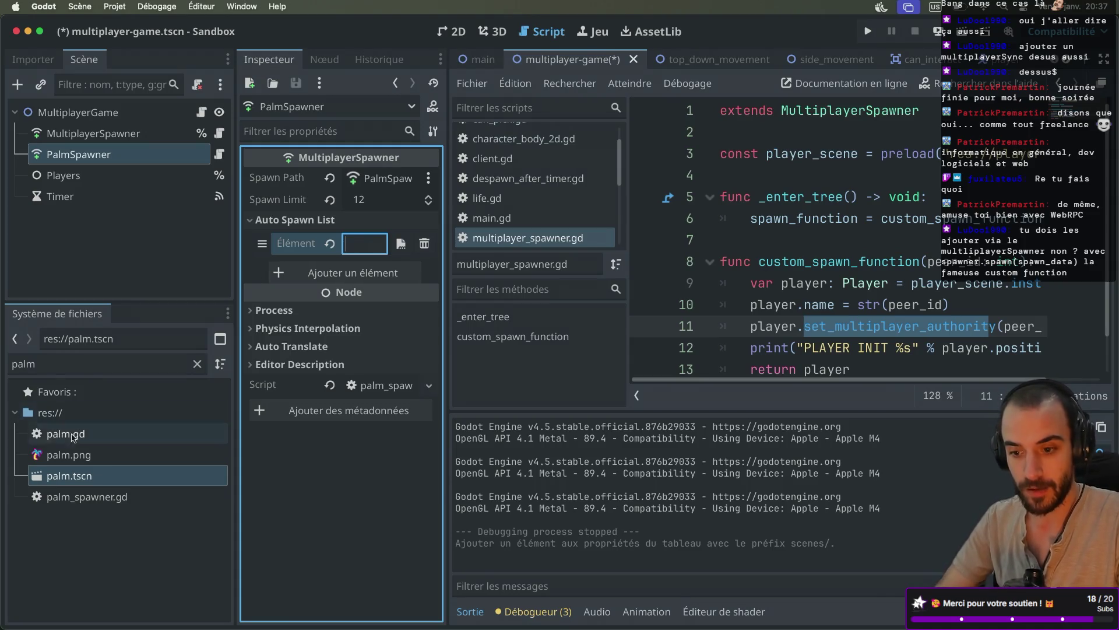
pyautogui.moveTo(108, 476); pyautogui.dragTo(338, 255)
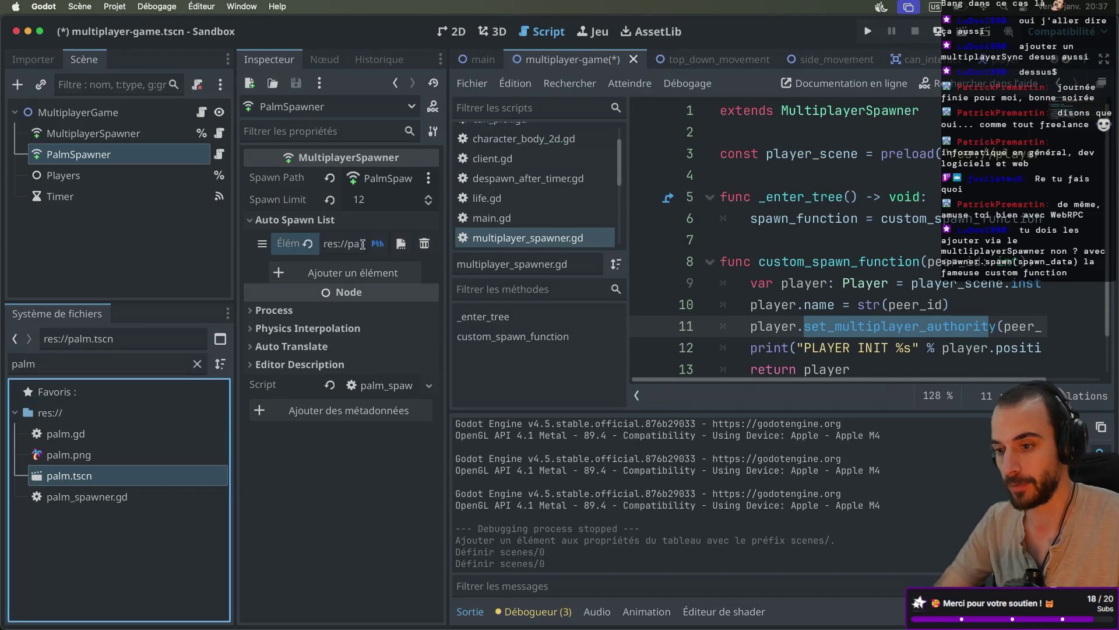
pyautogui.press('super+s')
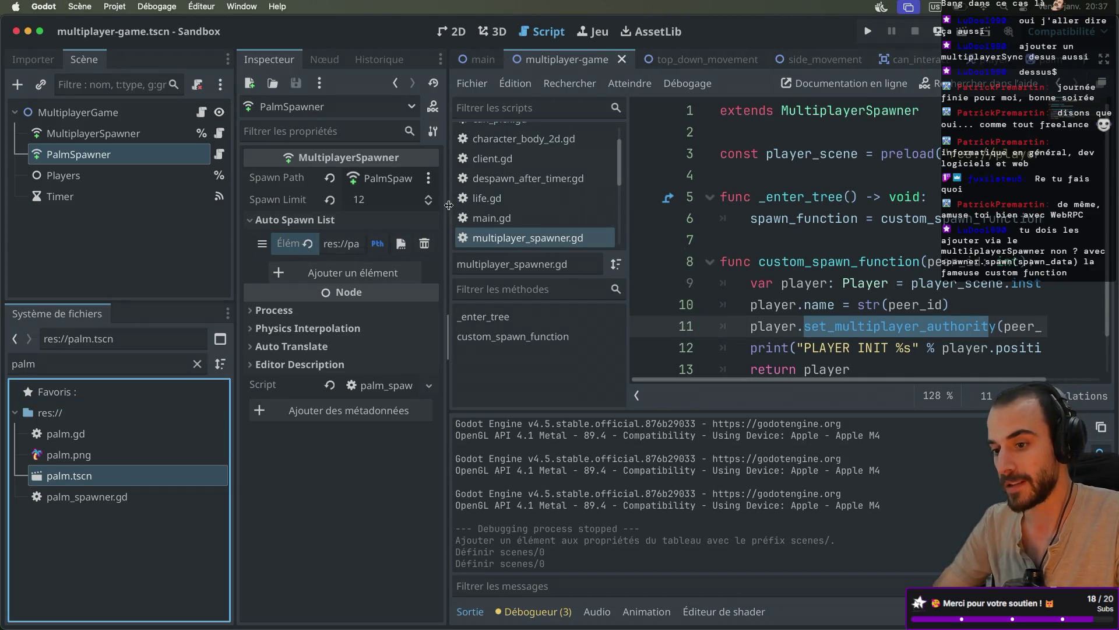
# - Widen the Inspector panel and run the project, moving a game window to the lower right
pyautogui.moveTo(448, 205); pyautogui.dragTo(500, 205)
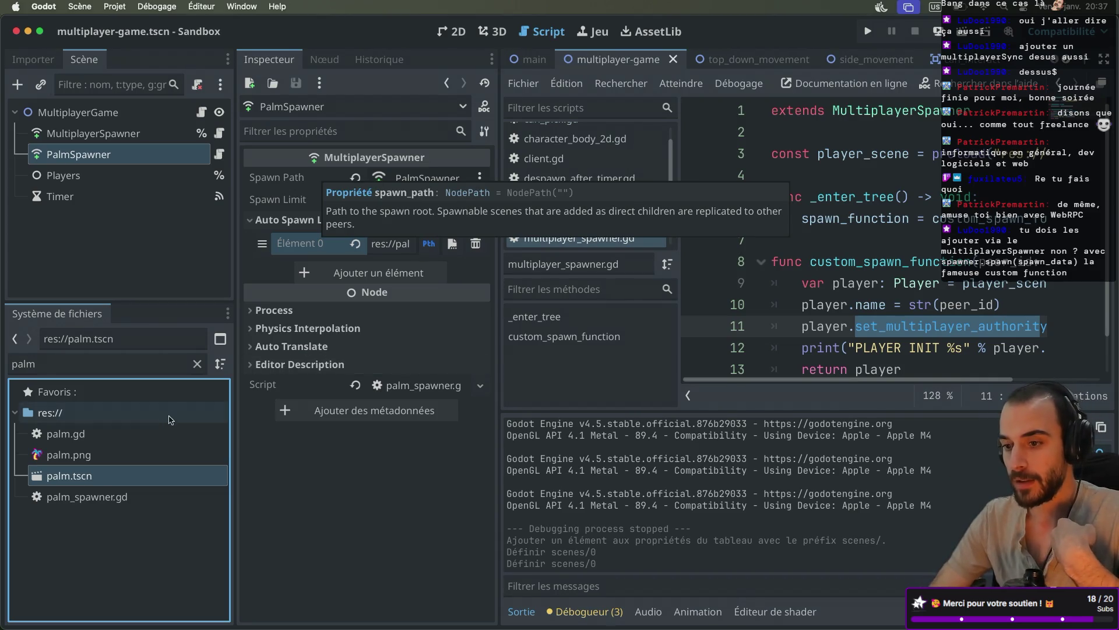
pyautogui.click(868, 31)
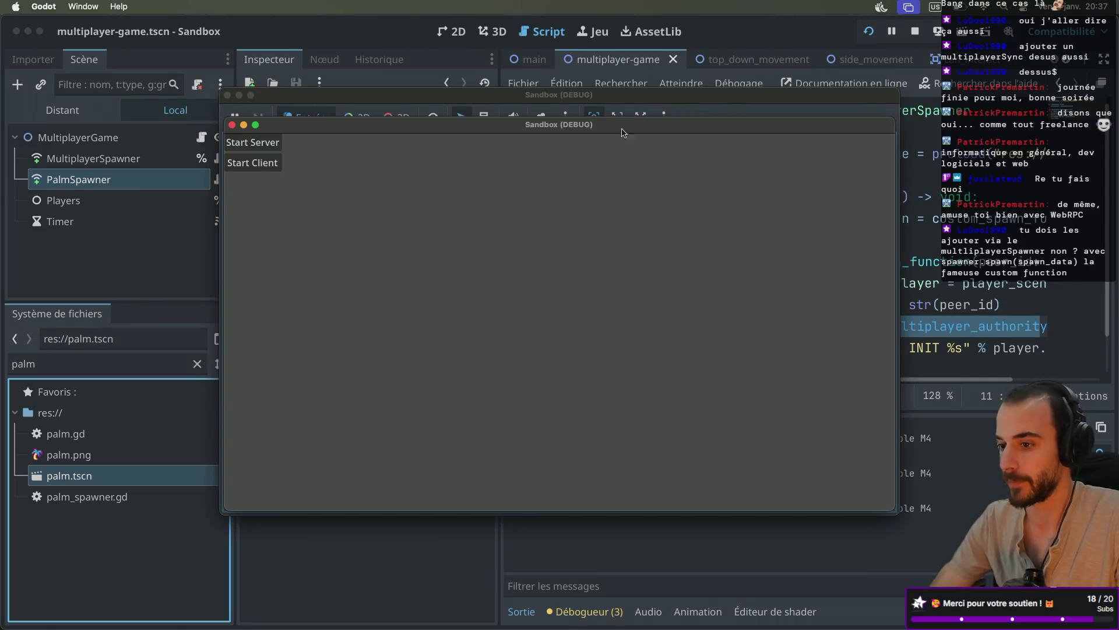
pyautogui.moveTo(622, 132)
pyautogui.mouseDown()
pyautogui.moveTo(767, 163)
pyautogui.moveTo(805, 226)
pyautogui.mouseUp()
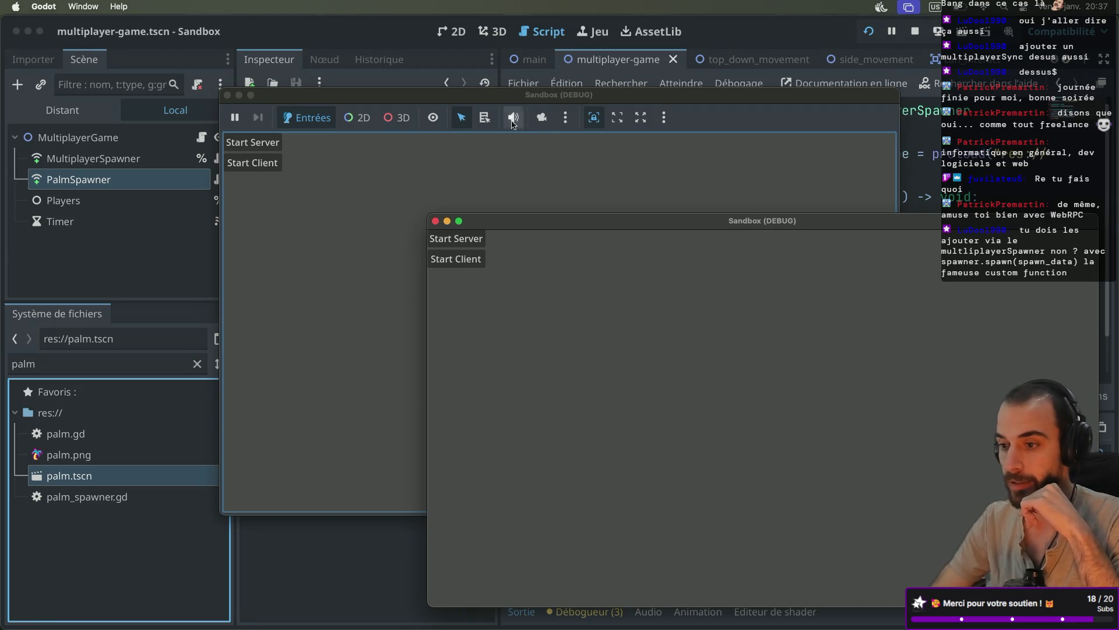
# - Start the server in one game window, connect the other as a client, and move the player right
pyautogui.moveTo(336, 96); pyautogui.dragTo(390, 86)
pyautogui.moveTo(337, 130)
pyautogui.mouseDown()
pyautogui.moveTo(305, 125)
pyautogui.moveTo(177, 179)
pyautogui.mouseUp()
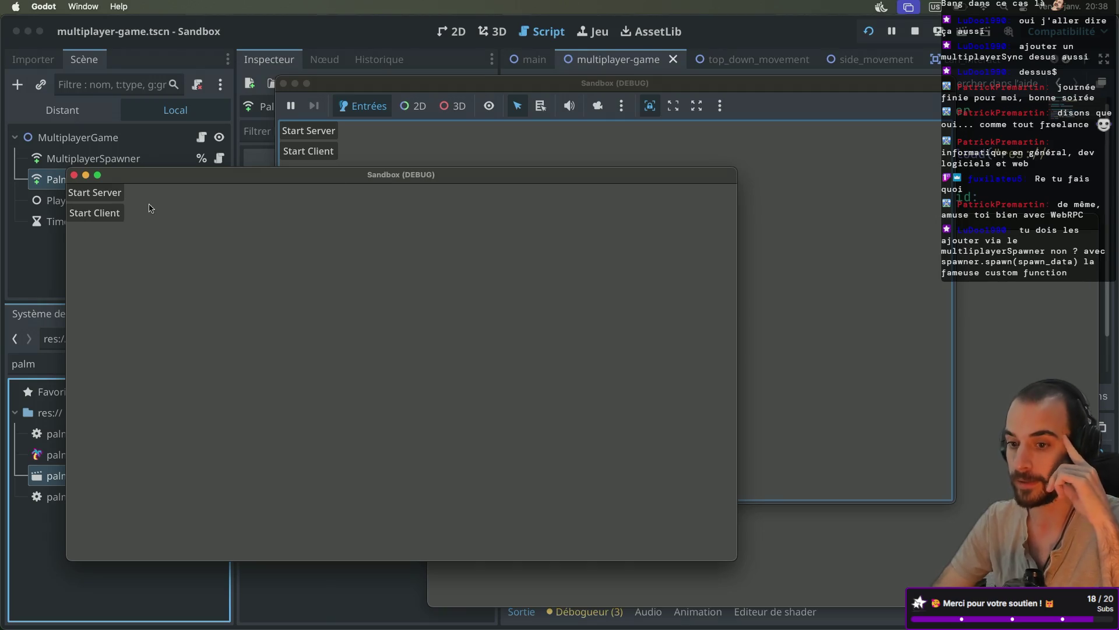
pyautogui.click(95, 193)
pyautogui.click(472, 151)
pyautogui.click(309, 150)
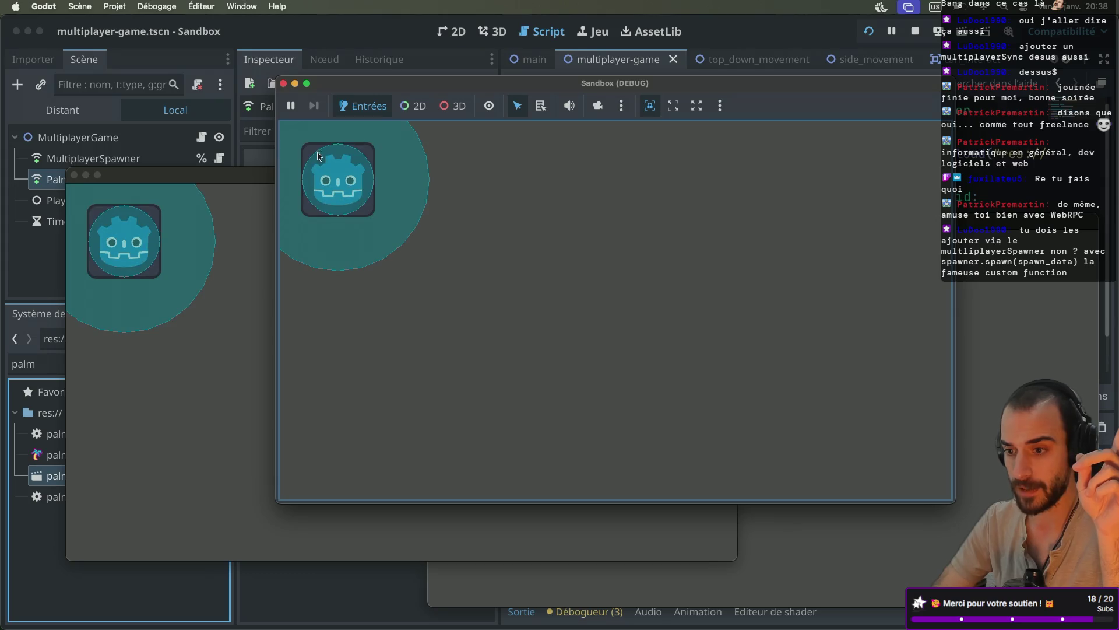
pyautogui.press('Right')
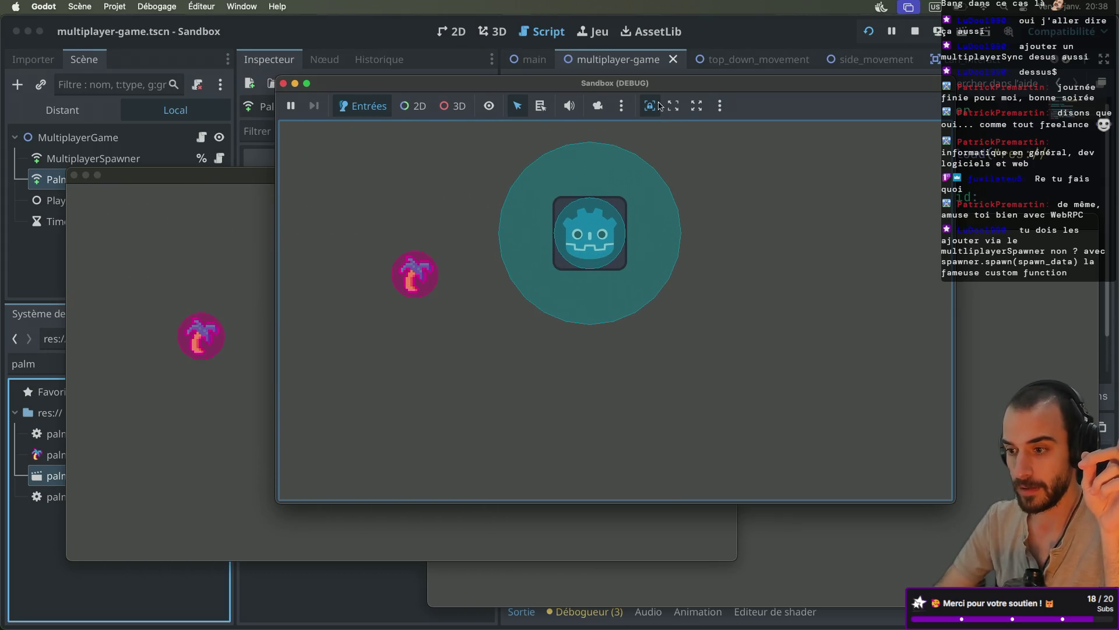
# - Reposition the game windows to compare palm spawns against the script, then stop the game
pyautogui.moveTo(682, 90)
pyautogui.mouseDown()
pyautogui.moveTo(824, 85)
pyautogui.moveTo(664, 265)
pyautogui.moveTo(537, 455)
pyautogui.moveTo(708, 108)
pyautogui.moveTo(793, 88)
pyautogui.mouseUp()
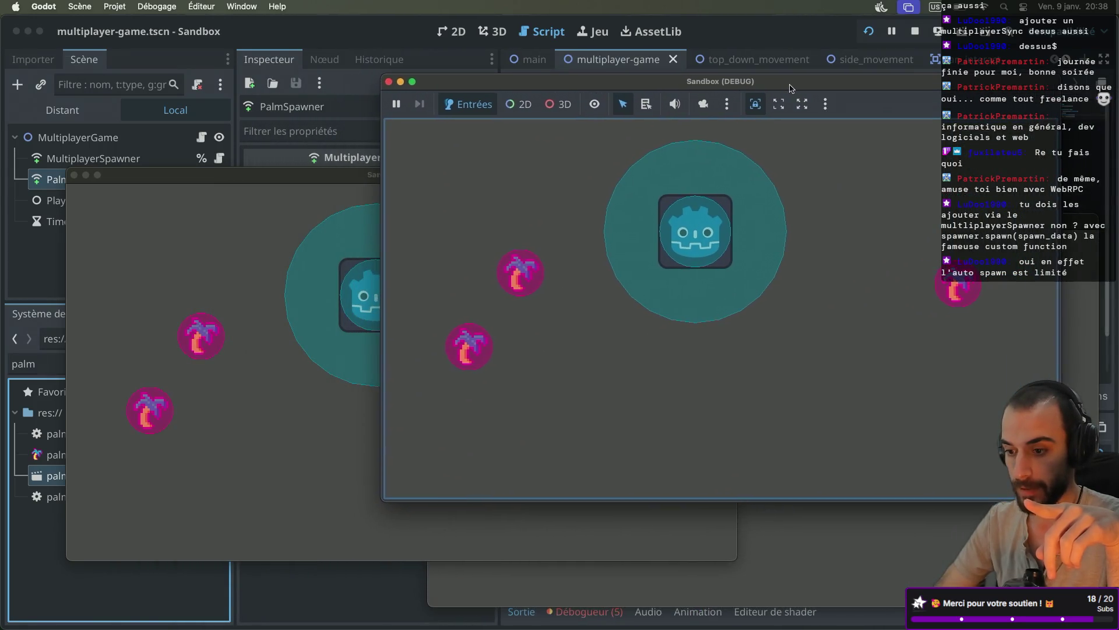
pyautogui.moveTo(719, 85)
pyautogui.mouseDown()
pyautogui.moveTo(924, 150)
pyautogui.moveTo(990, 153)
pyautogui.moveTo(836, 59)
pyautogui.moveTo(632, 42)
pyautogui.moveTo(778, 129)
pyautogui.mouseUp()
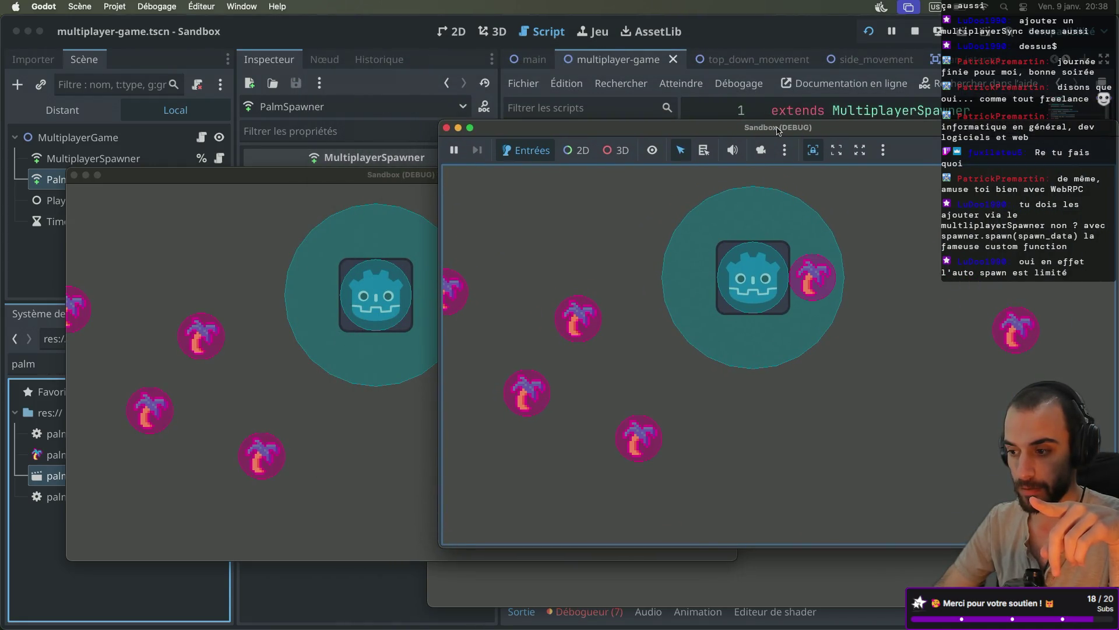
pyautogui.moveTo(778, 130)
pyautogui.mouseDown()
pyautogui.moveTo(917, 120)
pyautogui.moveTo(868, 121)
pyautogui.moveTo(892, 33)
pyautogui.moveTo(855, 246)
pyautogui.moveTo(540, 302)
pyautogui.moveTo(929, 70)
pyautogui.mouseUp()
pyautogui.click(916, 34)
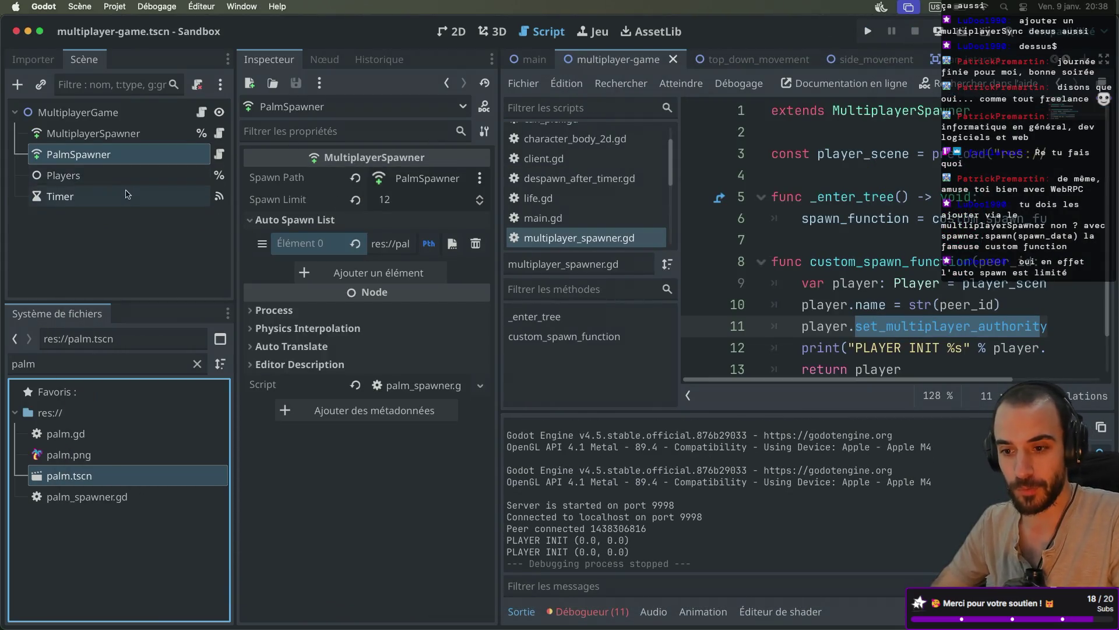
# - Set the Timer's Wait Time to 6.0 seconds, save the scene, and run the game again
pyautogui.click(123, 196)
pyautogui.click(391, 201)
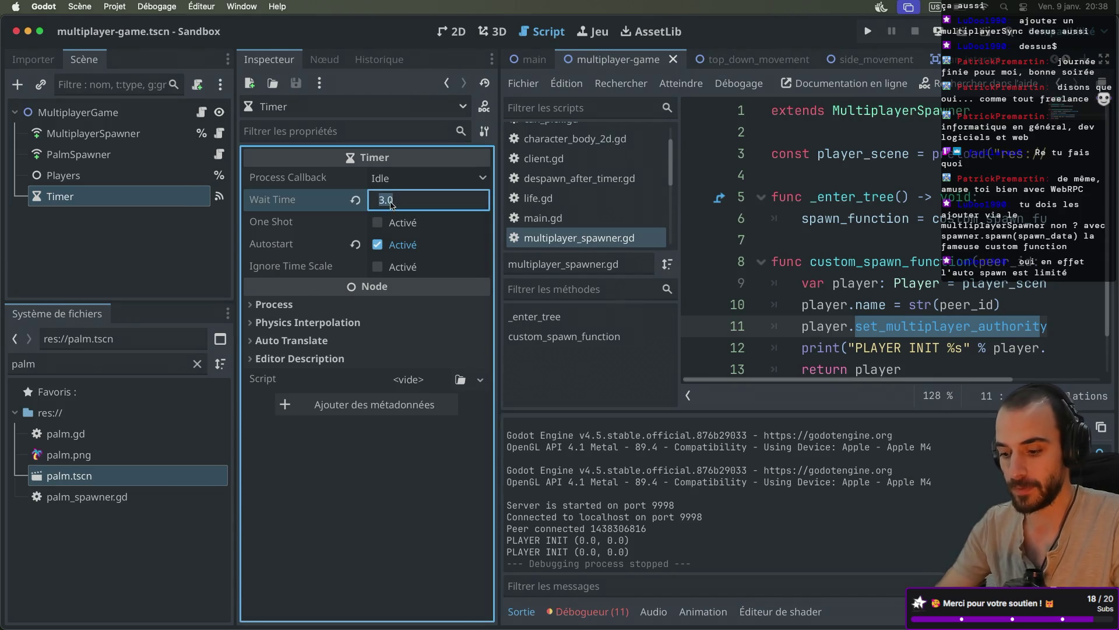
pyautogui.write('6')
pyautogui.press('Return')
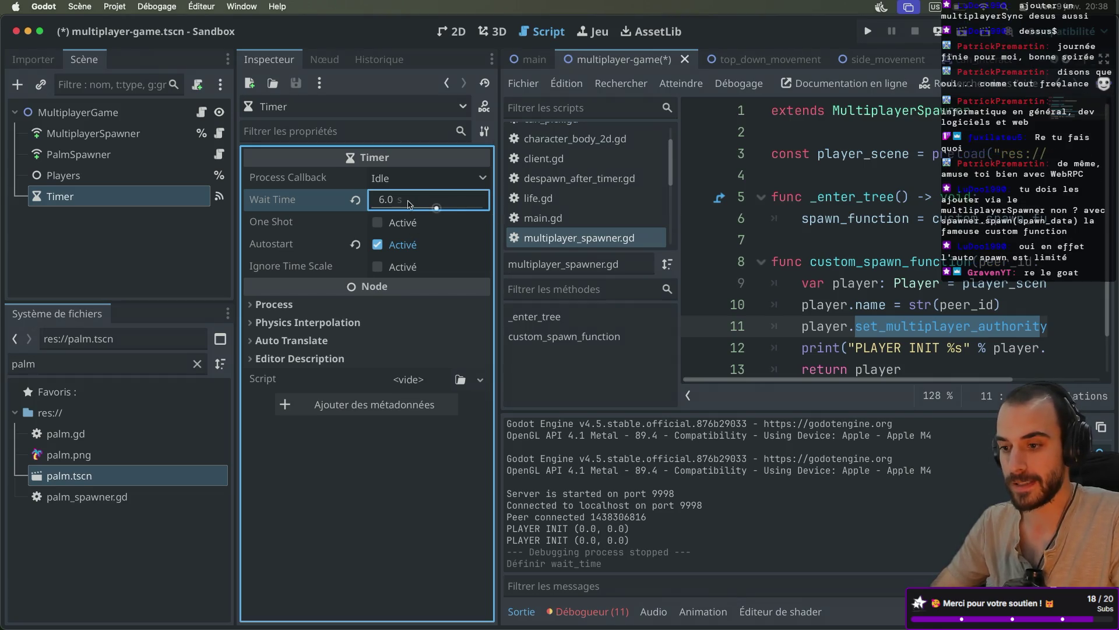
pyautogui.hotkey('ctrl', 's')
pyautogui.click(867, 31)
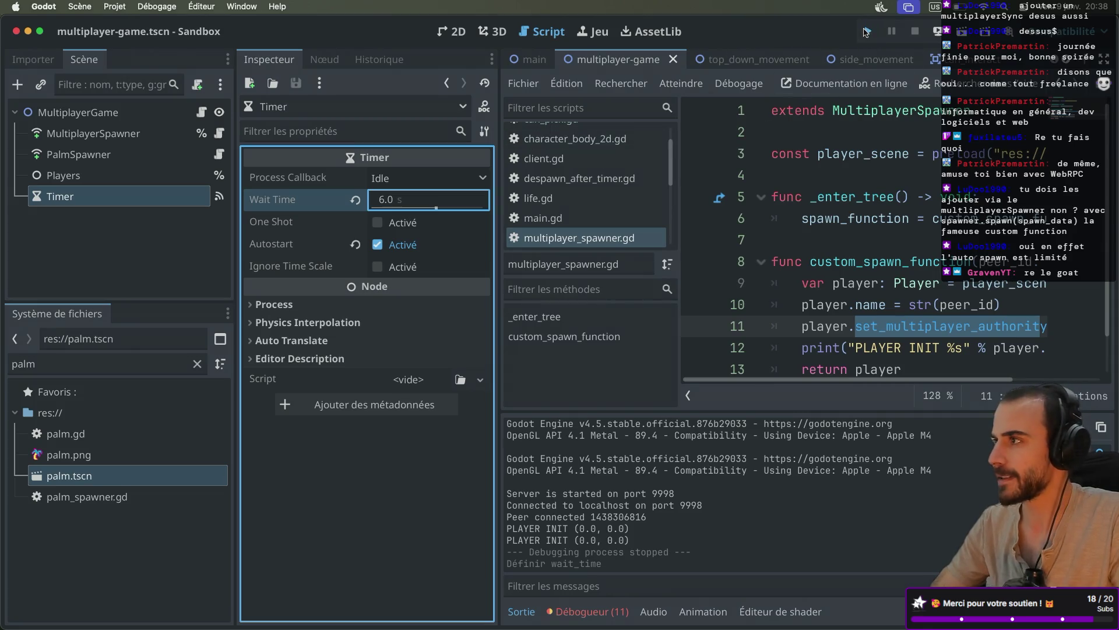
pyautogui.moveTo(418, 127); pyautogui.dragTo(680, 178)
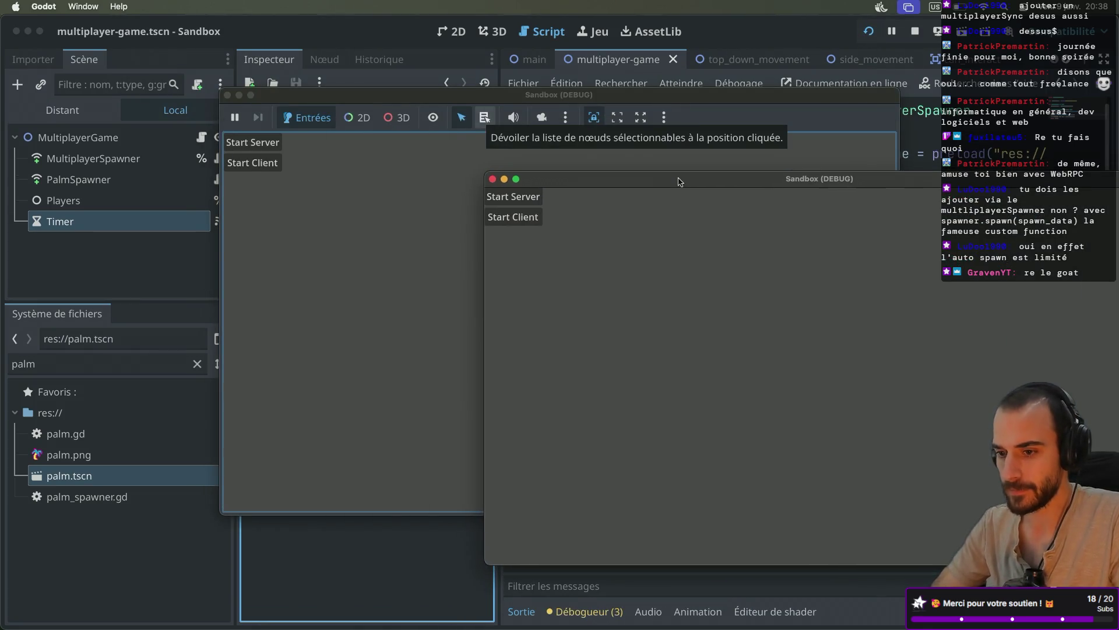
# - Host a server in the front window, join as a client from the second, and move the player left
pyautogui.click(270, 146)
pyautogui.moveTo(385, 103)
pyautogui.mouseDown()
pyautogui.moveTo(178, 59)
pyautogui.moveTo(163, 43)
pyautogui.mouseUp()
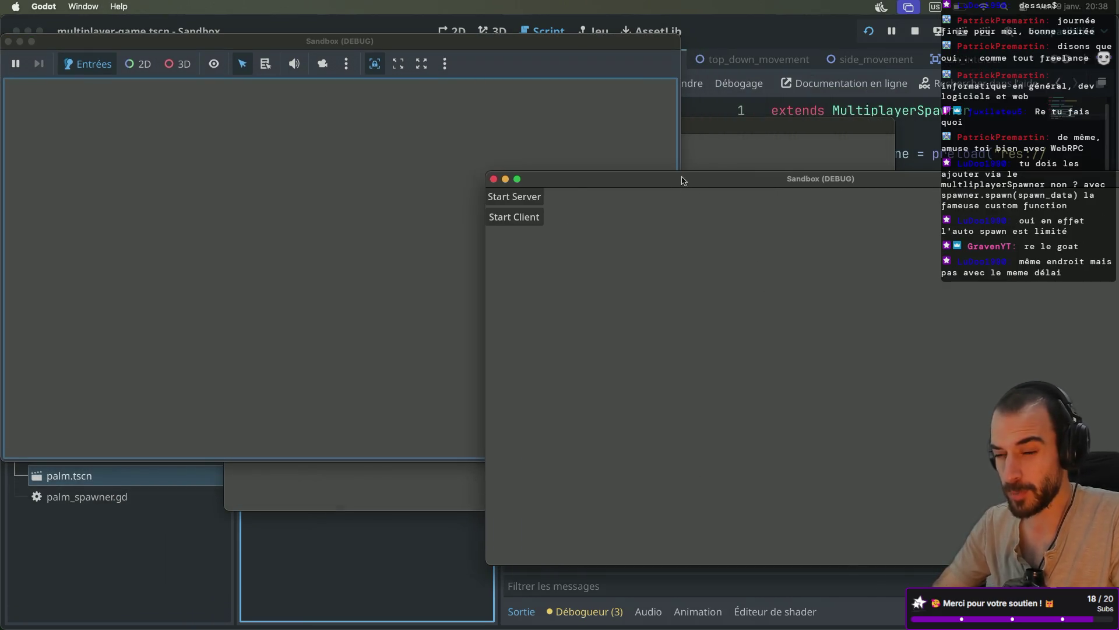
pyautogui.moveTo(880, 232); pyautogui.dragTo(882, 211)
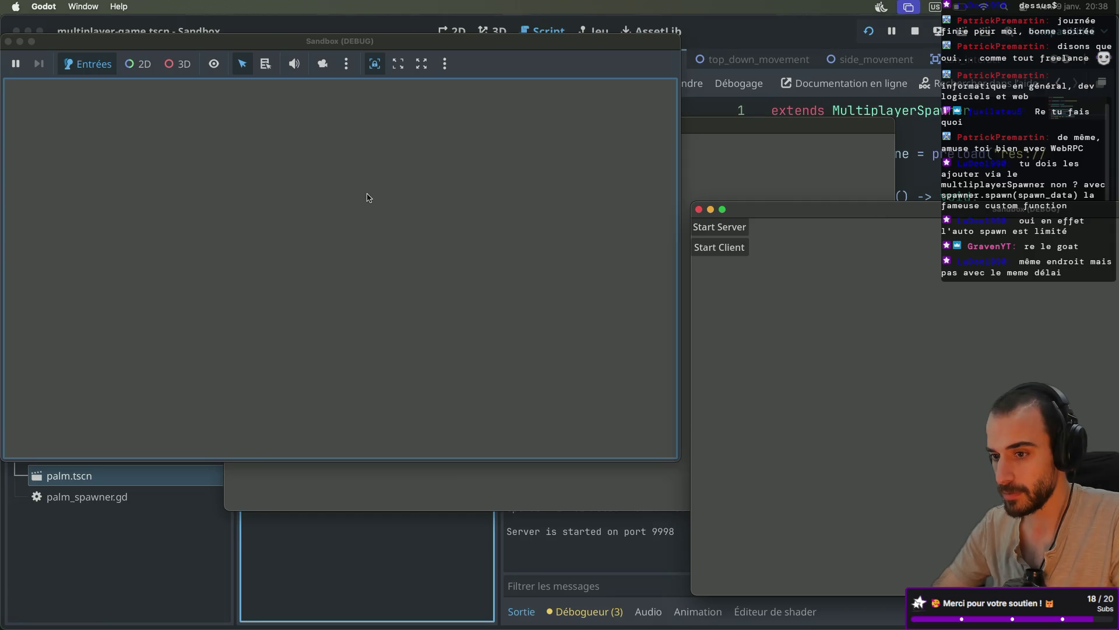
pyautogui.click(715, 251)
pyautogui.moveTo(770, 211); pyautogui.dragTo(760, 151)
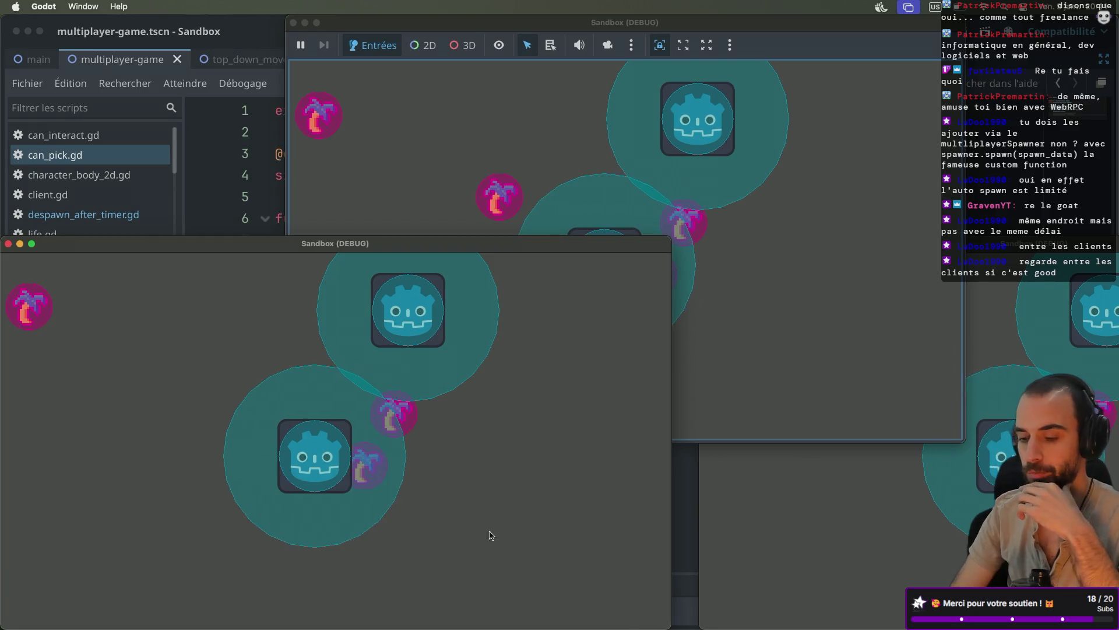
pyautogui.press('Left')
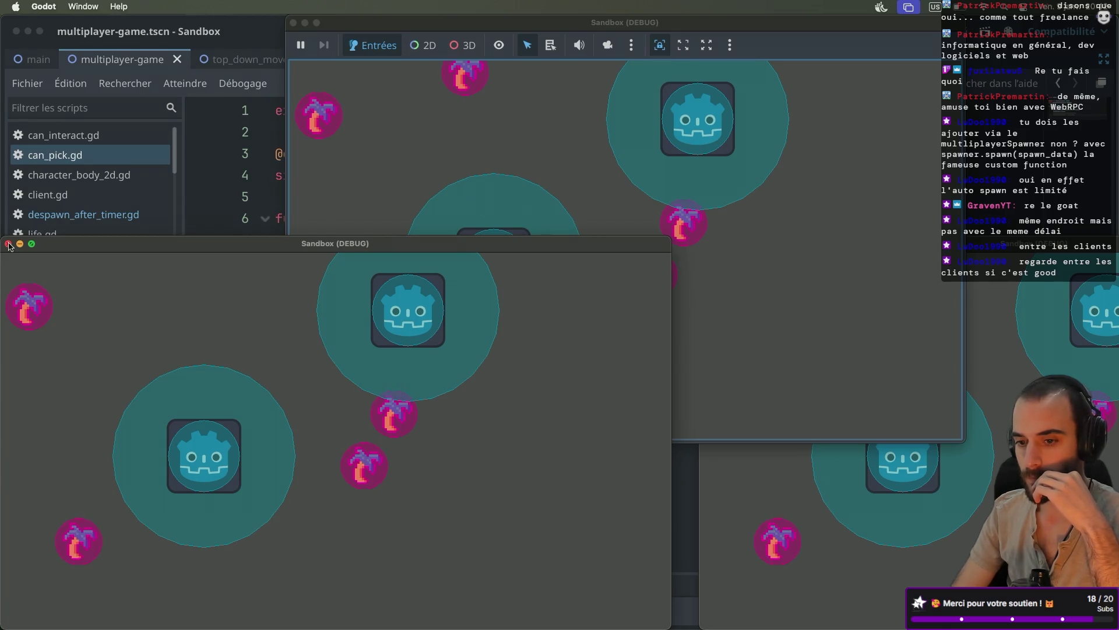
# - Close one game window, stop the game, and show Session 3's palm_spawner.gd errors in the Debugger
pyautogui.click(8, 243)
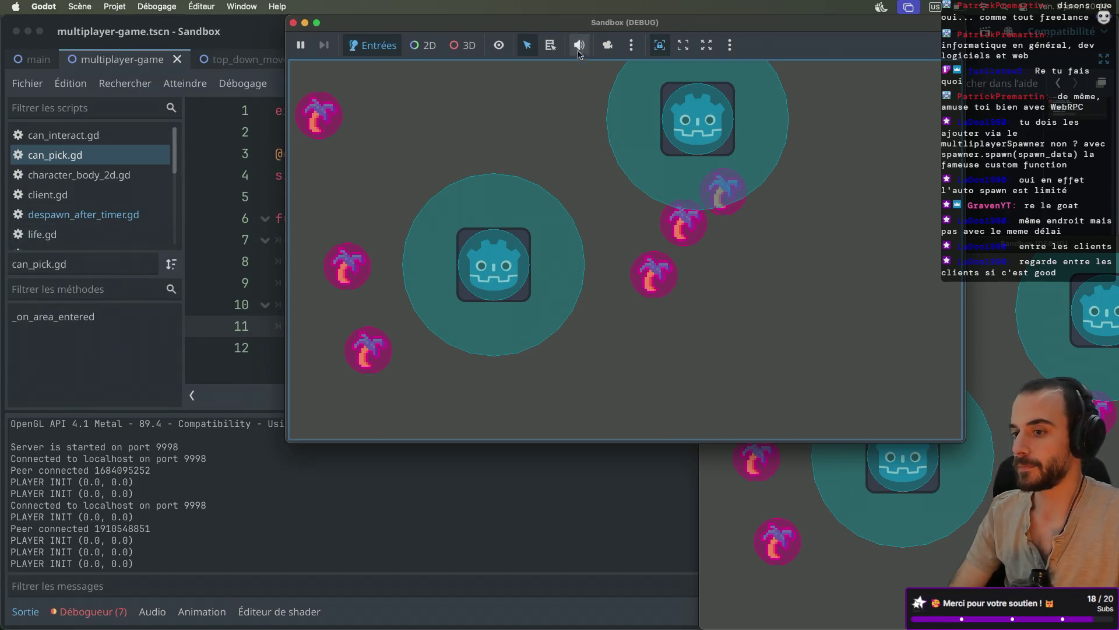
pyautogui.moveTo(620, 31)
pyautogui.mouseDown()
pyautogui.moveTo(389, 132)
pyautogui.moveTo(554, 175)
pyautogui.mouseUp()
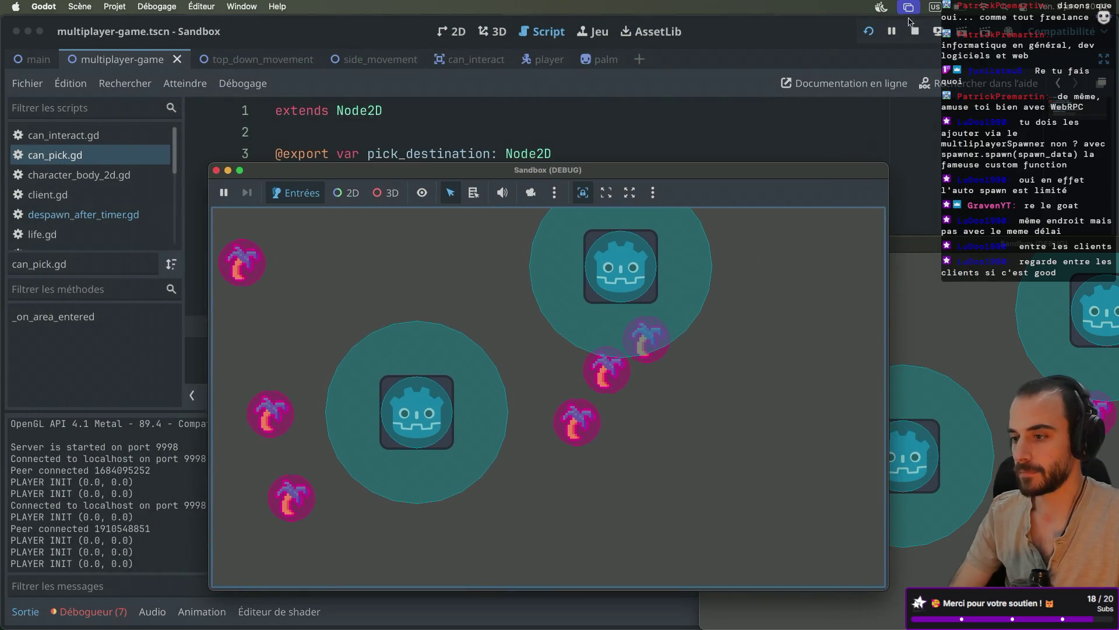
pyautogui.click(914, 31)
pyautogui.click(100, 612)
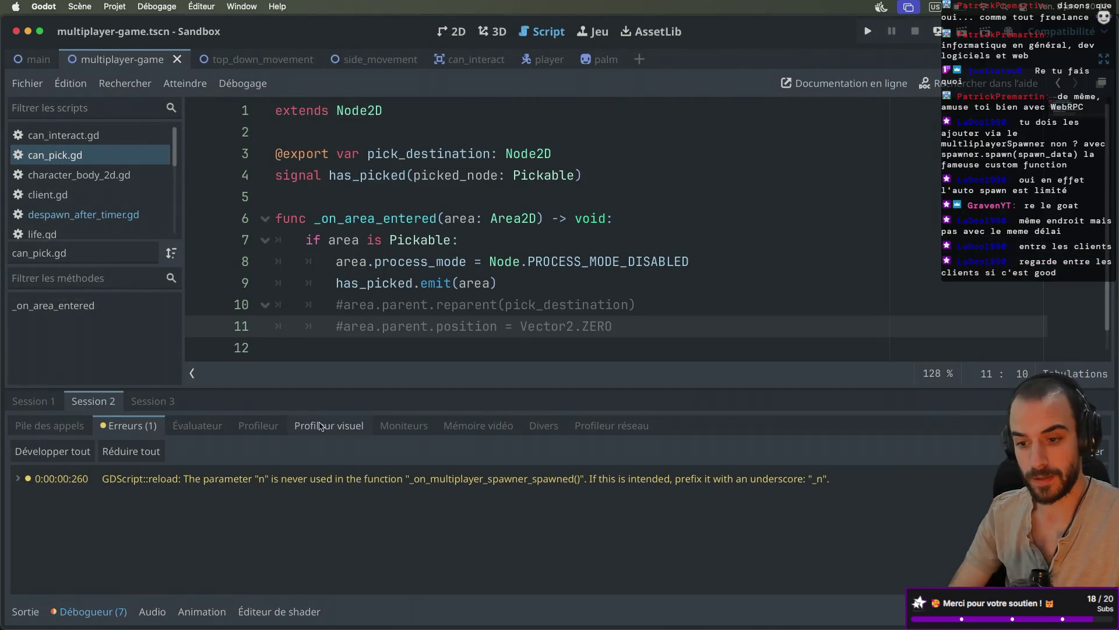
pyautogui.click(145, 399)
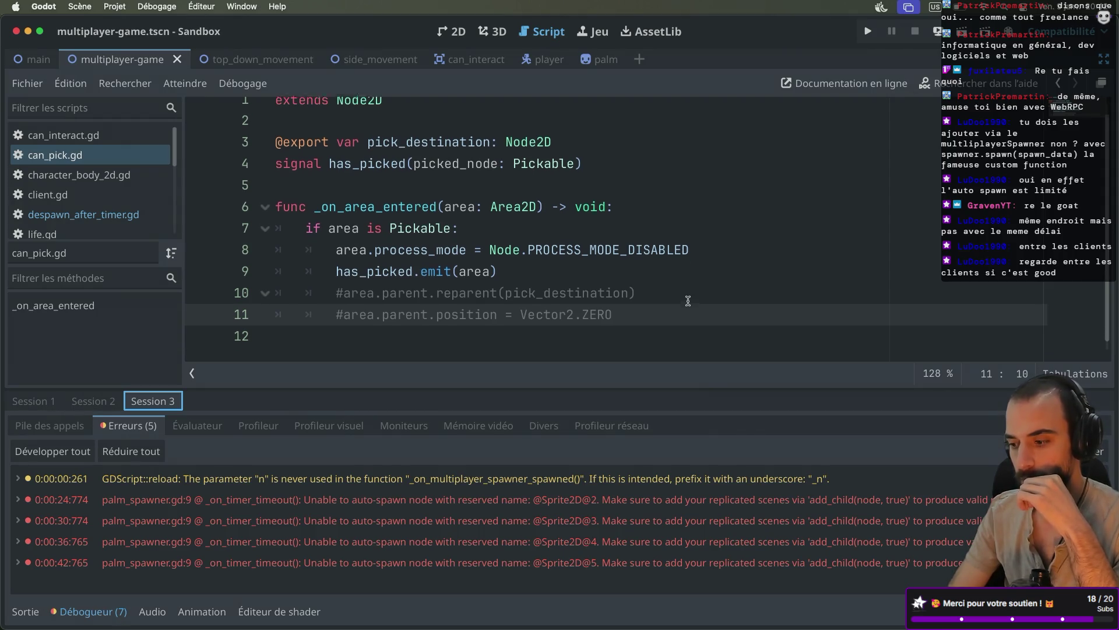
# - Scroll through can_pick.gd, exit distraction-free mode, and focus the Scene tree
pyautogui.scroll(-1, 688, 300)
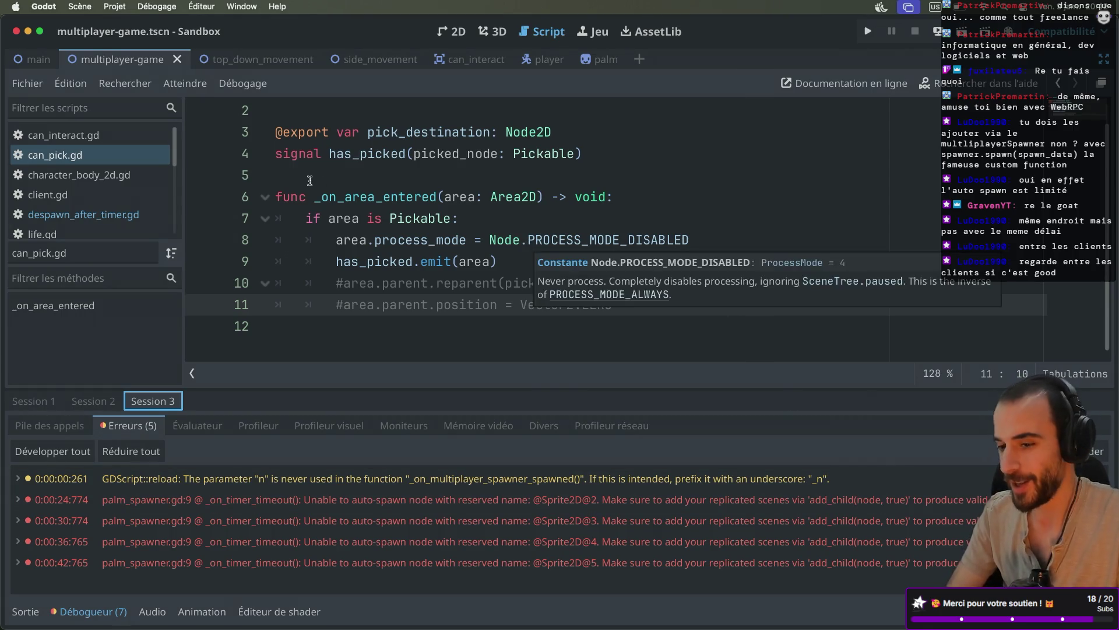
pyautogui.press('ctrl+super+d')
pyautogui.click(142, 200)
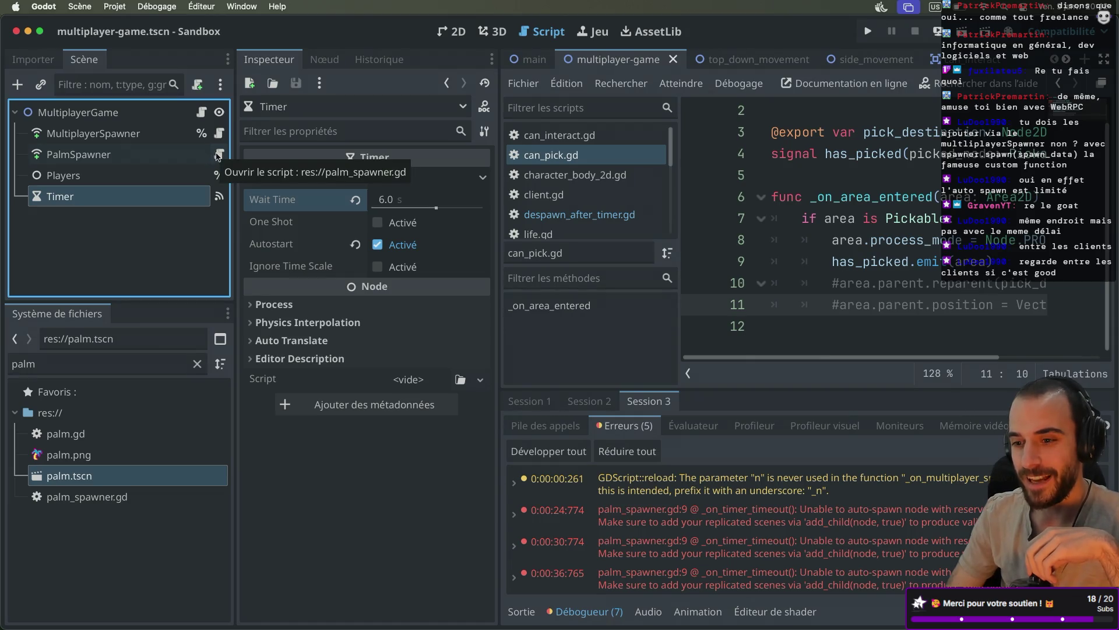
# - Open palm_spawner.gd and change line 9 to add_child(palm_instance, true)
pyautogui.click(219, 155)
pyautogui.press('super+ctrl+d')
pyautogui.click(483, 283)
pyautogui.moveTo(552, 261)
pyautogui.write(', tru')
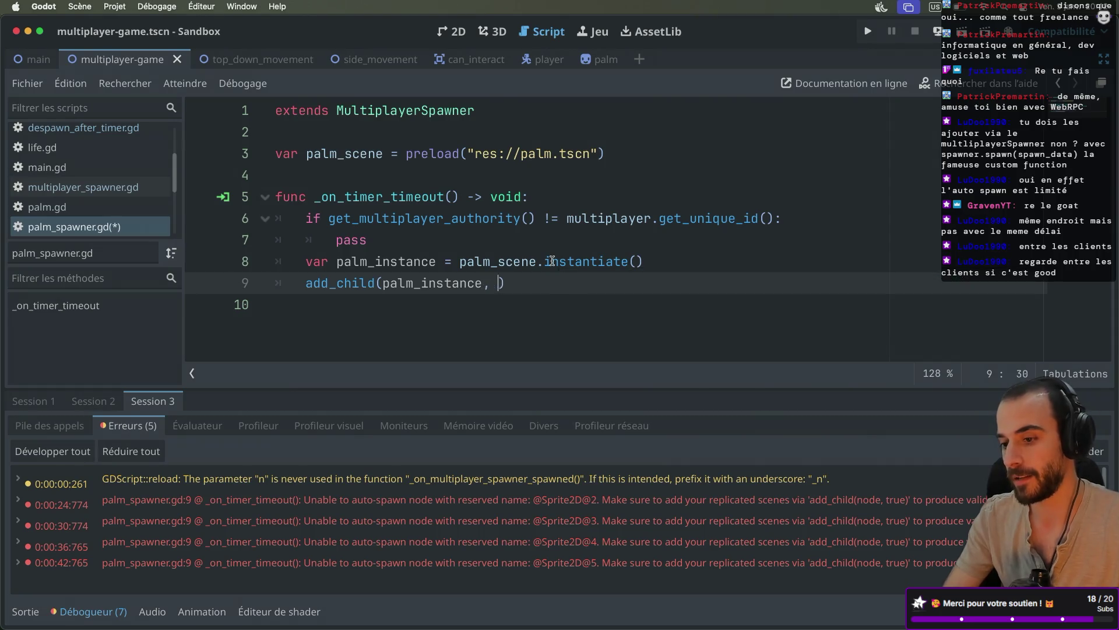
pyautogui.write('e')
# - Read add_child's documentation on the force_readable_name parameter, then run the game to test
pyautogui.doubleClick(513, 283)
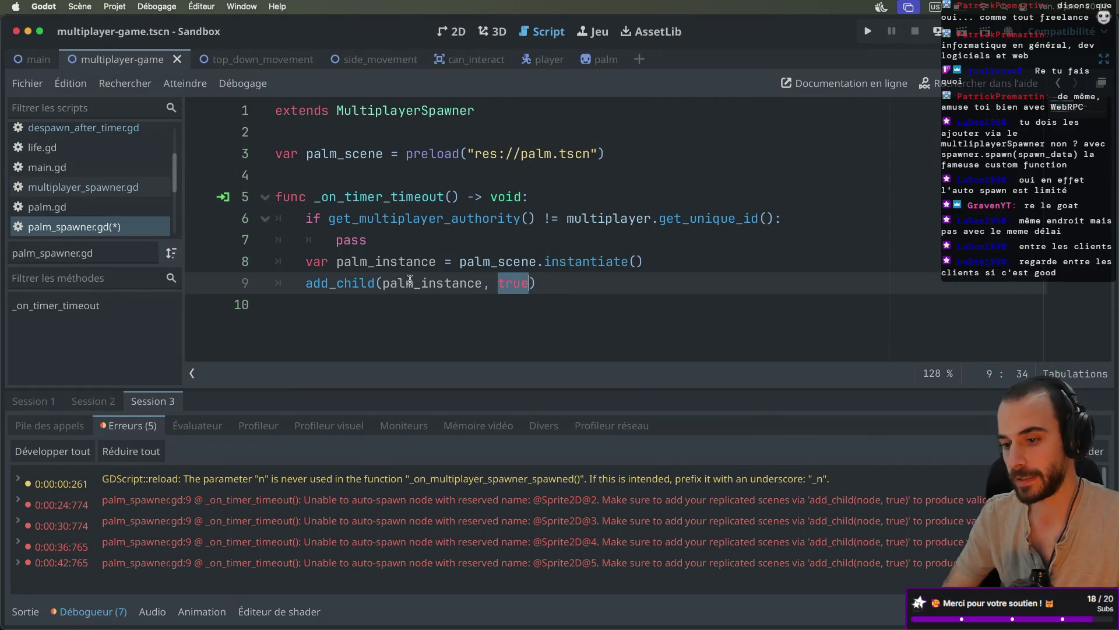
pyautogui.keyDown('ctrl'); pyautogui.click(356, 281); pyautogui.keyUp('ctrl')
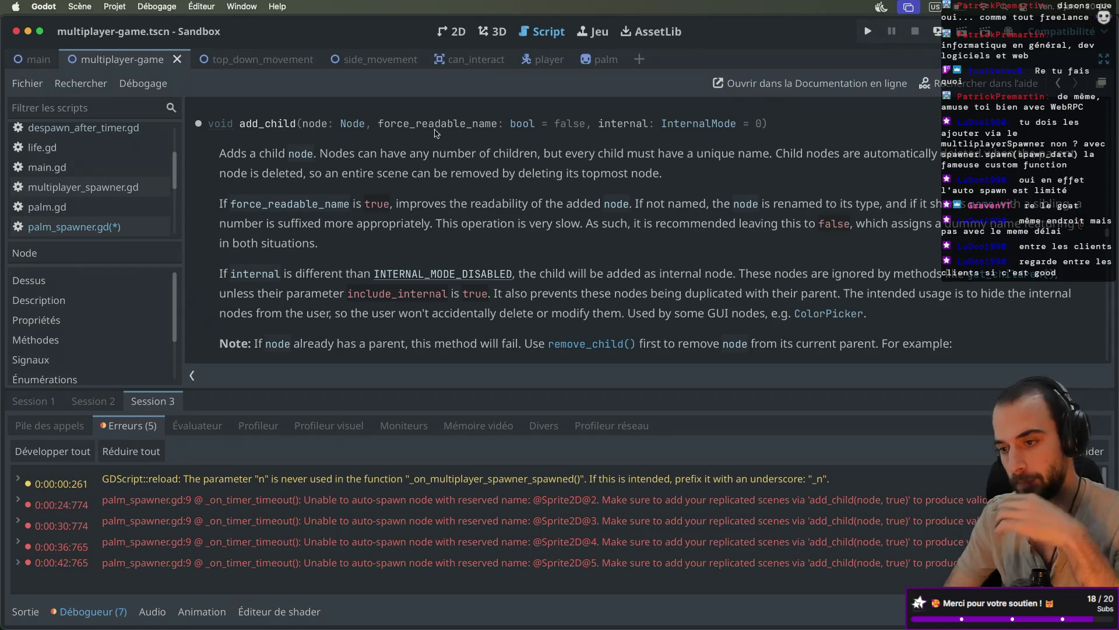
pyautogui.moveTo(383, 124); pyautogui.dragTo(502, 123)
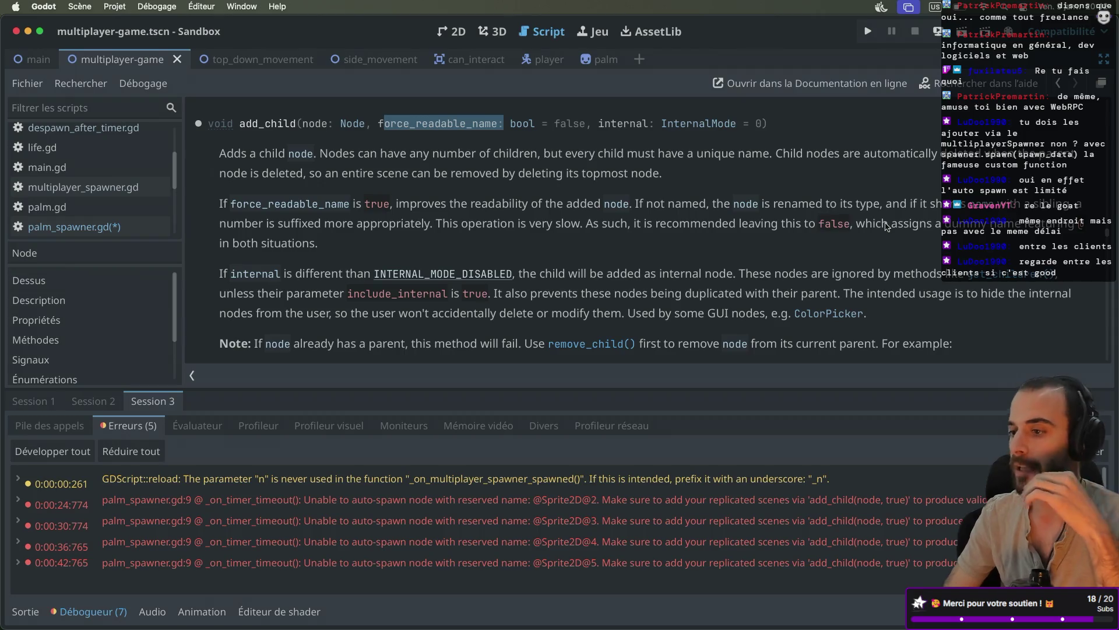
pyautogui.click(868, 30)
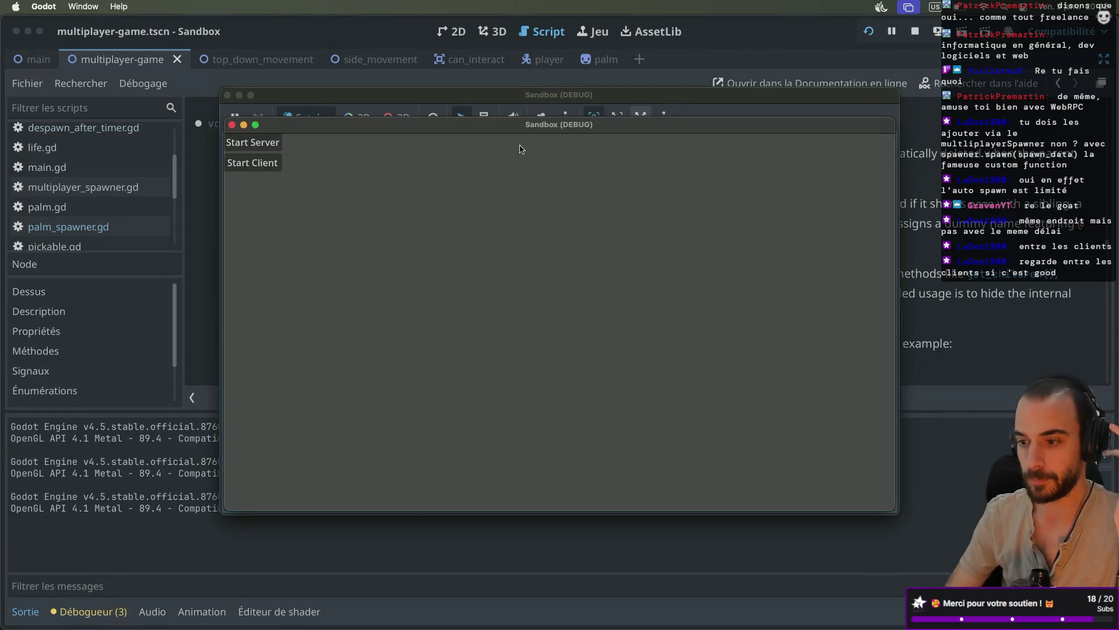
# - Arrange the three game windows, start the server in one, connect another as a client, and move right
pyautogui.moveTo(450, 123)
pyautogui.mouseDown()
pyautogui.moveTo(741, 117)
pyautogui.moveTo(773, 238)
pyautogui.moveTo(854, 242)
pyautogui.mouseUp()
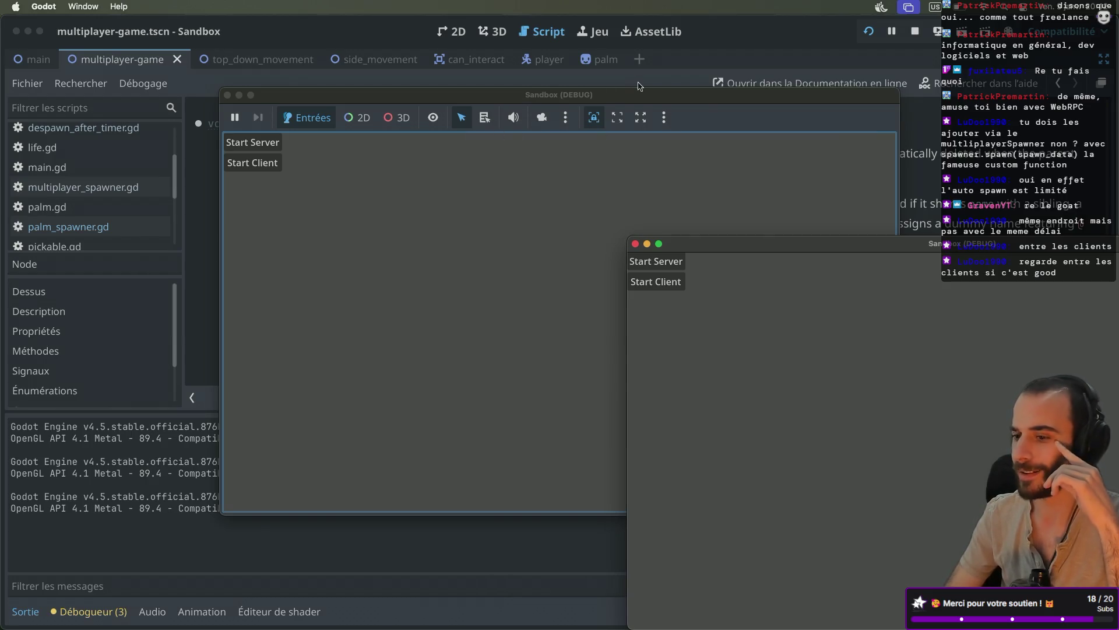
pyautogui.moveTo(588, 99); pyautogui.dragTo(375, 217)
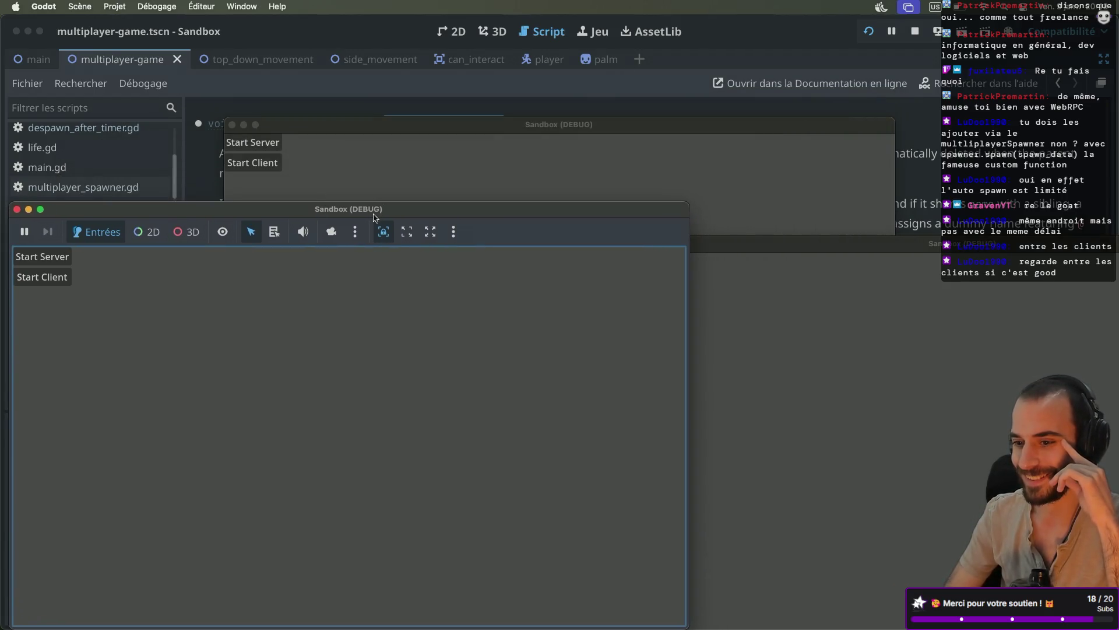
pyautogui.moveTo(380, 131)
pyautogui.mouseDown()
pyautogui.moveTo(670, 19)
pyautogui.moveTo(604, 10)
pyautogui.mouseUp()
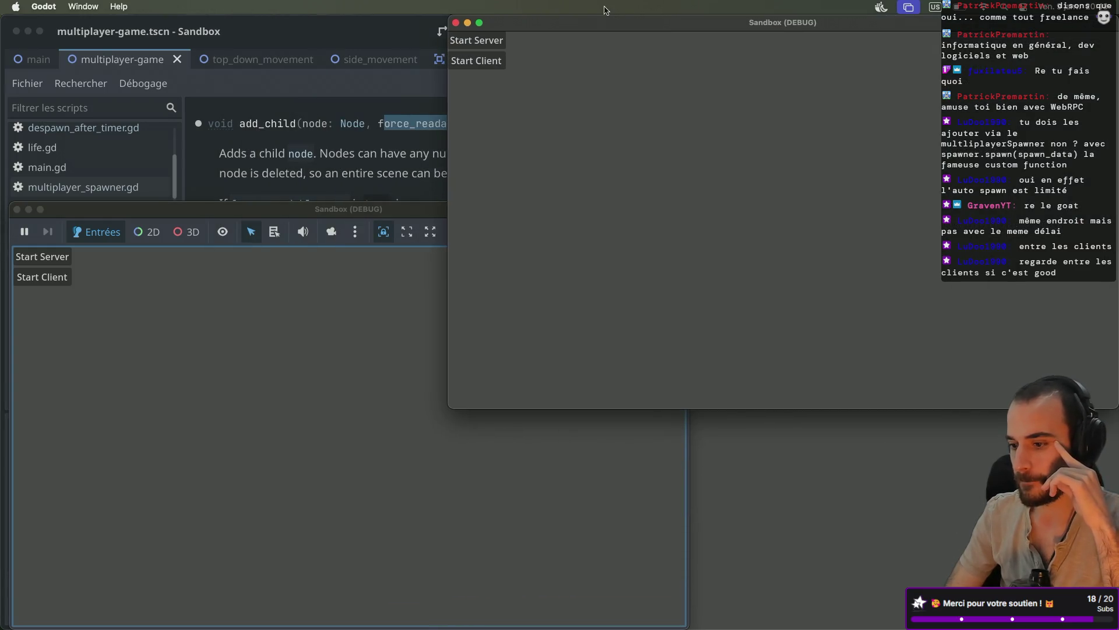
pyautogui.click(689, 486)
pyautogui.click(669, 262)
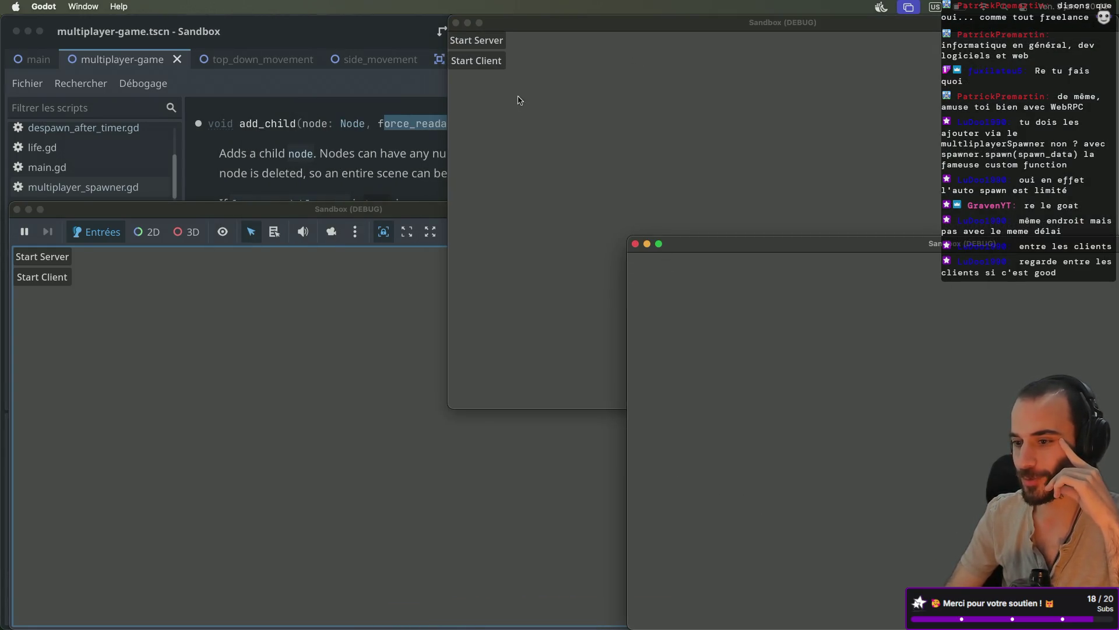
pyautogui.click(483, 61)
pyautogui.press('Right')
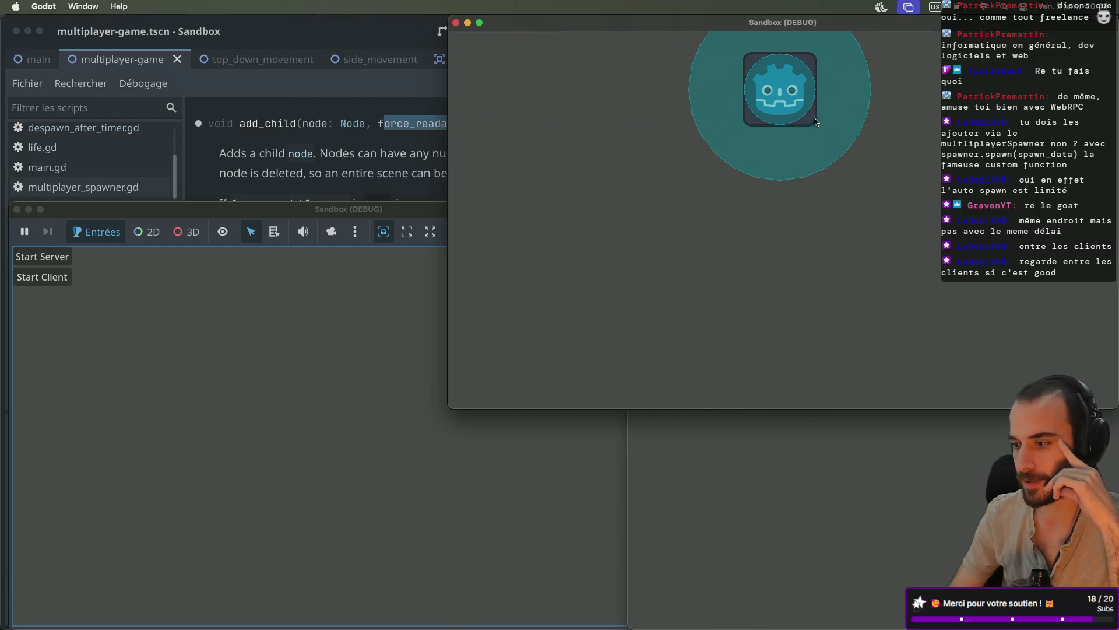
# - Join from the remaining window, move the player down, compare palm spawns across windows, then return to the editor
pyautogui.click(220, 420)
pyautogui.click(71, 284)
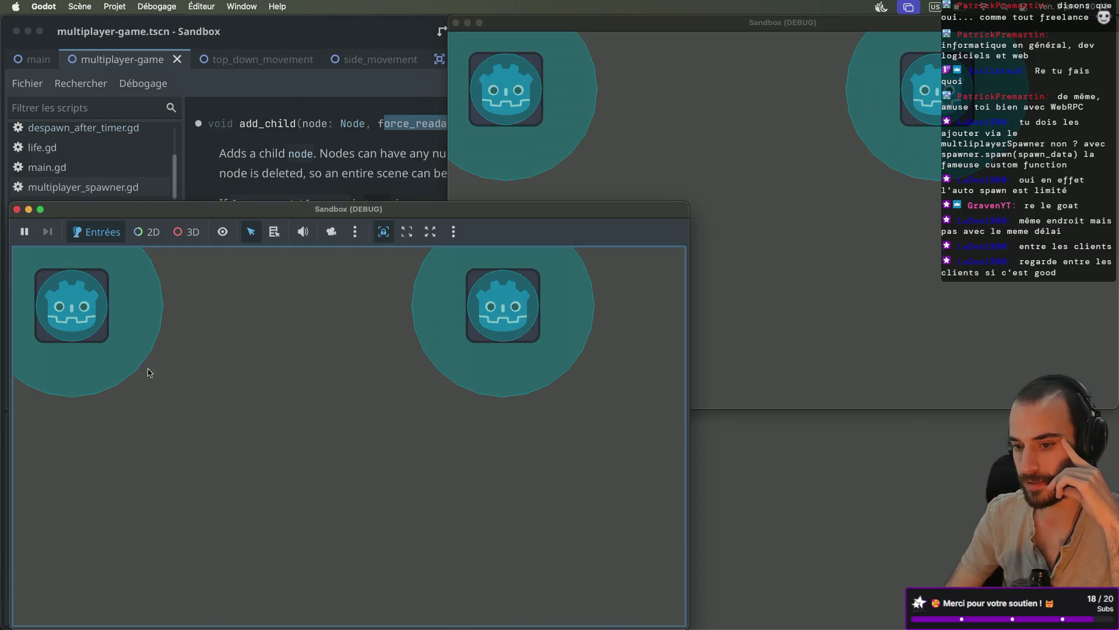
pyautogui.press('Down')
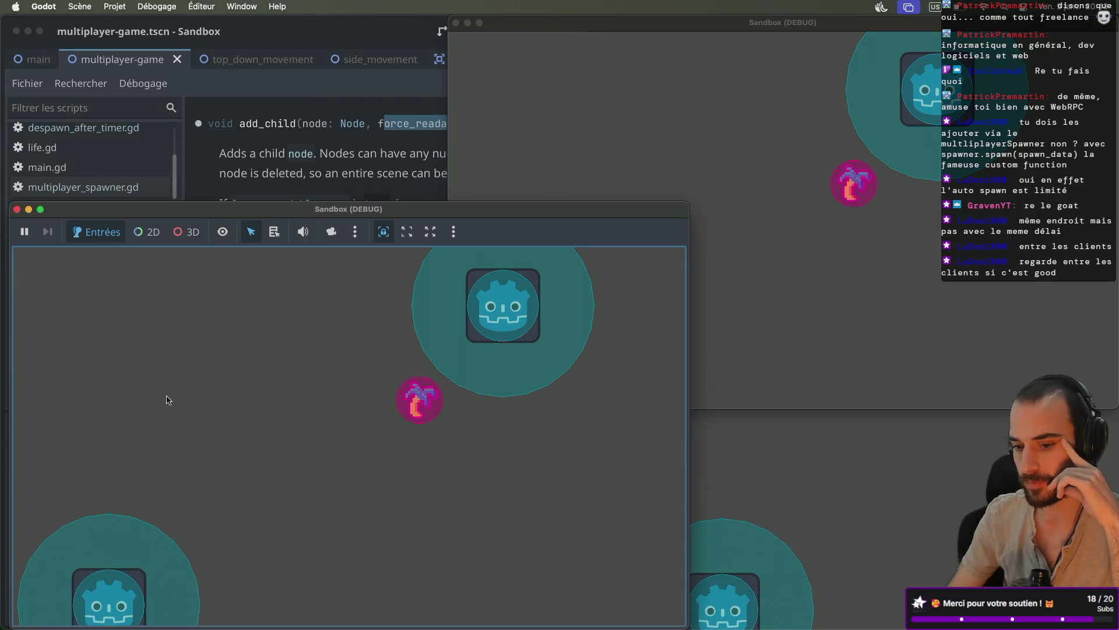
pyautogui.click(863, 272)
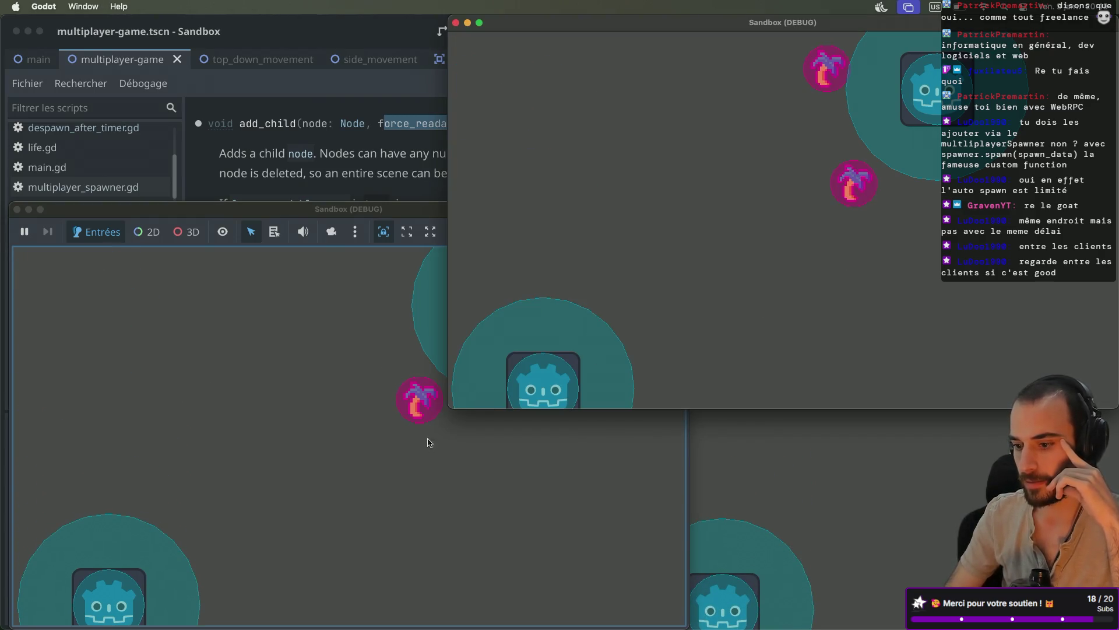
pyautogui.click(411, 466)
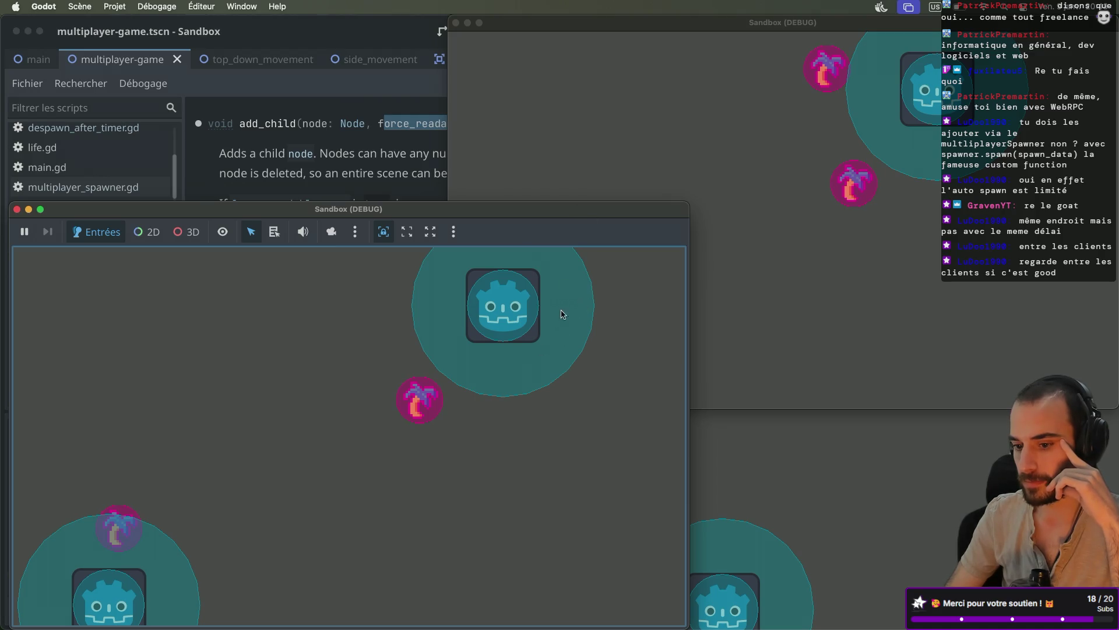
pyautogui.click(799, 306)
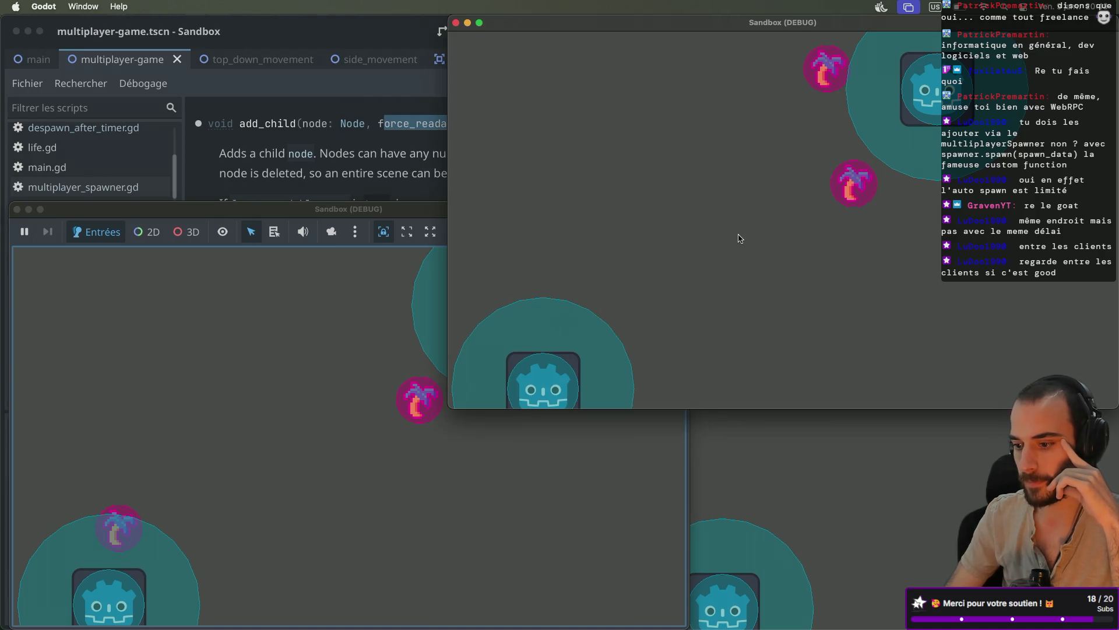
pyautogui.click(545, 522)
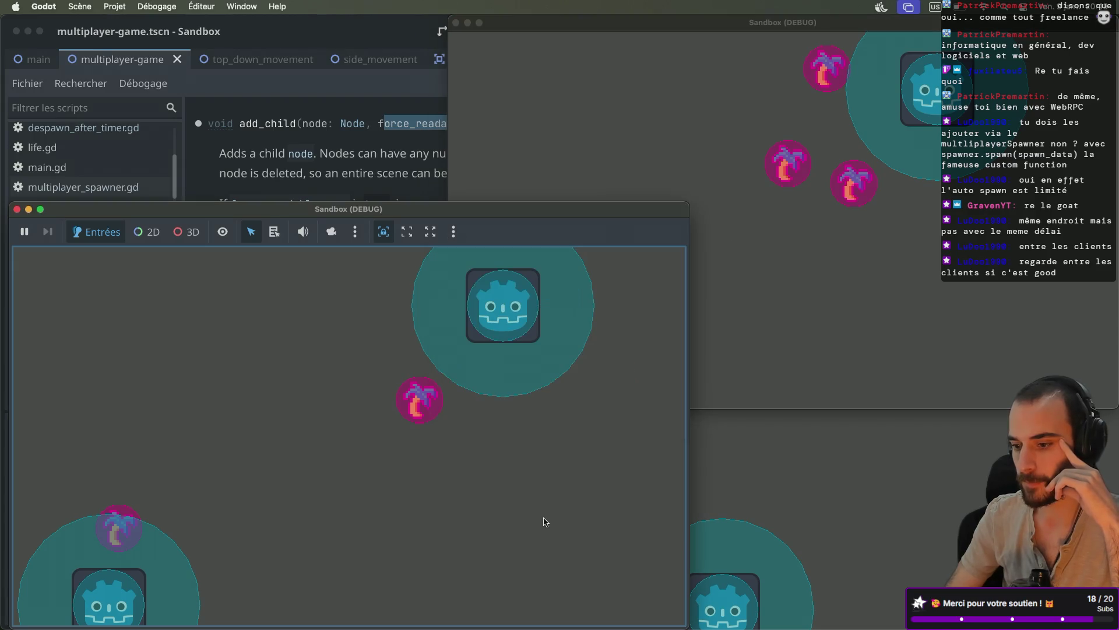
pyautogui.click(819, 474)
pyautogui.moveTo(917, 251)
pyautogui.mouseDown()
pyautogui.moveTo(731, 183)
pyautogui.moveTo(927, 183)
pyautogui.moveTo(665, 218)
pyautogui.moveTo(868, 200)
pyautogui.moveTo(685, 227)
pyautogui.moveTo(793, 247)
pyautogui.moveTo(776, 230)
pyautogui.moveTo(839, 257)
pyautogui.moveTo(834, 327)
pyautogui.moveTo(814, 218)
pyautogui.moveTo(721, 173)
pyautogui.moveTo(826, 285)
pyautogui.mouseUp()
pyautogui.click(284, 80)
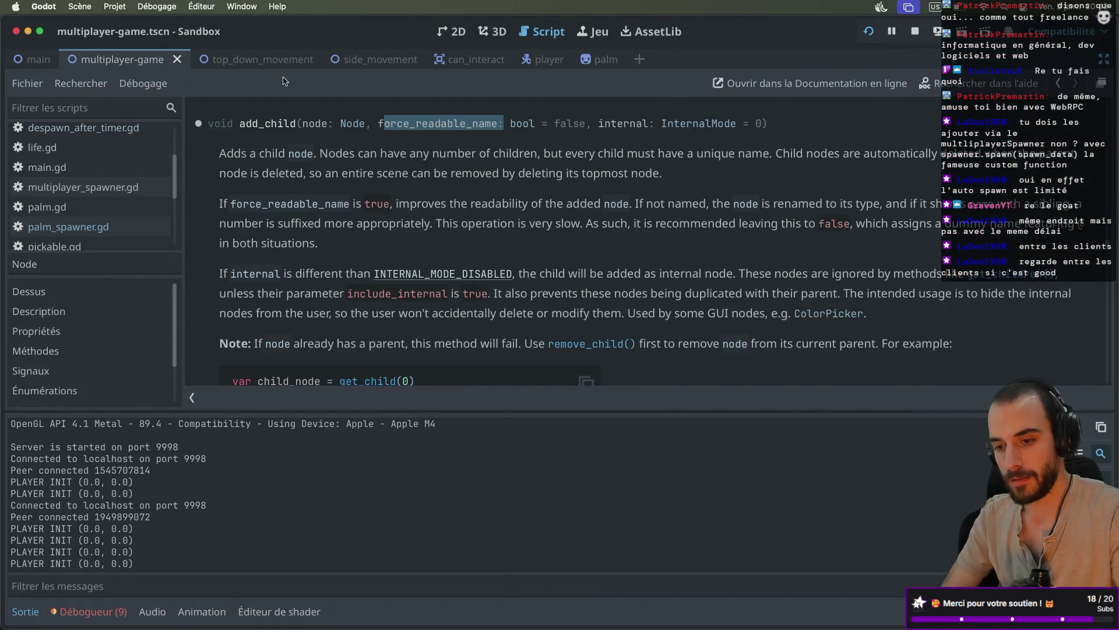
# - Confirm Palm and Palm2 sit under PalmSpawner in the remote tree, then restart the game
pyautogui.click(62, 109)
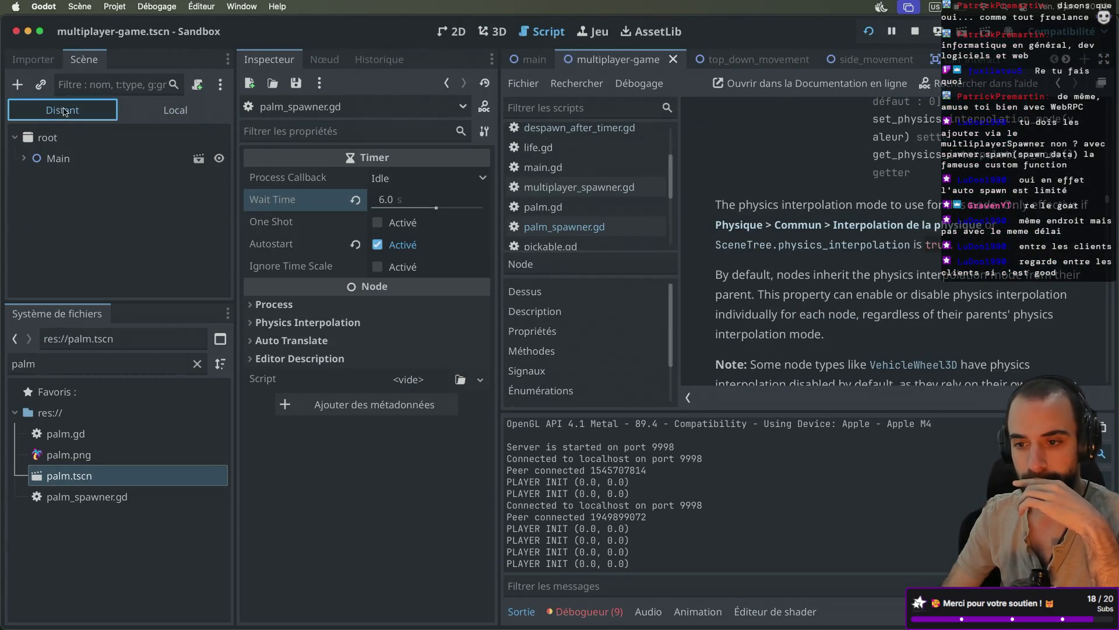
pyautogui.click(24, 159)
pyautogui.click(27, 219)
pyautogui.scroll(-1, 81, 221)
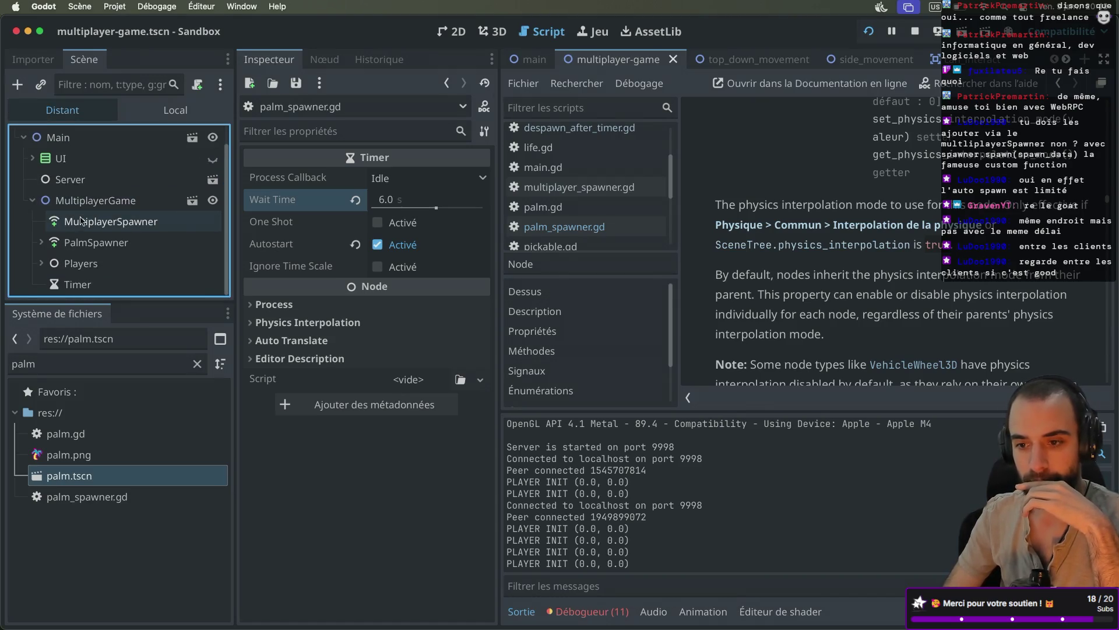
pyautogui.click(80, 245)
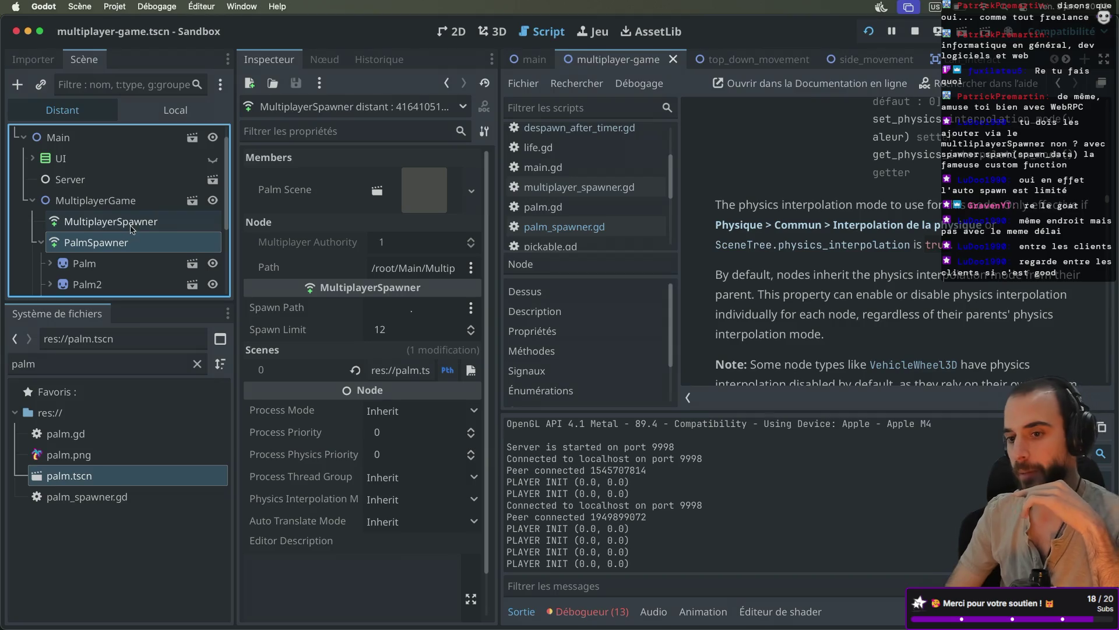
pyautogui.click(872, 34)
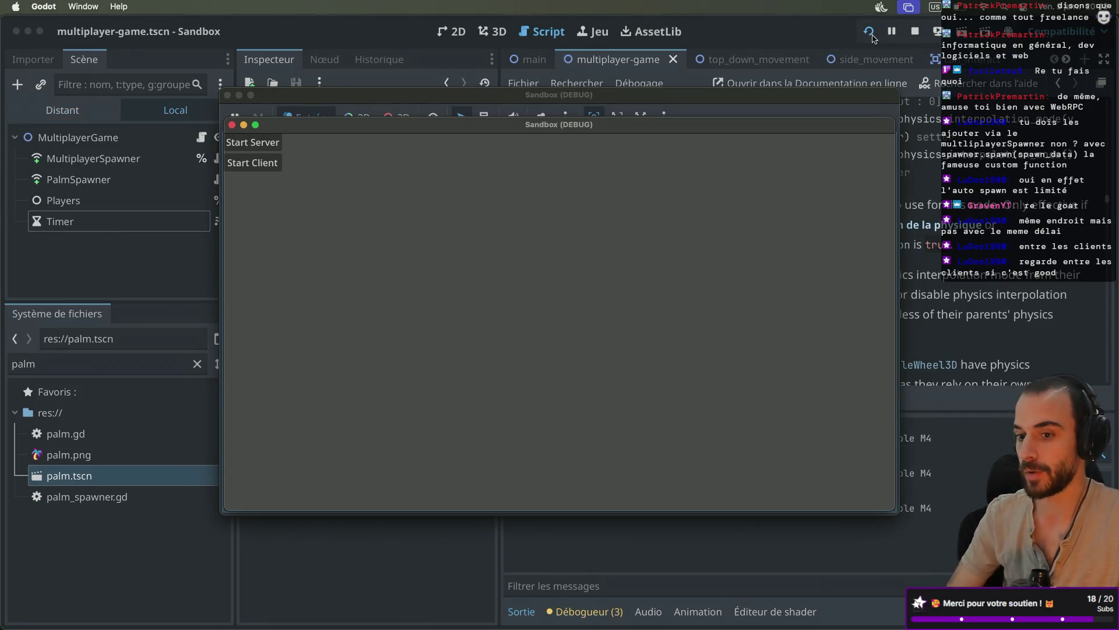
# - Arrange the game windows, then start a server in one and a client in another
pyautogui.moveTo(298, 131); pyautogui.dragTo(654, 226)
pyautogui.click(497, 98)
pyautogui.moveTo(497, 98); pyautogui.dragTo(703, 78)
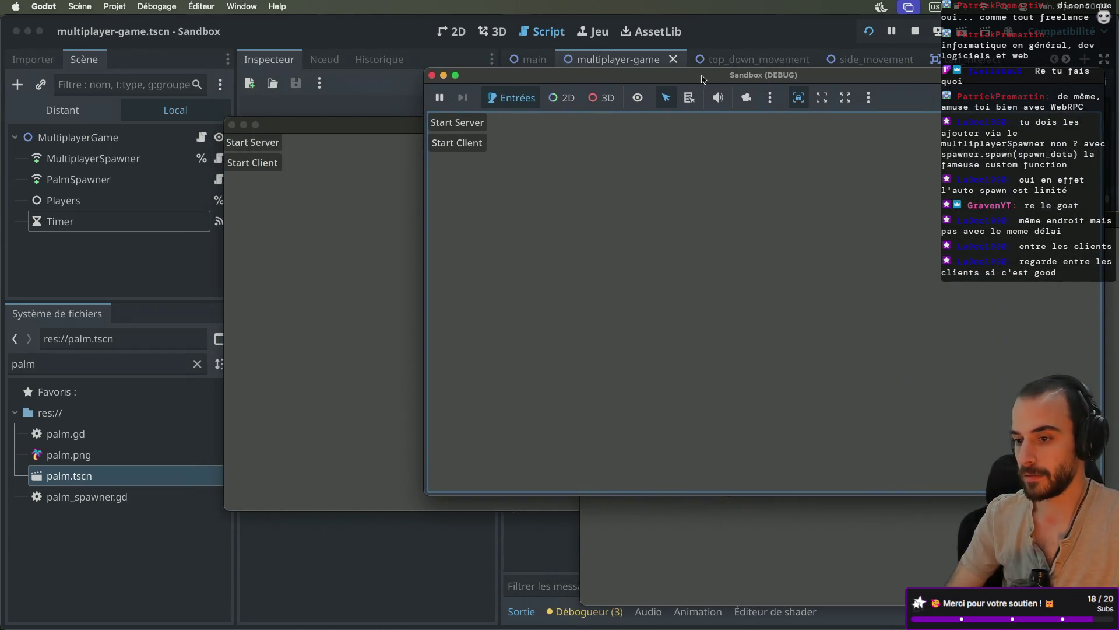
pyautogui.click(756, 533)
pyautogui.click(591, 237)
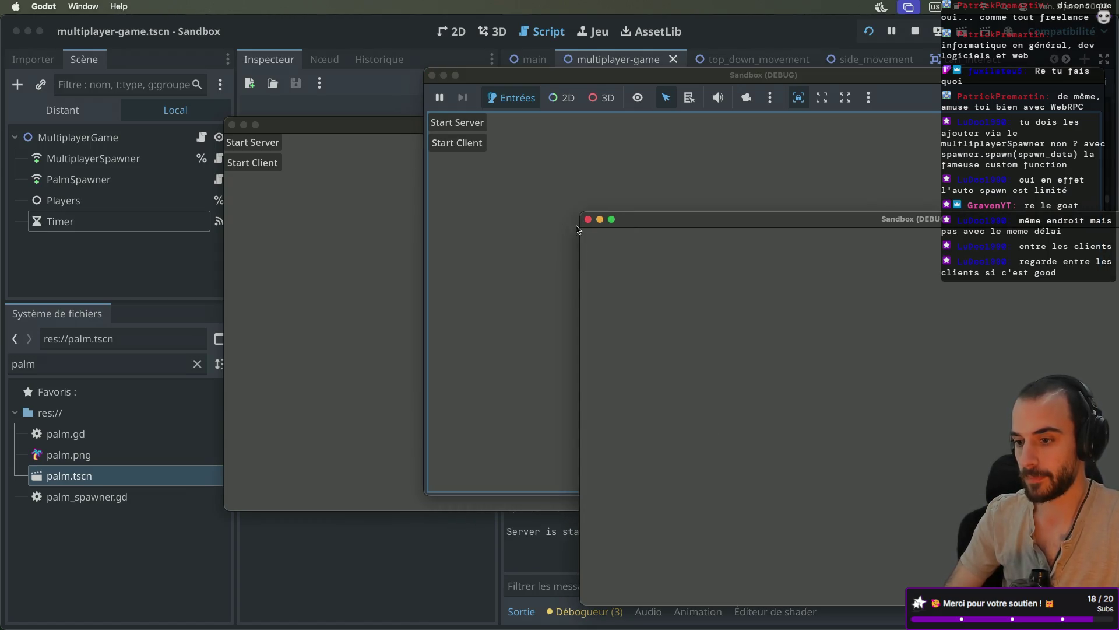
pyautogui.click(473, 150)
# - Move the player right and down, connect another client, and view the remote scene tree
pyautogui.press('Right')
pyautogui.press('Down')
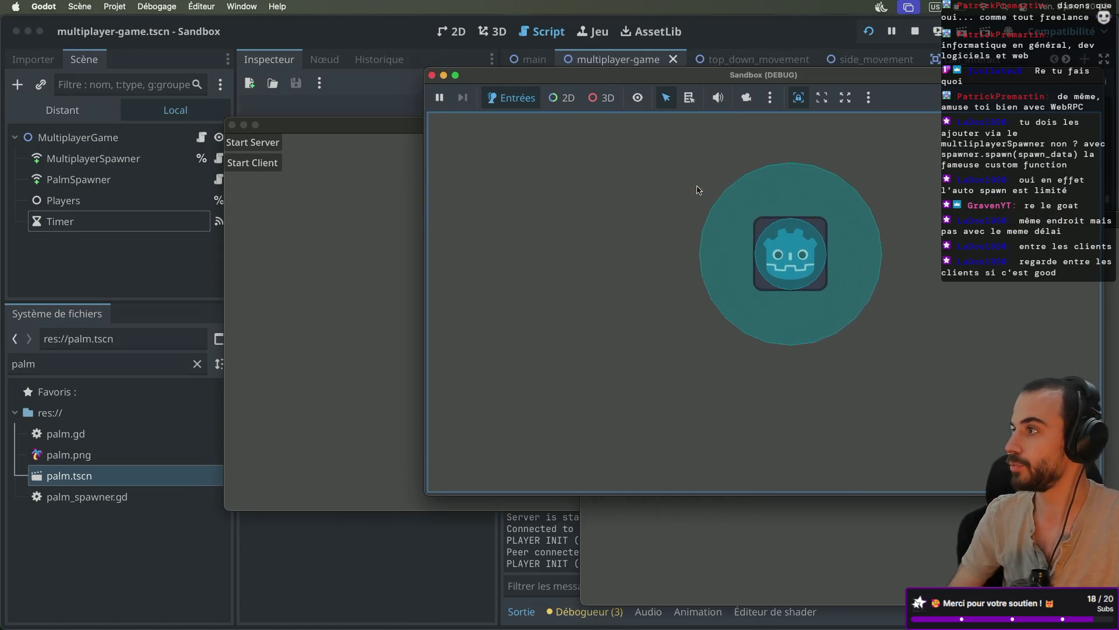
pyautogui.press('Right')
pyautogui.press('Down')
pyautogui.click(252, 162)
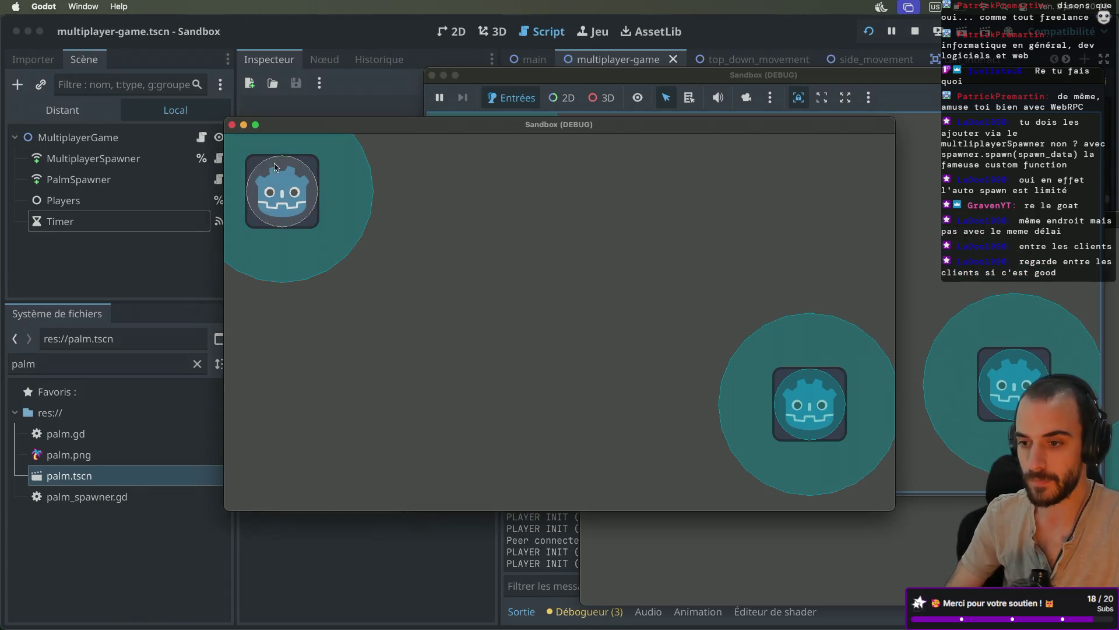
pyautogui.moveTo(371, 126); pyautogui.dragTo(349, 194)
pyautogui.click(93, 110)
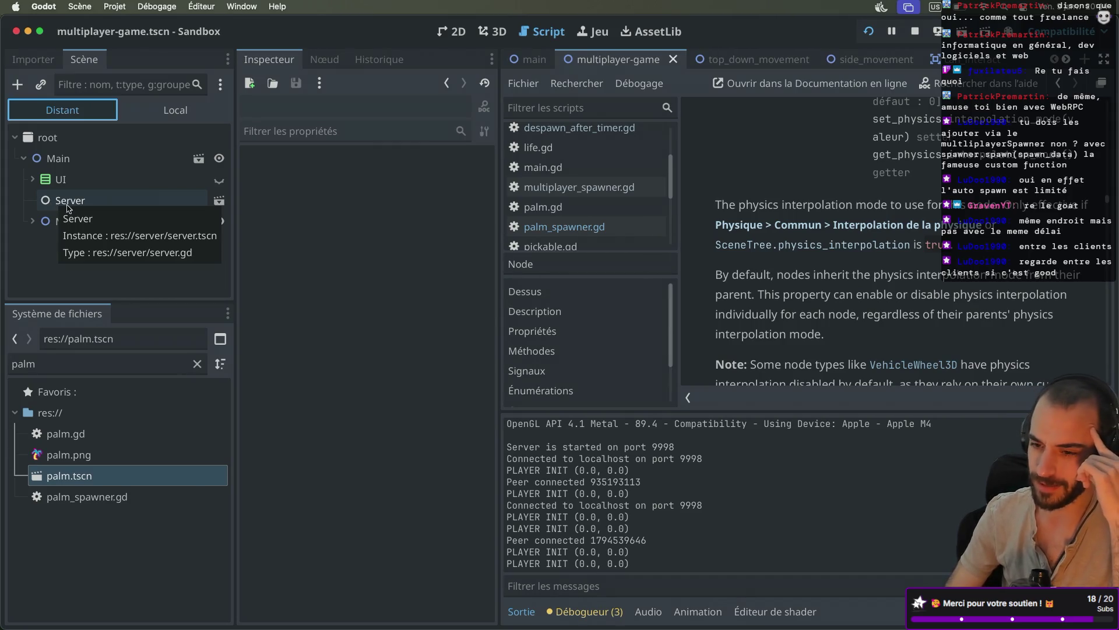
# - Restart the game, host a server, move the player, connect a client, and reopen the remote tree
pyautogui.click(869, 32)
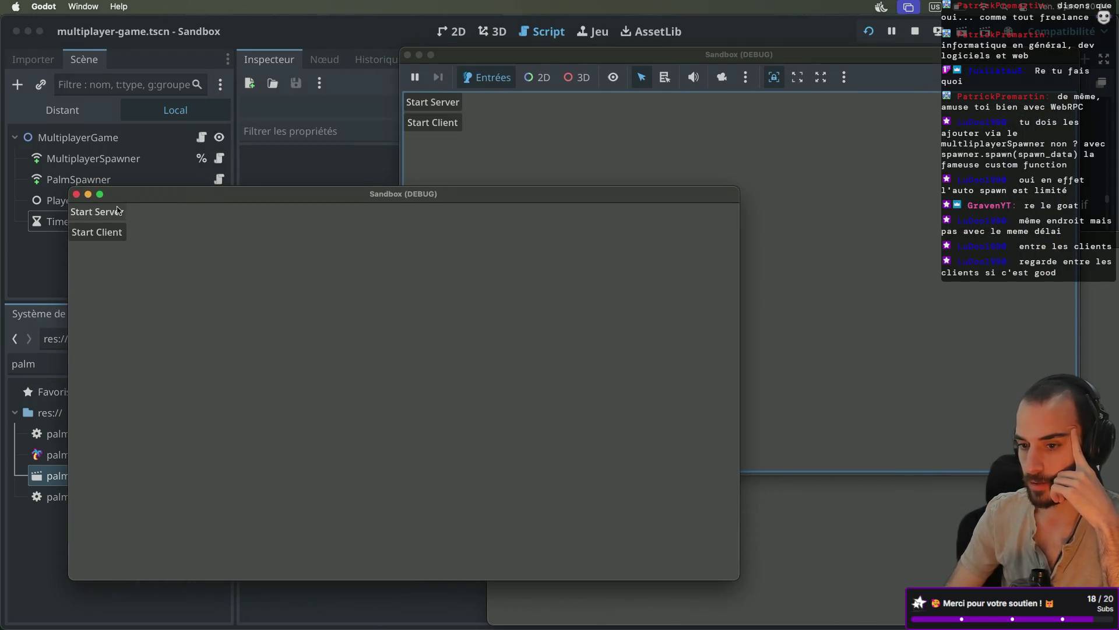
pyautogui.click(446, 124)
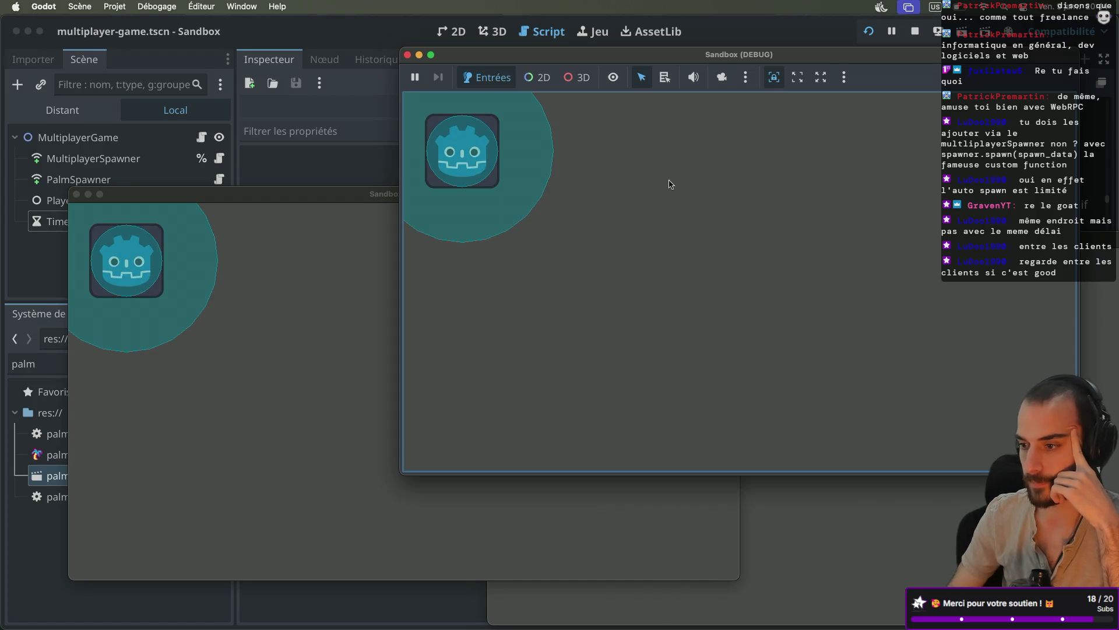
pyautogui.press('Right')
pyautogui.press('Down')
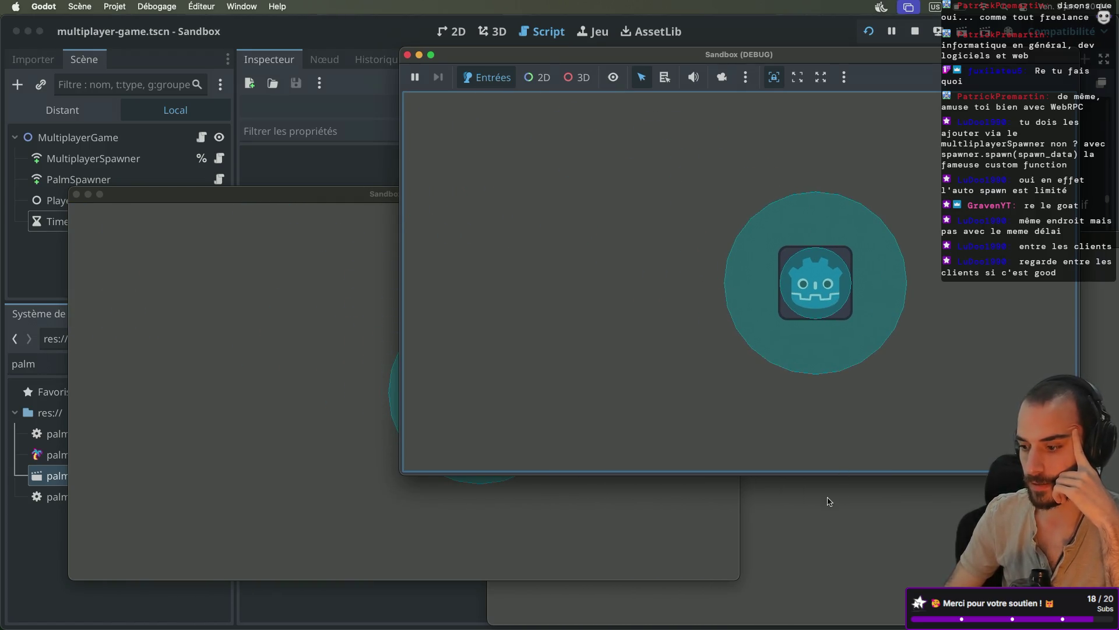
pyautogui.click(510, 275)
pyautogui.click(68, 110)
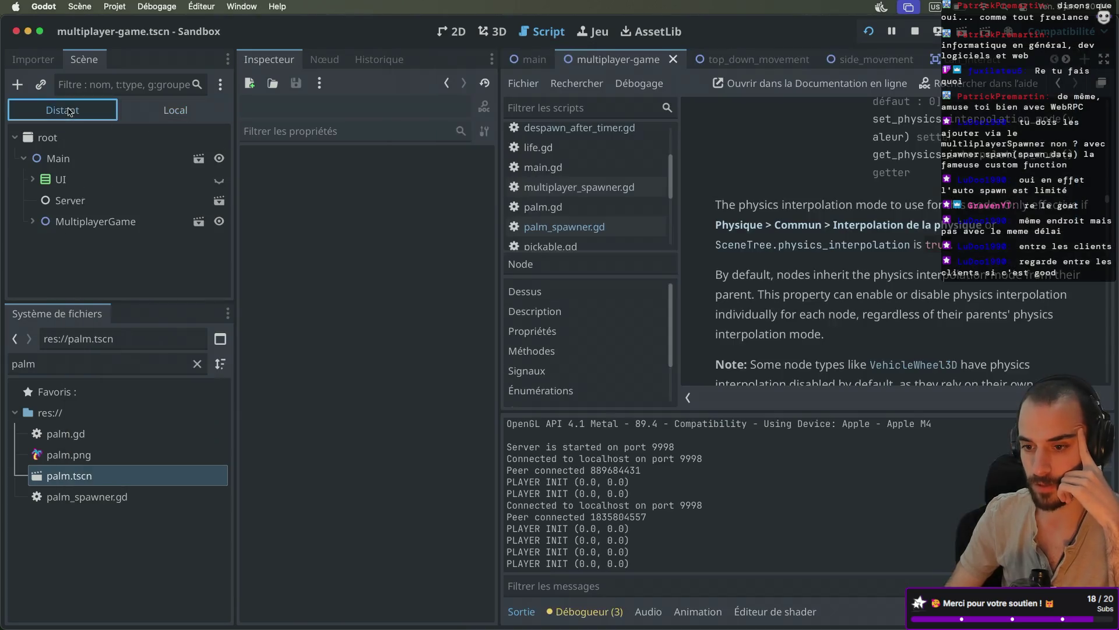
# - Select PalmSpawner, move the player in-game until Palm3 appears, then close the game window
pyautogui.click(93, 243)
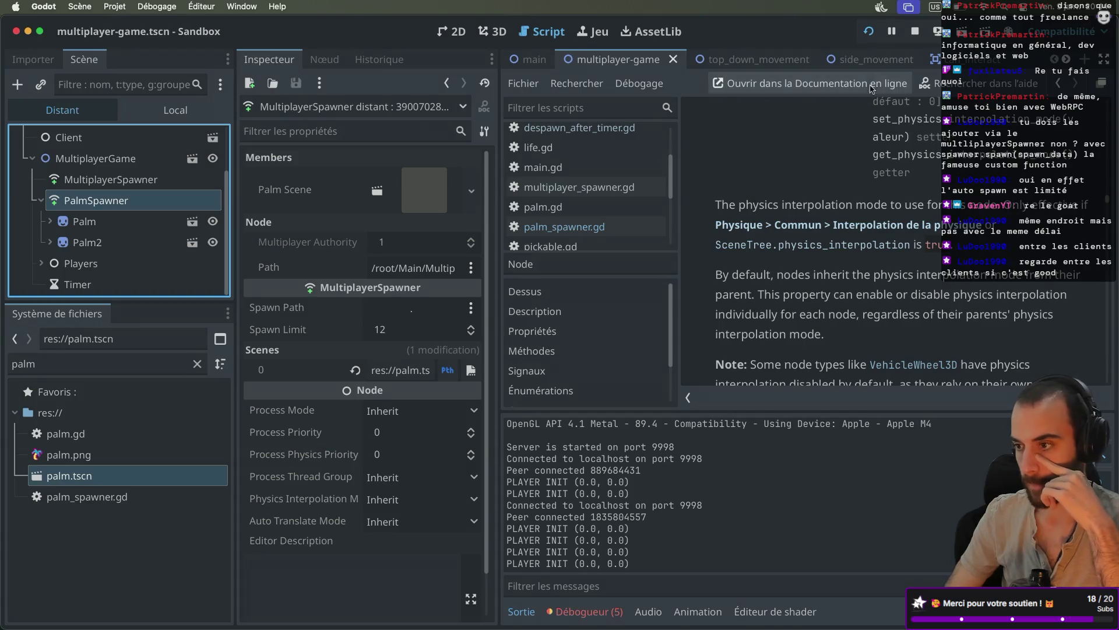
pyautogui.press('super+Tab')
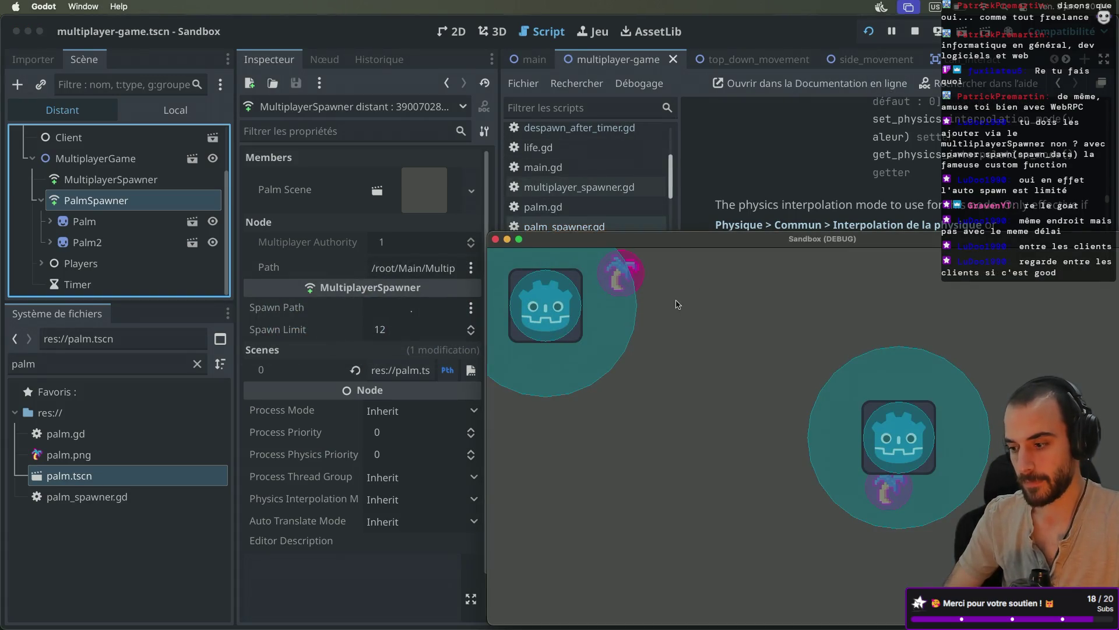
pyautogui.press('Right')
pyautogui.press('Down')
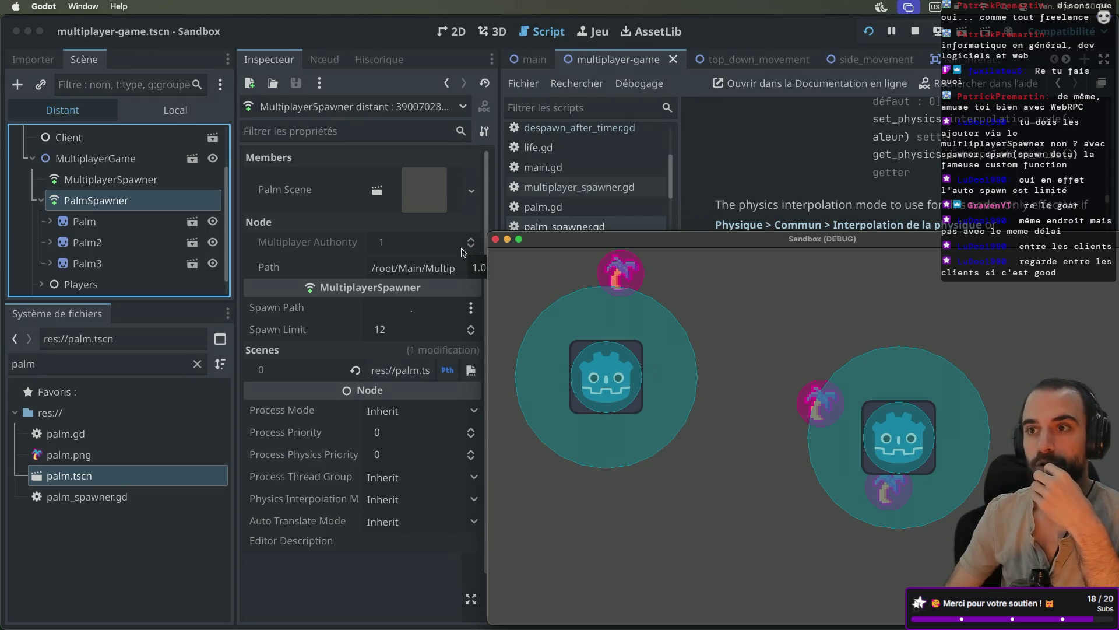
pyautogui.click(496, 239)
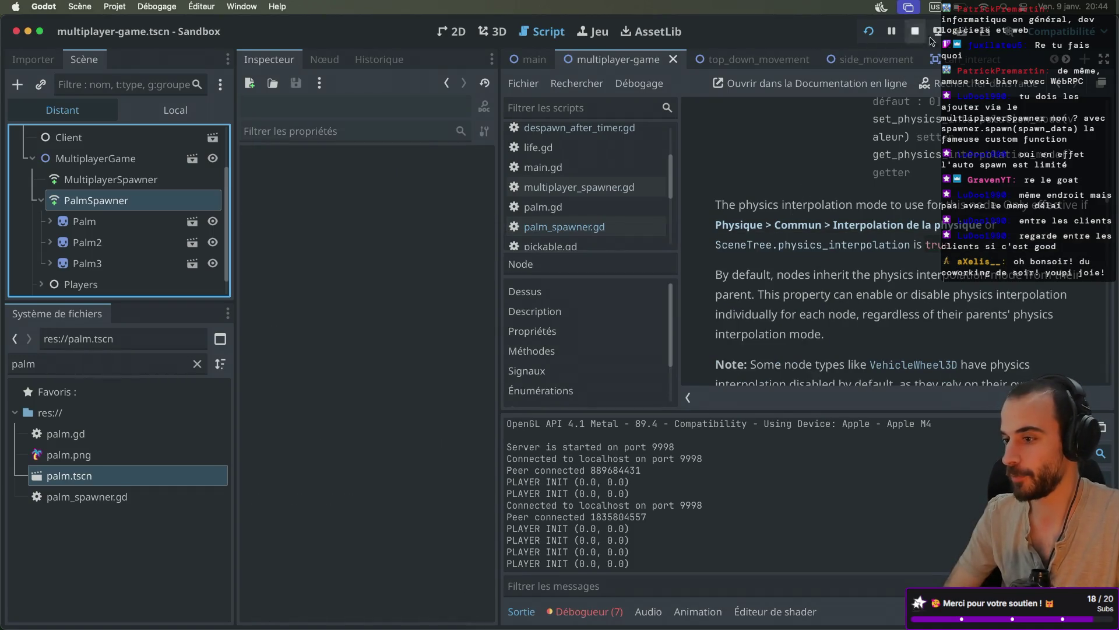
pyautogui.scroll(-1, 93, 211)
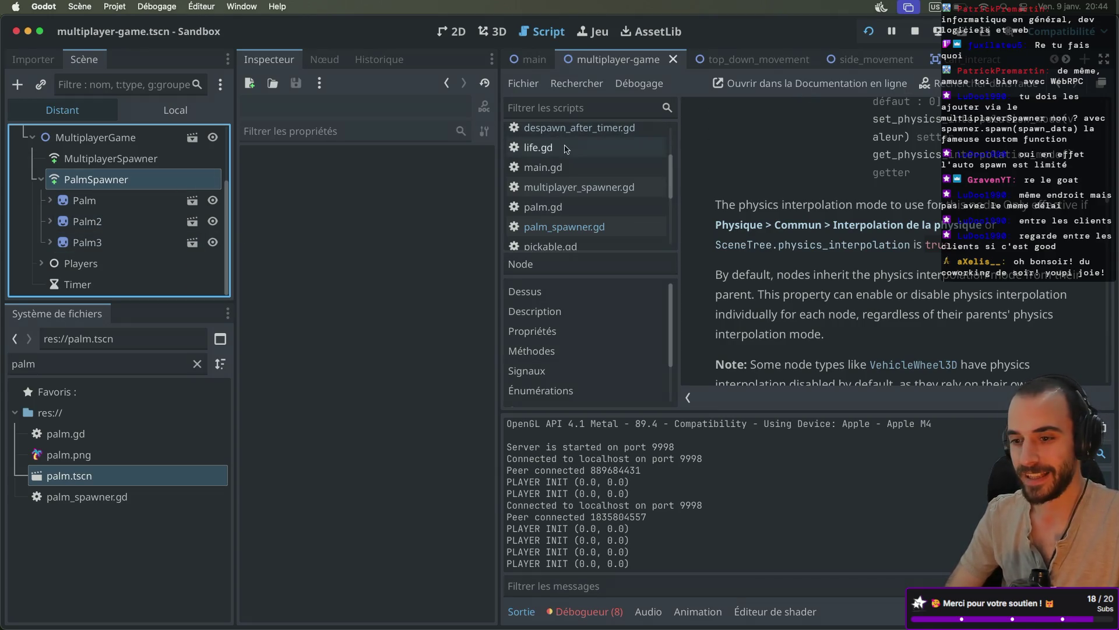
pyautogui.scroll(3, 187, 235)
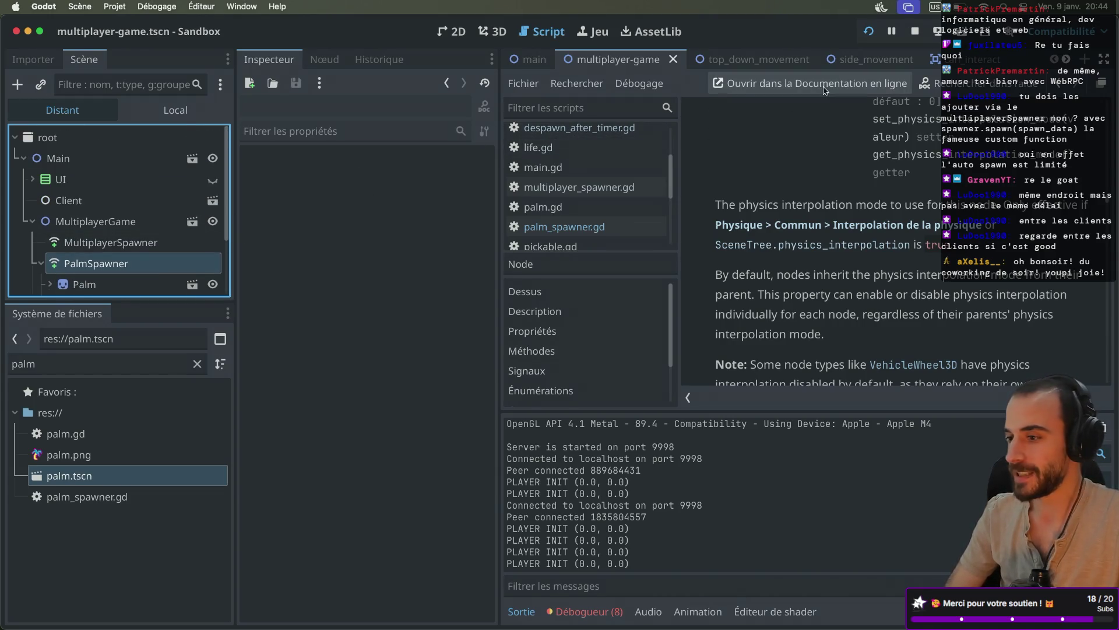
# - Stop and relaunch the game, then spread the game windows across the screen
pyautogui.click(915, 32)
pyautogui.click(868, 31)
pyautogui.moveTo(521, 133)
pyautogui.mouseDown()
pyautogui.moveTo(768, 238)
pyautogui.moveTo(787, 259)
pyautogui.mouseUp()
pyautogui.moveTo(415, 96); pyautogui.dragTo(508, 34)
pyautogui.moveTo(290, 129)
pyautogui.mouseDown()
pyautogui.moveTo(103, 291)
pyautogui.moveTo(65, 287)
pyautogui.moveTo(84, 271)
pyautogui.mouseUp()
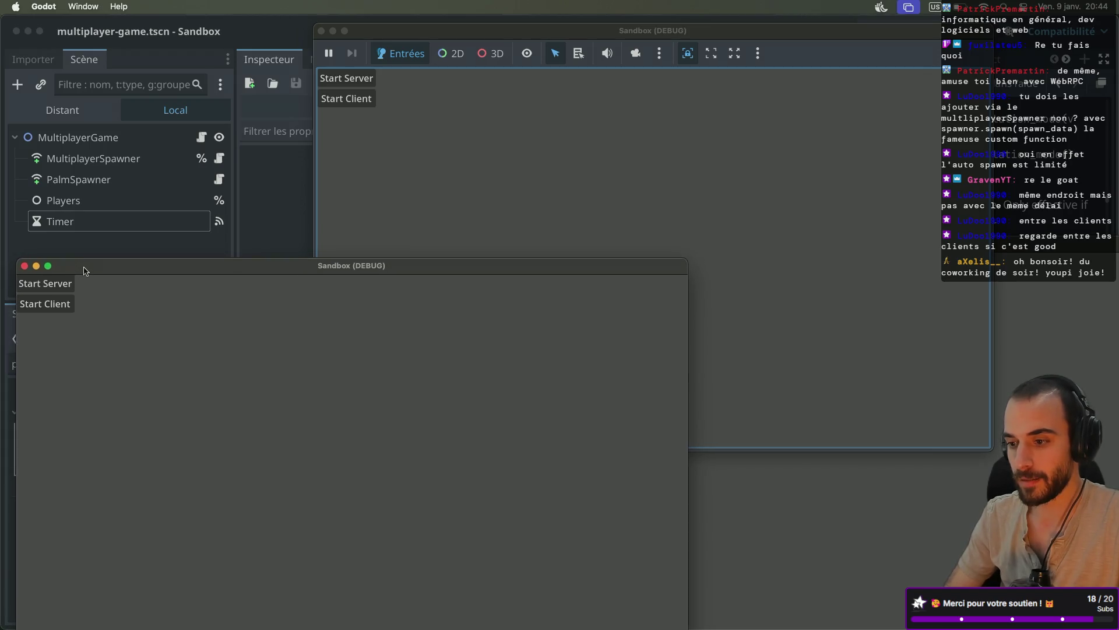
# - Host a server in one window, join a client in another, and start the third window
pyautogui.click(52, 288)
pyautogui.click(376, 183)
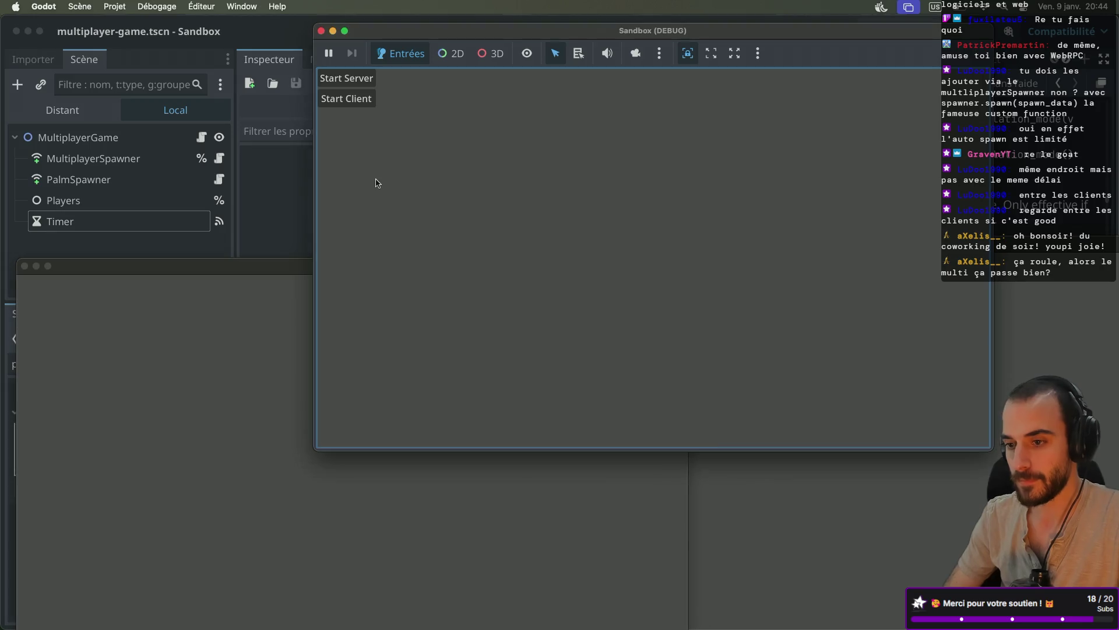
pyautogui.click(361, 105)
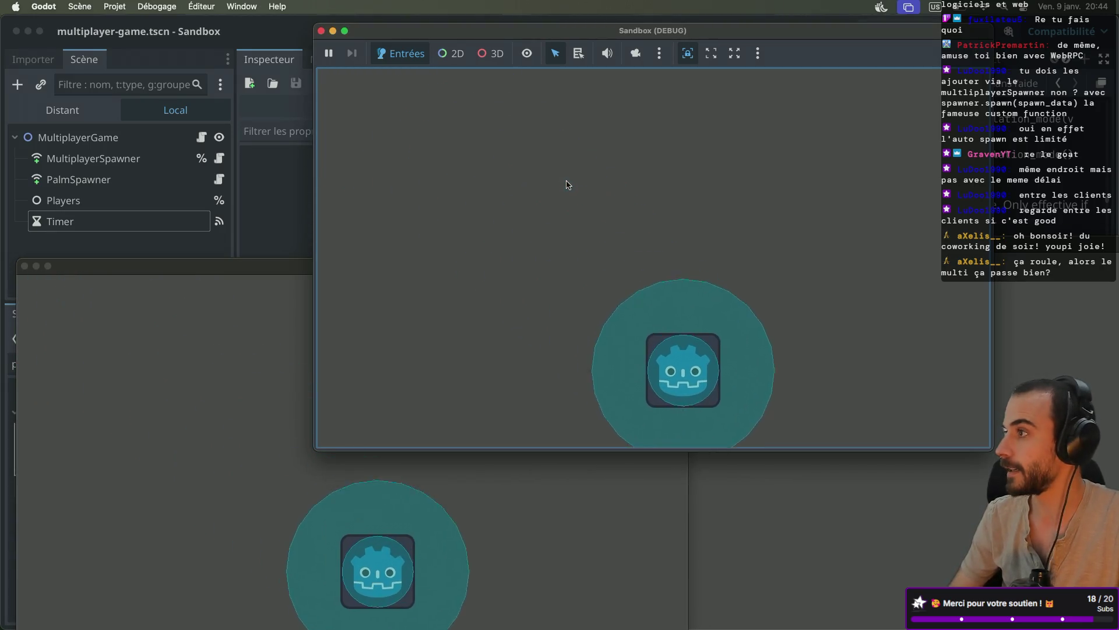
pyautogui.click(849, 533)
pyautogui.click(516, 282)
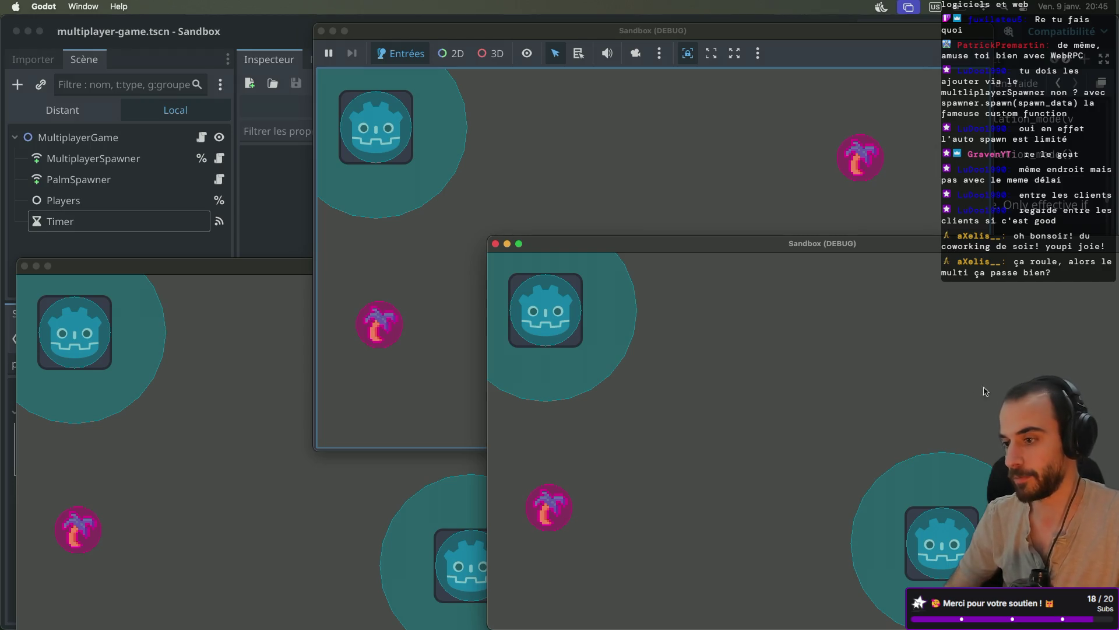
# - Tidy the game window positions and return to the editor's Distant scene tree
pyautogui.moveTo(876, 254)
pyautogui.mouseDown()
pyautogui.moveTo(1035, 234)
pyautogui.moveTo(866, 227)
pyautogui.moveTo(846, 266)
pyautogui.mouseUp()
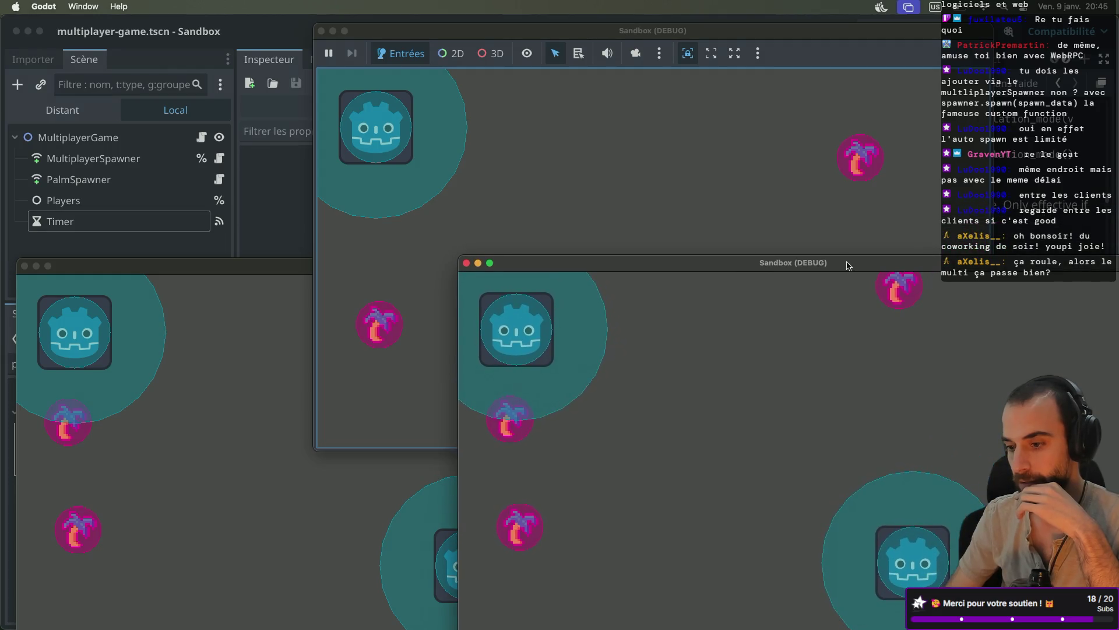
pyautogui.moveTo(695, 266); pyautogui.dragTo(852, 270)
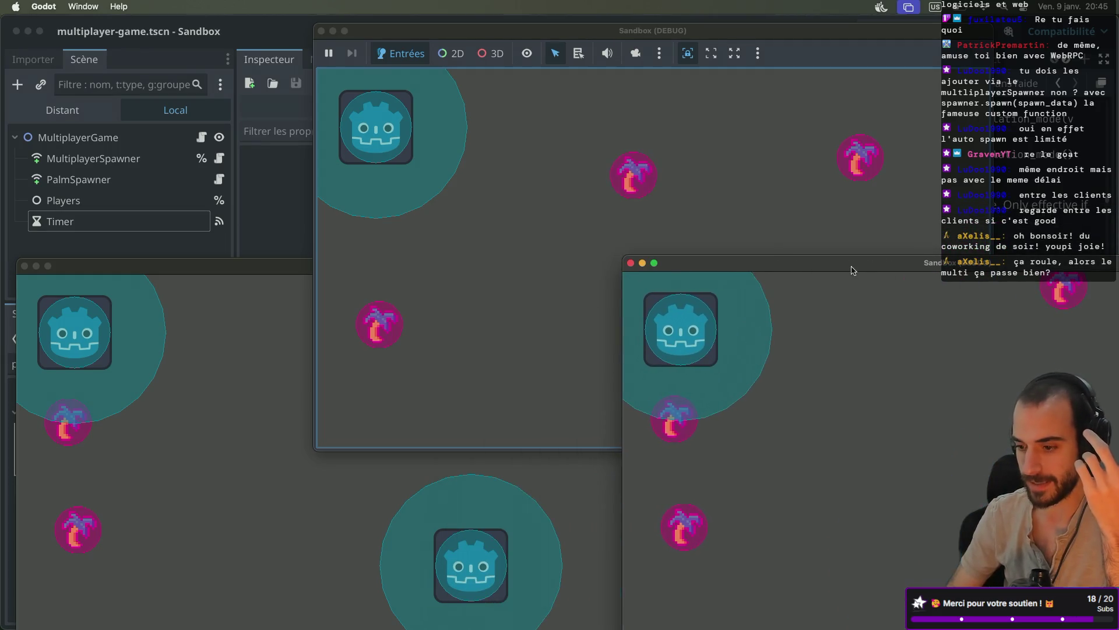
pyautogui.click(260, 380)
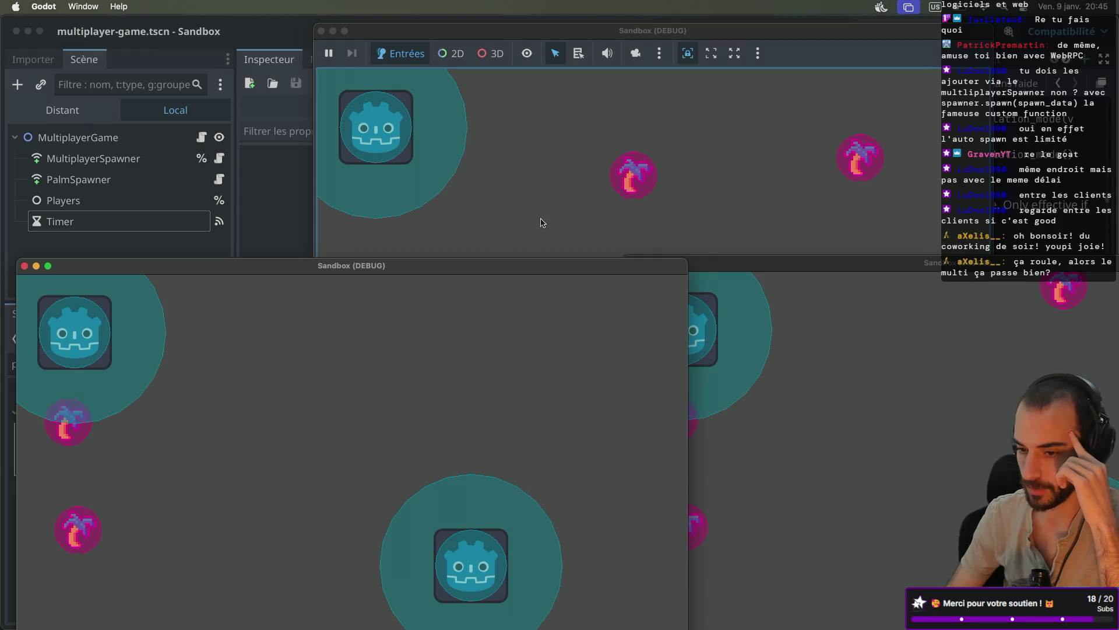
pyautogui.moveTo(452, 267); pyautogui.dragTo(449, 243)
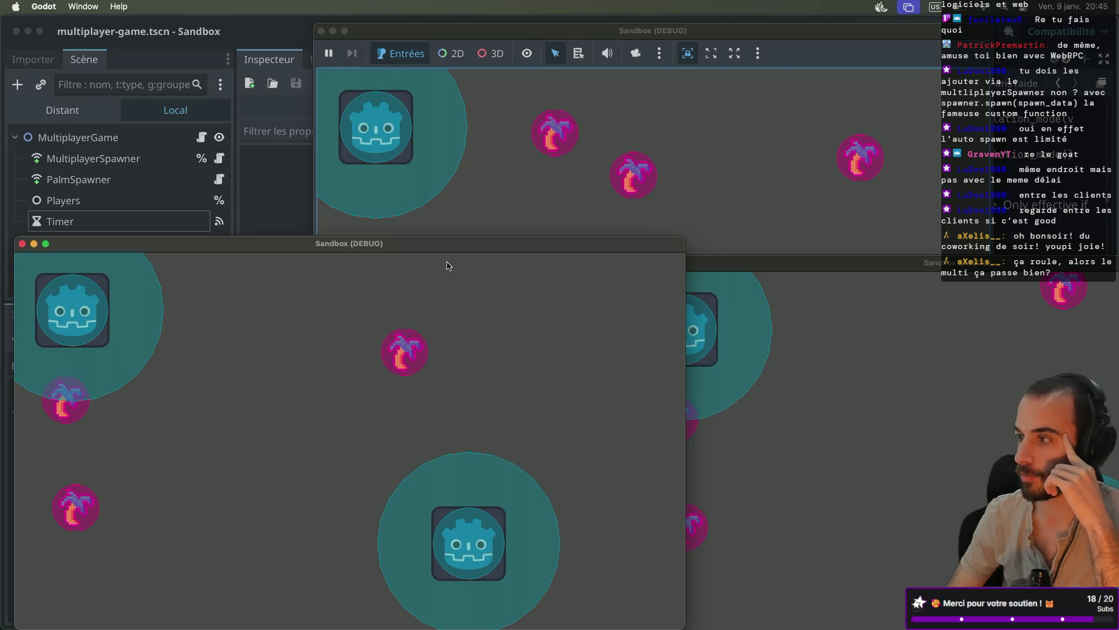
pyautogui.click(272, 35)
pyautogui.click(69, 108)
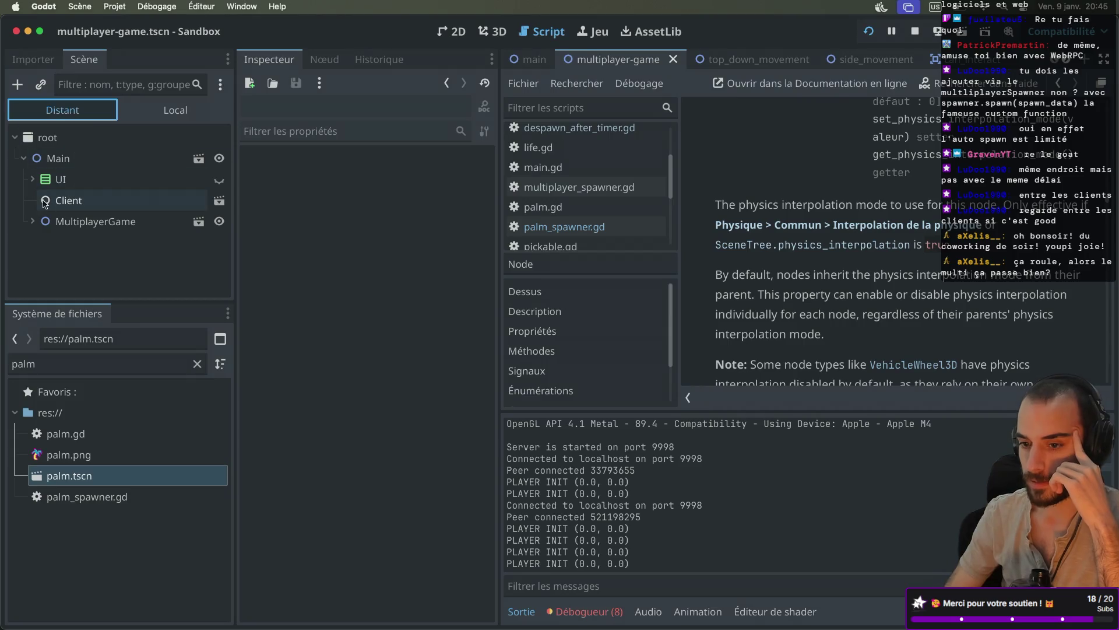
# - Inspect PalmSpawner, its MultiplayerSpawner, and the first Palm's MultiplayerSynchronizer in the remote tree
pyautogui.click(32, 222)
pyautogui.click(96, 263)
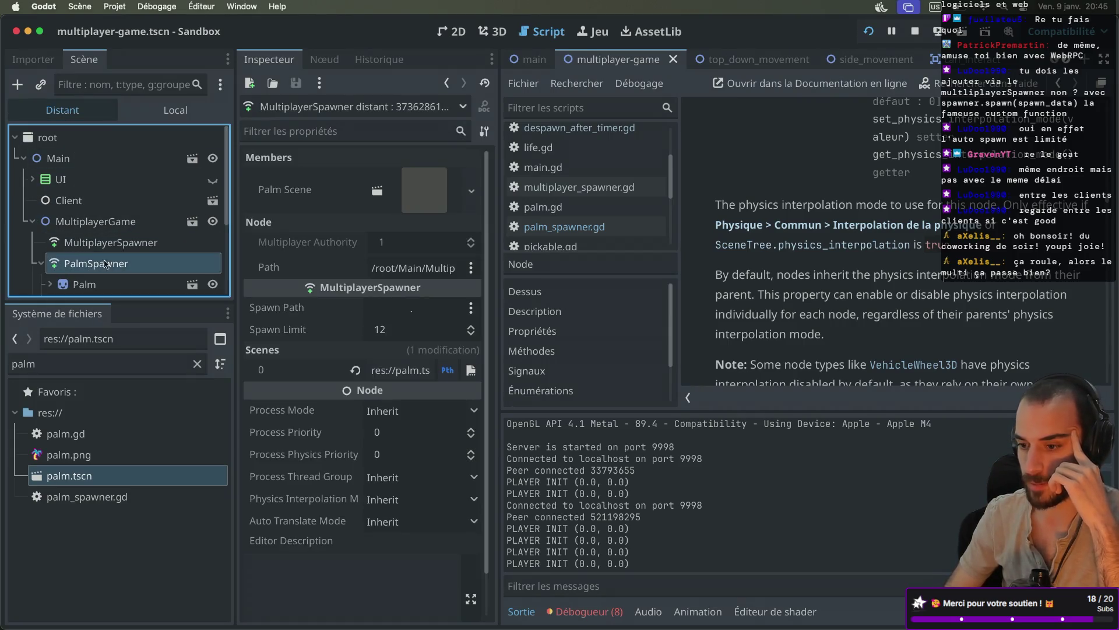
pyautogui.click(139, 248)
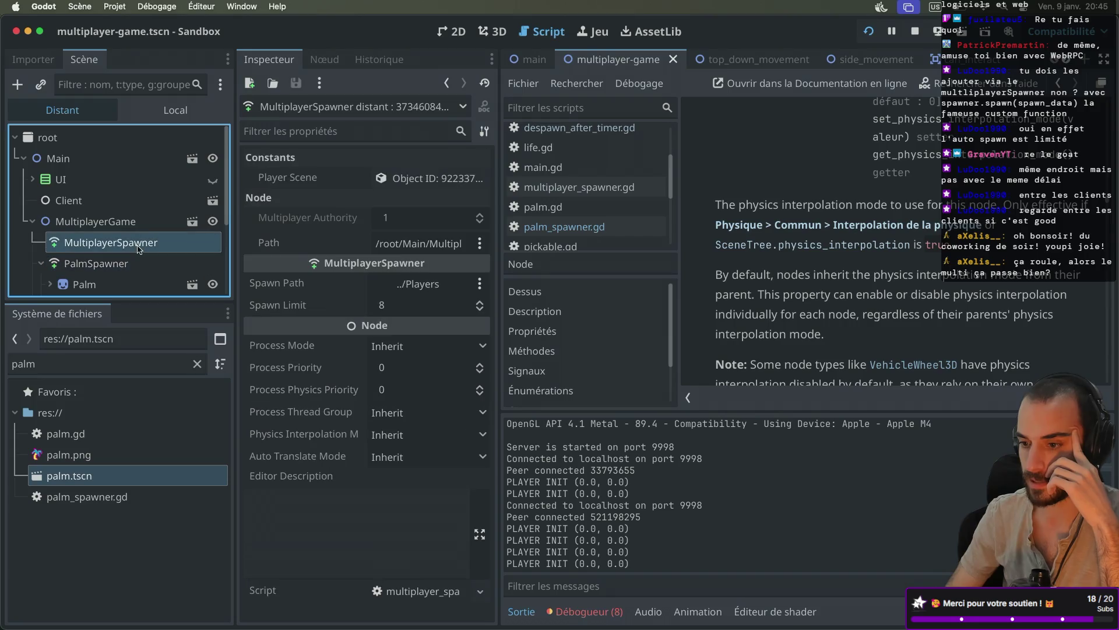
pyautogui.scroll(-2, 119, 250)
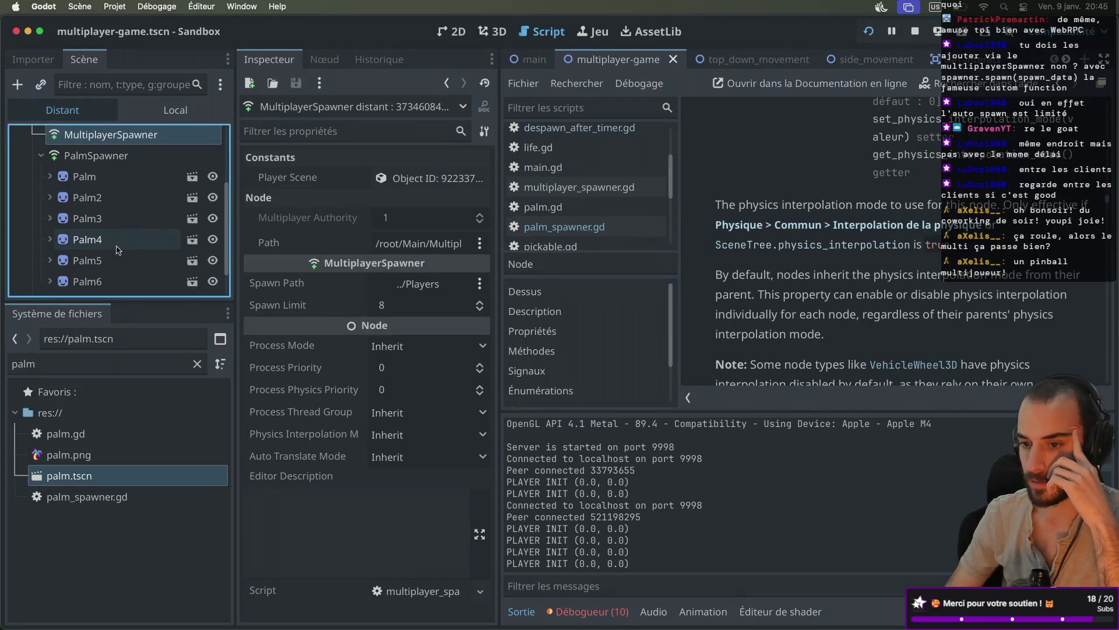
pyautogui.scroll(1, 118, 250)
pyautogui.click(93, 225)
pyautogui.click(93, 247)
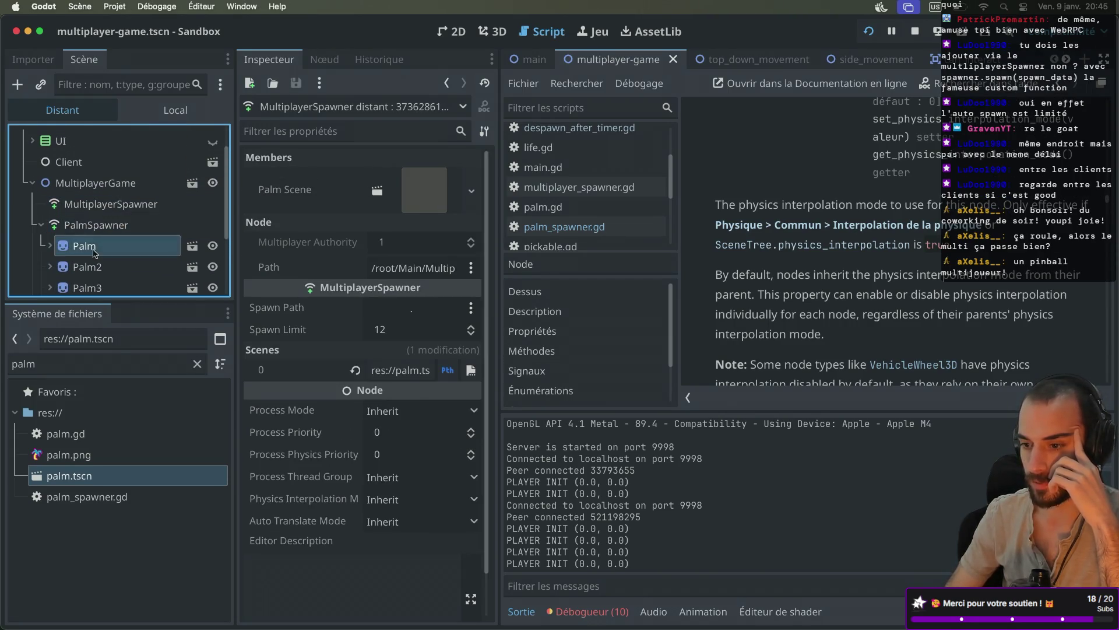
pyautogui.click(100, 267)
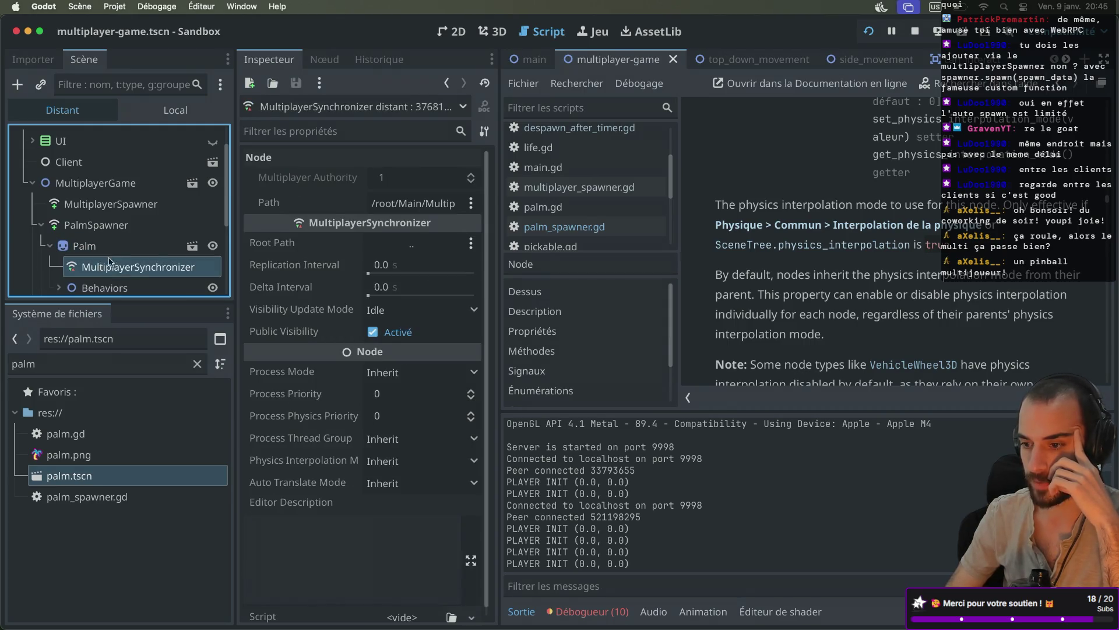
pyautogui.scroll(-3, 105, 266)
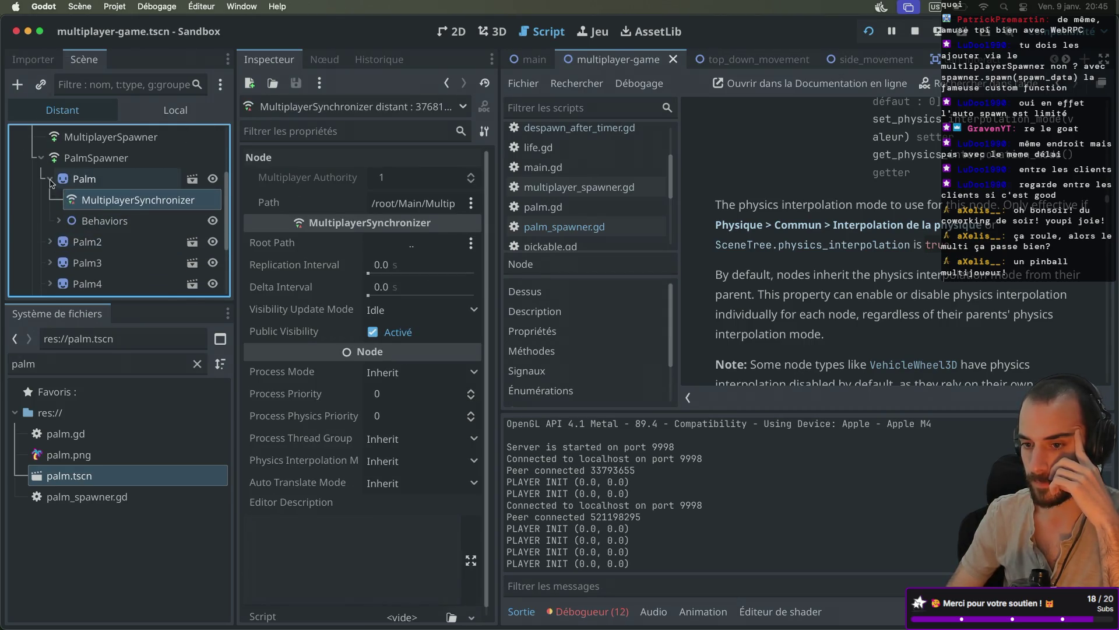
# - Select Players and check each player node's multiplayer authority and its Behaviors node
pyautogui.click(50, 180)
pyautogui.click(41, 158)
pyautogui.click(70, 268)
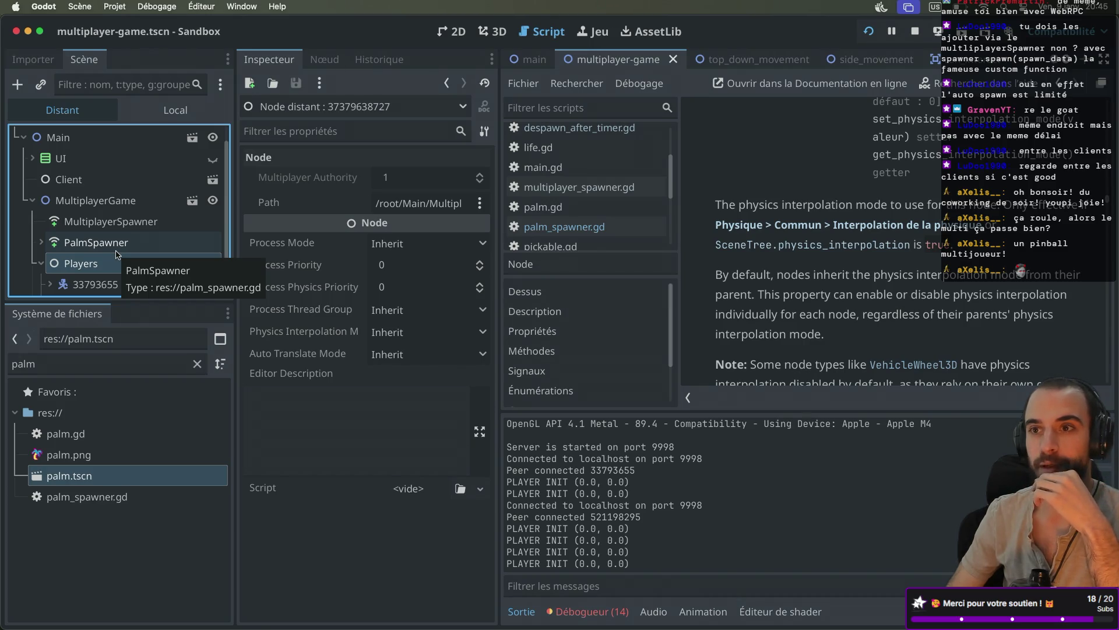
pyautogui.scroll(-2, 116, 254)
pyautogui.click(109, 247)
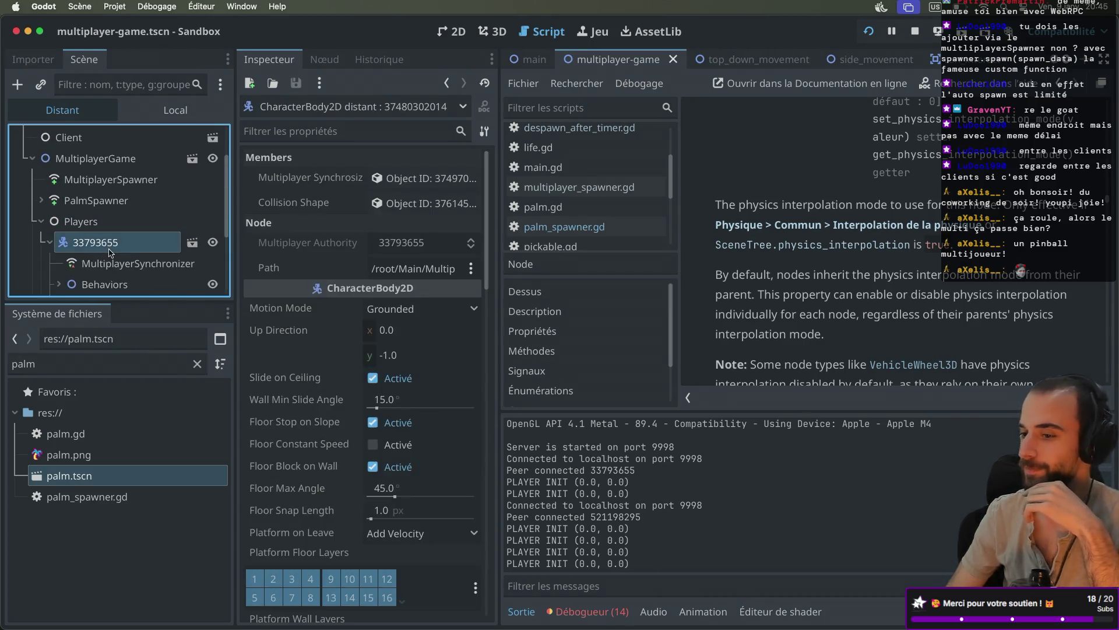
pyautogui.scroll(-4, 111, 256)
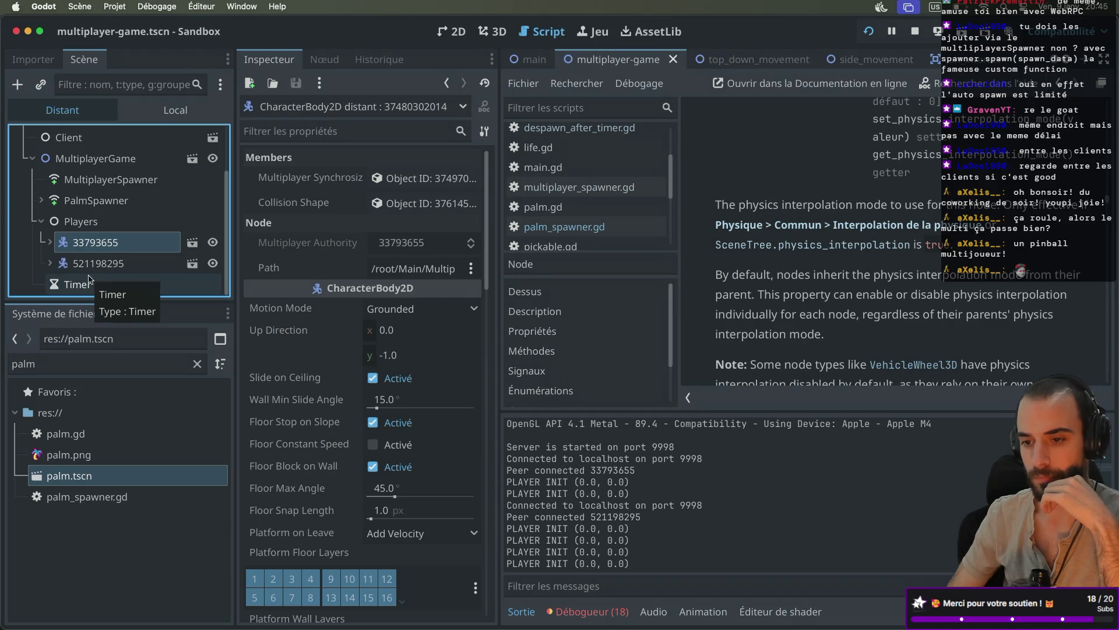
pyautogui.click(115, 267)
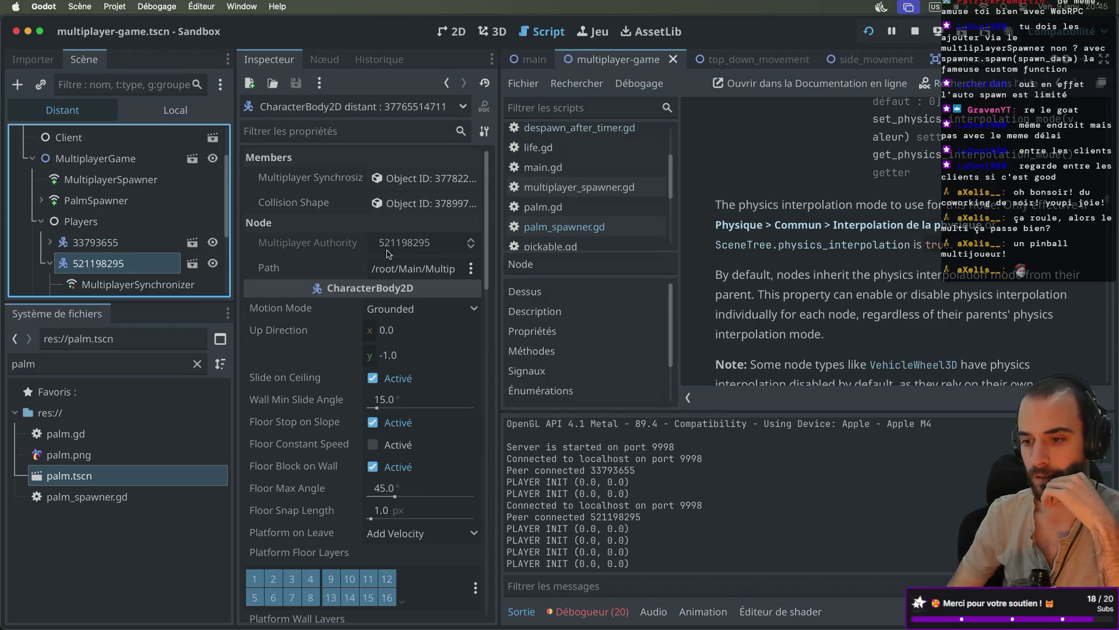
pyautogui.click(135, 244)
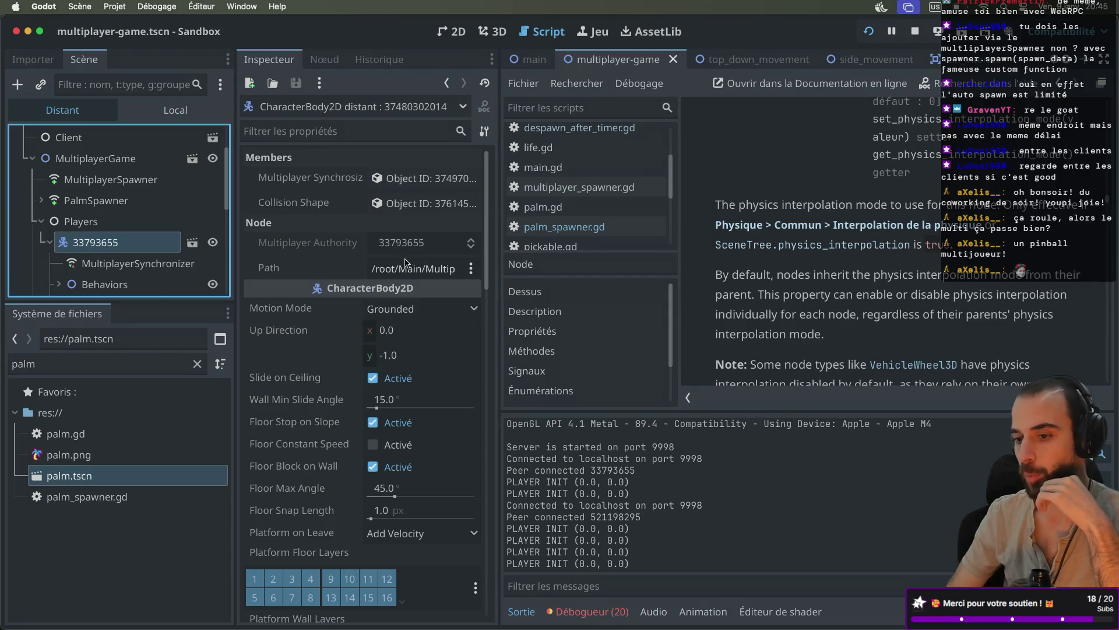
pyautogui.click(109, 285)
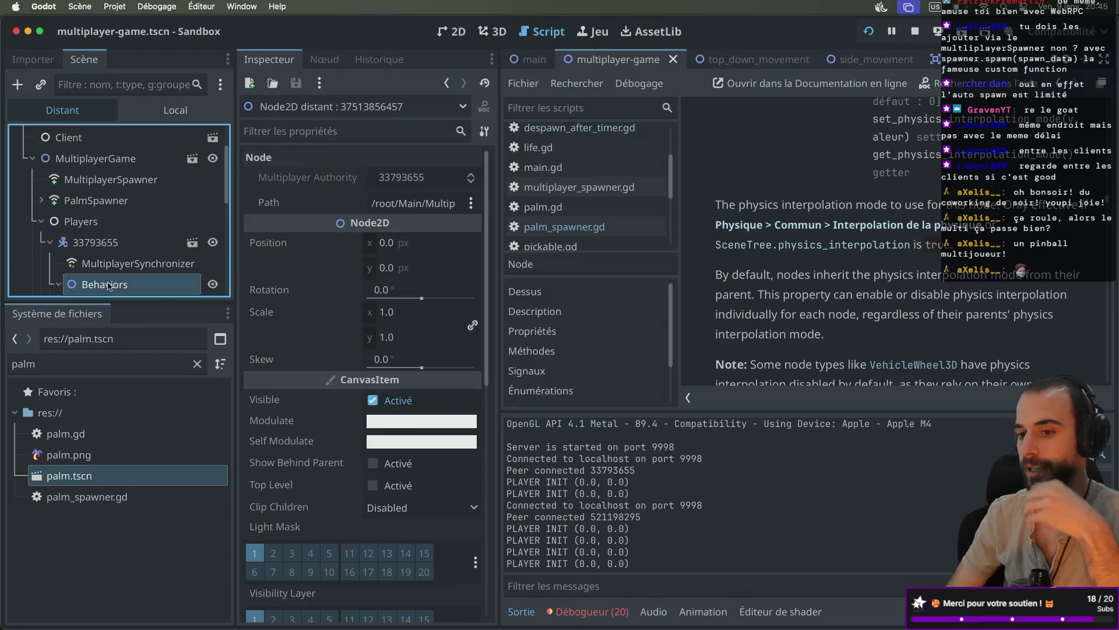
# - Expand PalmSpawner to list palms Palm through Palm9 and inspect the first Palm
pyautogui.click(39, 200)
pyautogui.scroll(-5, 89, 218)
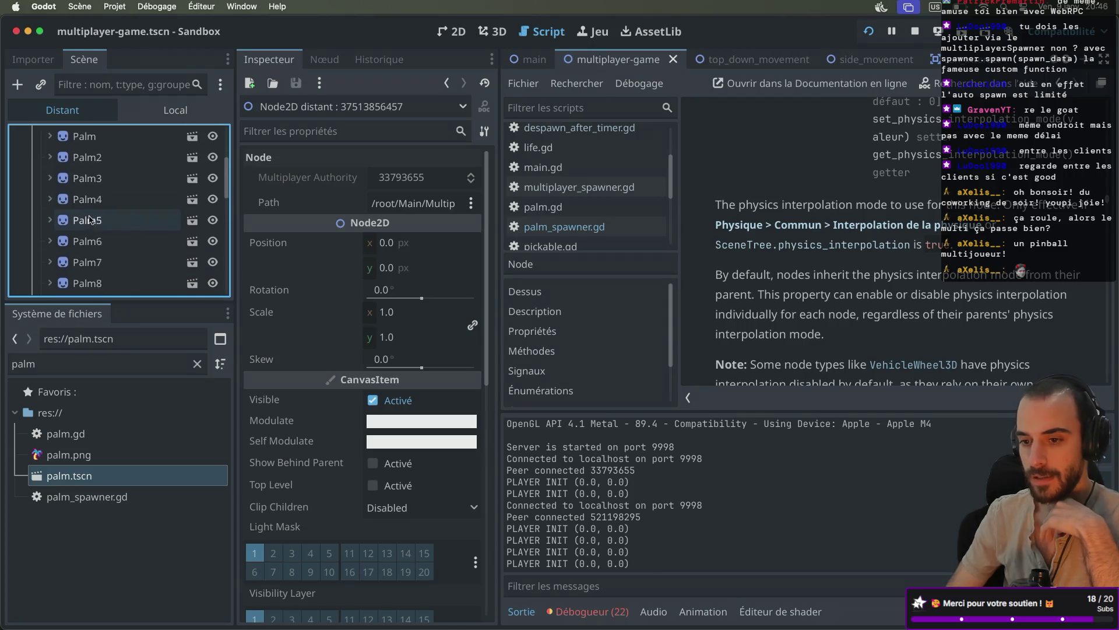
pyautogui.scroll(5, 90, 219)
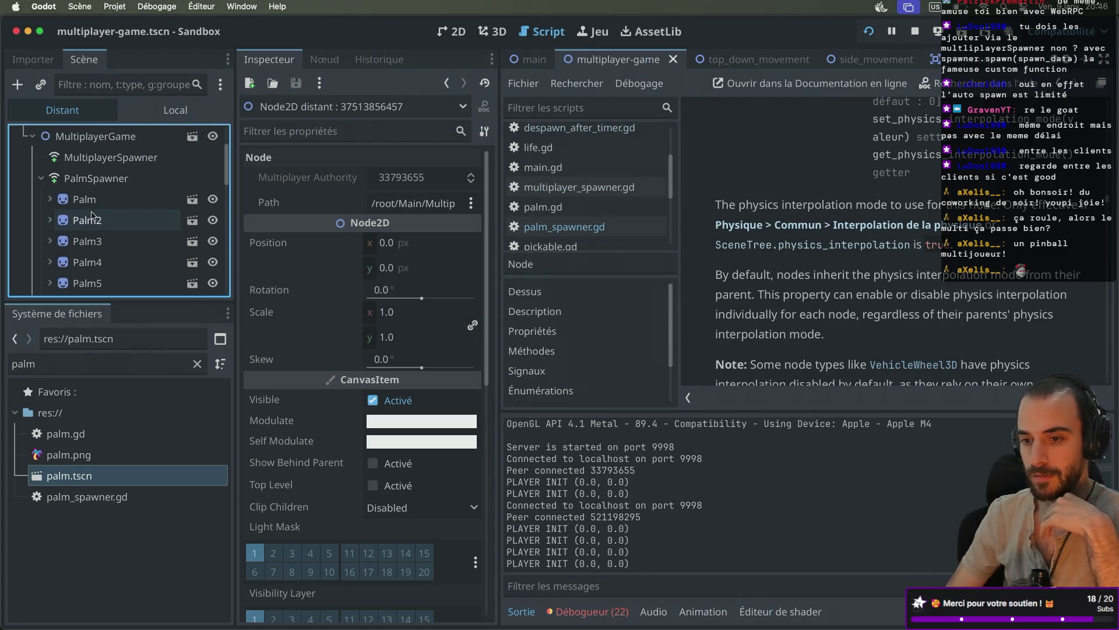
pyautogui.click(105, 205)
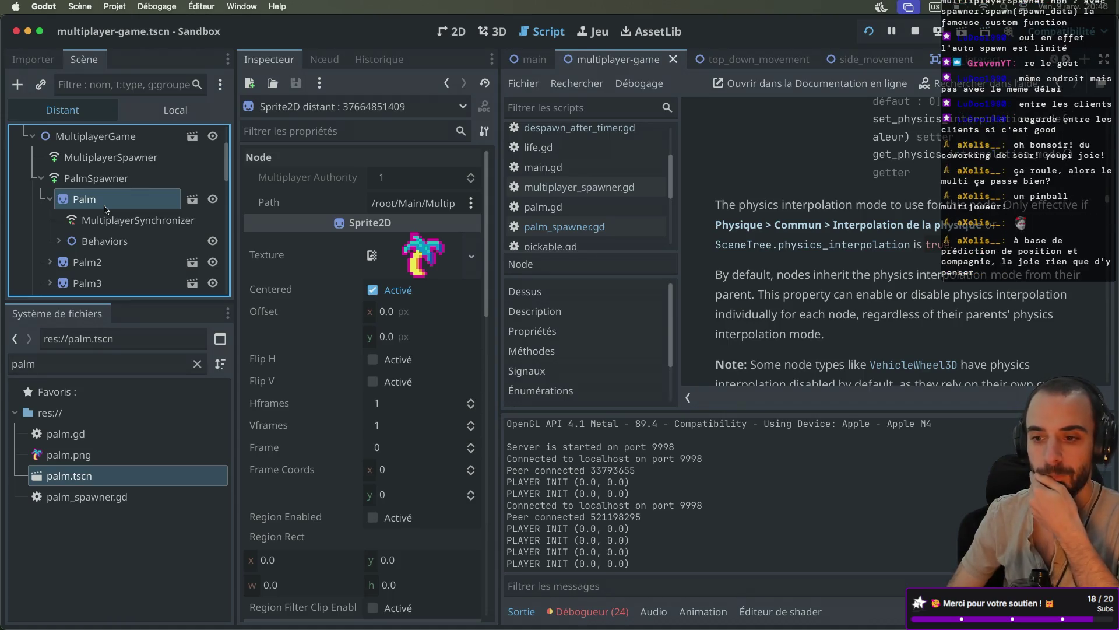
pyautogui.scroll(-2, 113, 225)
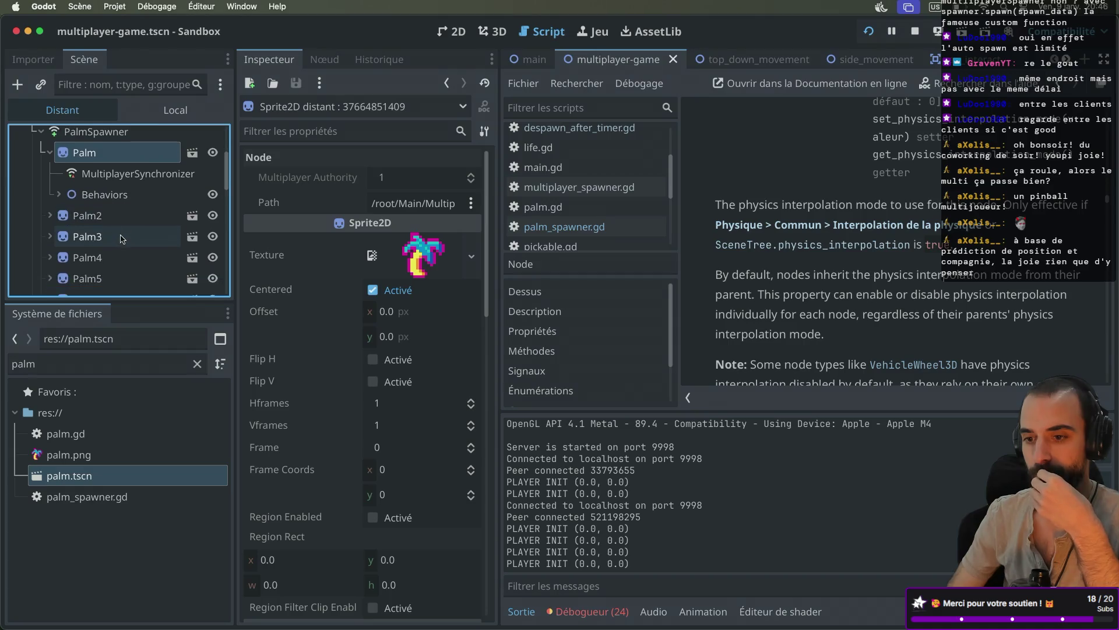
pyautogui.scroll(2, 122, 239)
pyautogui.scroll(-4, 121, 239)
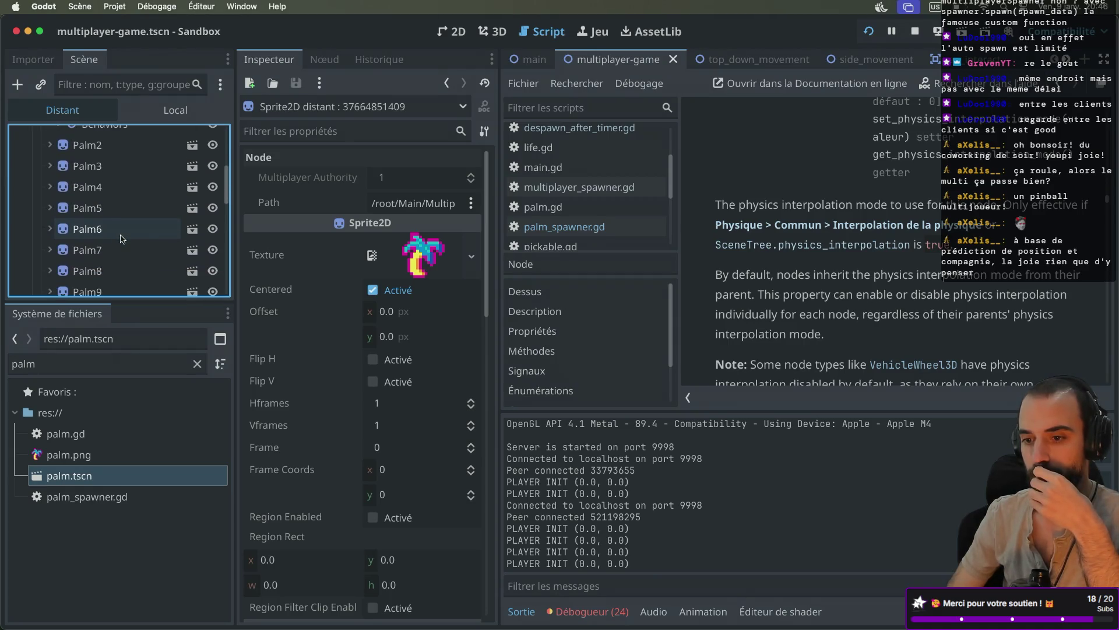
# - Review the Débogueur Erreurs list of on_spawn_receive "parent->has_node(name)" errors, then restart the game
pyautogui.click(618, 613)
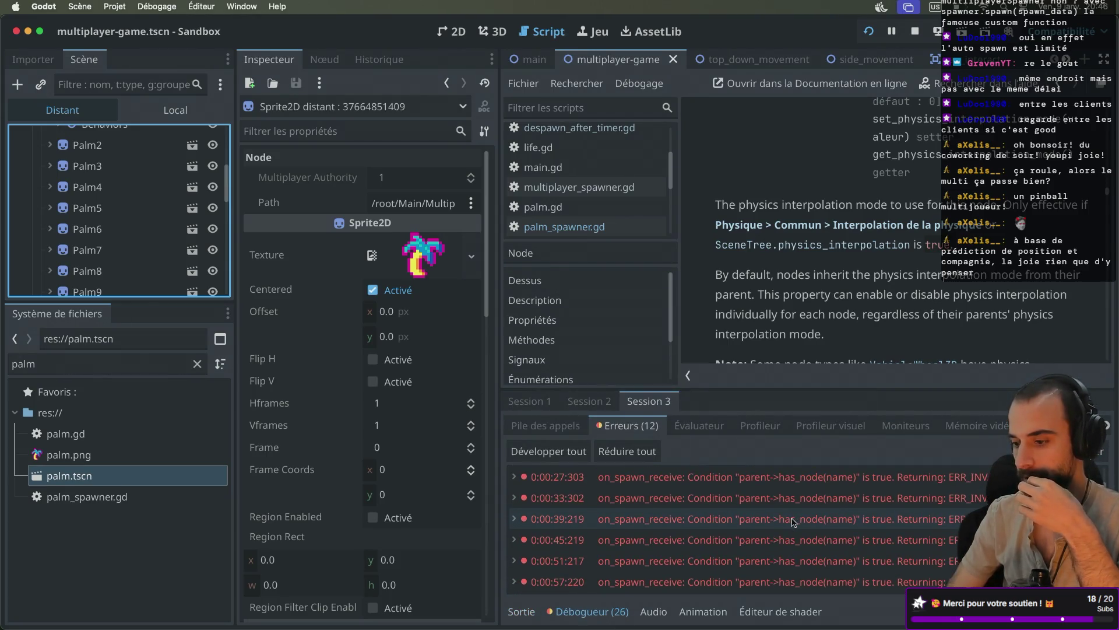
pyautogui.scroll(1, 793, 522)
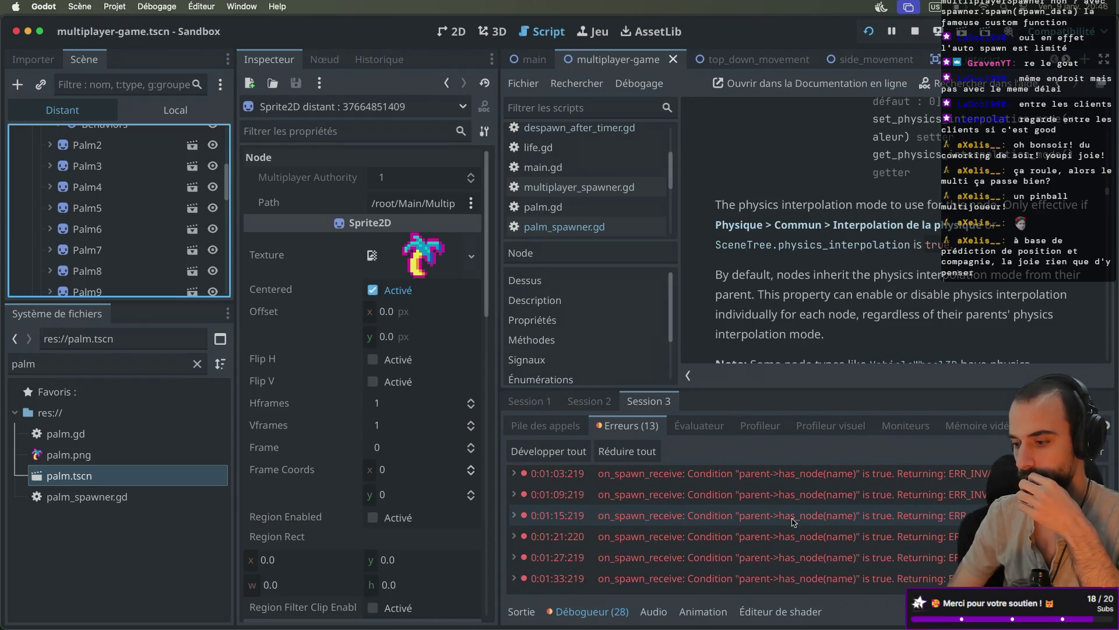
pyautogui.scroll(2, 793, 522)
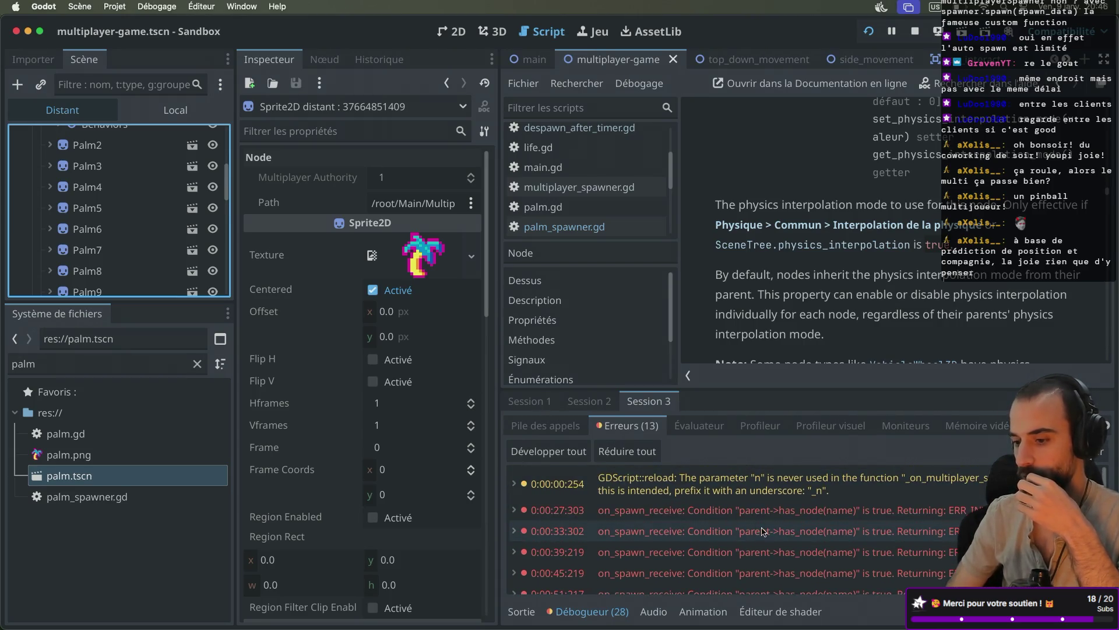
pyautogui.scroll(-8, 793, 521)
pyautogui.scroll(5, 105, 224)
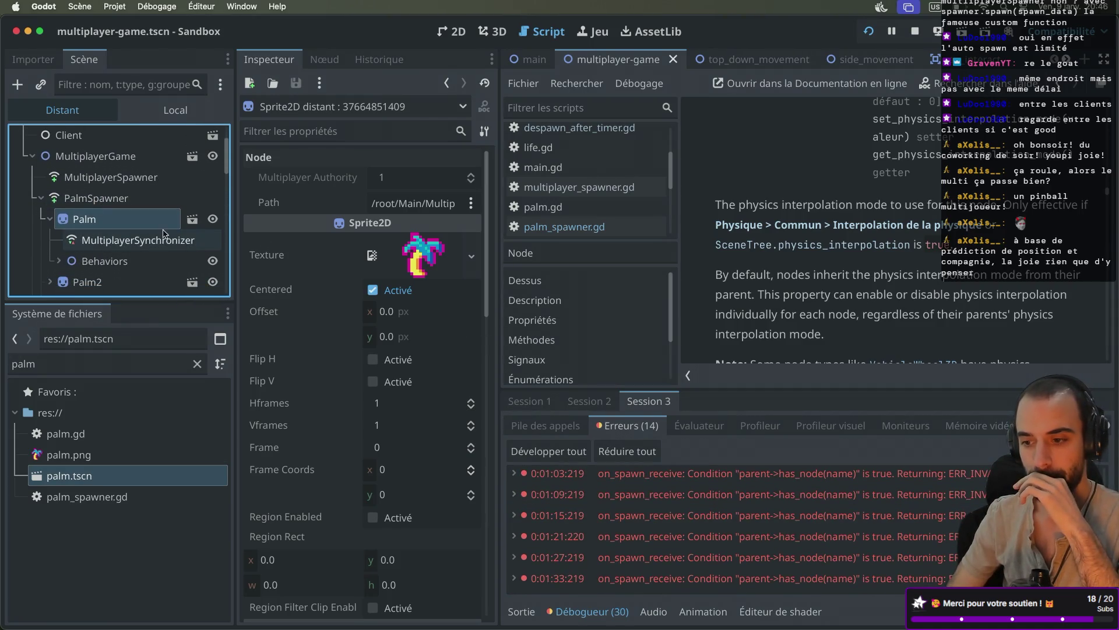
pyautogui.scroll(-1, 145, 225)
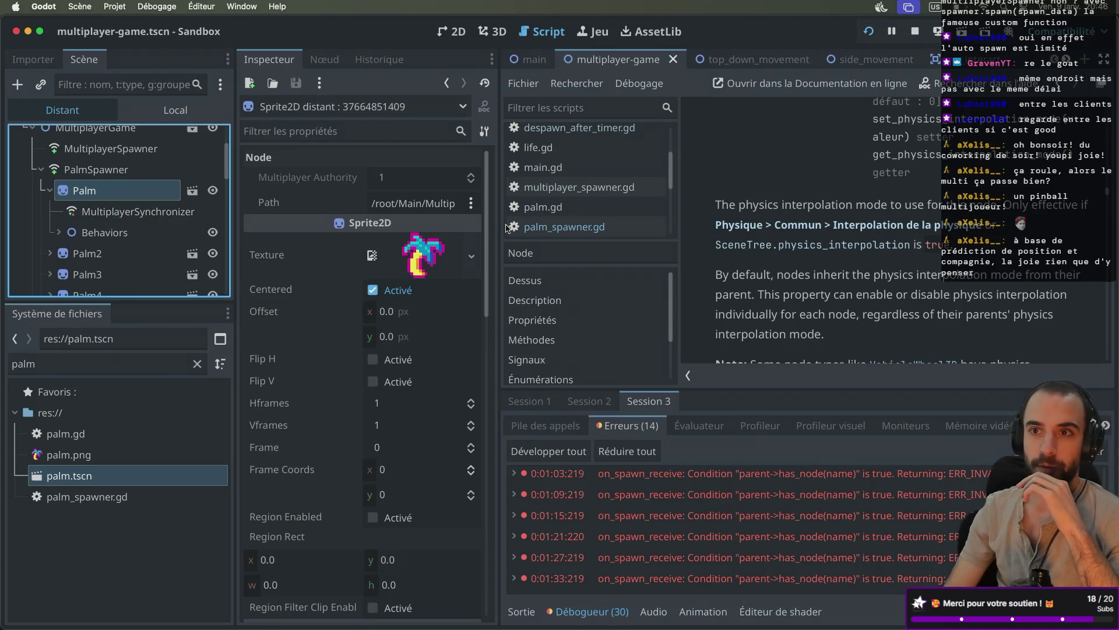
pyautogui.click(869, 31)
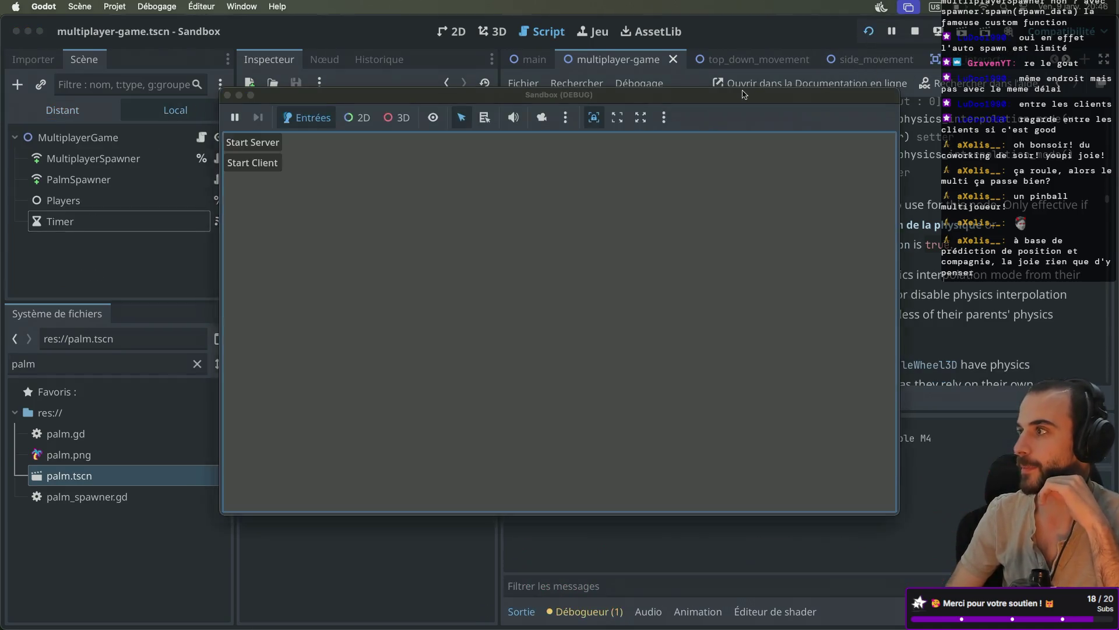
# - Arrange three Sandbox windows, start one server and two clients, and view the Distant tree
pyautogui.moveTo(382, 131)
pyautogui.mouseDown()
pyautogui.moveTo(489, 150)
pyautogui.moveTo(557, 229)
pyautogui.moveTo(636, 251)
pyautogui.mouseUp()
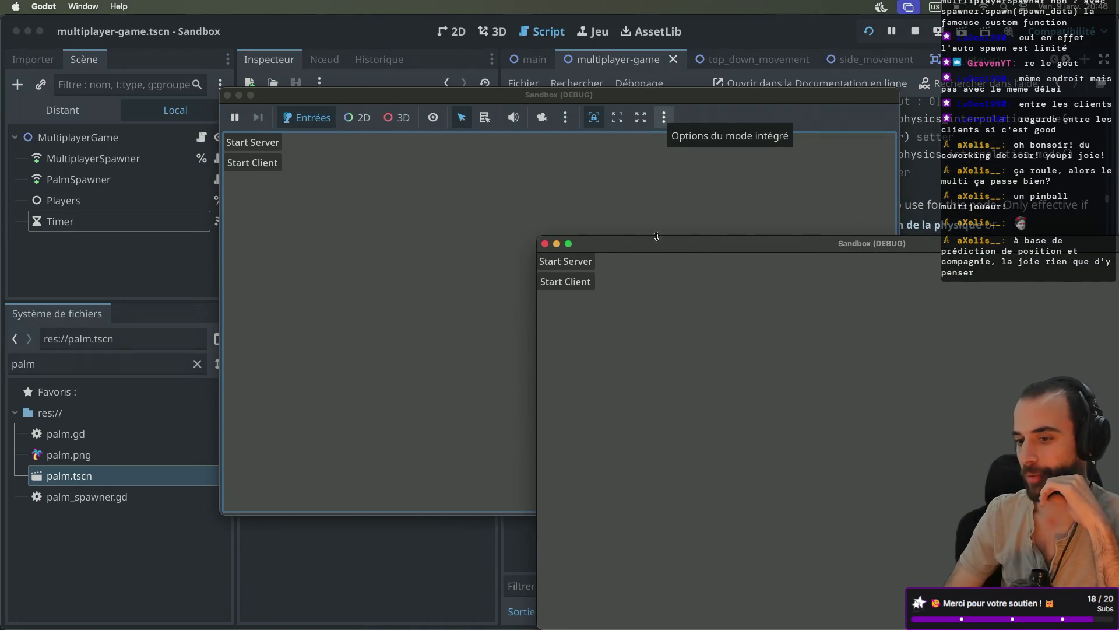
pyautogui.moveTo(416, 97); pyautogui.dragTo(569, 51)
pyautogui.moveTo(371, 129)
pyautogui.mouseDown()
pyautogui.moveTo(173, 236)
pyautogui.moveTo(173, 248)
pyautogui.mouseUp()
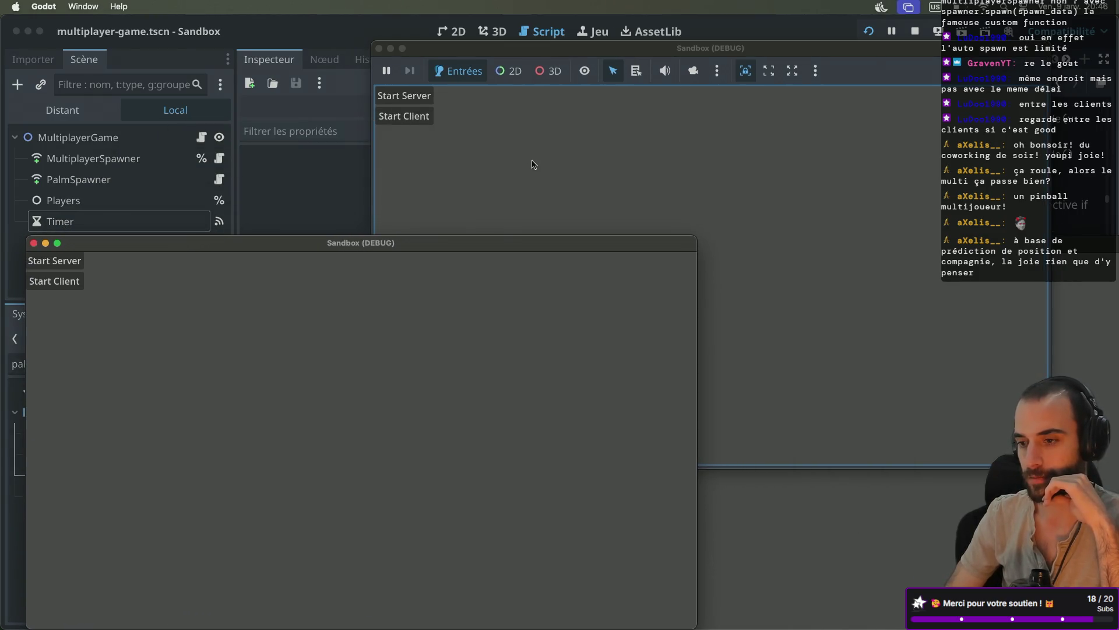
pyautogui.click(54, 260)
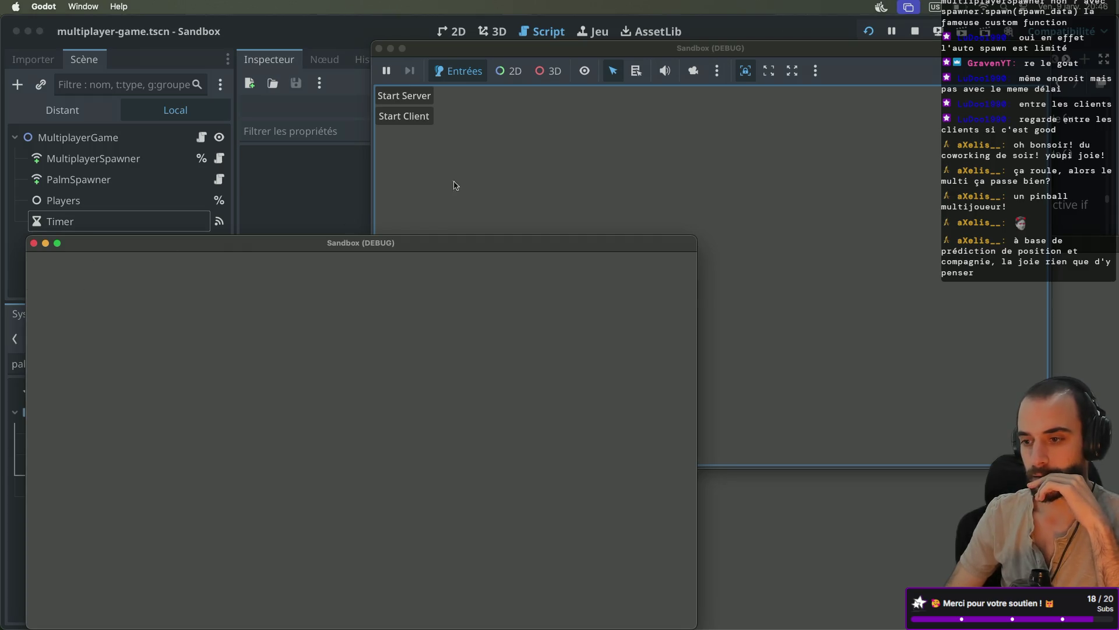
pyautogui.click(425, 196)
pyautogui.click(430, 118)
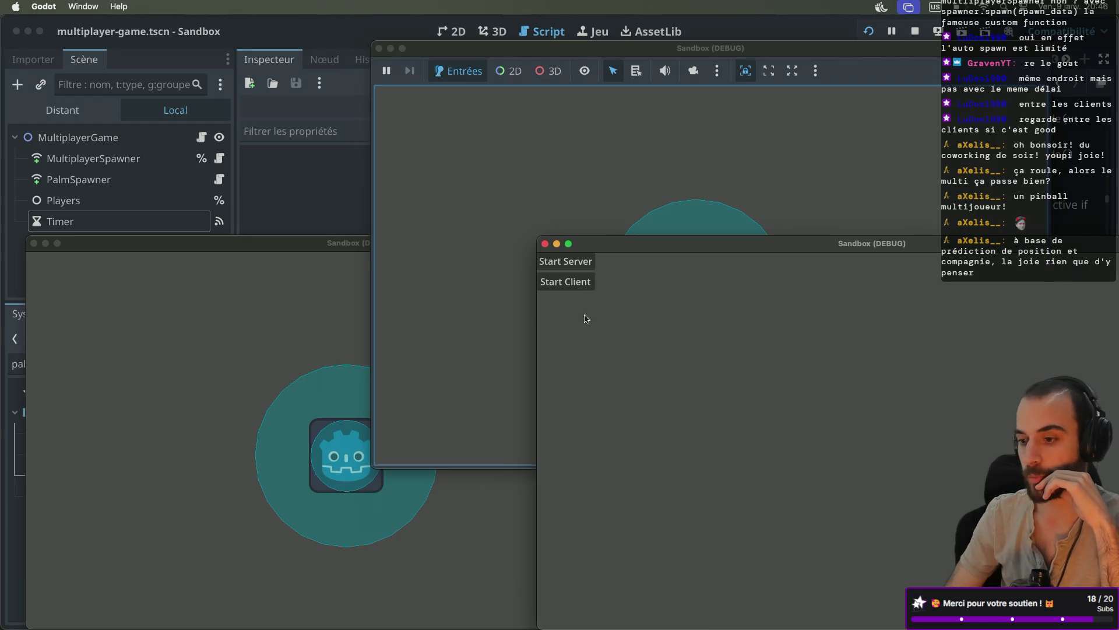
pyautogui.click(581, 284)
pyautogui.click(75, 109)
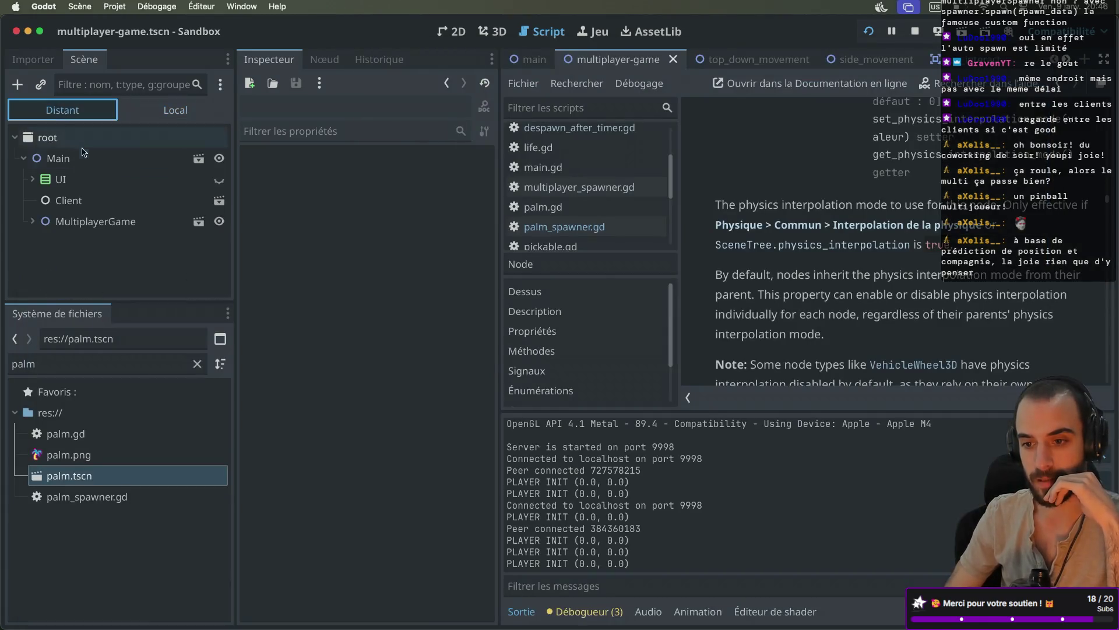
# - Expand MultiplayerGame and PalmSpawner in the remote tree and show the debugger errors
pyautogui.click(32, 221)
pyautogui.click(42, 243)
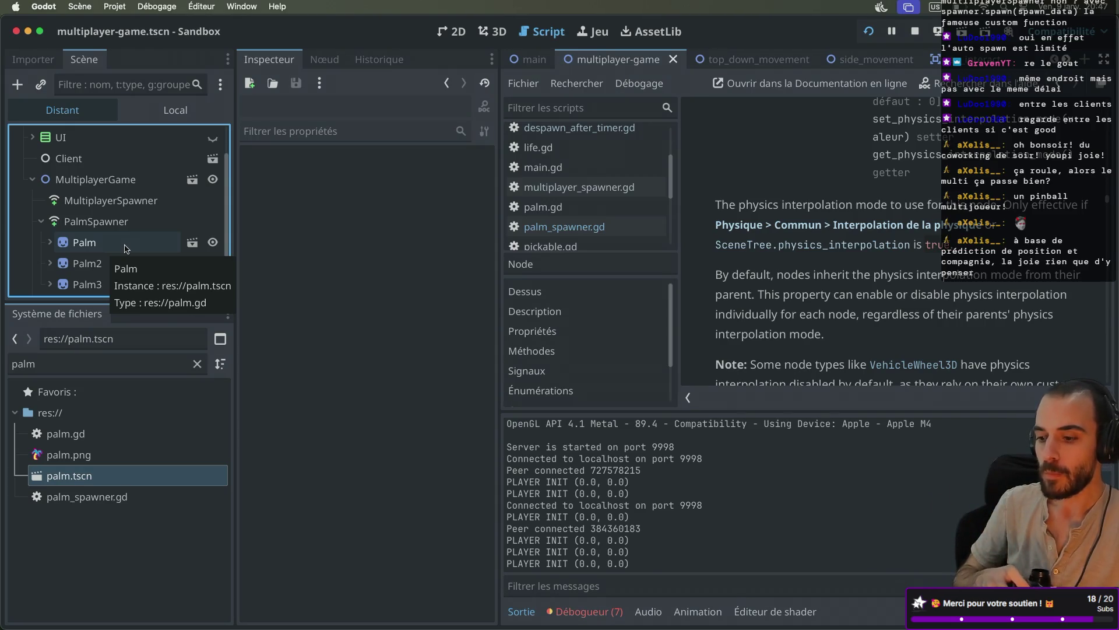
pyautogui.click(585, 611)
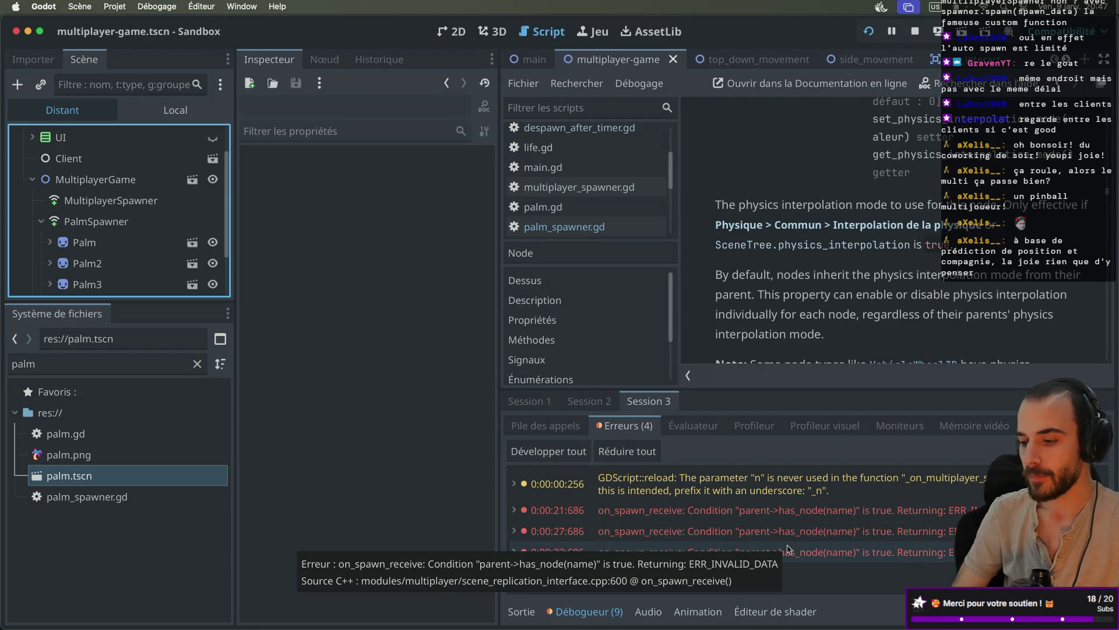
# - Toggle distraction-free mode with Ctrl+Cmd+D and bring palm_spawner.gd back into the script view
pyautogui.press('ctrl+super+d')
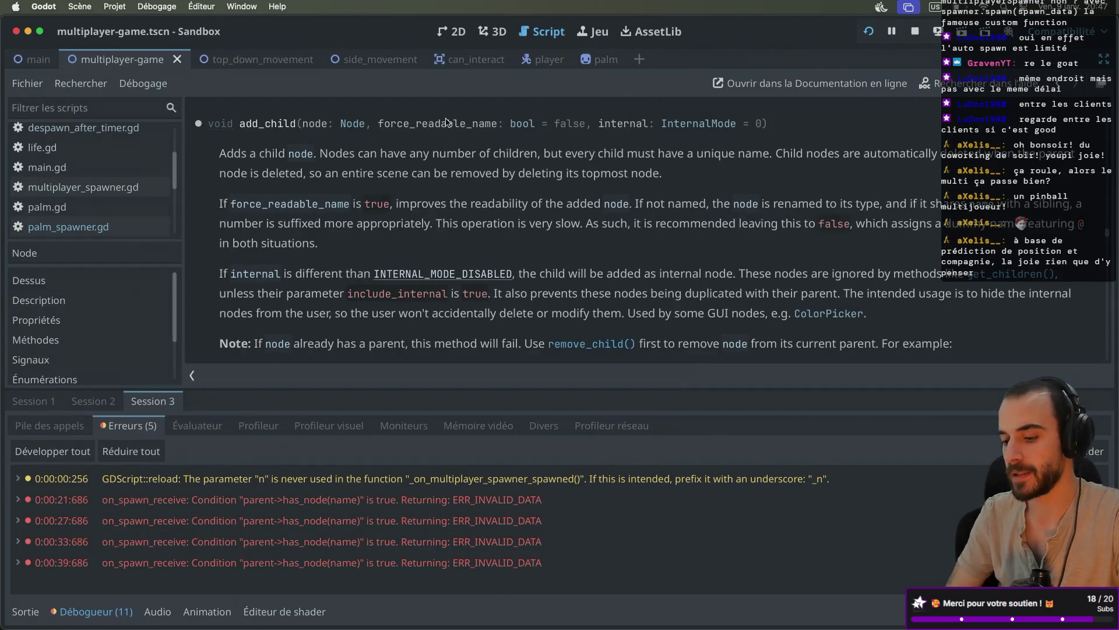
pyautogui.press('ctrl+super+d')
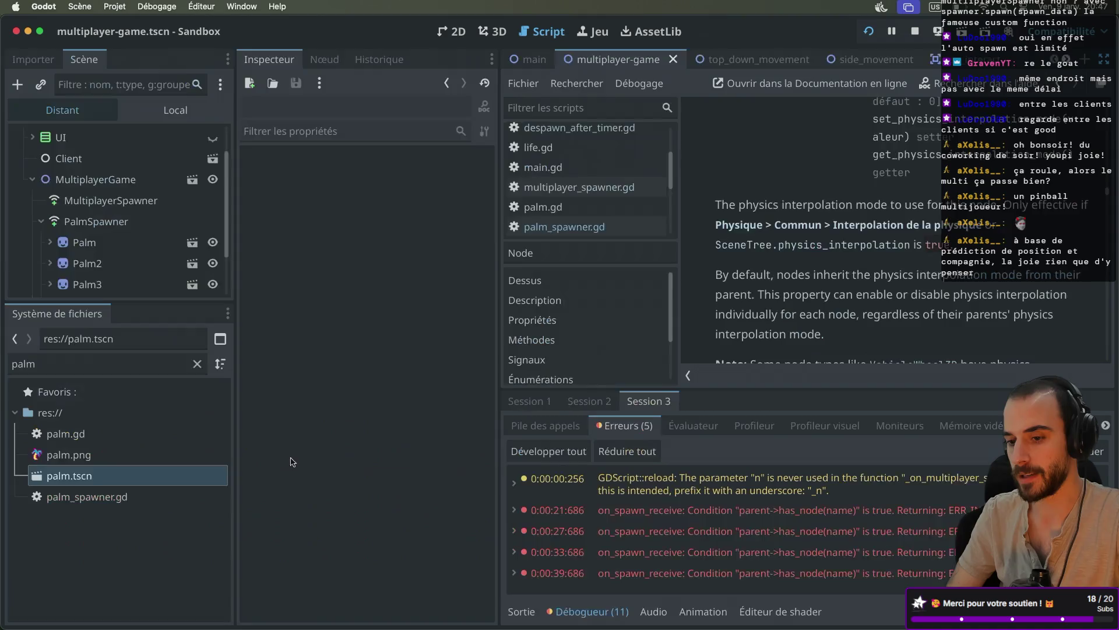
pyautogui.scroll(-4, 116, 259)
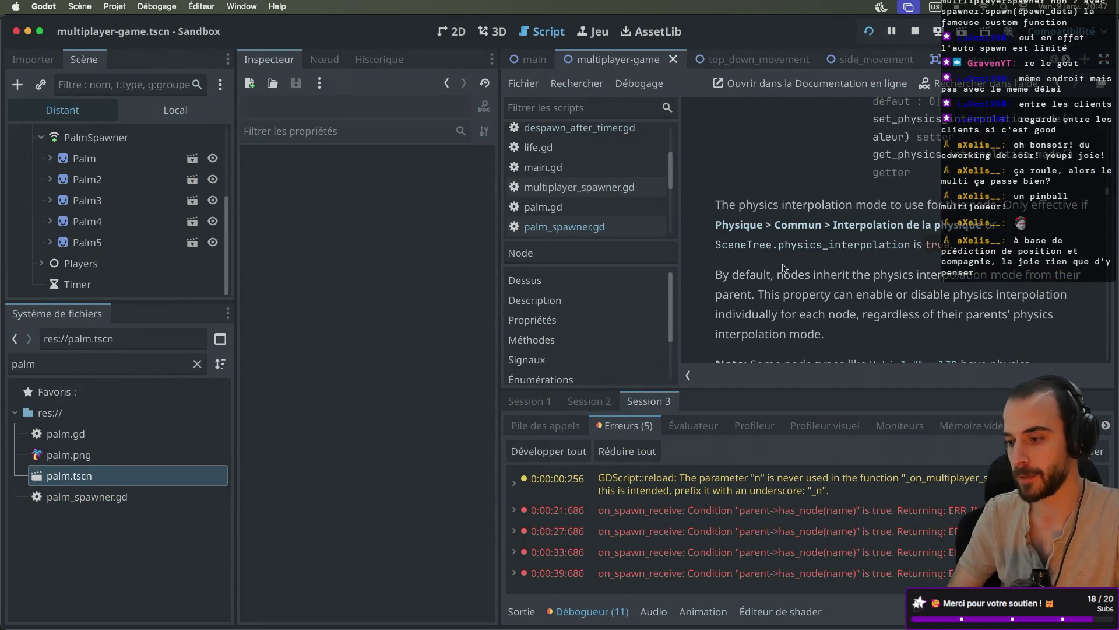
pyautogui.press('ctrl+super+d')
pyautogui.click(452, 31)
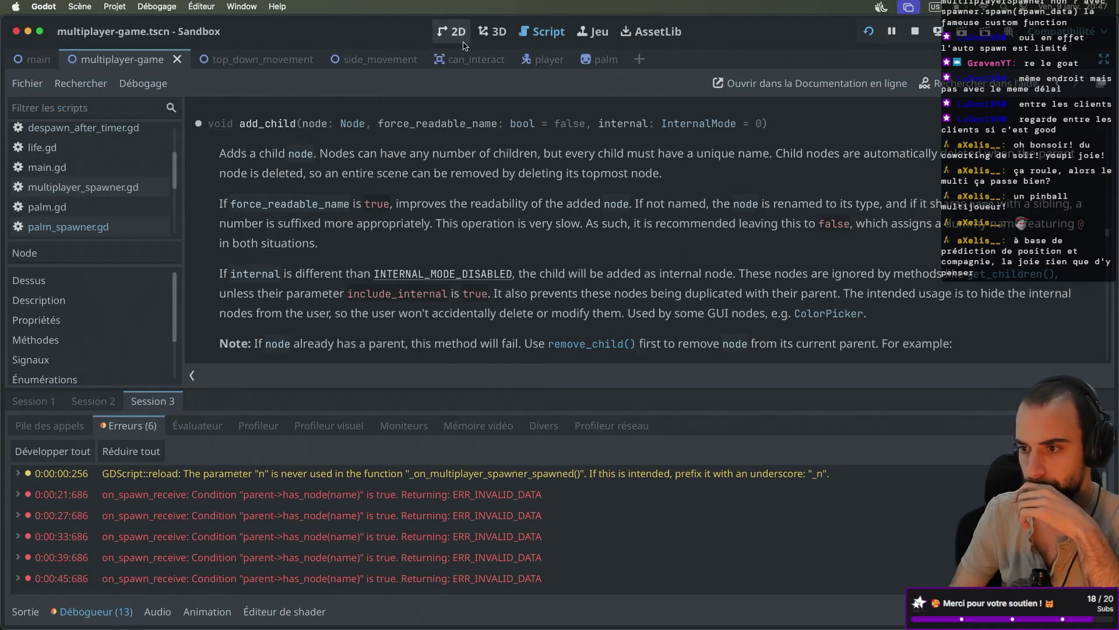
pyautogui.click(542, 32)
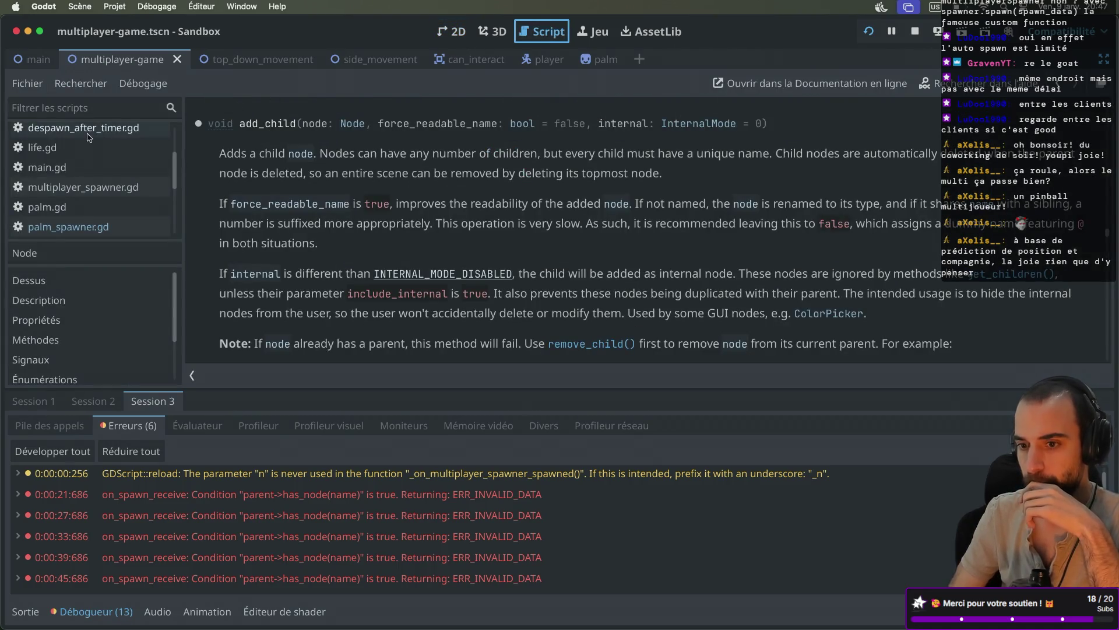
pyautogui.scroll(-4, 99, 152)
pyautogui.click(99, 145)
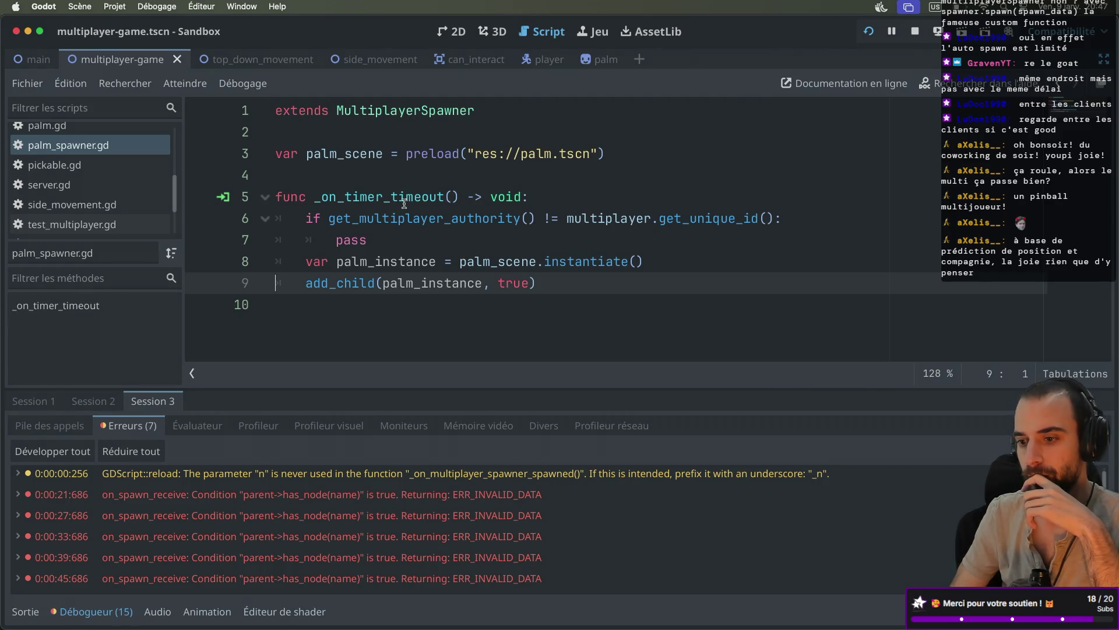
# - Replace pass with return on line 7 of palm_spawner.gd, save, and rerun the game
pyautogui.doubleClick(356, 239)
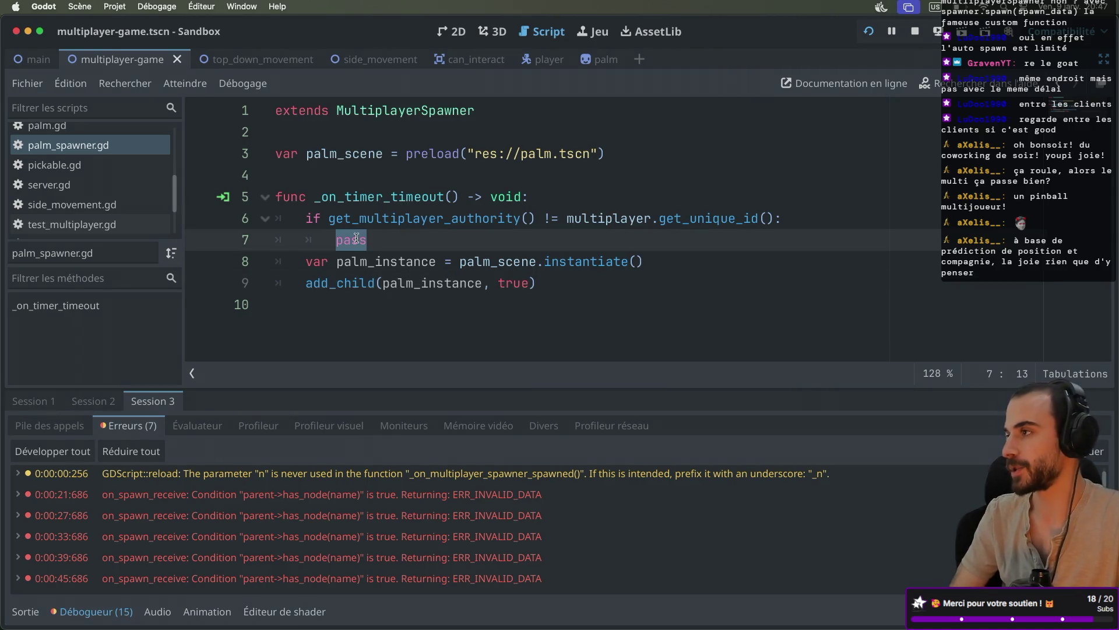
pyautogui.write('return')
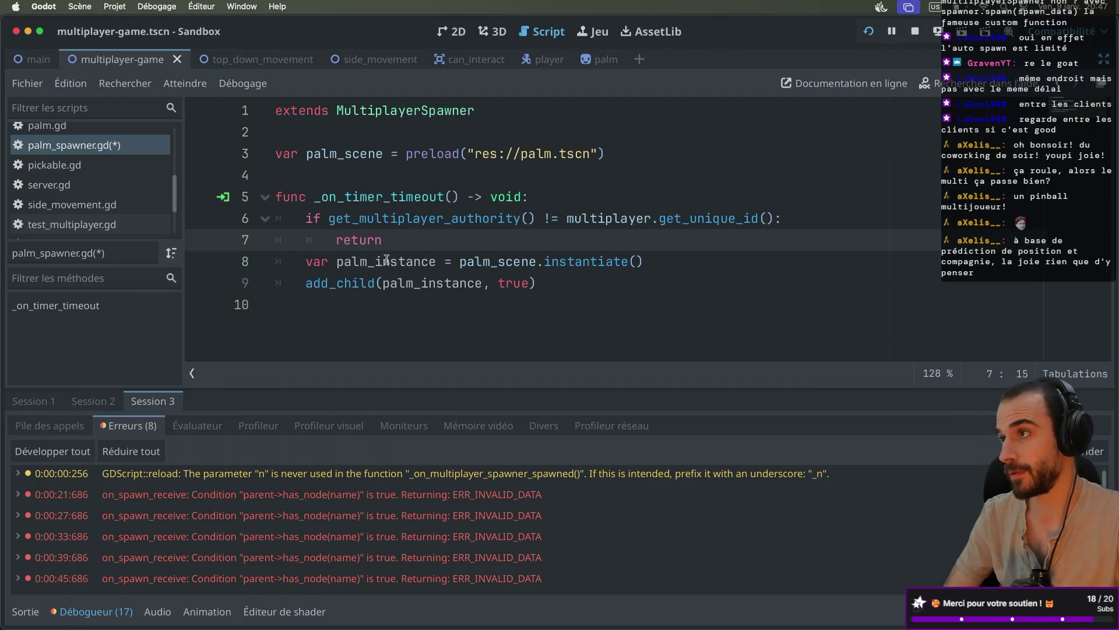
pyautogui.doubleClick(348, 240)
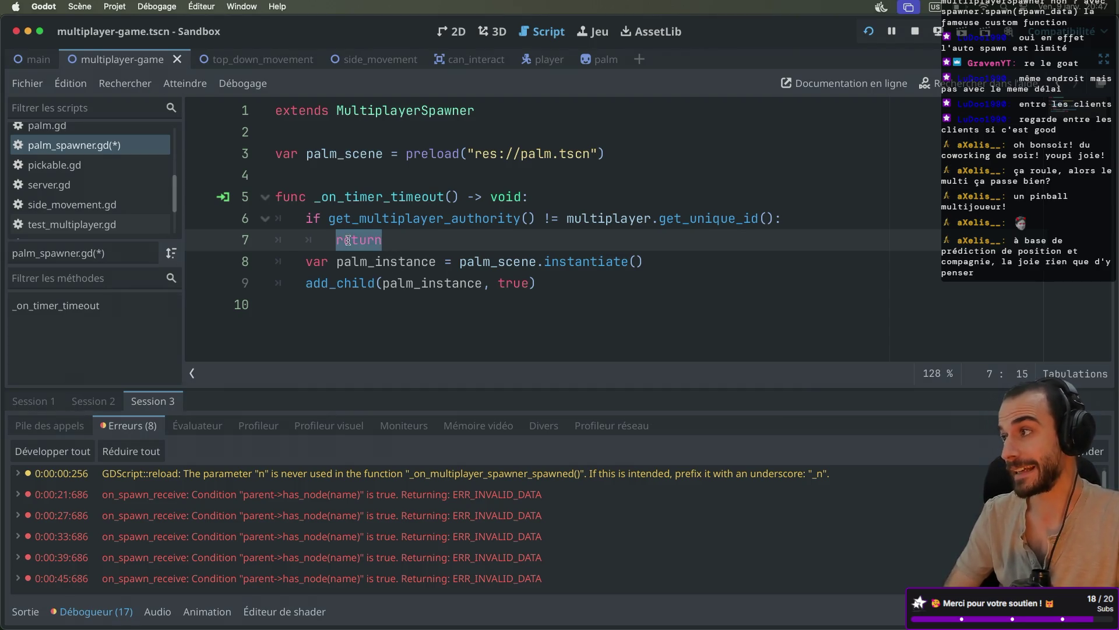
pyautogui.moveTo(302, 261); pyautogui.dragTo(547, 320)
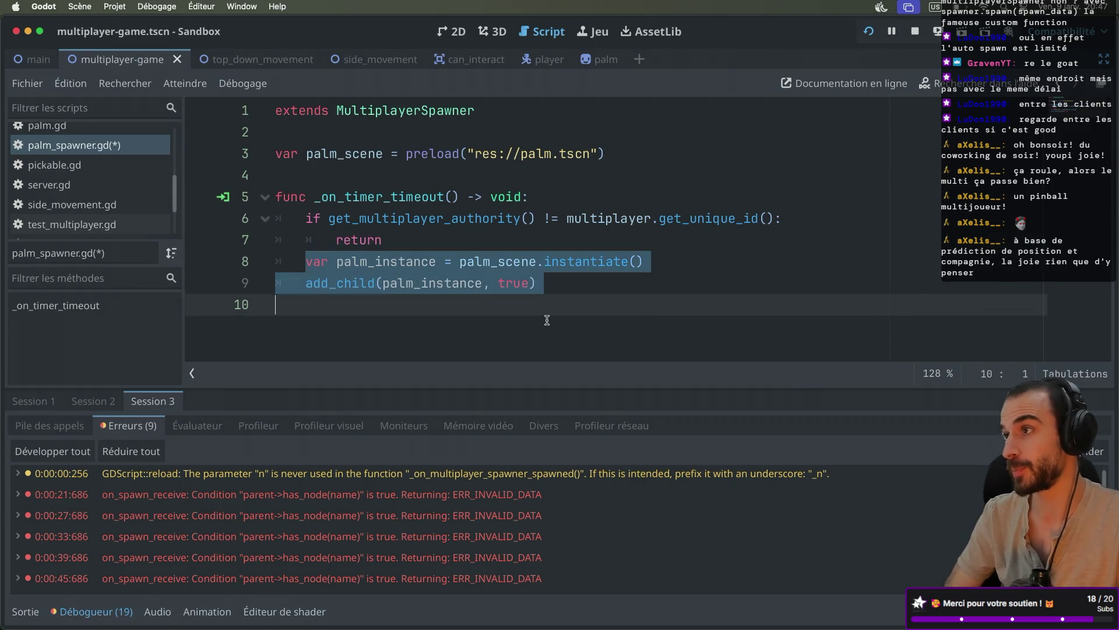
pyautogui.hotkey('ctrl', 's')
pyautogui.click(566, 219)
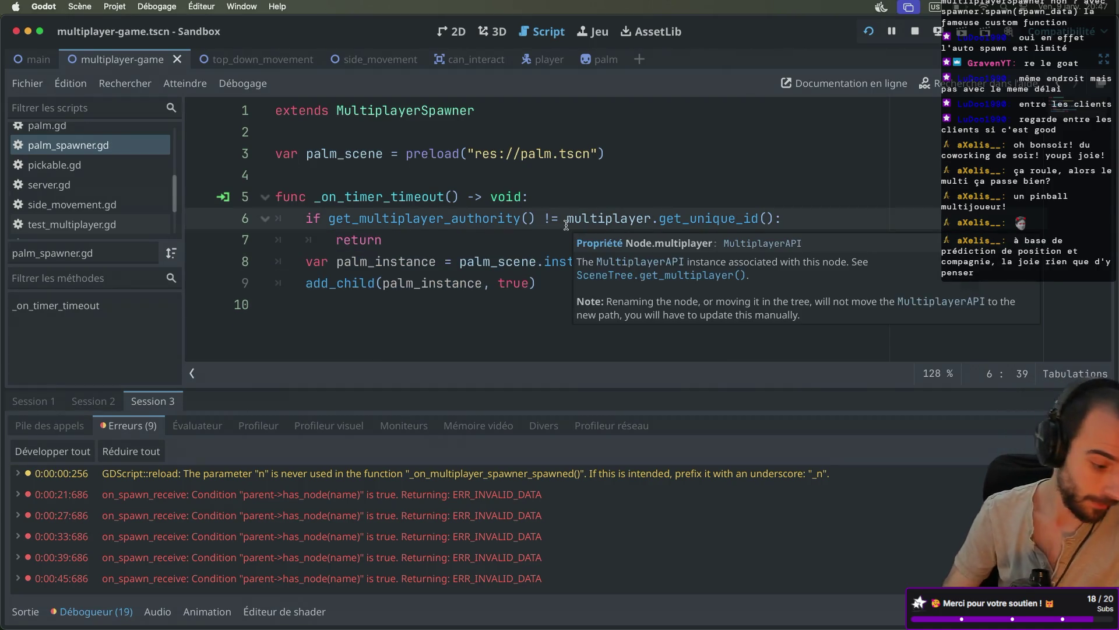
pyautogui.click(869, 32)
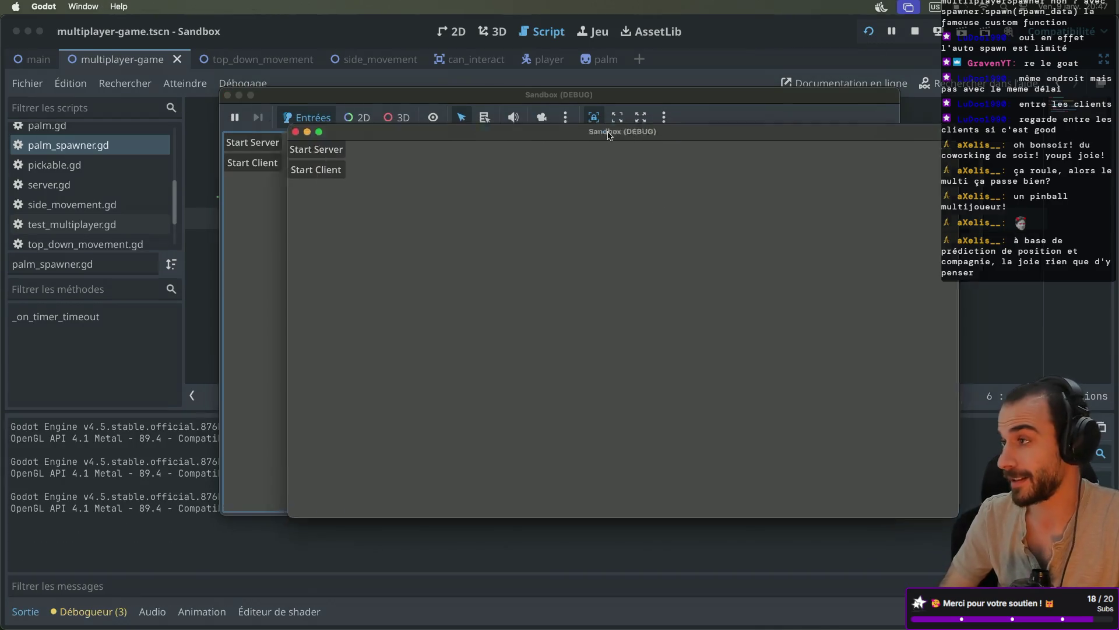
# - Move the second game window to the lower right, start it as server, and move the player
pyautogui.moveTo(790, 213); pyautogui.dragTo(830, 236)
pyautogui.moveTo(757, 238); pyautogui.dragTo(962, 302)
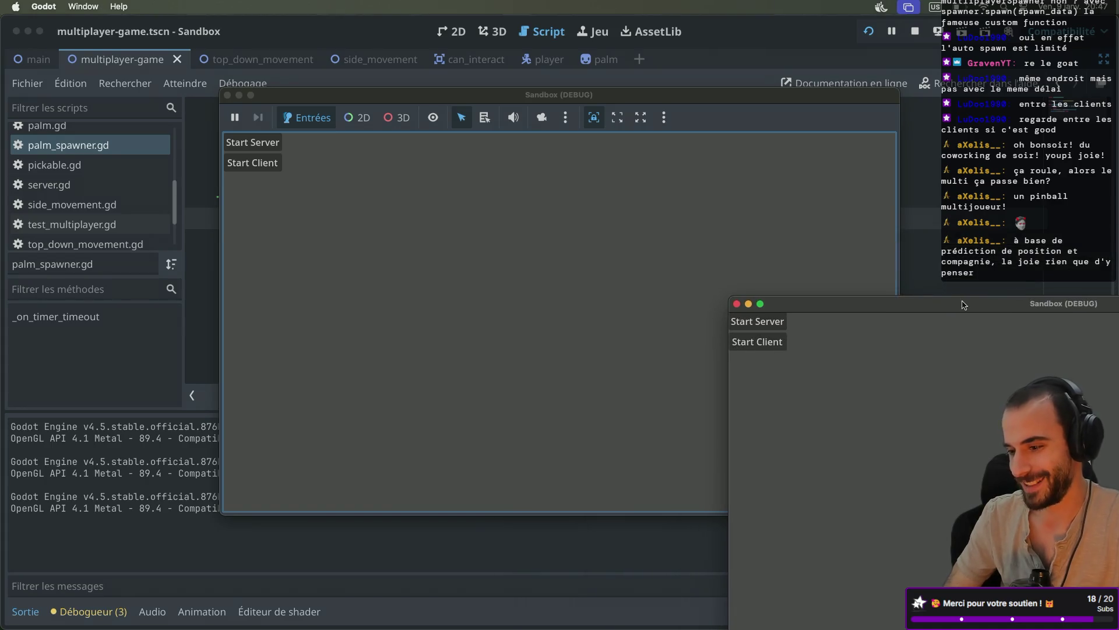
pyautogui.moveTo(817, 309)
pyautogui.mouseDown()
pyautogui.moveTo(706, 246)
pyautogui.moveTo(551, 204)
pyautogui.moveTo(736, 268)
pyautogui.moveTo(721, 263)
pyautogui.moveTo(1118, 265)
pyautogui.mouseUp()
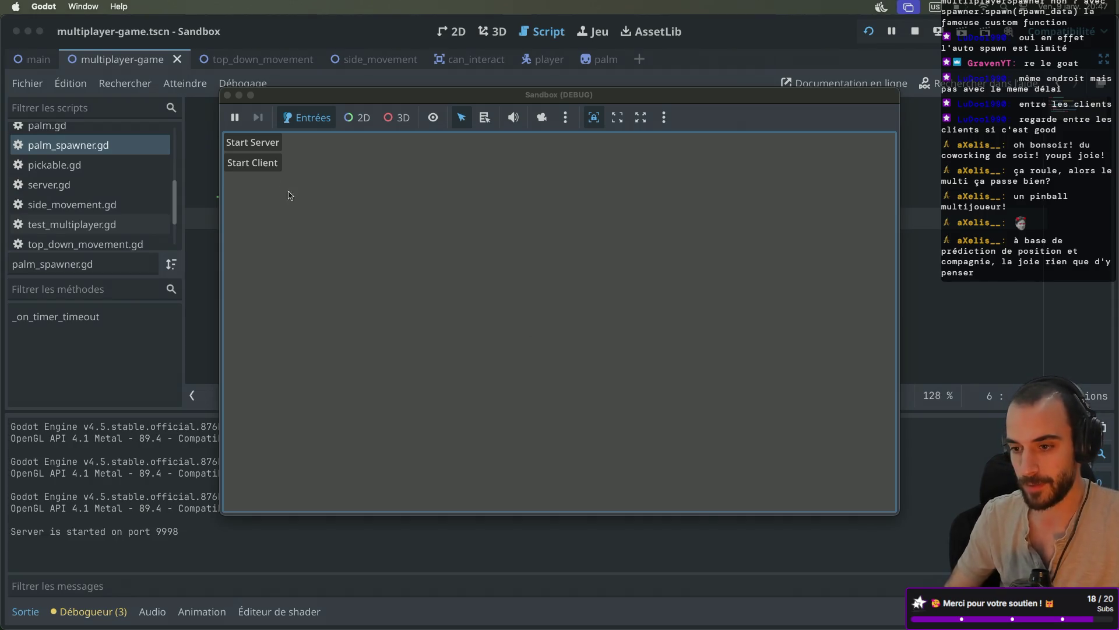
pyautogui.click(252, 163)
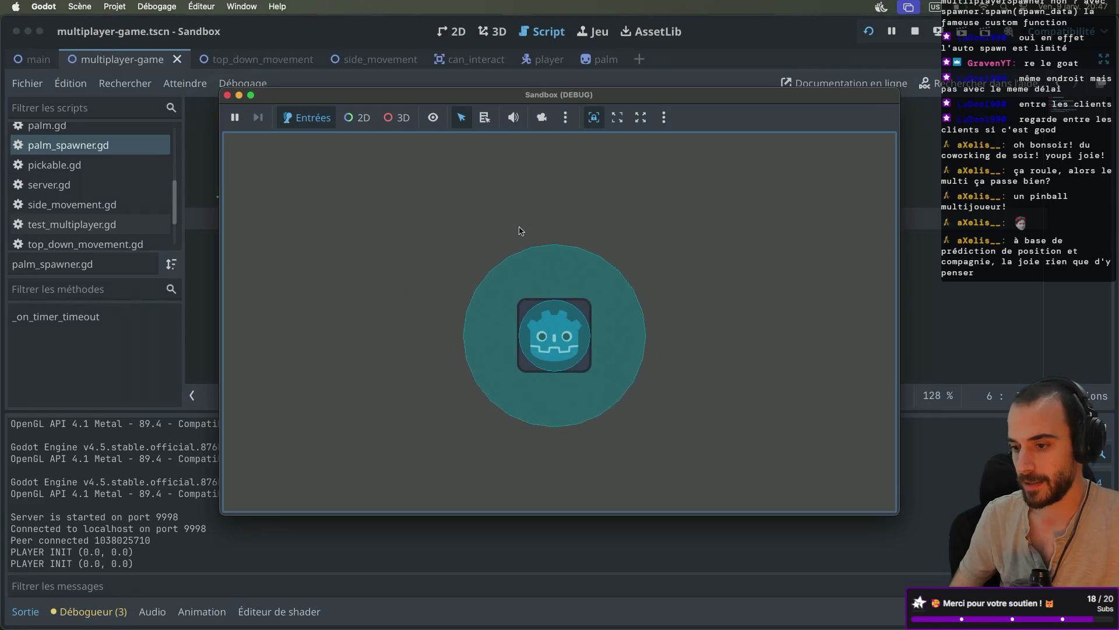
pyautogui.press('Down')
pyautogui.press('Up')
pyautogui.press('Right')
# - Resize and reposition the game windows, placing the unstarted one at the lower left
pyautogui.moveTo(535, 96)
pyautogui.mouseDown()
pyautogui.moveTo(816, 33)
pyautogui.moveTo(773, 28)
pyautogui.moveTo(750, 3)
pyautogui.mouseUp()
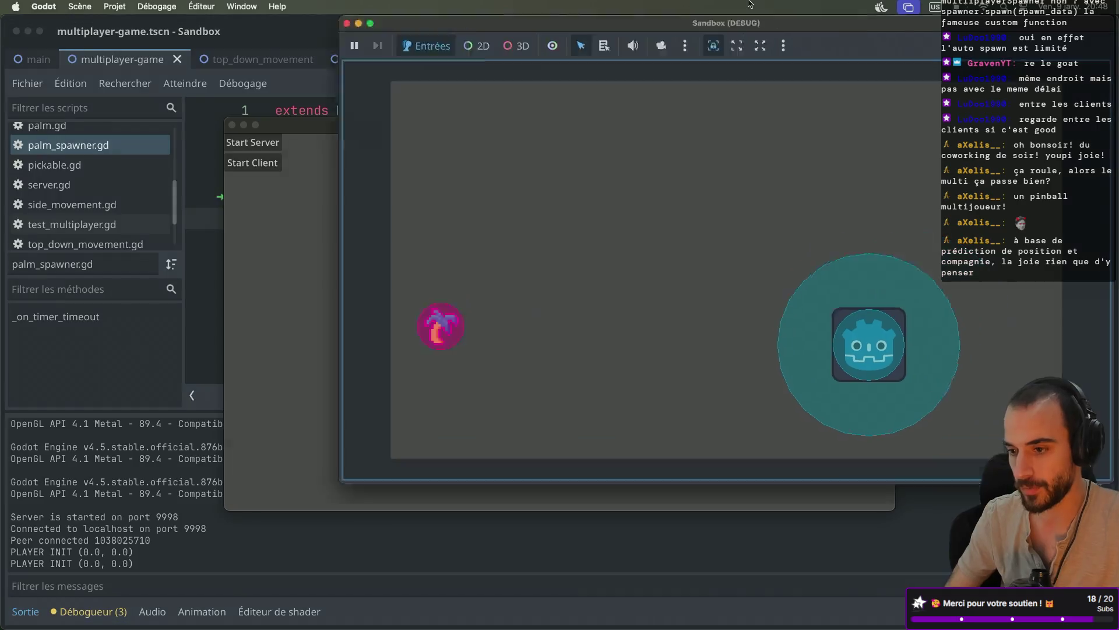
pyautogui.moveTo(507, 30)
pyautogui.mouseDown()
pyautogui.moveTo(493, 205)
pyautogui.moveTo(503, 176)
pyautogui.moveTo(408, 4)
pyautogui.mouseUp()
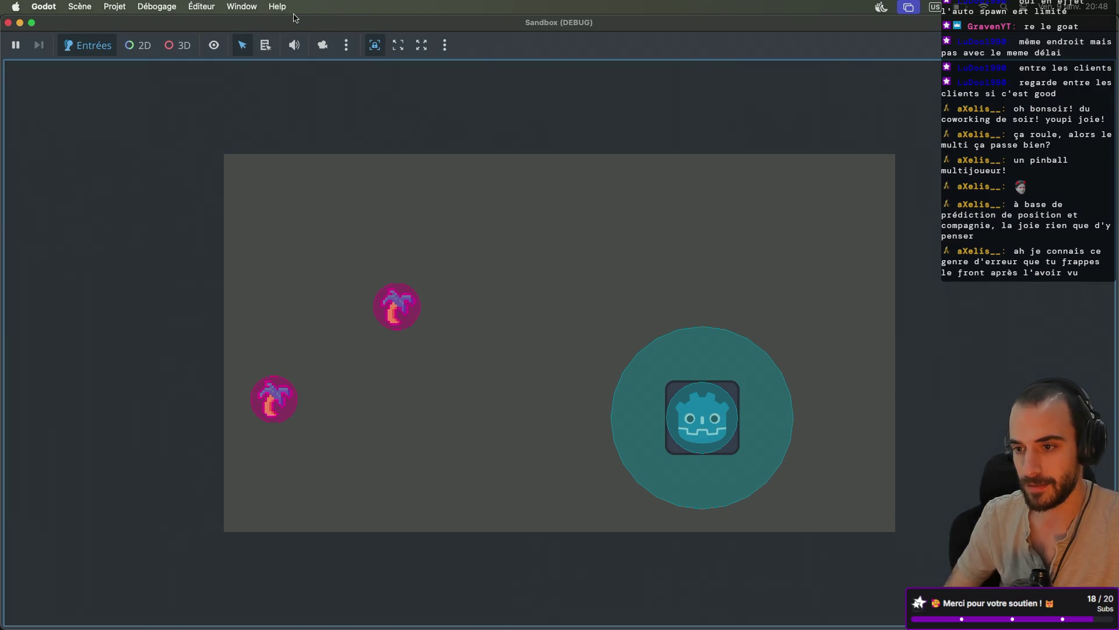
pyautogui.moveTo(844, 26); pyautogui.dragTo(649, 192)
pyautogui.moveTo(920, 184)
pyautogui.mouseDown()
pyautogui.moveTo(387, 412)
pyautogui.moveTo(399, 419)
pyautogui.moveTo(851, 205)
pyautogui.moveTo(1020, 62)
pyautogui.mouseUp()
pyautogui.click(461, 208)
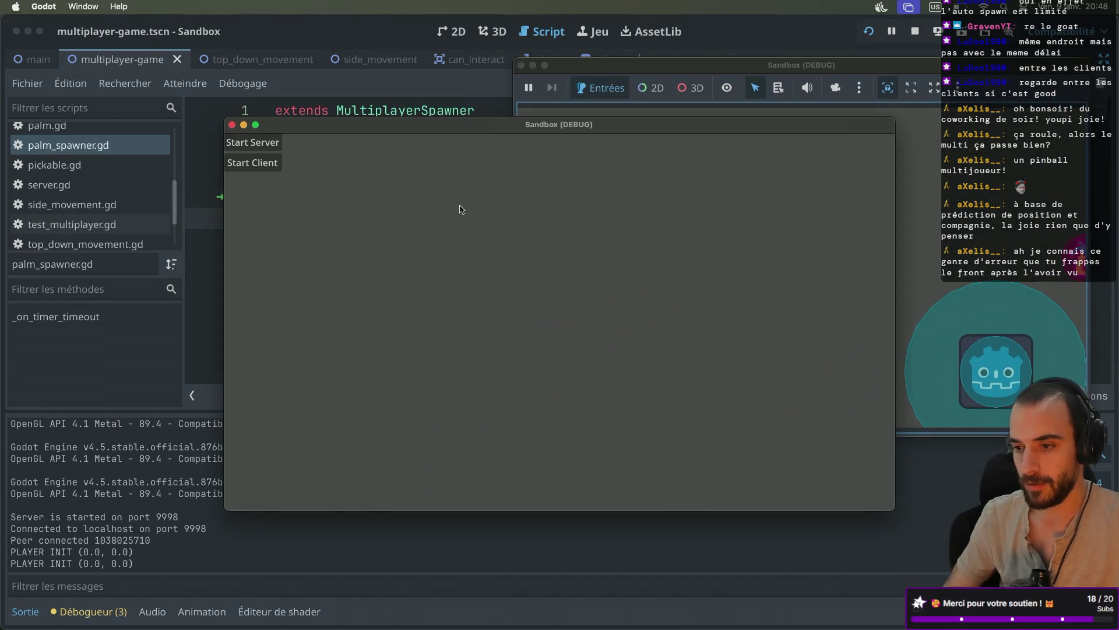
pyautogui.moveTo(499, 132)
pyautogui.mouseDown()
pyautogui.moveTo(223, 232)
pyautogui.moveTo(289, 239)
pyautogui.moveTo(284, 231)
pyautogui.mouseUp()
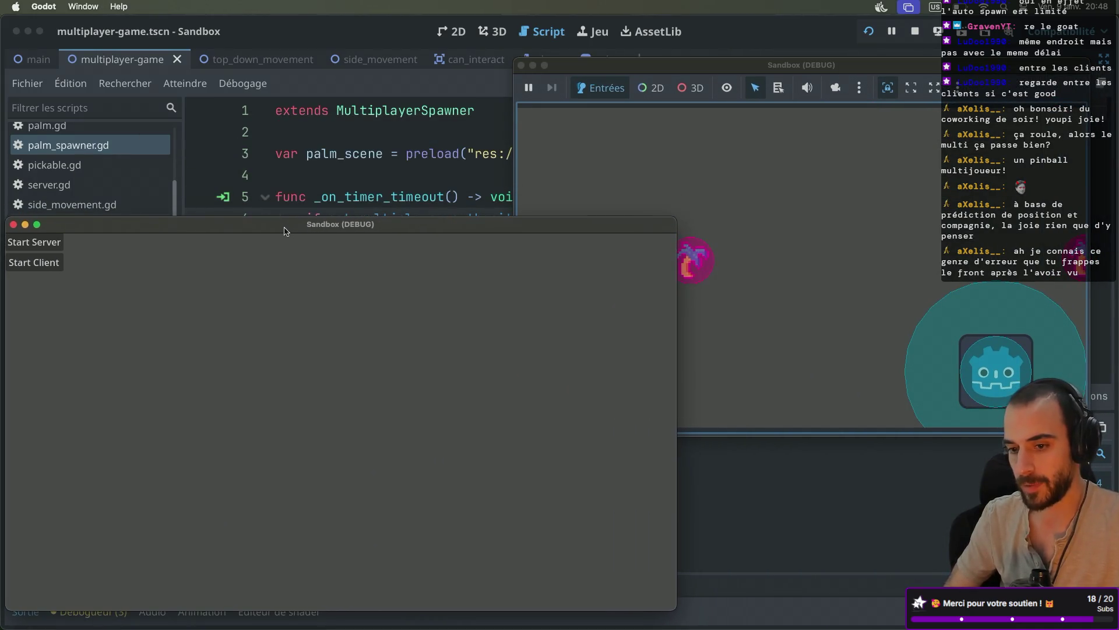
# - Join the lower-left window as a client and move its player up and right
pyautogui.click(51, 263)
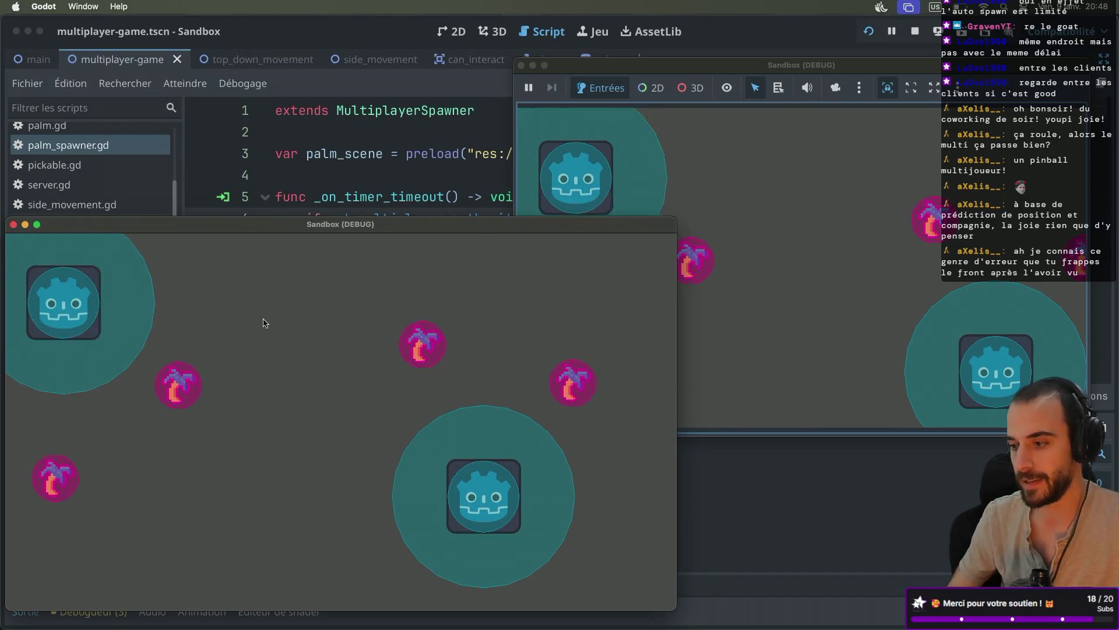
pyautogui.press('Up')
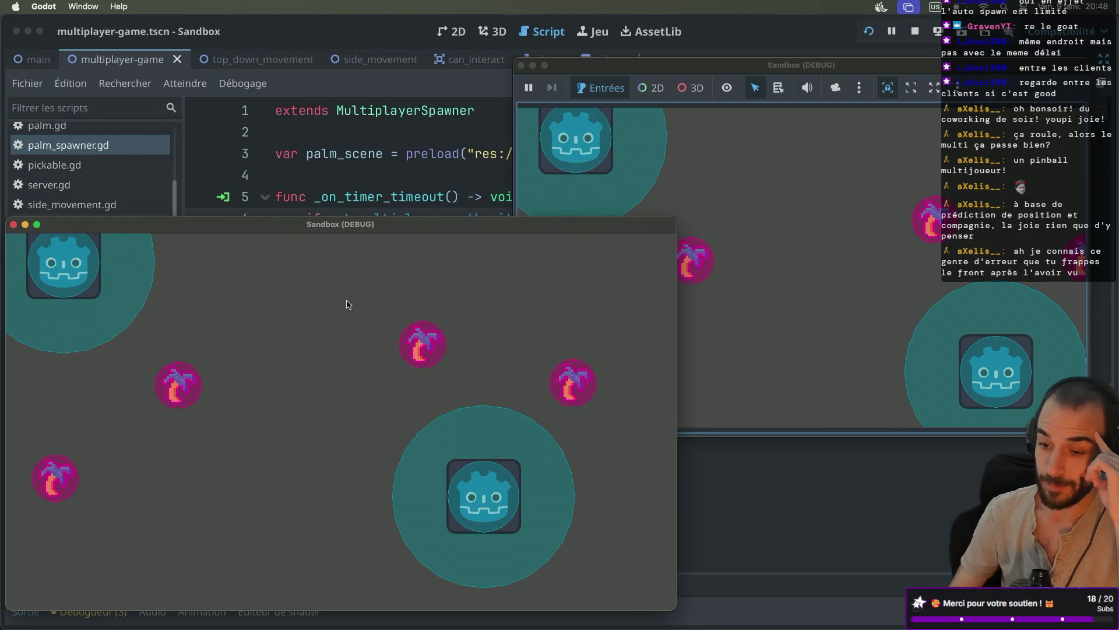
pyautogui.press('Right')
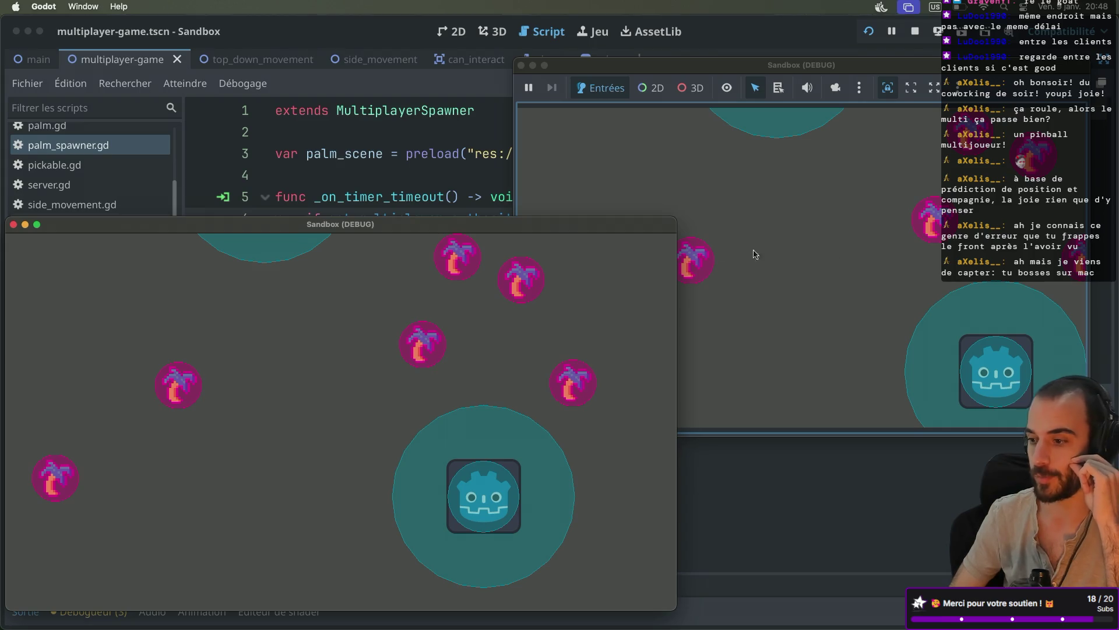
pyautogui.moveTo(595, 230); pyautogui.dragTo(590, 250)
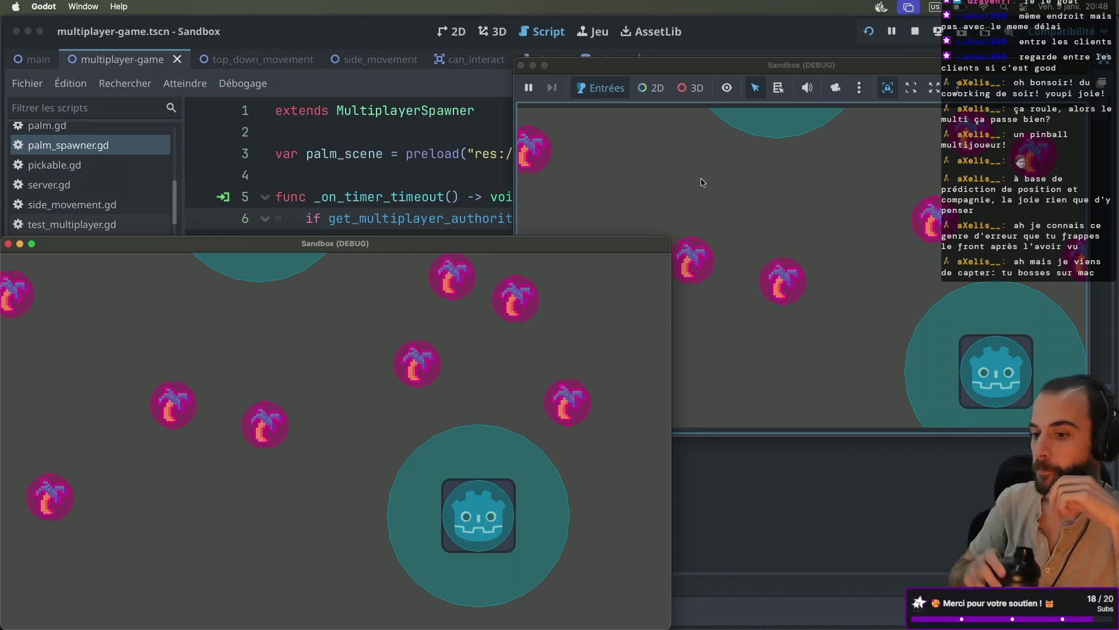
# - Move the second game window aside and close both running game instances
pyautogui.click(803, 183)
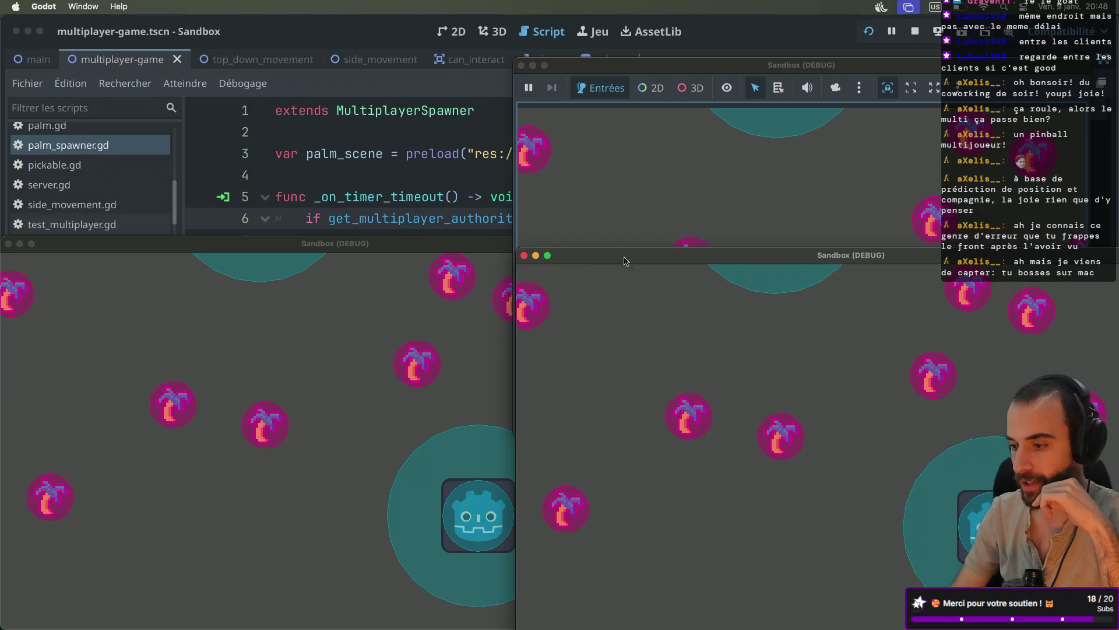
pyautogui.moveTo(578, 260)
pyautogui.mouseDown()
pyautogui.moveTo(781, 411)
pyautogui.moveTo(806, 458)
pyautogui.mouseUp()
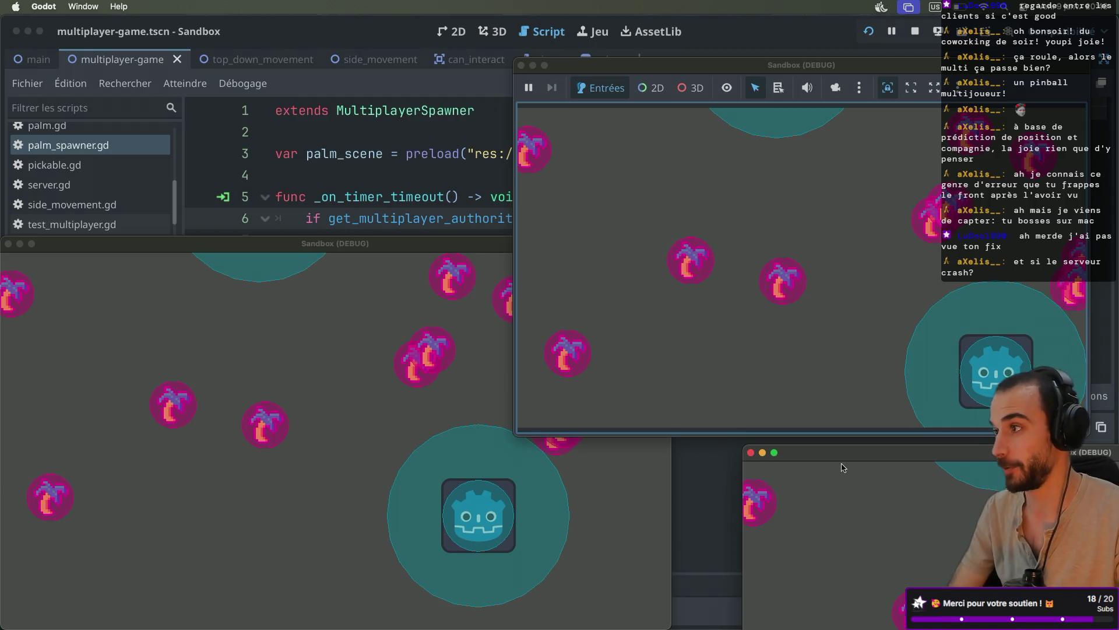
pyautogui.click(750, 453)
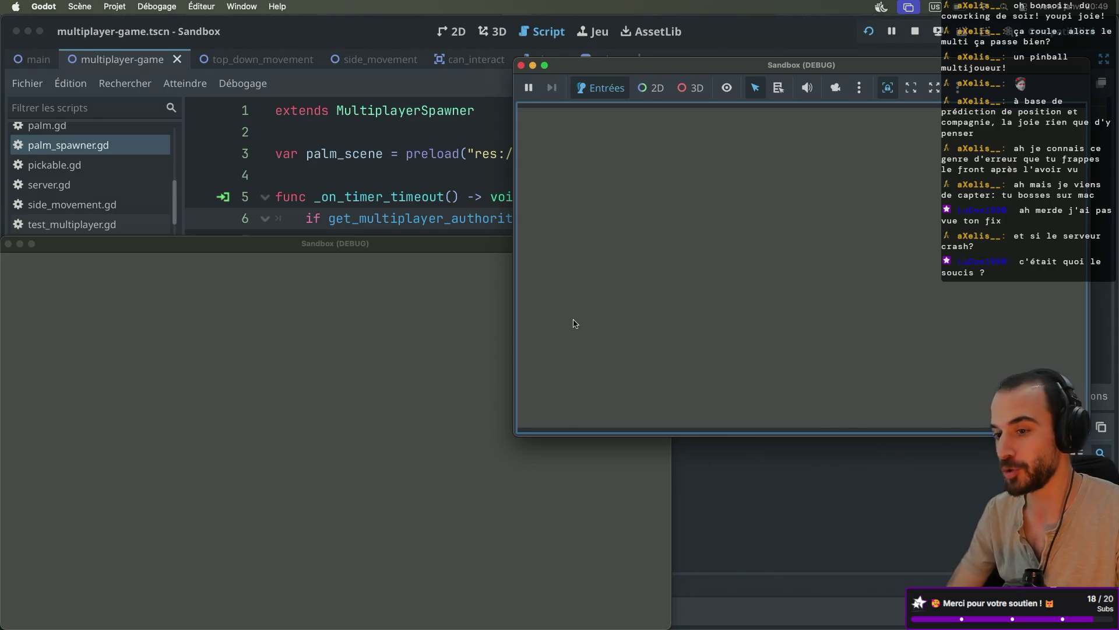
pyautogui.click(521, 65)
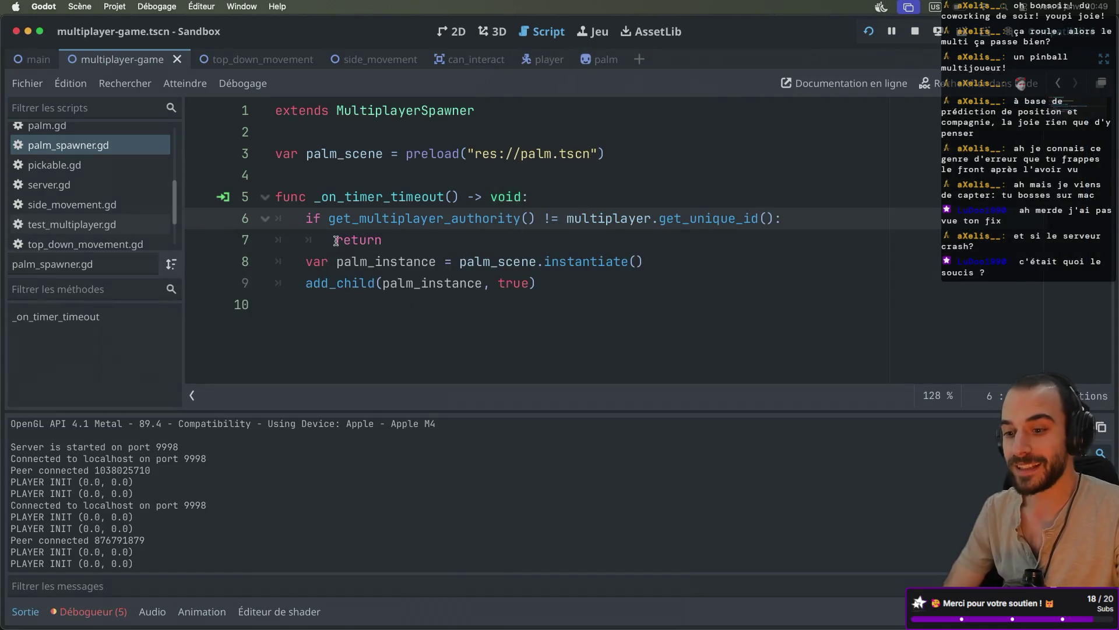
# - Swap line 7's return for pass, then restore return and save palm_spawner.gd
pyautogui.doubleClick(332, 196)
pyautogui.press('ctrl+super+d')
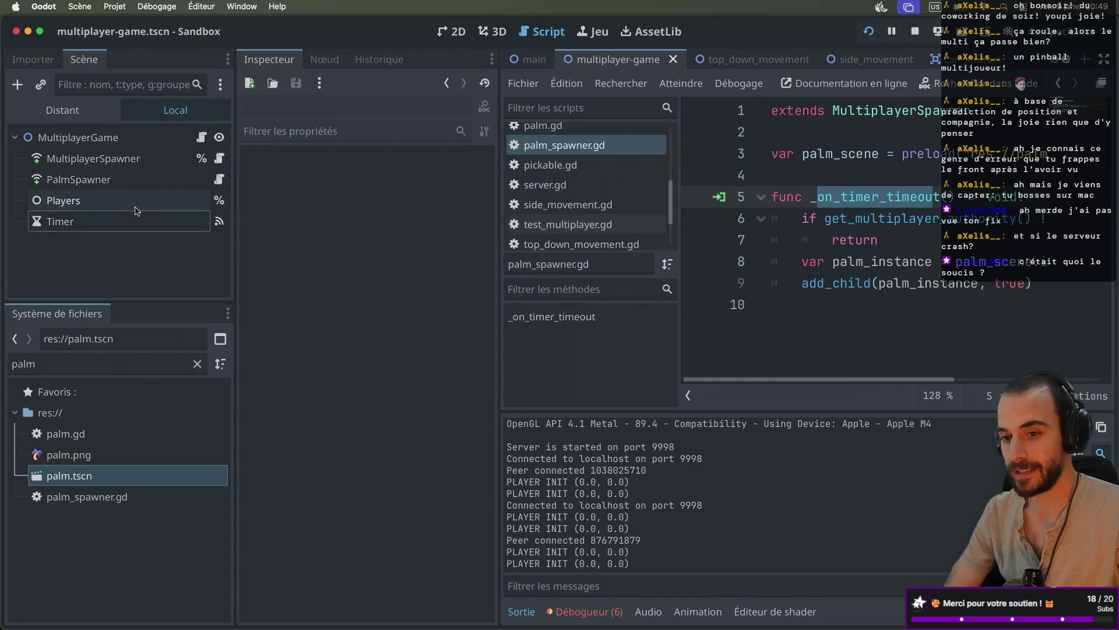
pyautogui.press('ctrl+super+d')
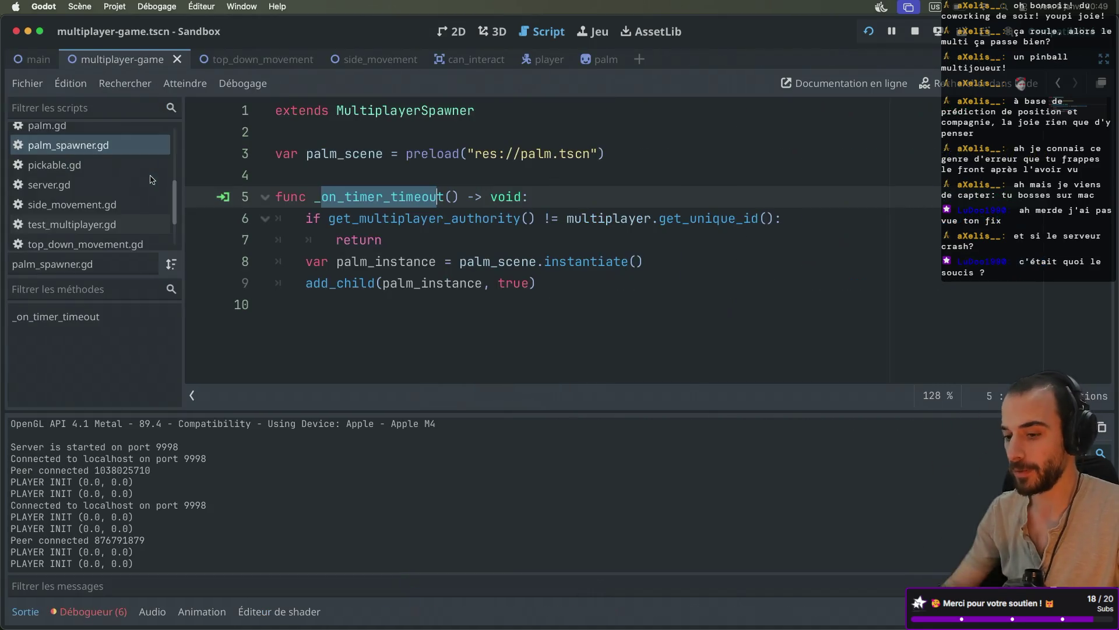
pyautogui.doubleClick(352, 242)
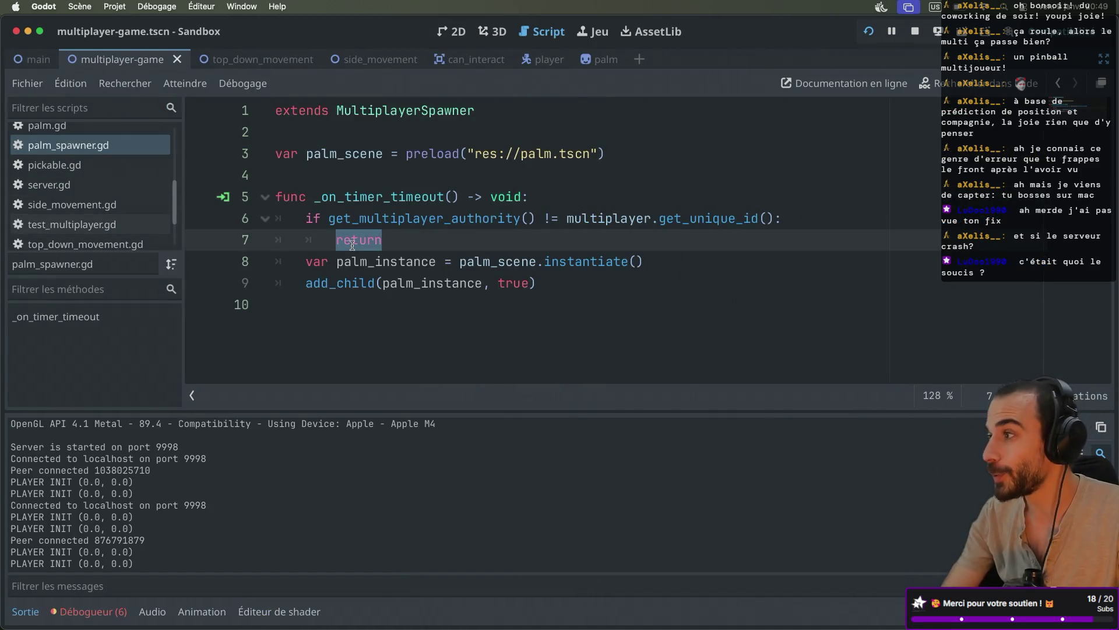
pyautogui.write('pass')
pyautogui.click(351, 304)
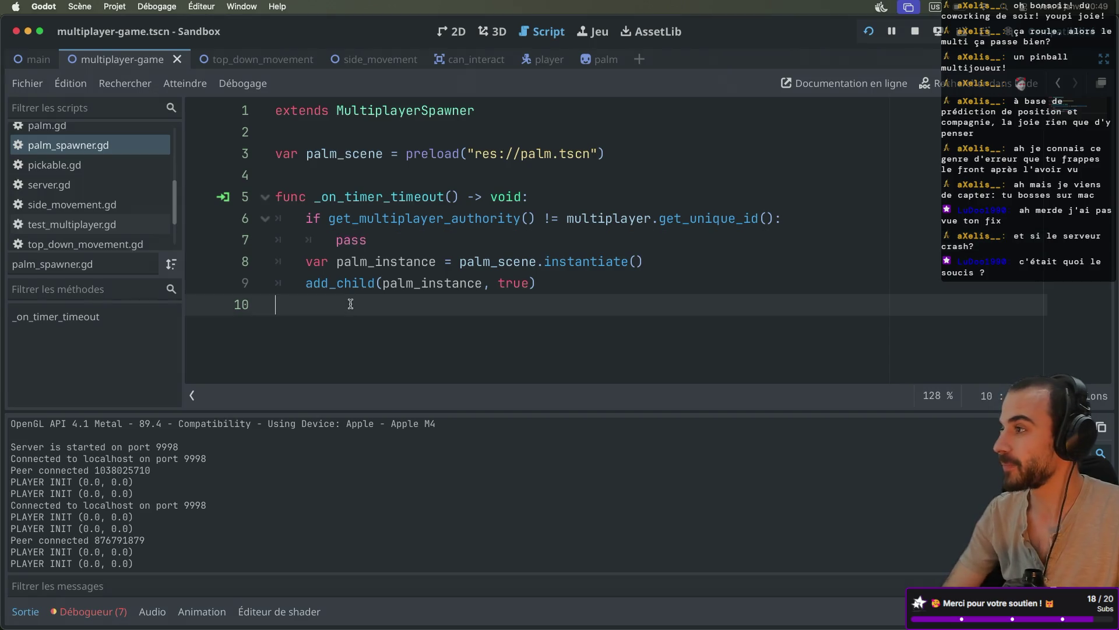
pyautogui.moveTo(336, 242); pyautogui.dragTo(390, 243)
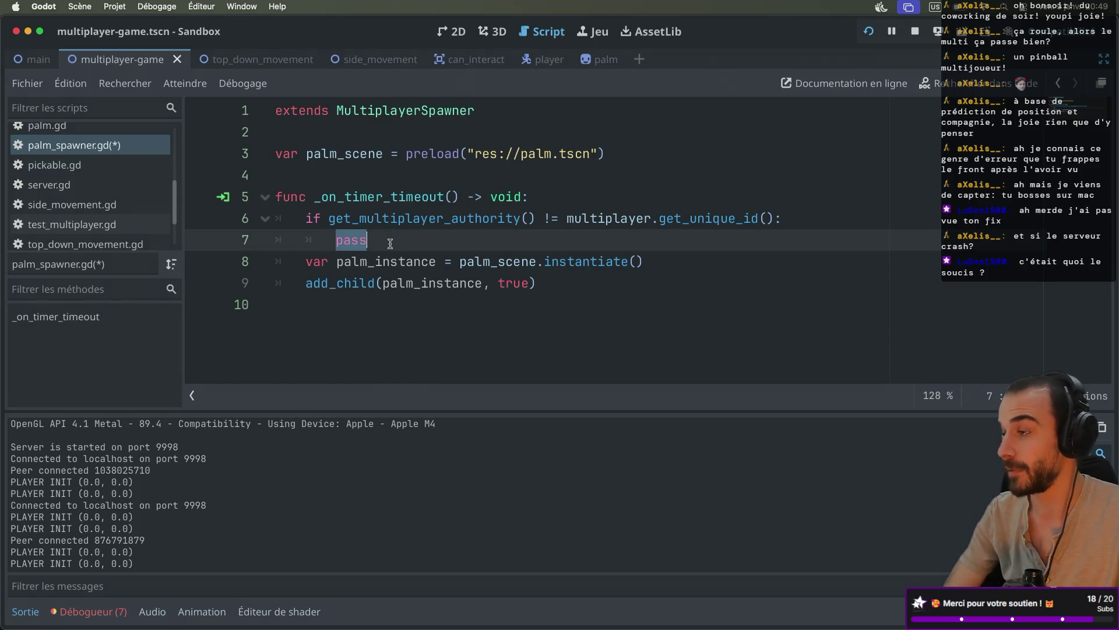
pyautogui.moveTo(276, 262); pyautogui.dragTo(413, 269)
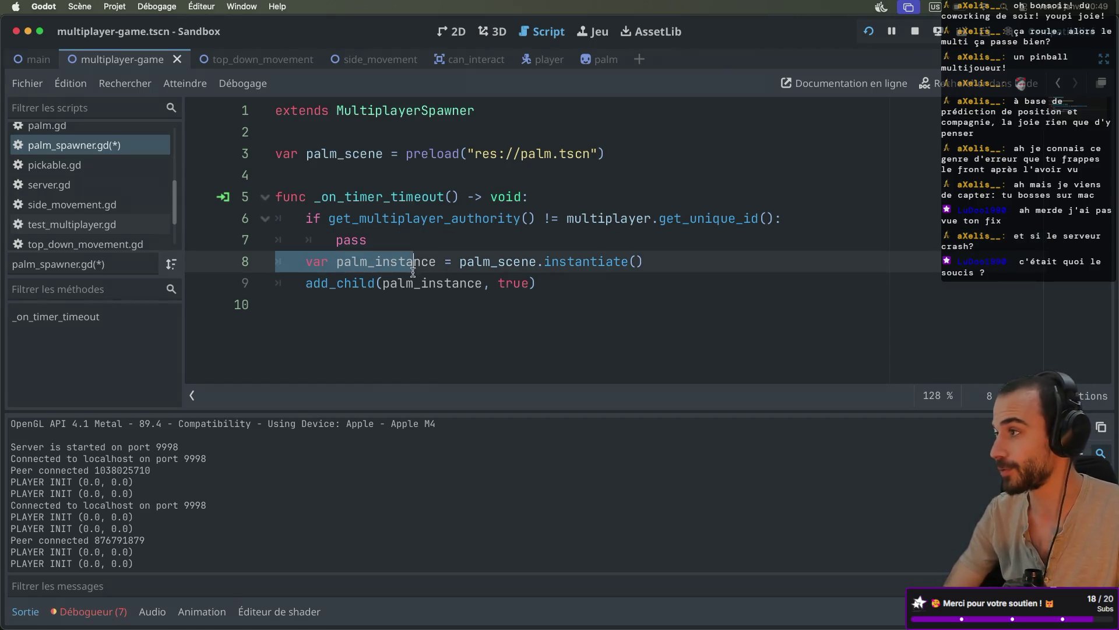
pyautogui.doubleClick(344, 238)
pyautogui.write('return')
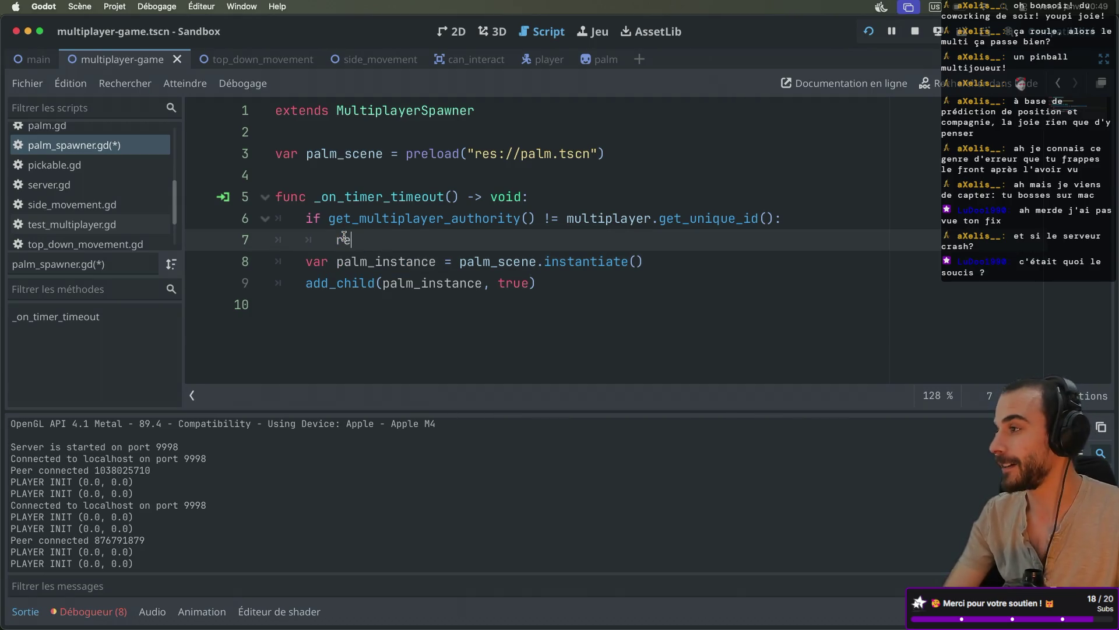
pyautogui.press('super+s')
# - Inspect the authority check on line 6, viewing the get_unique_id documentation
pyautogui.click(357, 226)
pyautogui.tripleClick(294, 217)
pyautogui.click(449, 236)
pyautogui.moveTo(327, 219); pyautogui.dragTo(594, 219)
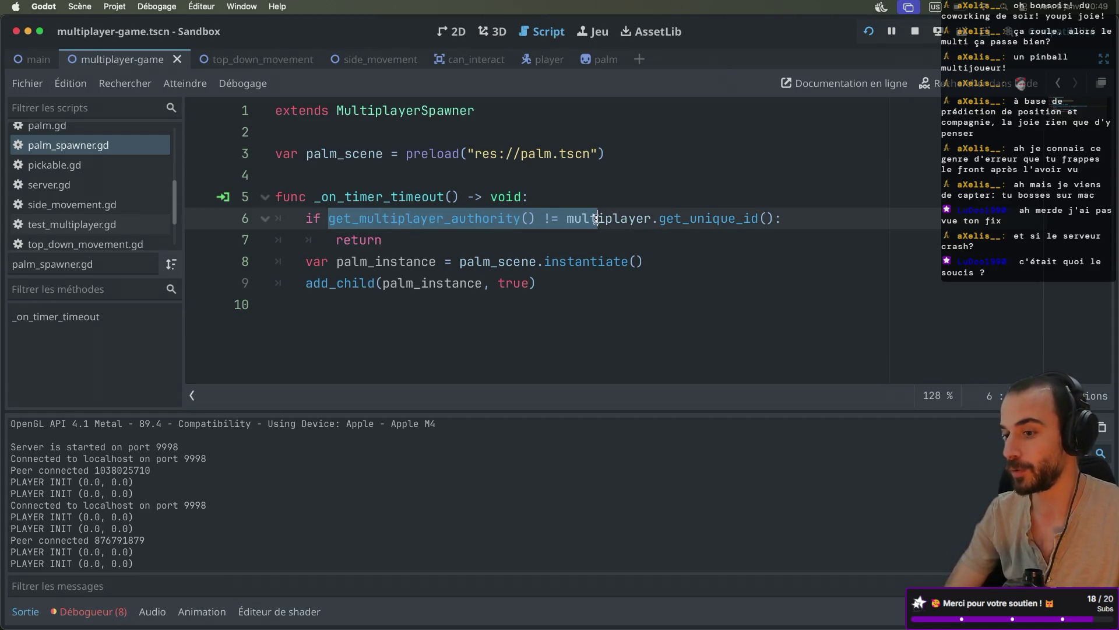
pyautogui.click(684, 216)
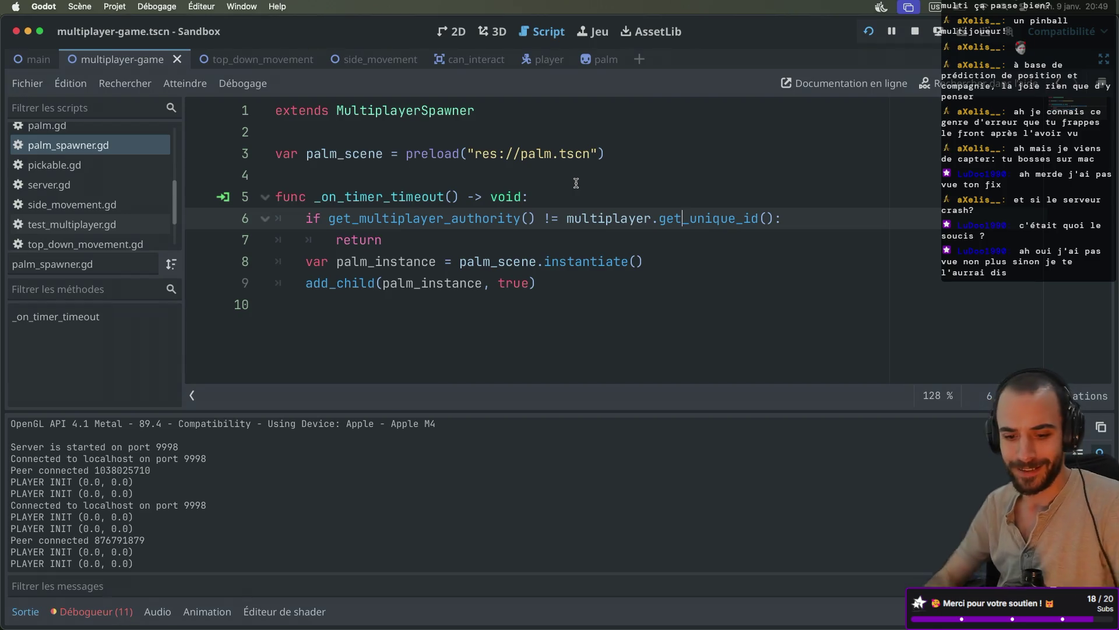
pyautogui.click(593, 187)
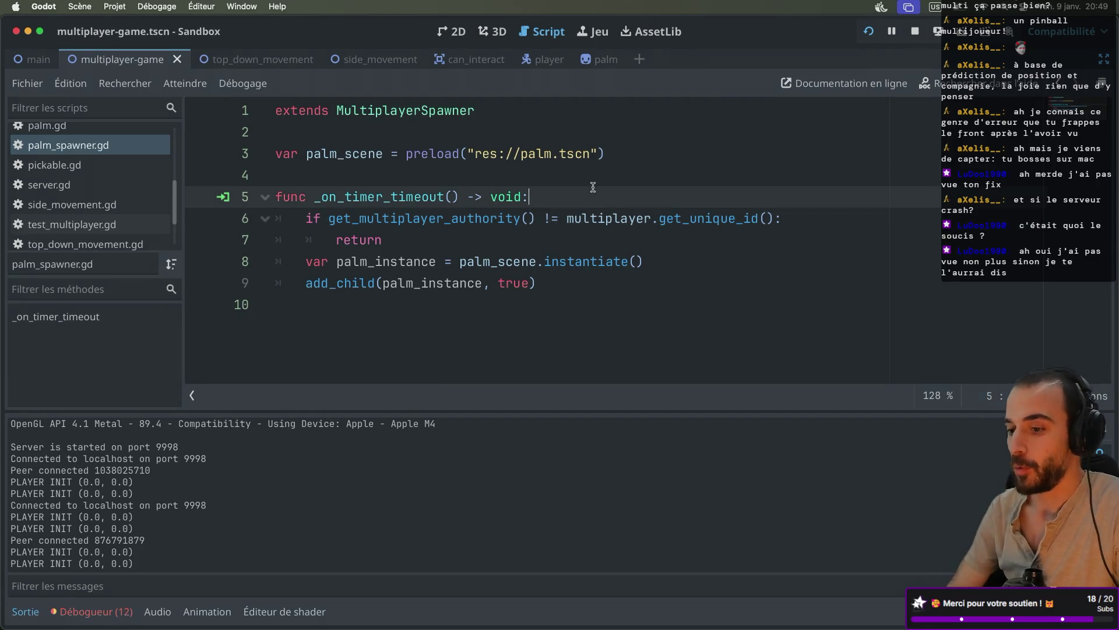
pyautogui.doubleClick(366, 241)
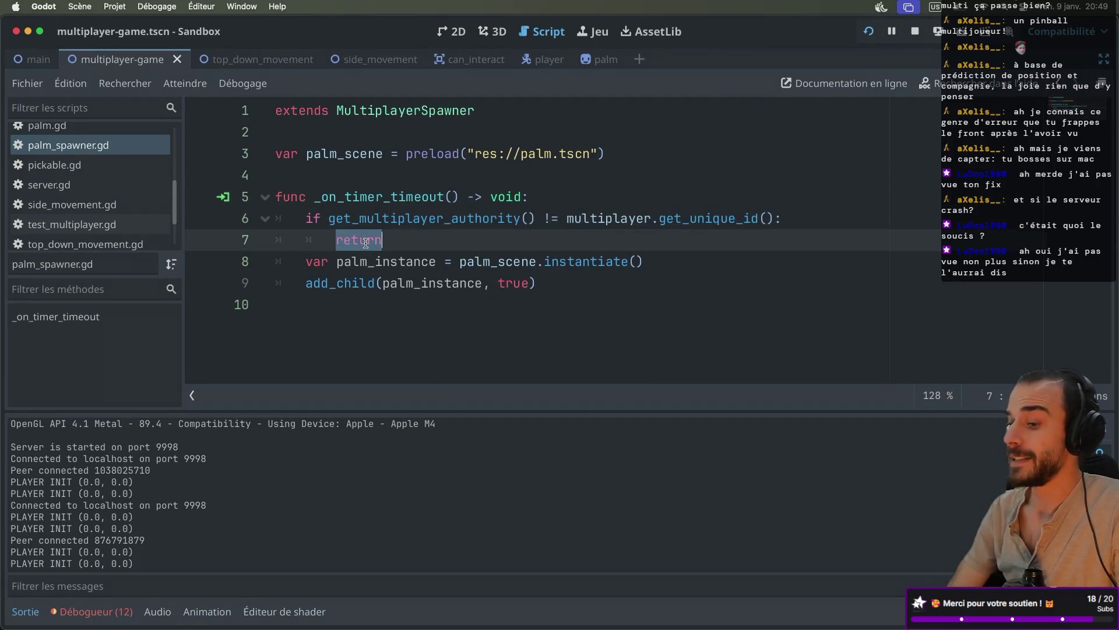
pyautogui.moveTo(330, 218); pyautogui.dragTo(536, 215)
pyautogui.click(536, 215)
pyautogui.moveTo(330, 218); pyautogui.dragTo(538, 216)
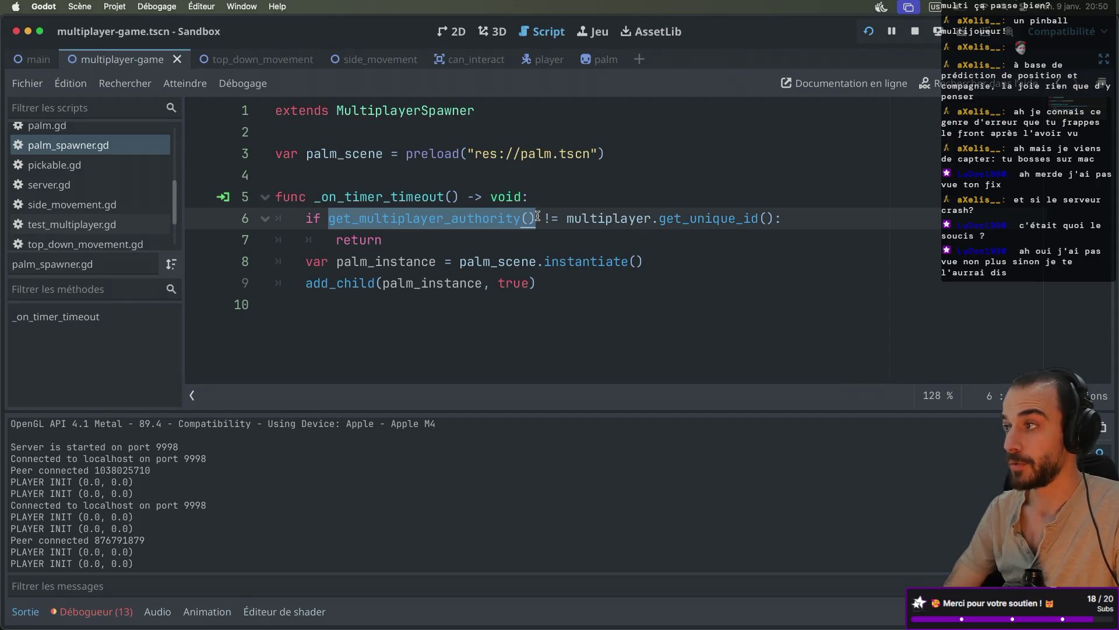
# - Examine the get_multiplayer_authority and multiplayer.get_unique_id() calls, then the instantiate and add_child lines
pyautogui.press('ctrl+super+d')
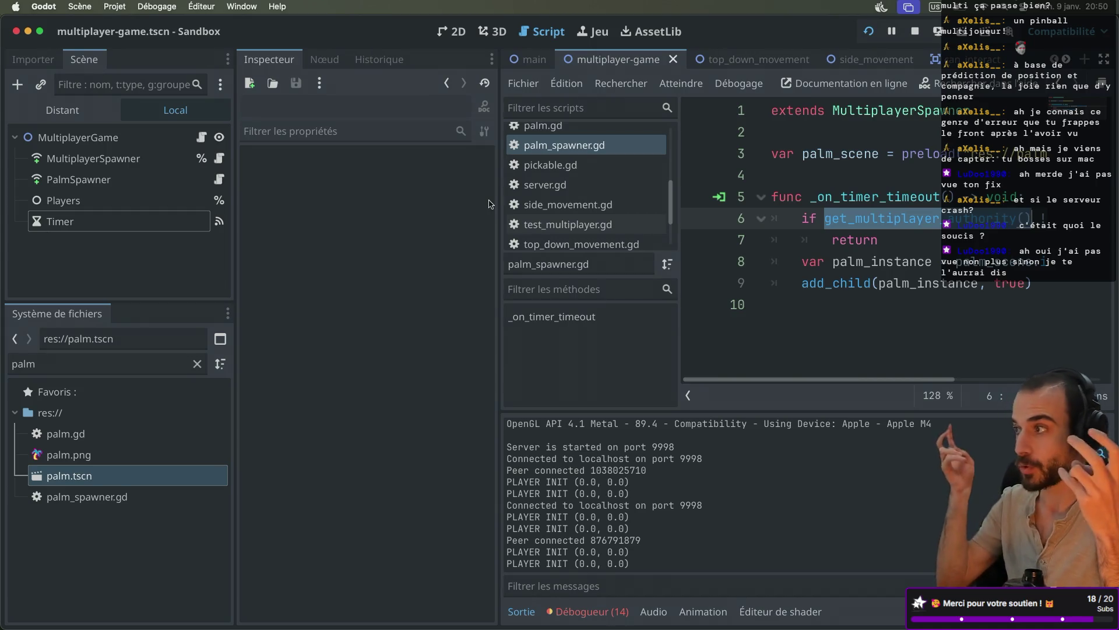
pyautogui.press('ctrl+super+d')
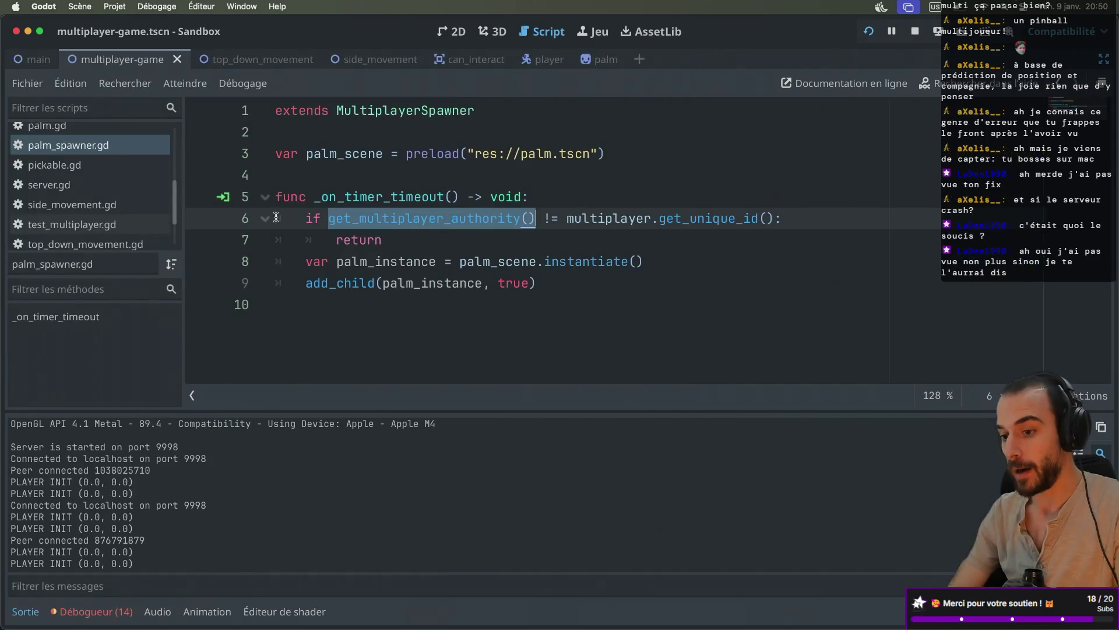
pyautogui.click(374, 229)
pyautogui.moveTo(322, 225); pyautogui.dragTo(788, 221)
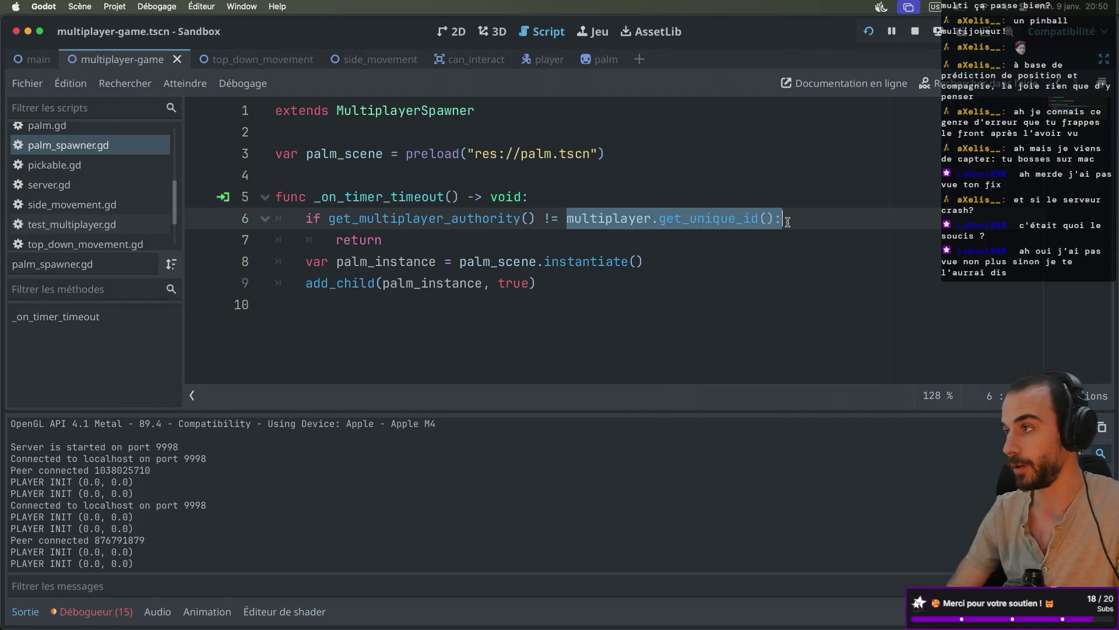
pyautogui.doubleClick(471, 218)
pyautogui.moveTo(564, 219); pyautogui.dragTo(774, 224)
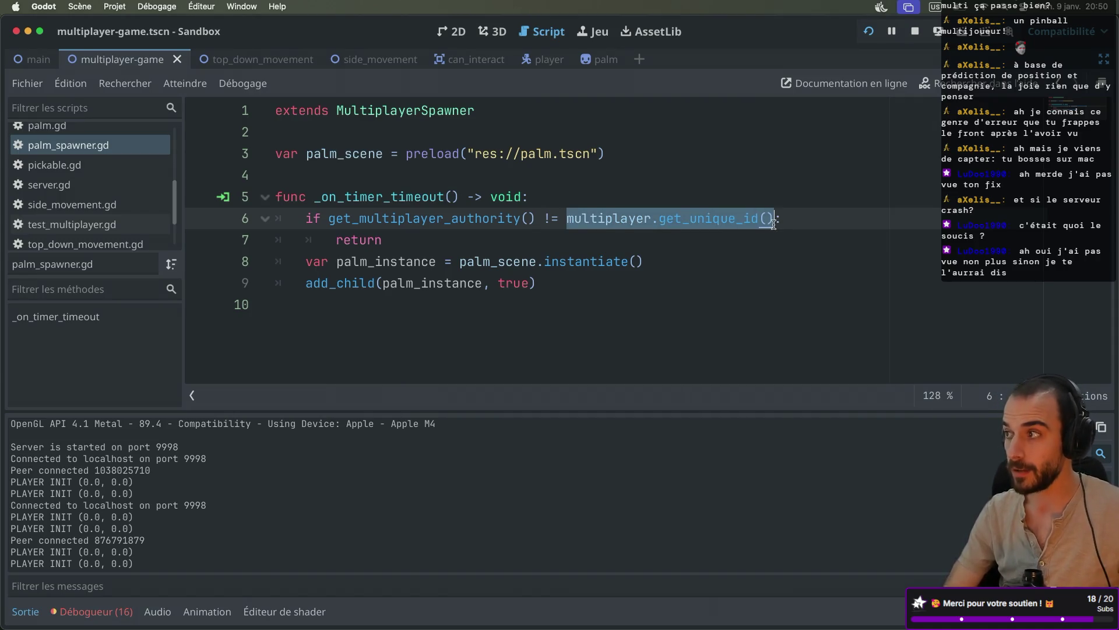
pyautogui.moveTo(431, 262); pyautogui.dragTo(523, 286)
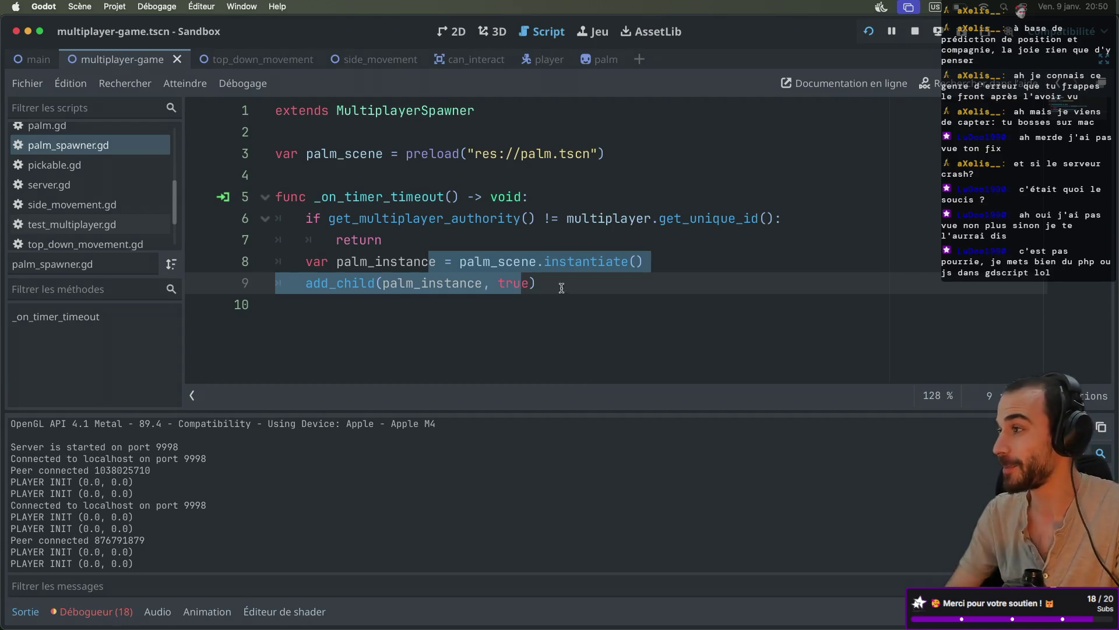
pyautogui.click(549, 288)
pyautogui.press('Return')
pyautogui.write('console.log')
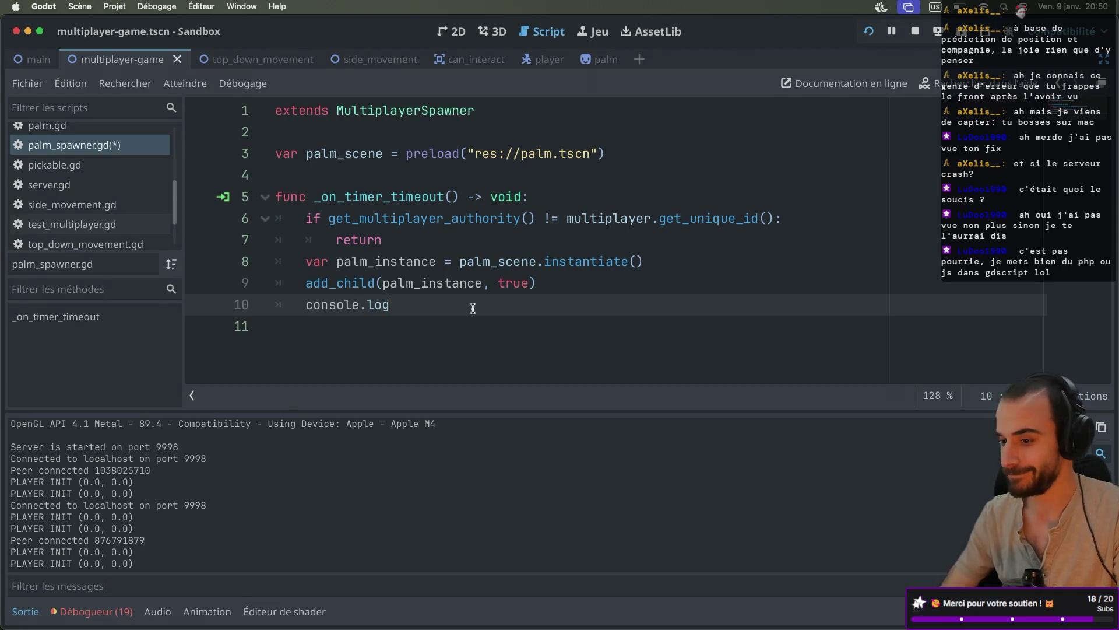
pyautogui.moveTo(585, 305); pyautogui.dragTo(588, 293)
pyautogui.press('BackSpace')
pyautogui.press('super+s')
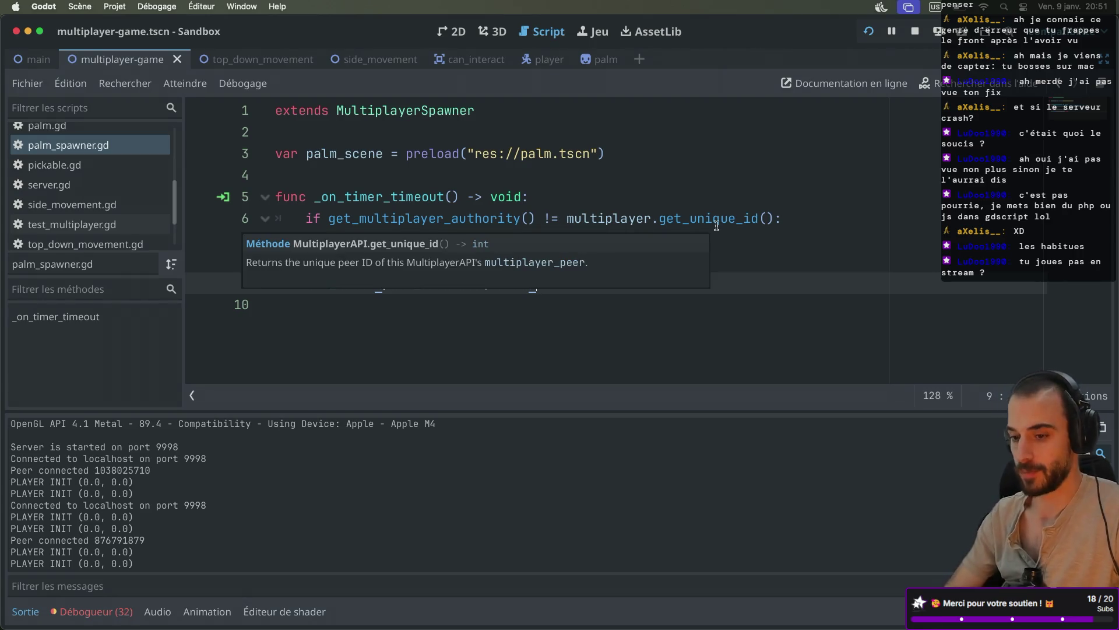
pyautogui.press('ctrl+super+d')
pyautogui.moveTo(500, 161); pyautogui.dragTo(445, 161)
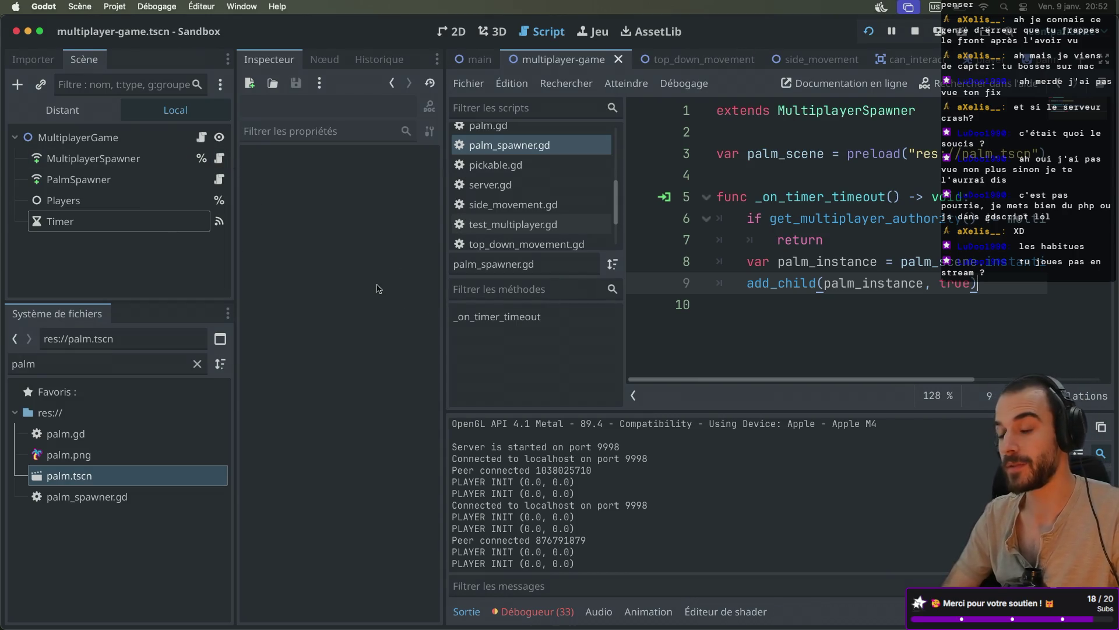
pyautogui.click(191, 275)
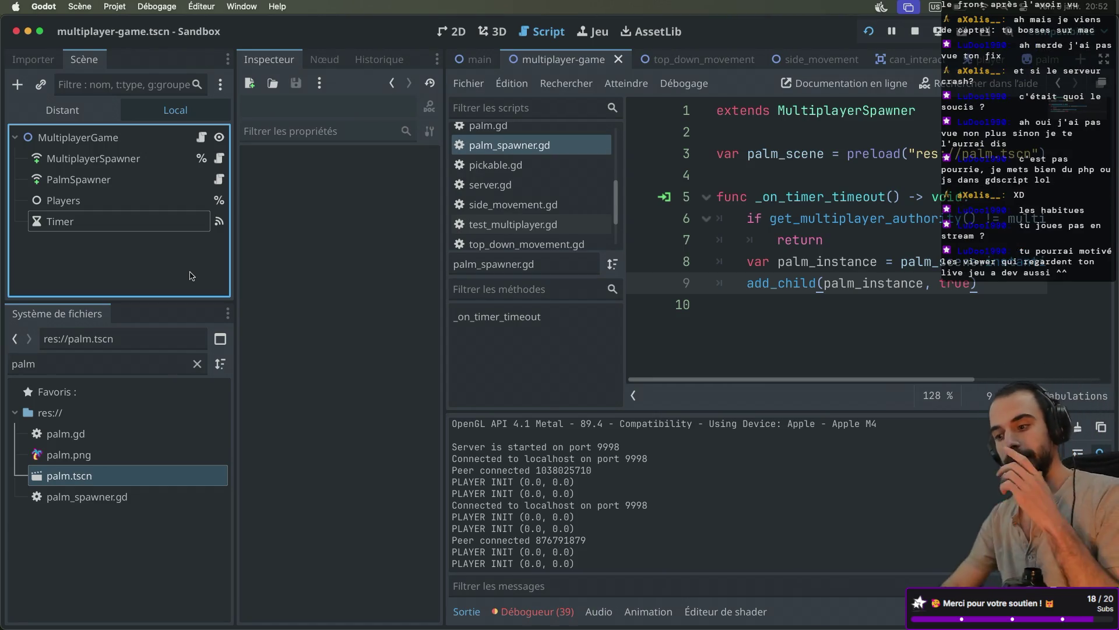
pyautogui.press('ctrl+super+d')
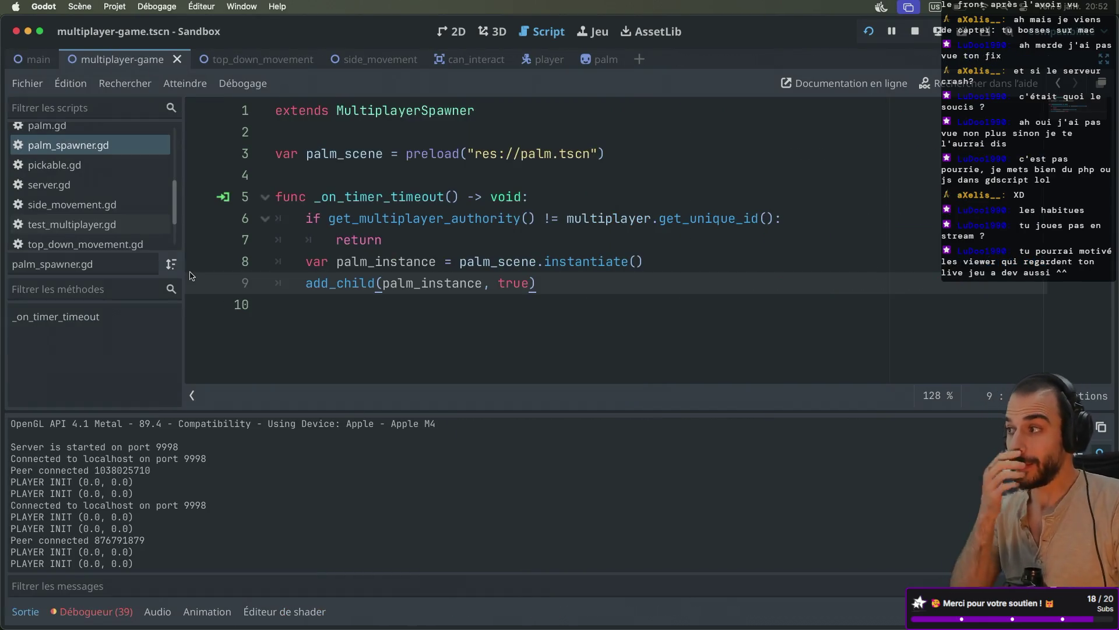
pyautogui.press('ctrl+super+d')
pyautogui.press('ctrl+super+d')
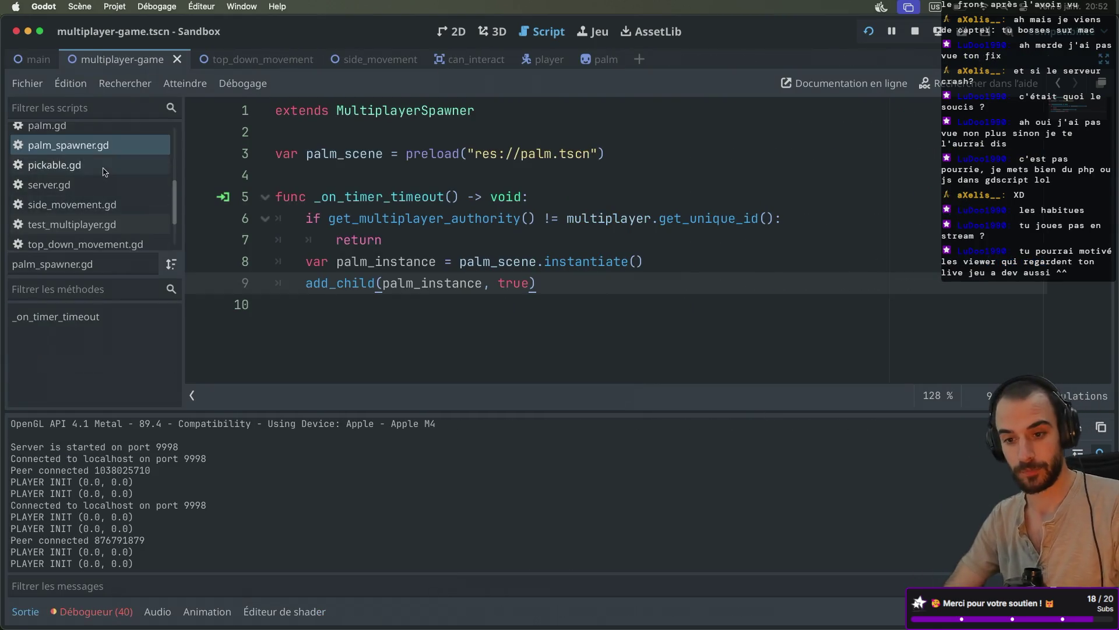
pyautogui.press('ctrl+super+d')
pyautogui.doubleClick(23, 364)
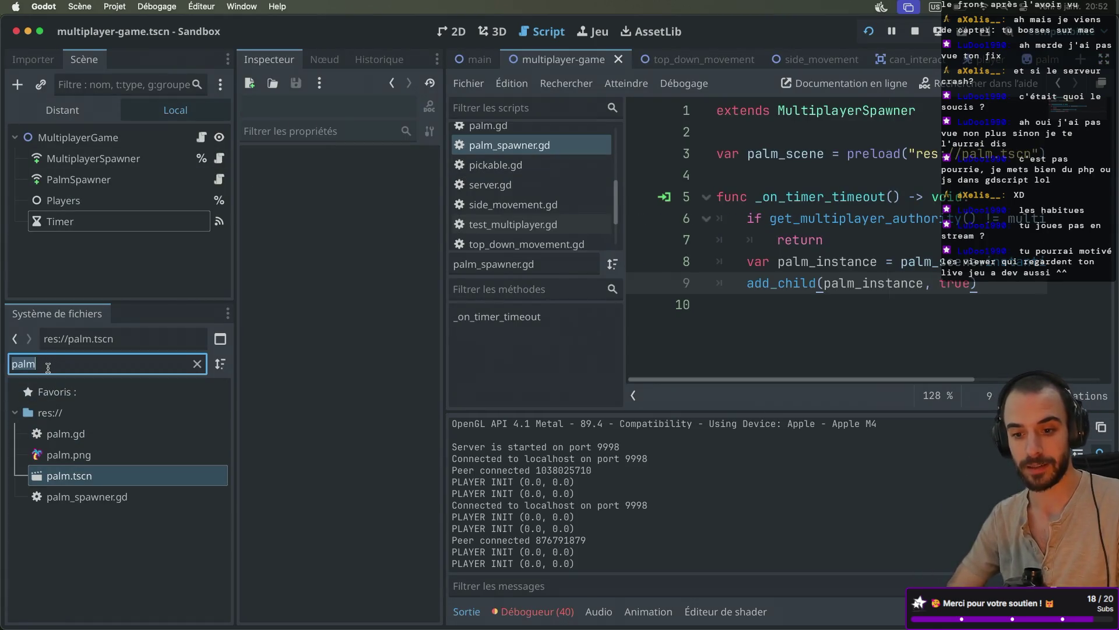
# - Clear the FileSystem filter, collapse despawn_after_timer, interact and life, and widen the docks
pyautogui.press('BackSpace')
pyautogui.scroll(10, 36, 466)
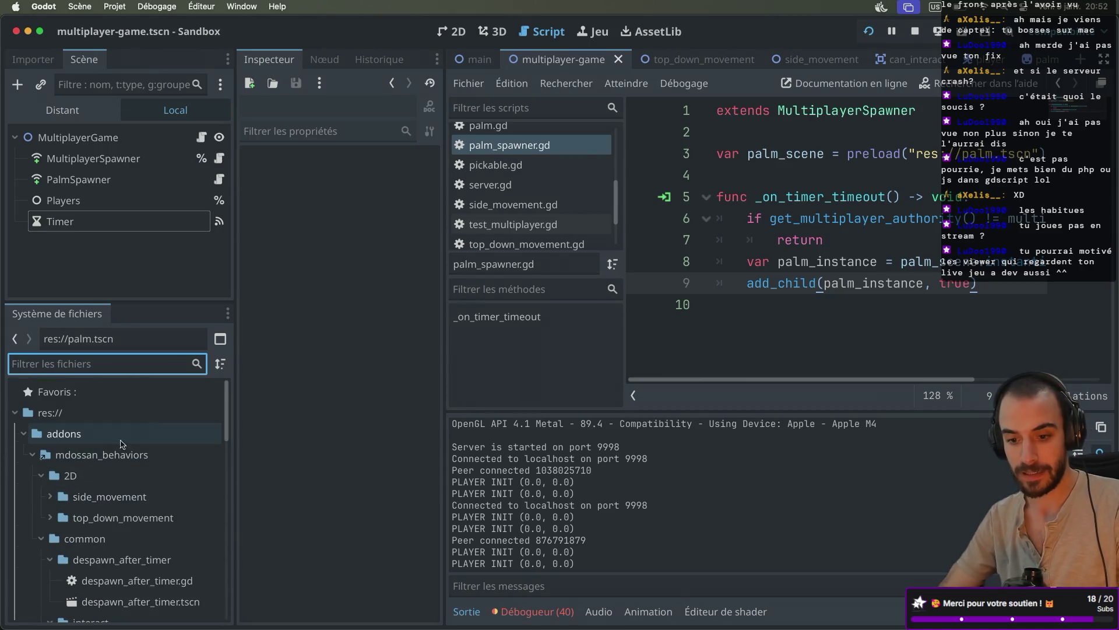
pyautogui.scroll(-2, 103, 549)
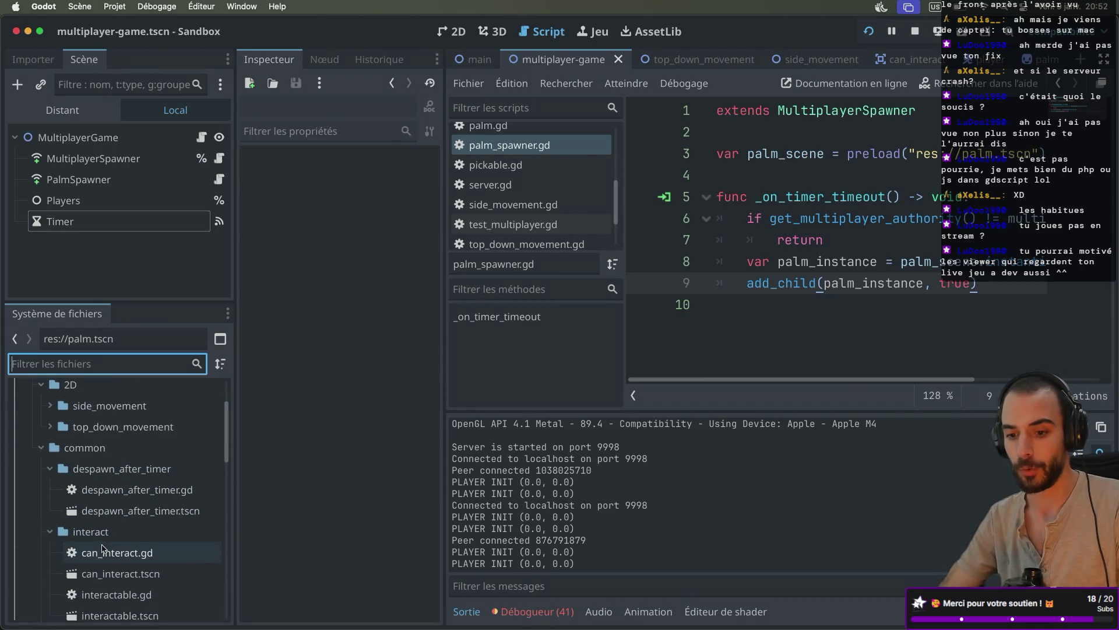
pyautogui.click(50, 469)
pyautogui.click(50, 490)
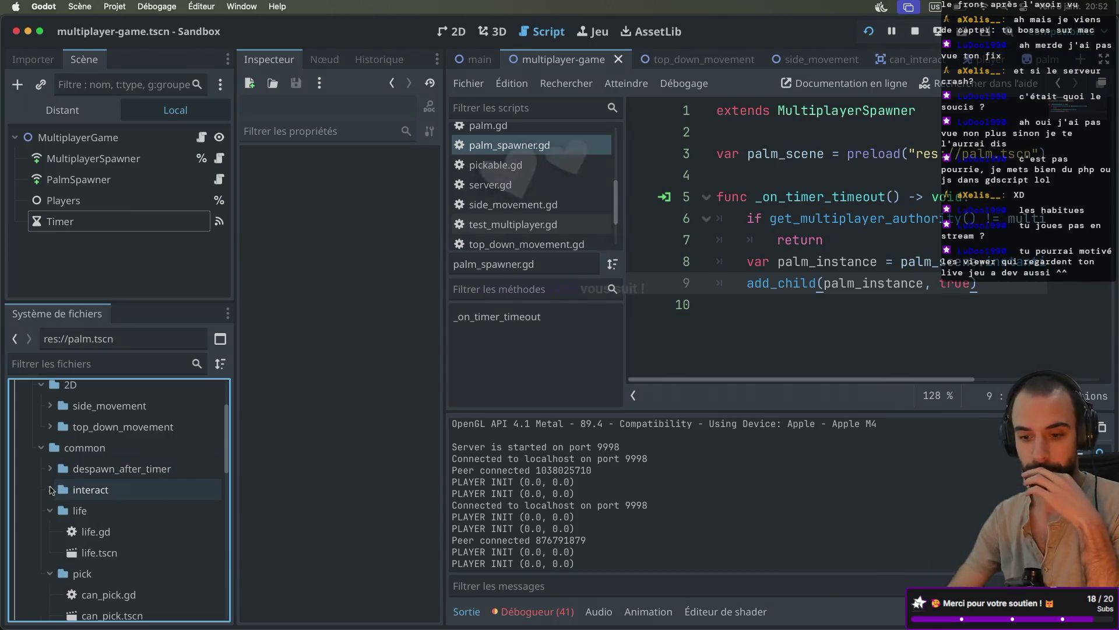
pyautogui.click(50, 511)
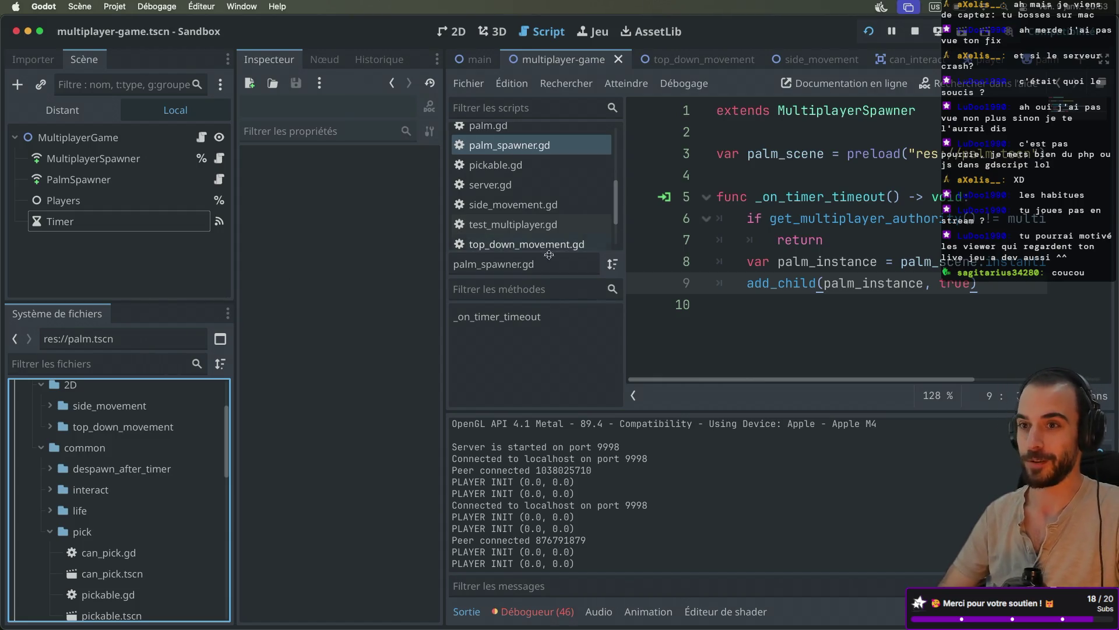
pyautogui.moveTo(235, 207); pyautogui.dragTo(255, 207)
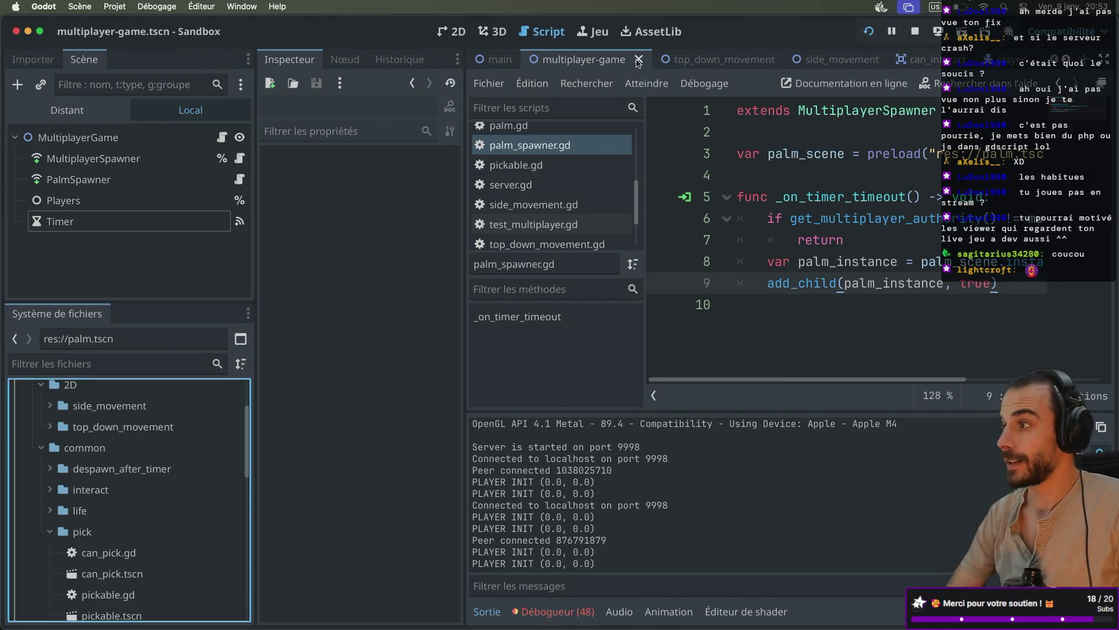
# - Run two game instances, arrange their windows and connect each to the server
pyautogui.click(869, 33)
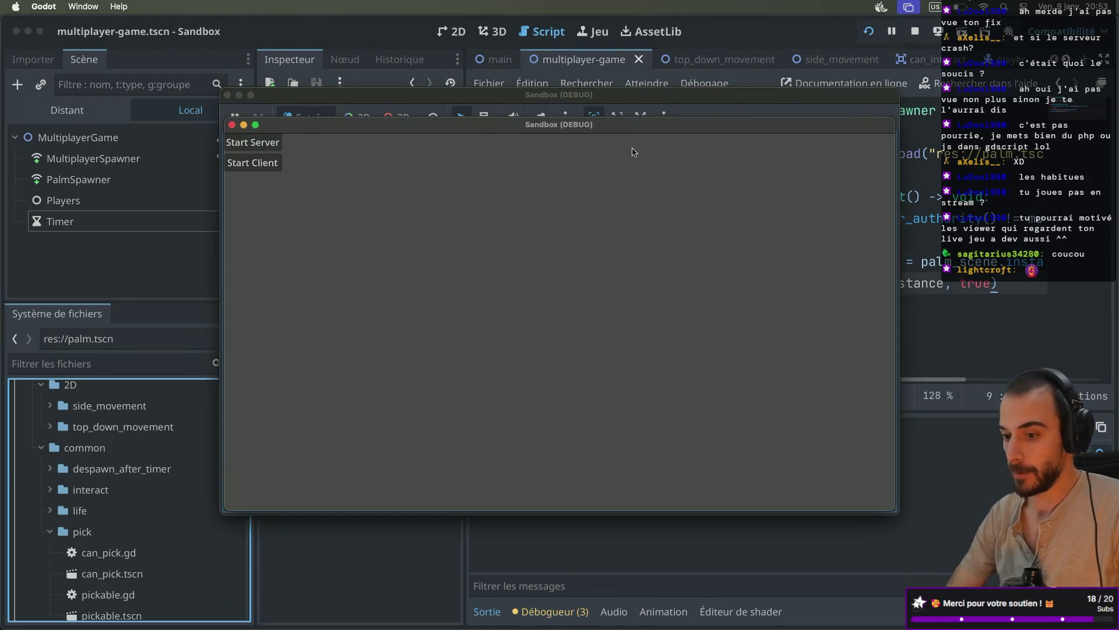
pyautogui.moveTo(760, 221); pyautogui.dragTo(1118, 378)
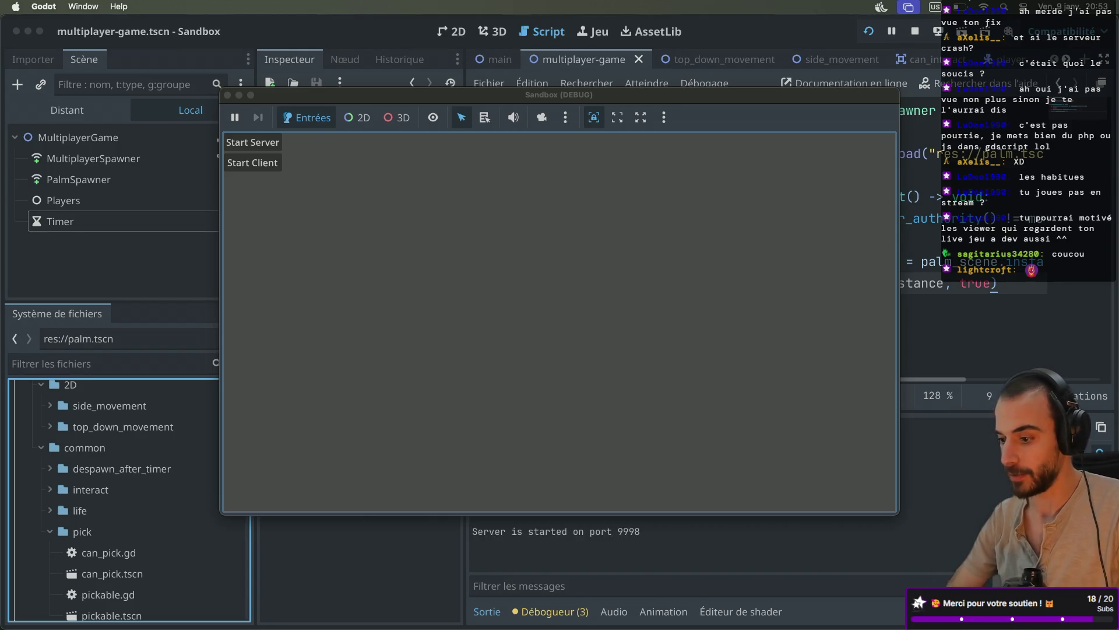
pyautogui.moveTo(516, 95); pyautogui.dragTo(755, 57)
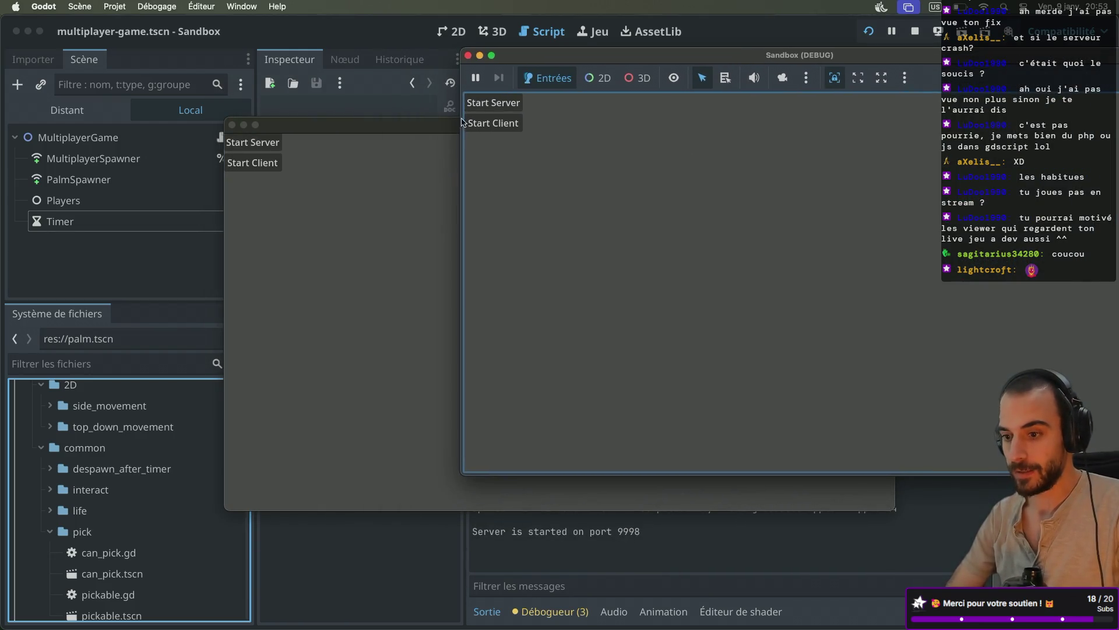
pyautogui.click(468, 122)
pyautogui.press('Right')
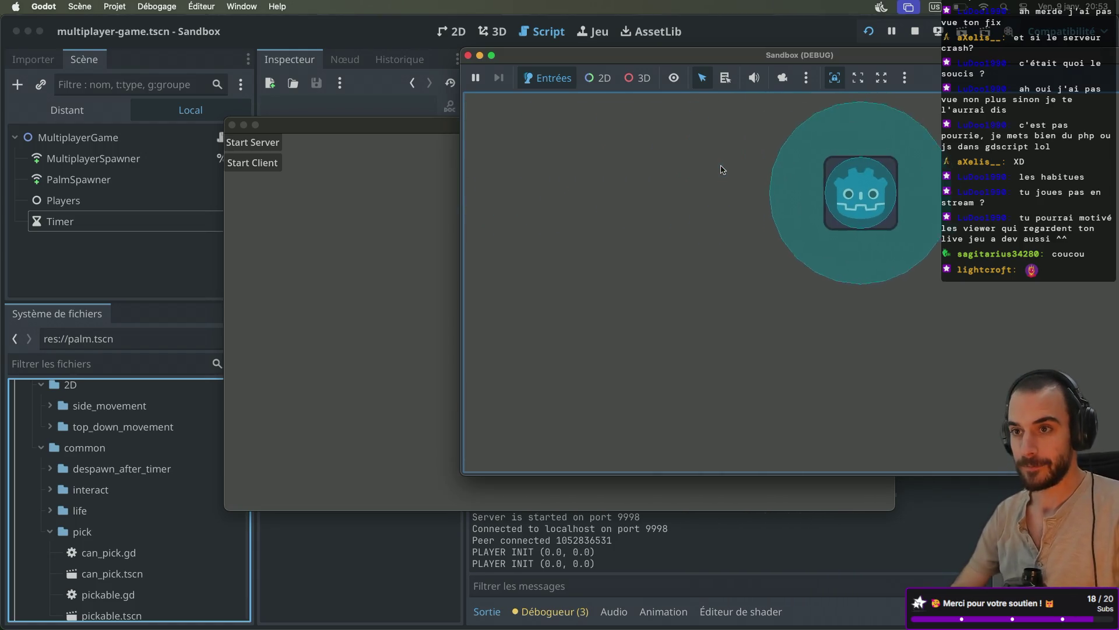
pyautogui.moveTo(402, 125)
pyautogui.mouseDown()
pyautogui.moveTo(170, 245)
pyautogui.moveTo(206, 244)
pyautogui.mouseUp()
pyautogui.click(59, 287)
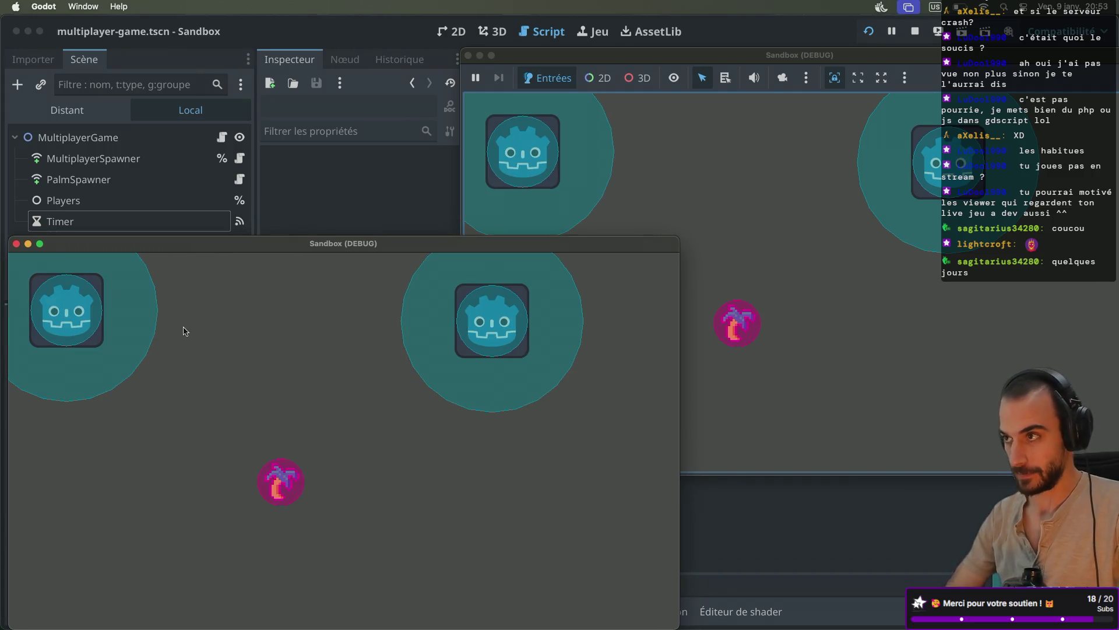
# - Walk the first player around the map with the arrow keys
pyautogui.press('Down')
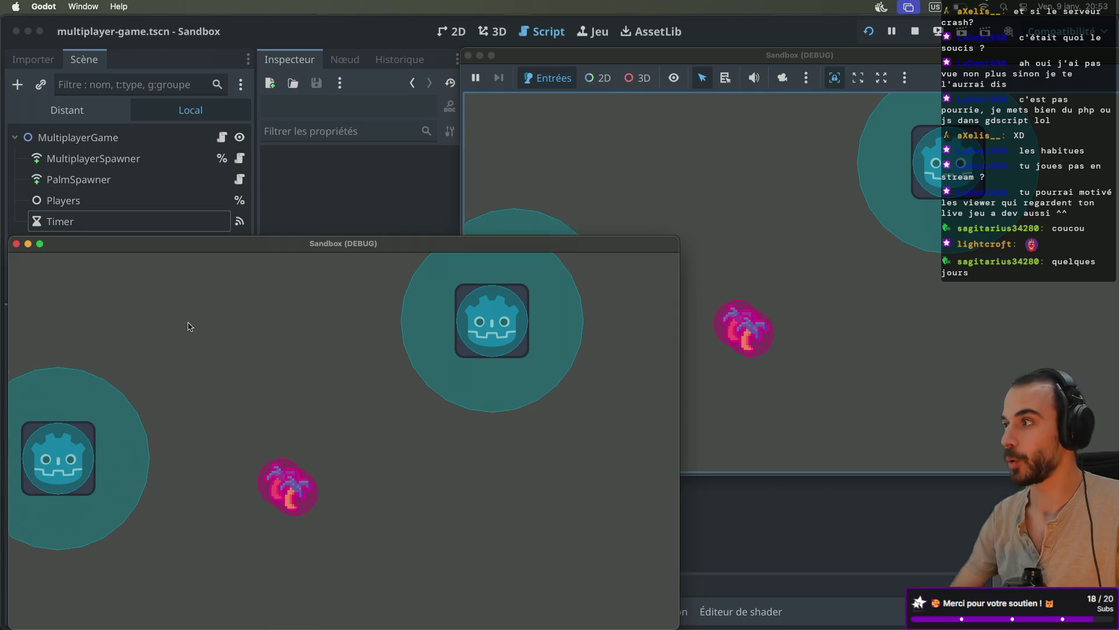
pyautogui.press('Up')
pyautogui.press('Right')
pyautogui.press('Down')
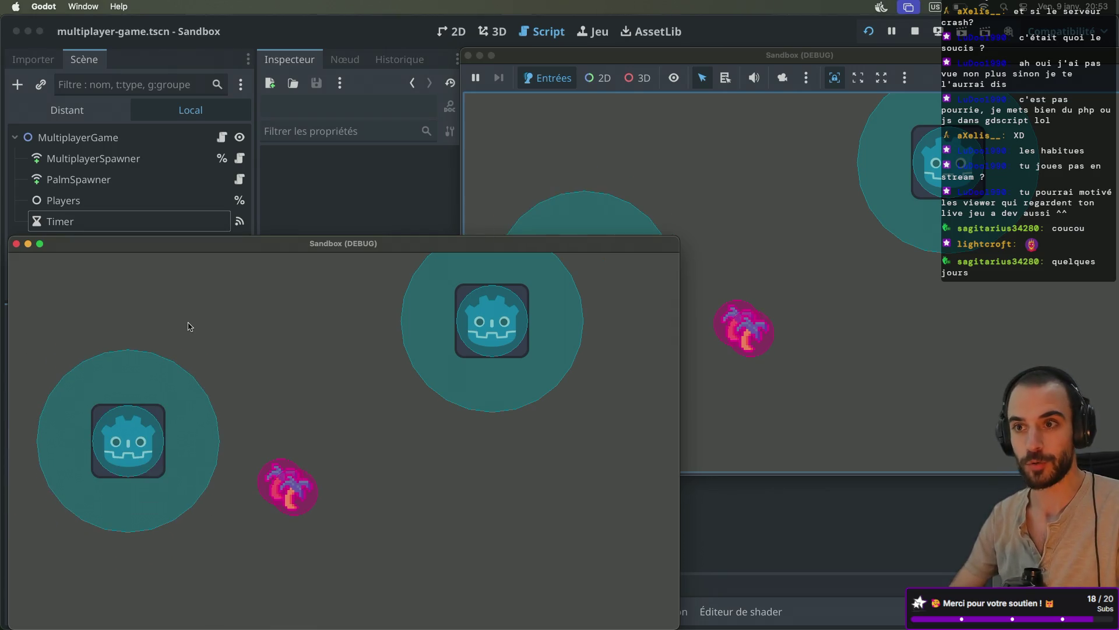
pyautogui.press('Up')
pyautogui.press('Down')
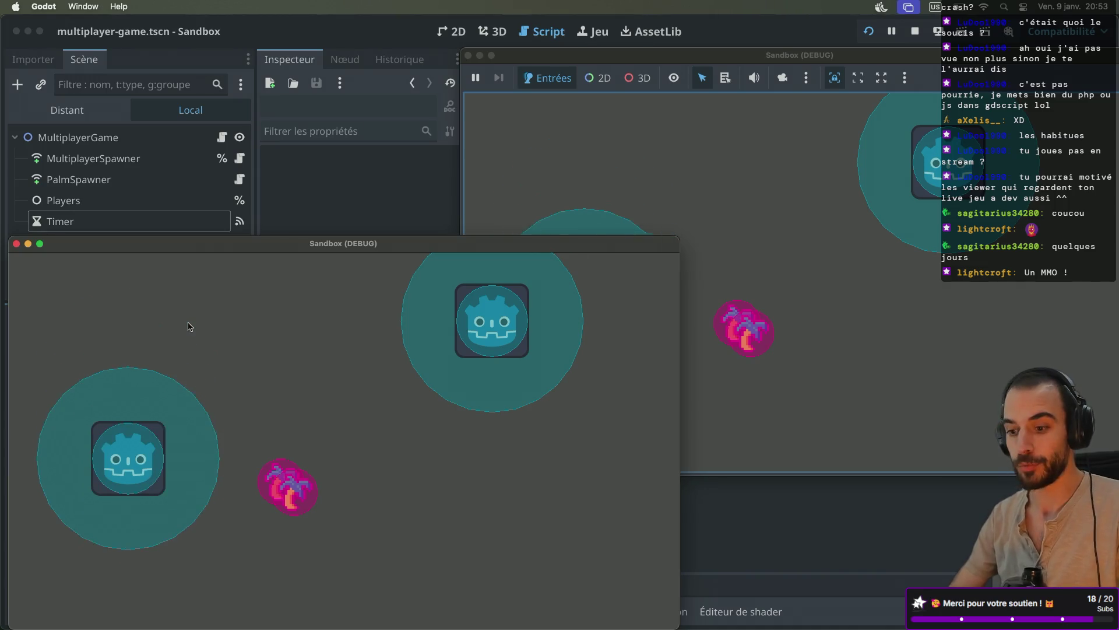
pyautogui.press('Up')
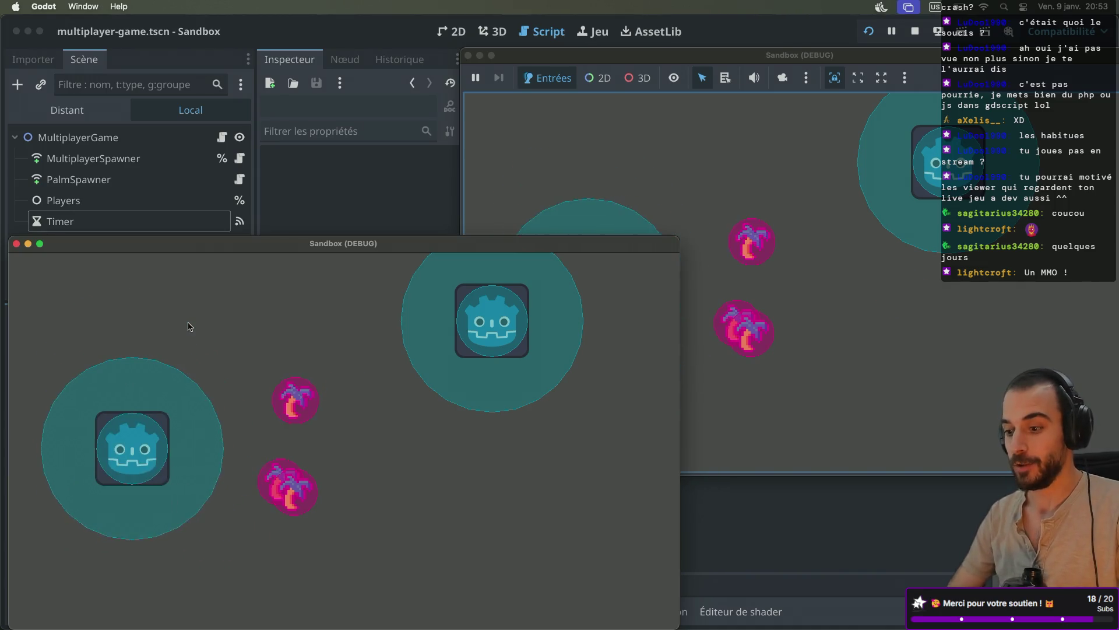
pyautogui.press('Right')
pyautogui.press('Left')
pyautogui.press('Down')
pyautogui.press('Right')
pyautogui.press('Right')
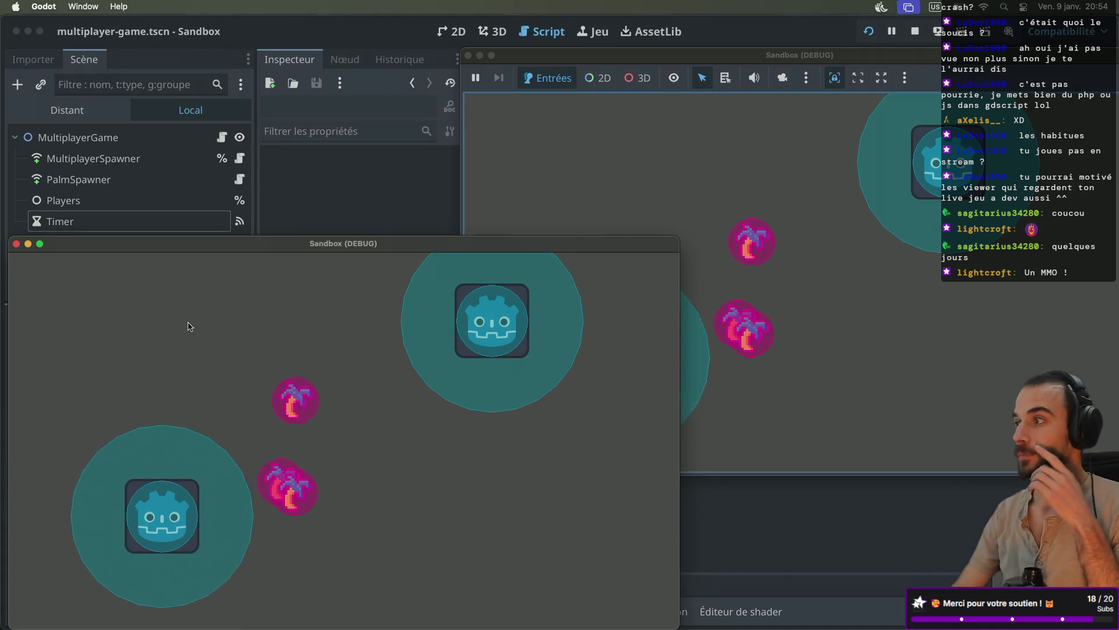
pyautogui.press('Left')
pyautogui.press('Down')
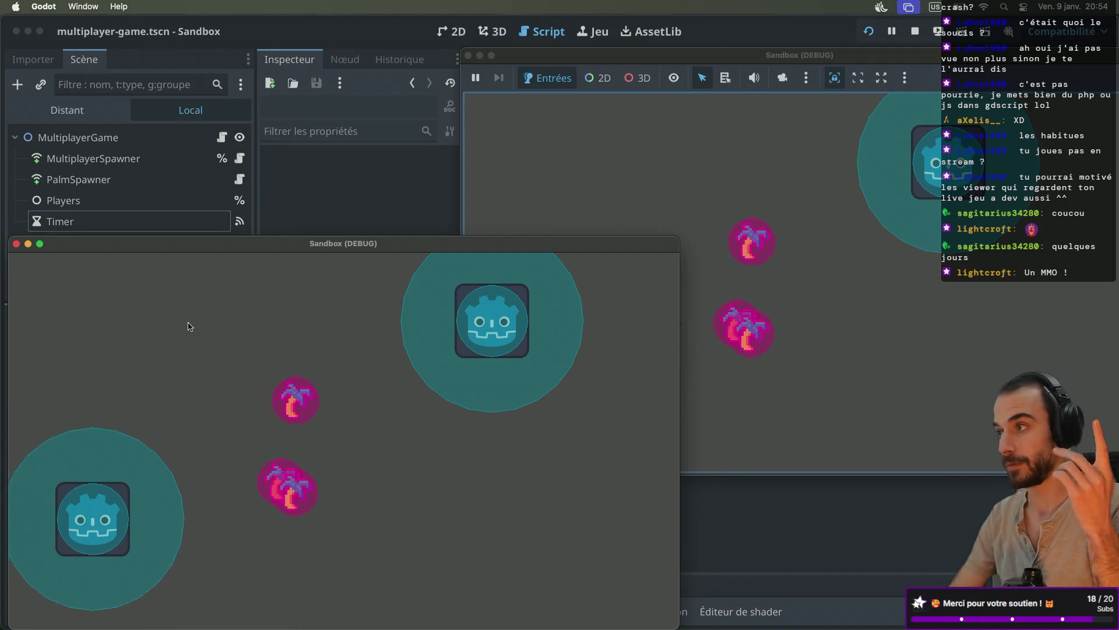
pyautogui.press('Right')
pyautogui.press('Left')
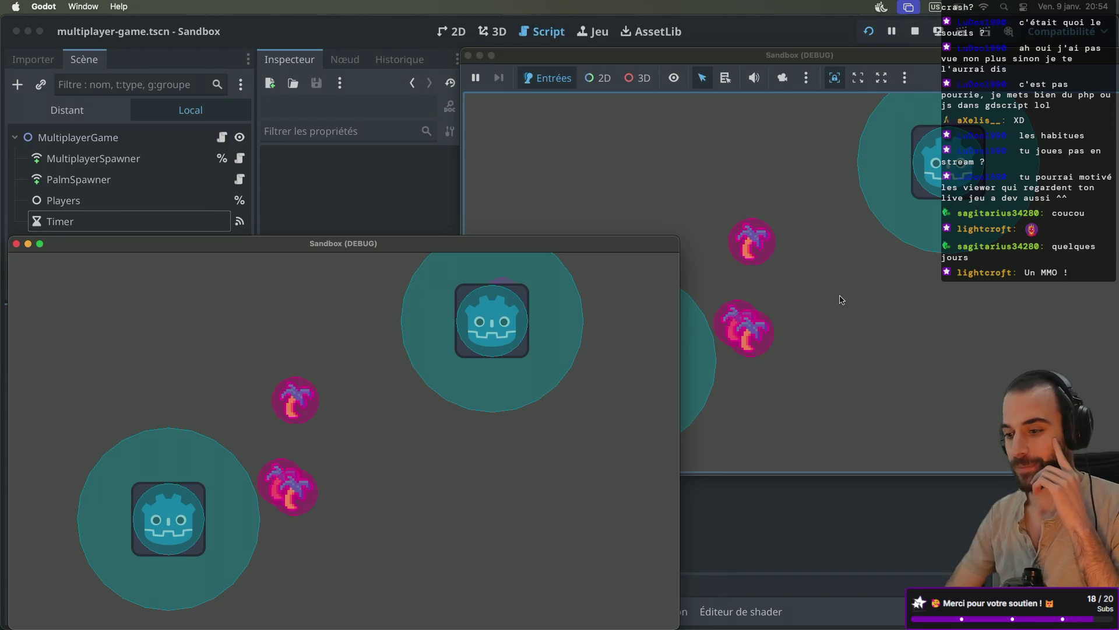
# - Move the player in the other game window, then stop the run
pyautogui.click(843, 300)
pyautogui.press('Right')
pyautogui.press('Down')
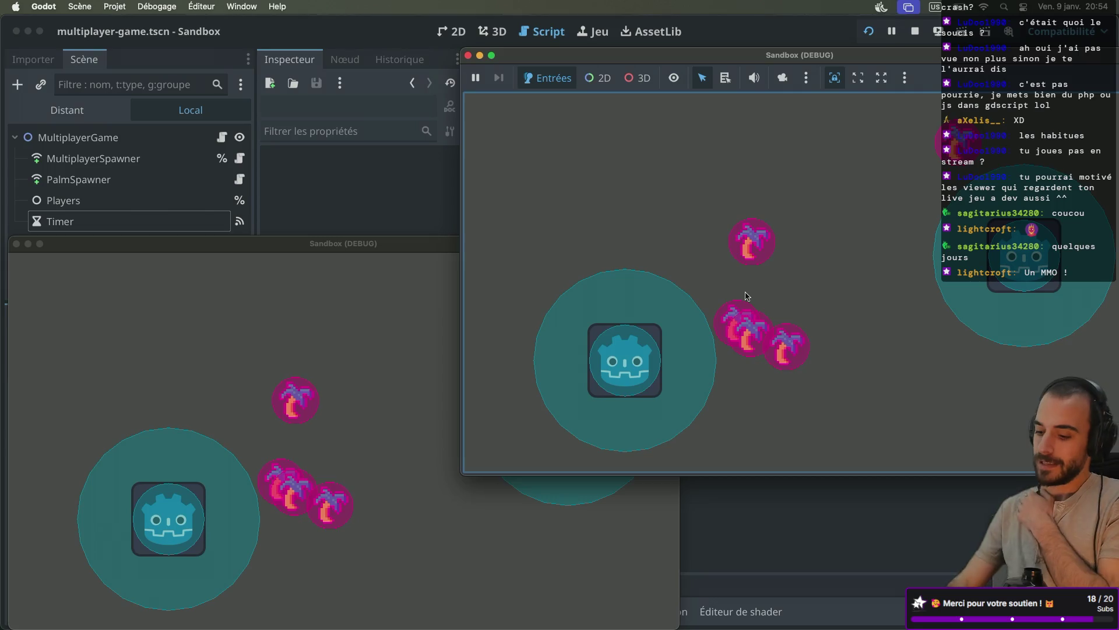
pyautogui.press('Left')
pyautogui.press('Up')
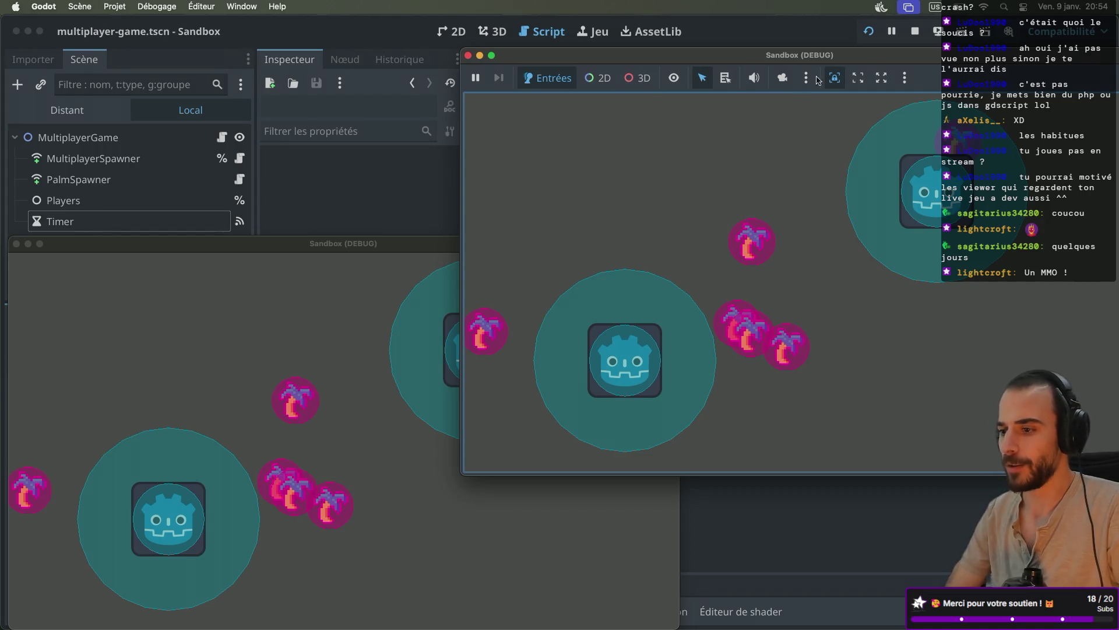
pyautogui.click(914, 31)
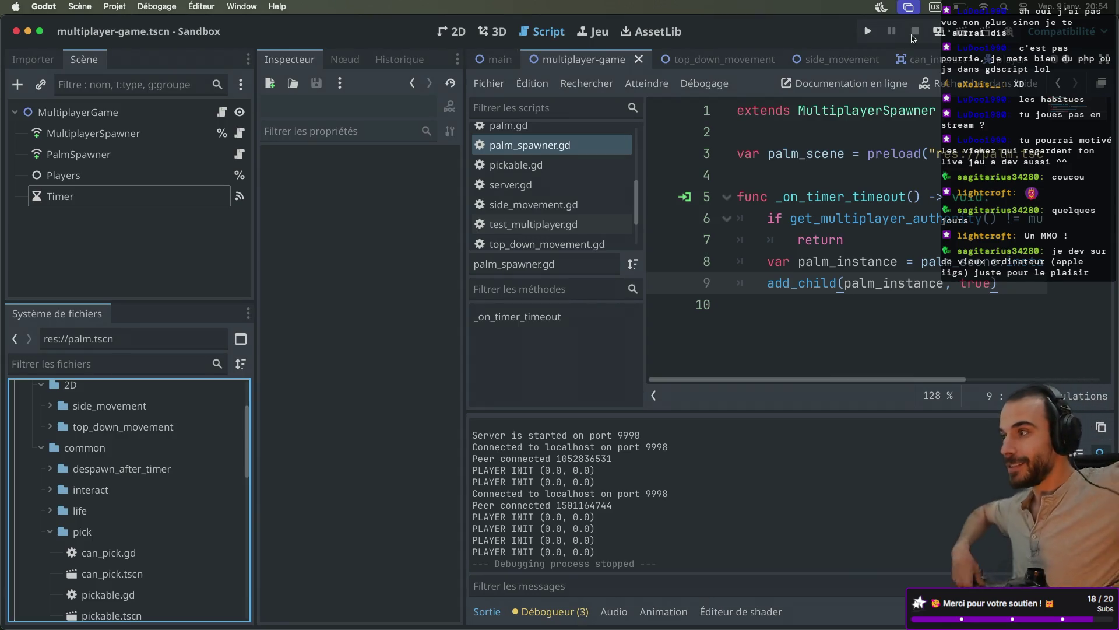
# - Search Google Images for 'apple iigs' in a new tab and preview the Wikipédia photo
pyautogui.hotkey('ctrl', 'Right')
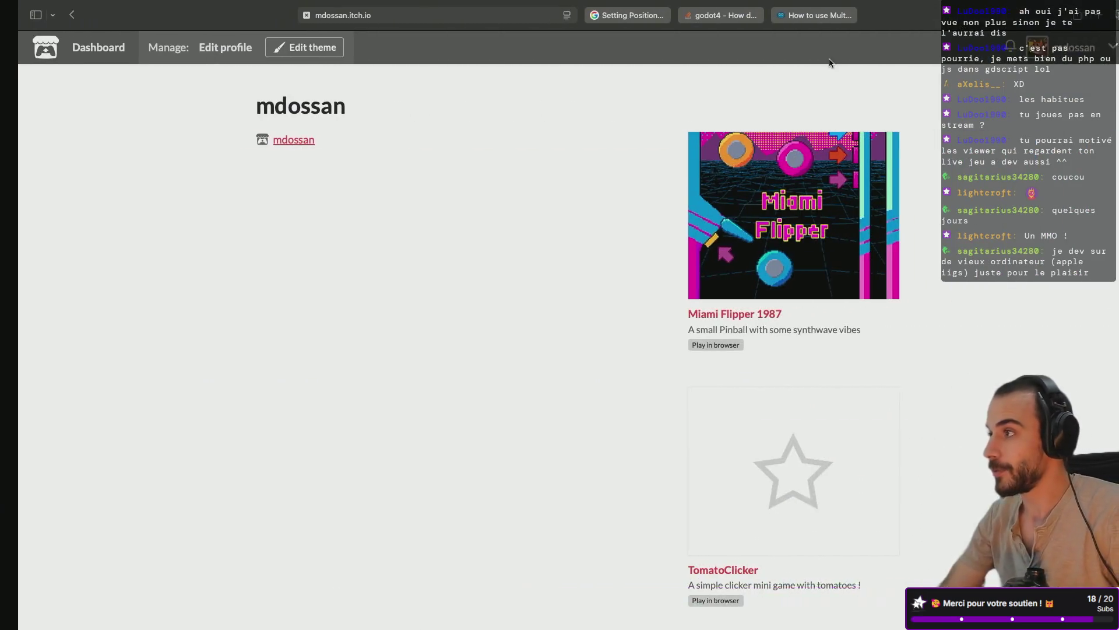
pyautogui.click(1080, 29)
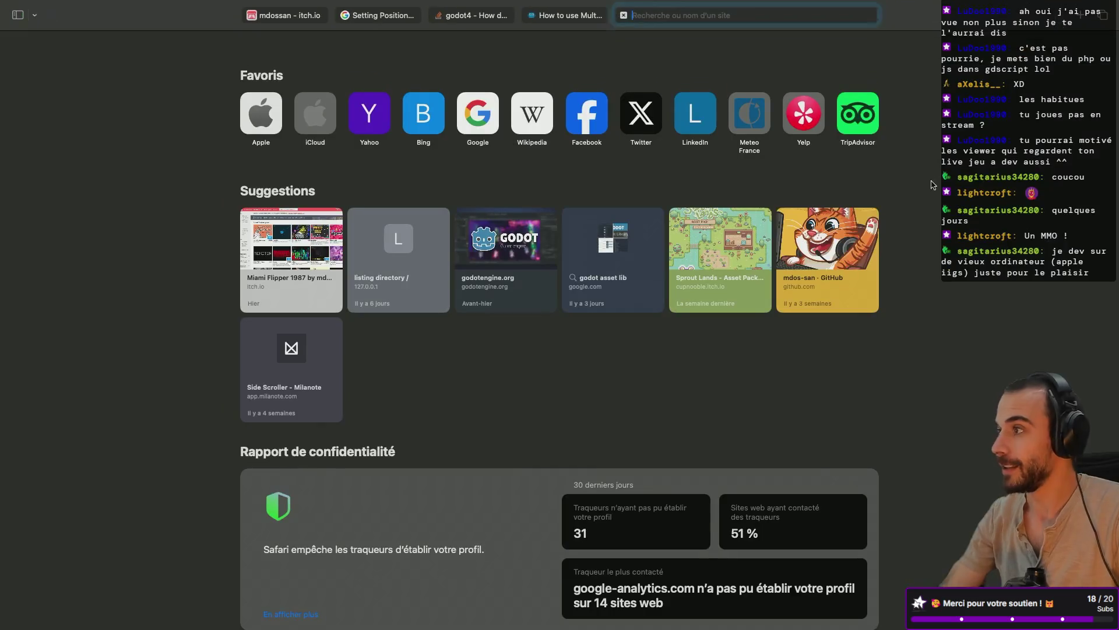
pyautogui.write('apple')
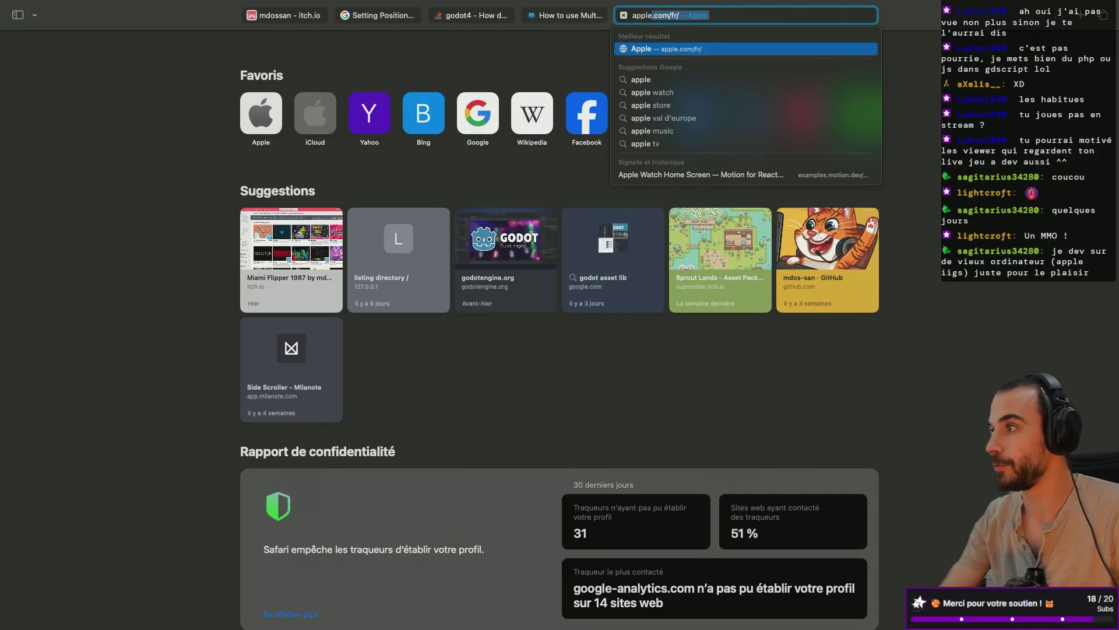
pyautogui.write(' iigs')
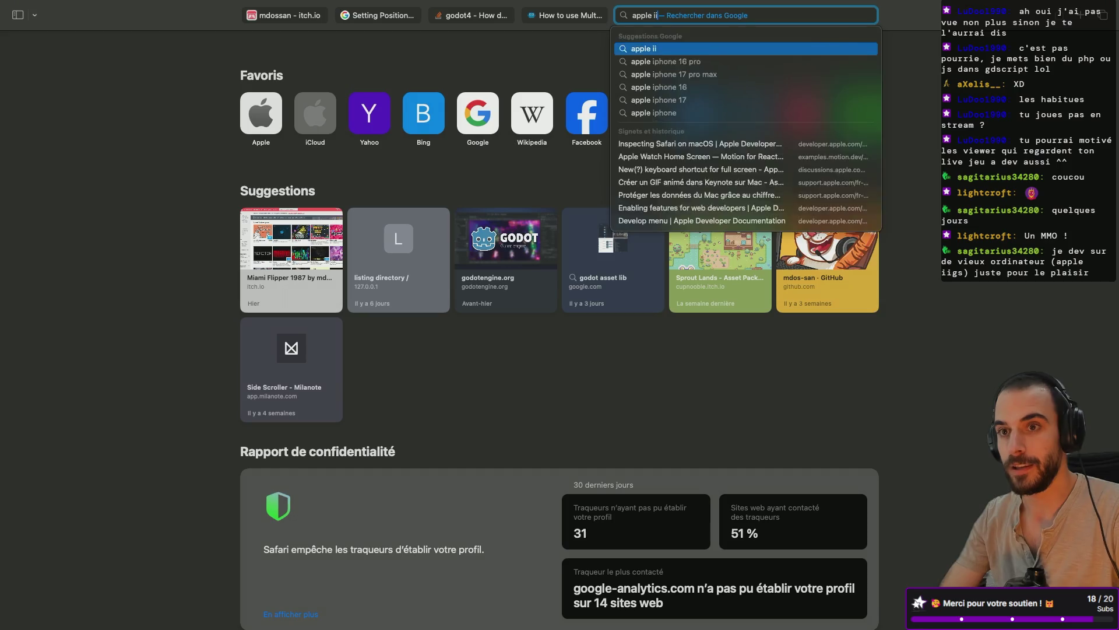
pyautogui.press('Return')
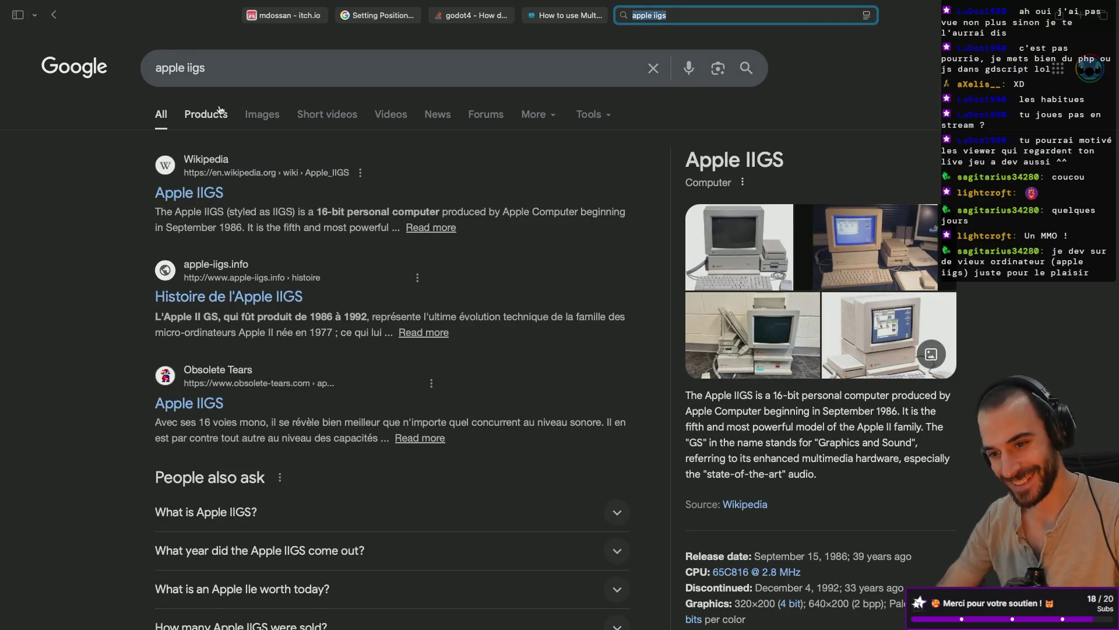
pyautogui.click(270, 116)
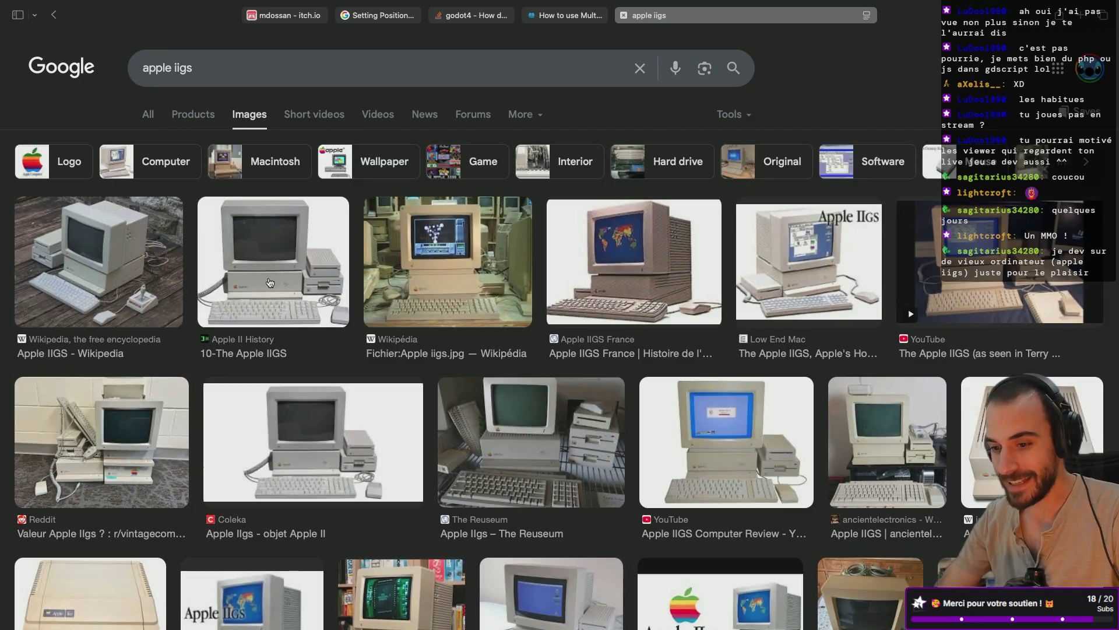
pyautogui.click(488, 285)
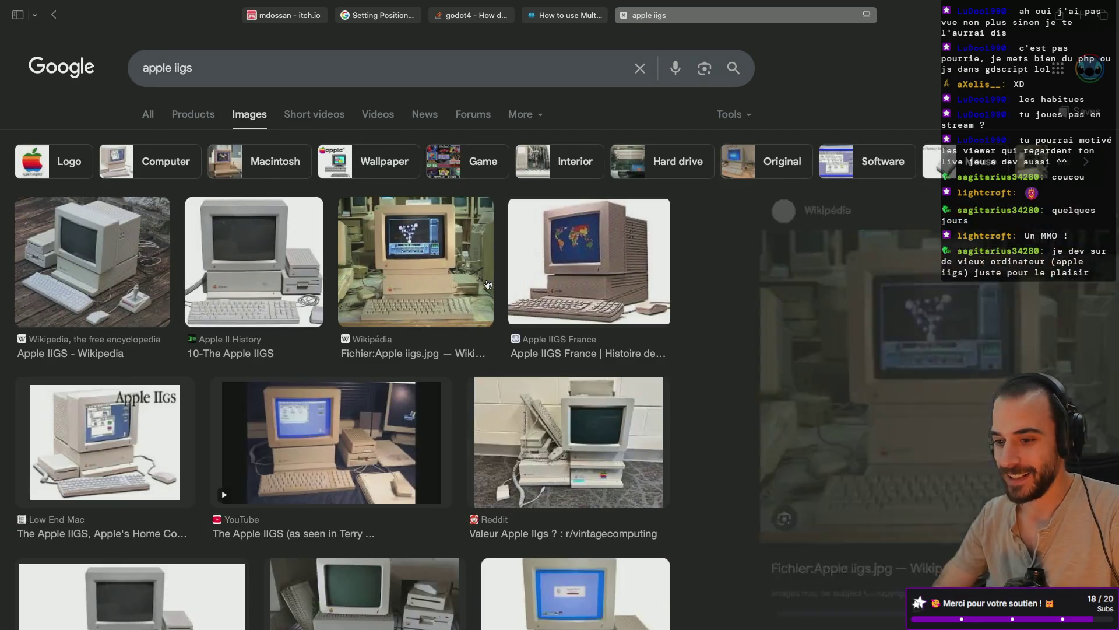
# - Zoom the Apple IIgs image results out, then close that search tab
pyautogui.scroll(5, 700, 338)
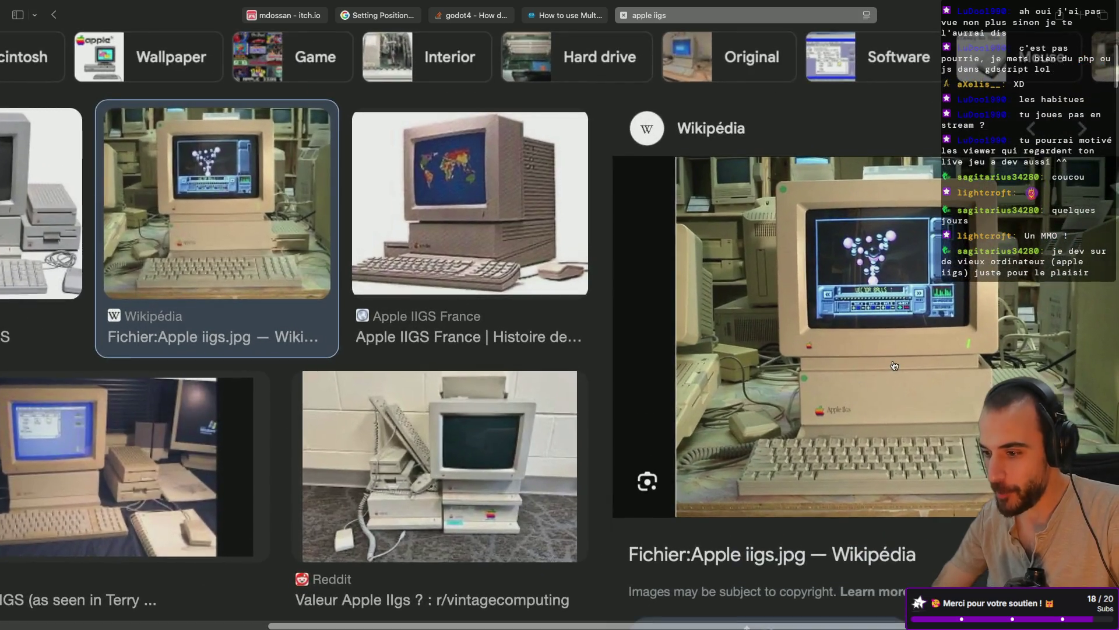
pyautogui.scroll(-3, 895, 365)
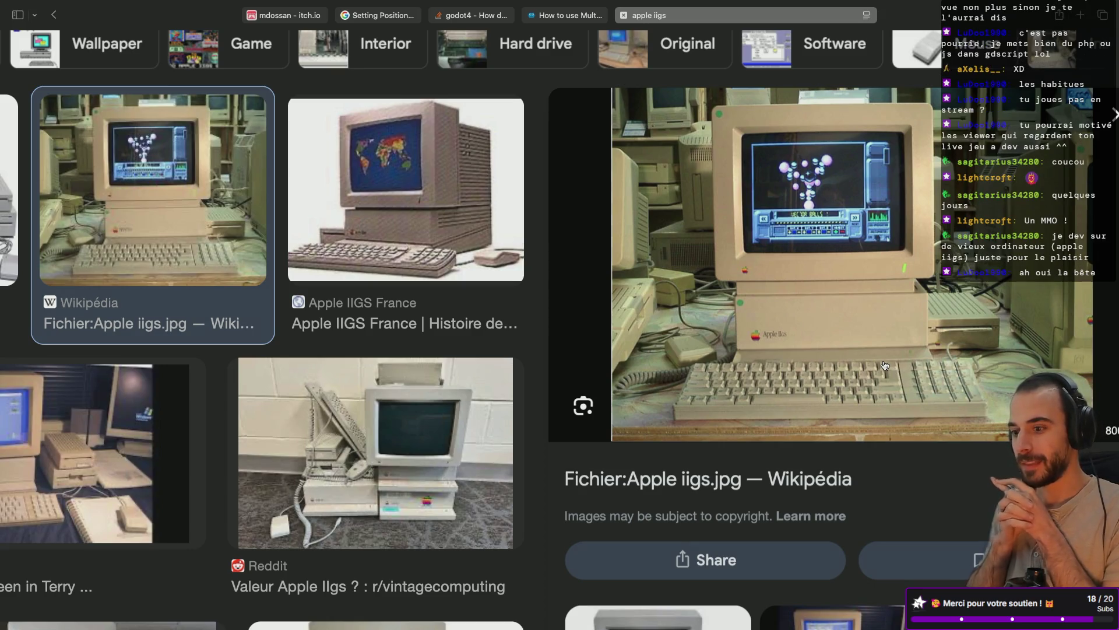
pyautogui.scroll(-2, 884, 366)
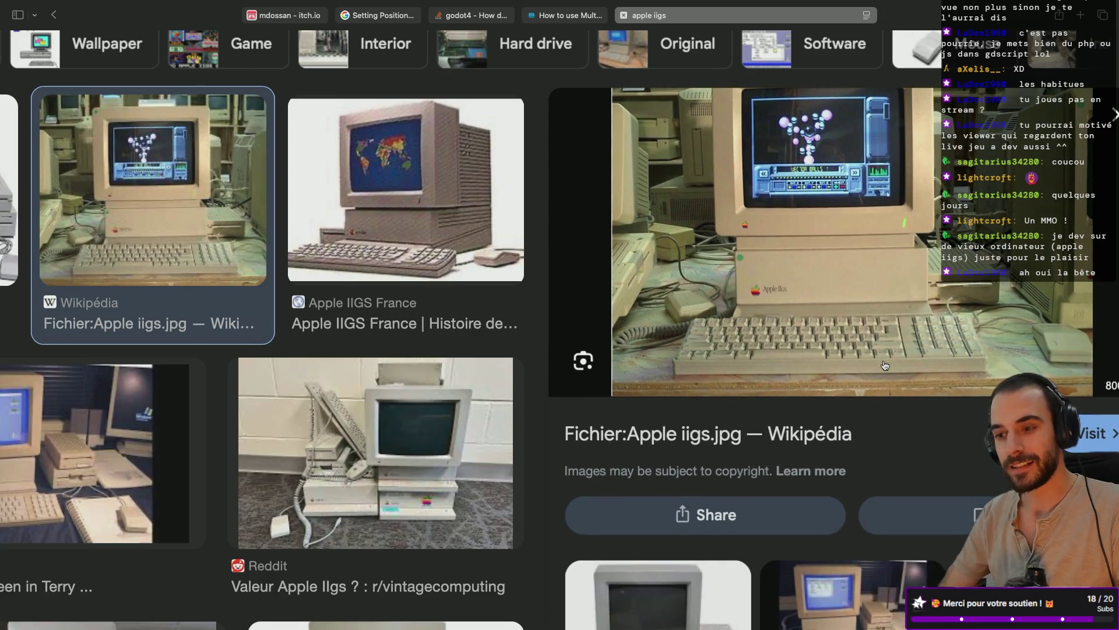
pyautogui.hscroll(-4, 884, 366)
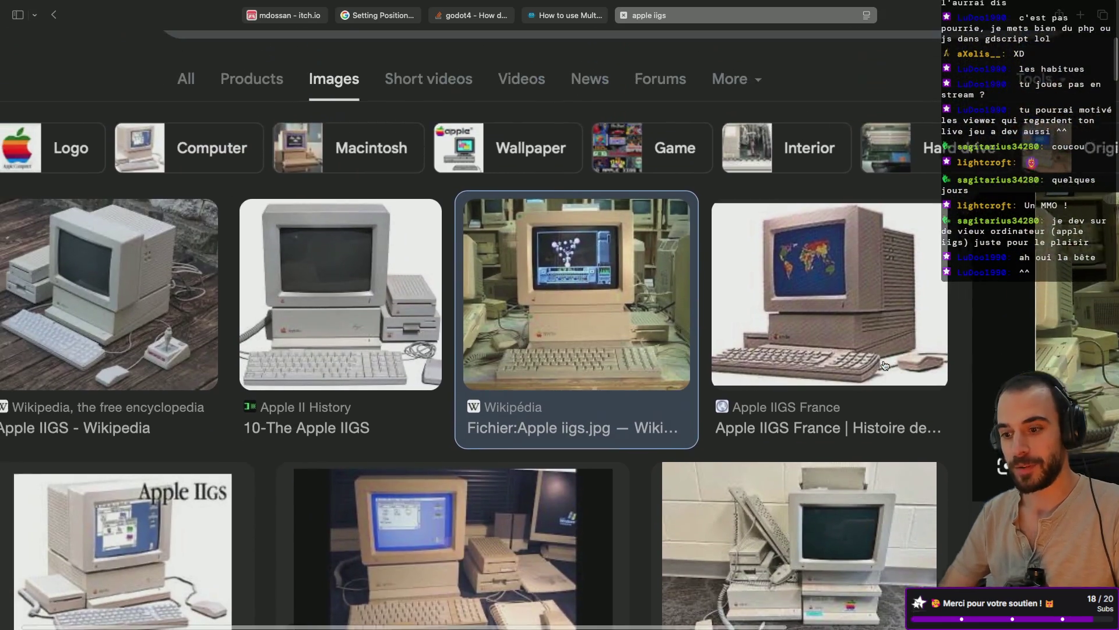
pyautogui.press('super+minus')
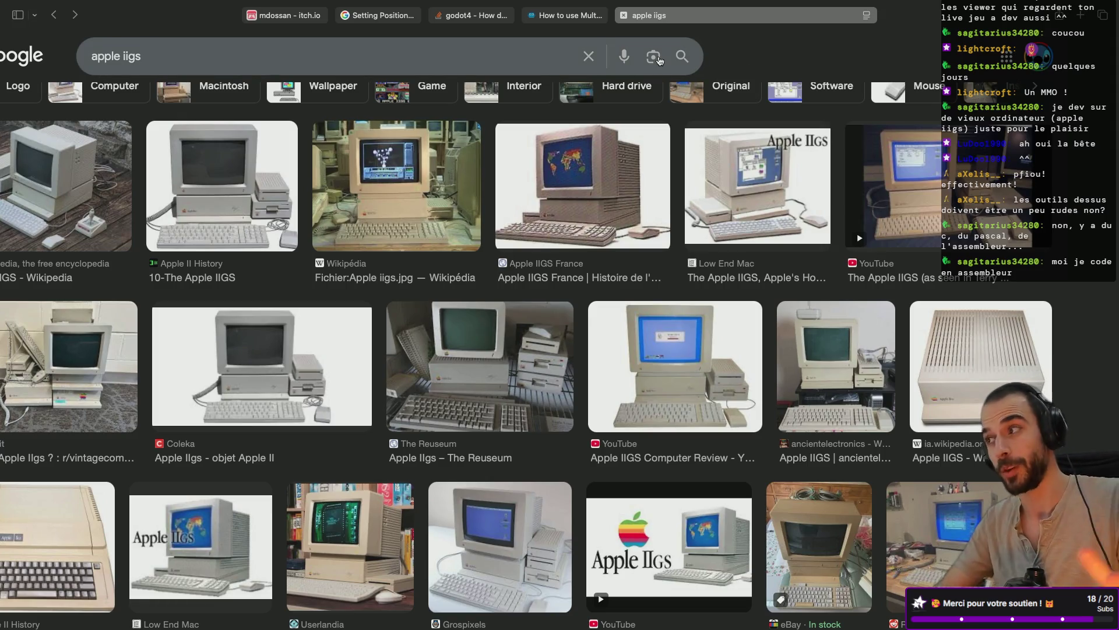
pyautogui.click(623, 15)
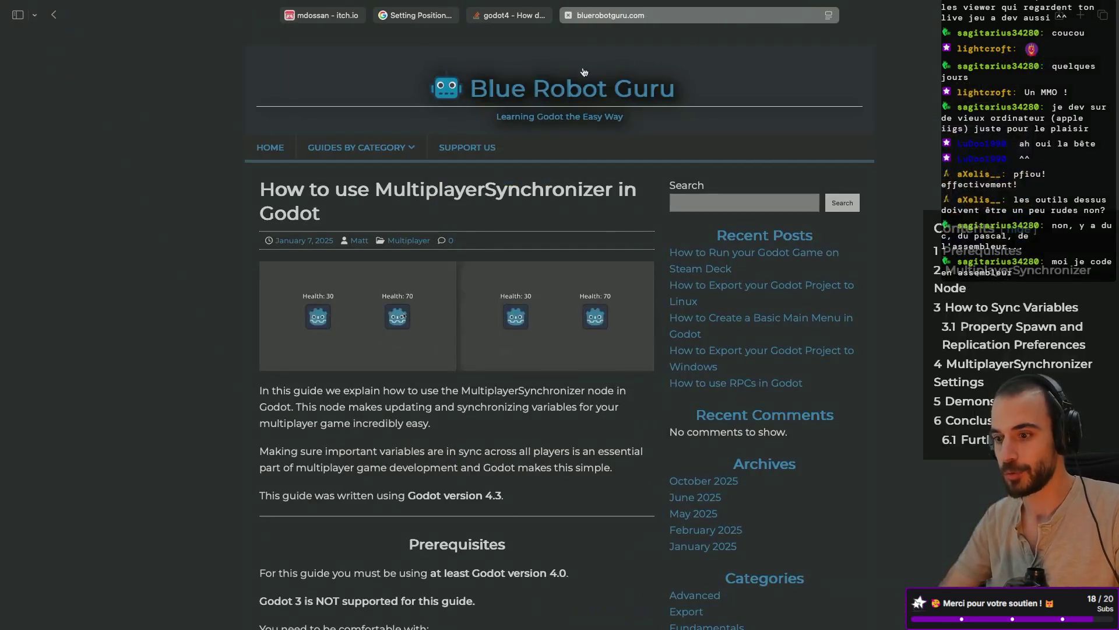
# - Close the MultiplayerSynchronizer guide, blank page and Godot forum tabs, then return to Godot
pyautogui.click(565, 17)
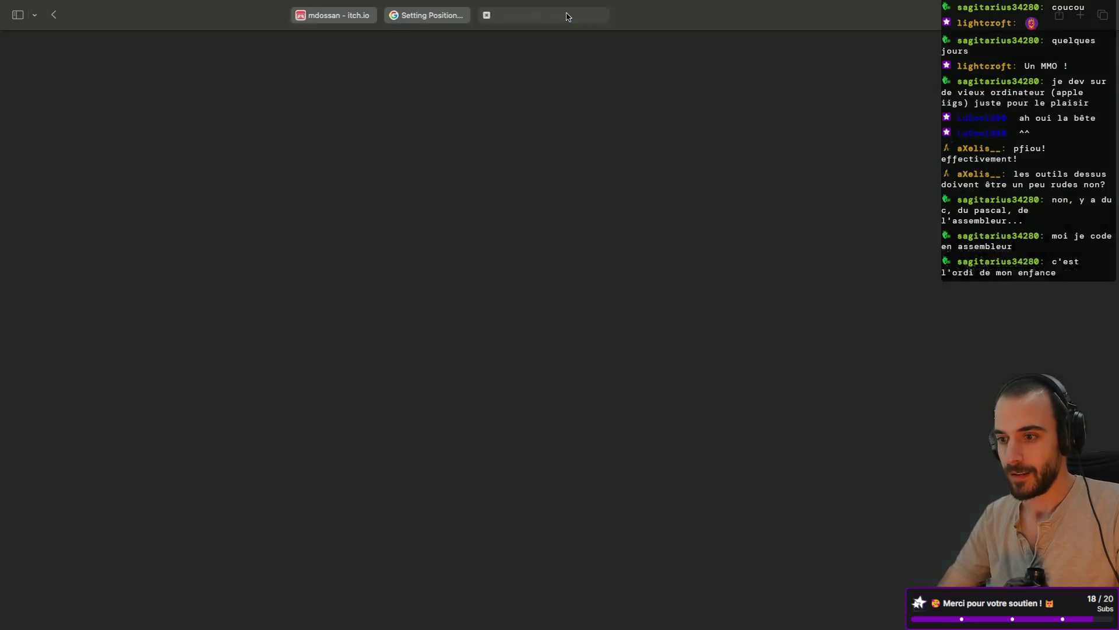
pyautogui.press('super+w')
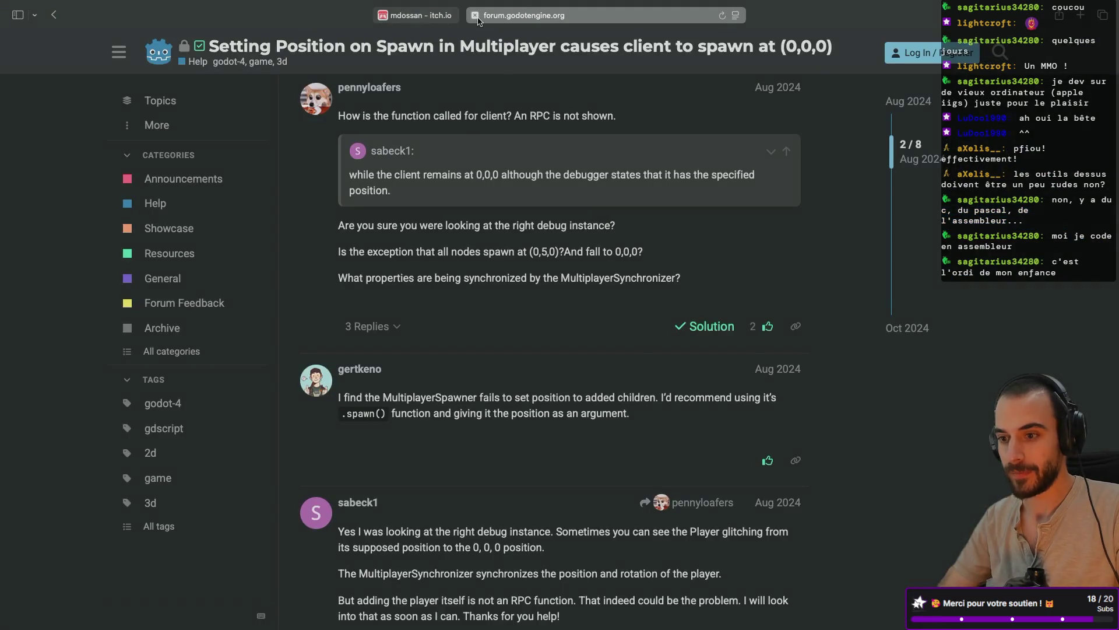
pyautogui.click(475, 15)
pyautogui.hotkey('ctrl', 'Left')
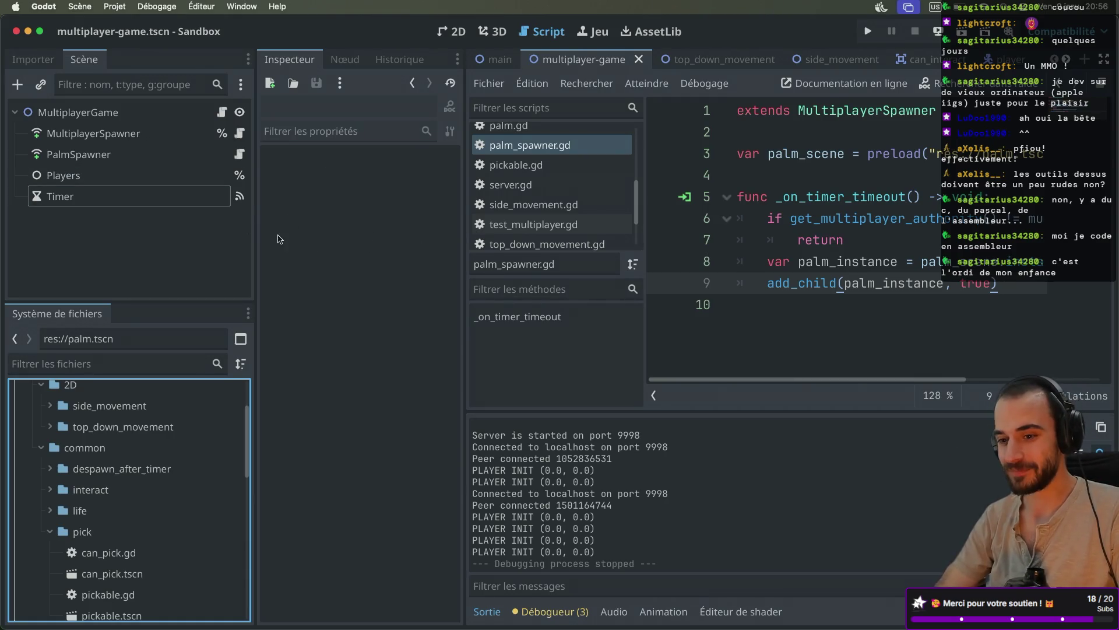
# - Narrow the Scene and FileSystem docks, then open a new browser tab
pyautogui.moveTo(255, 216); pyautogui.dragTo(239, 210)
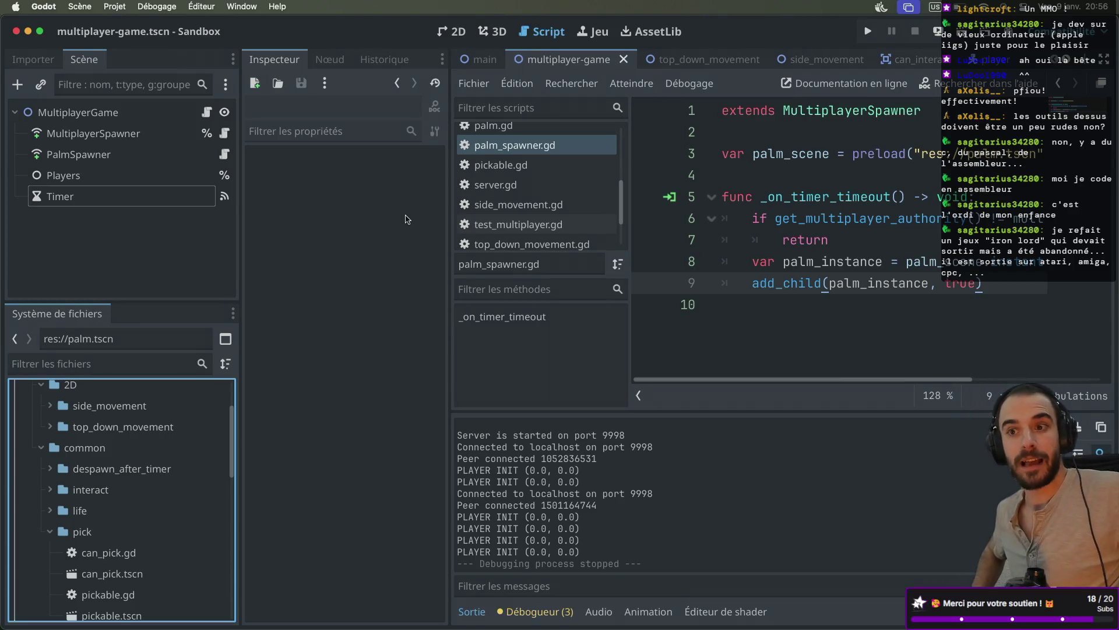
pyautogui.hotkey('ctrl', 'Right')
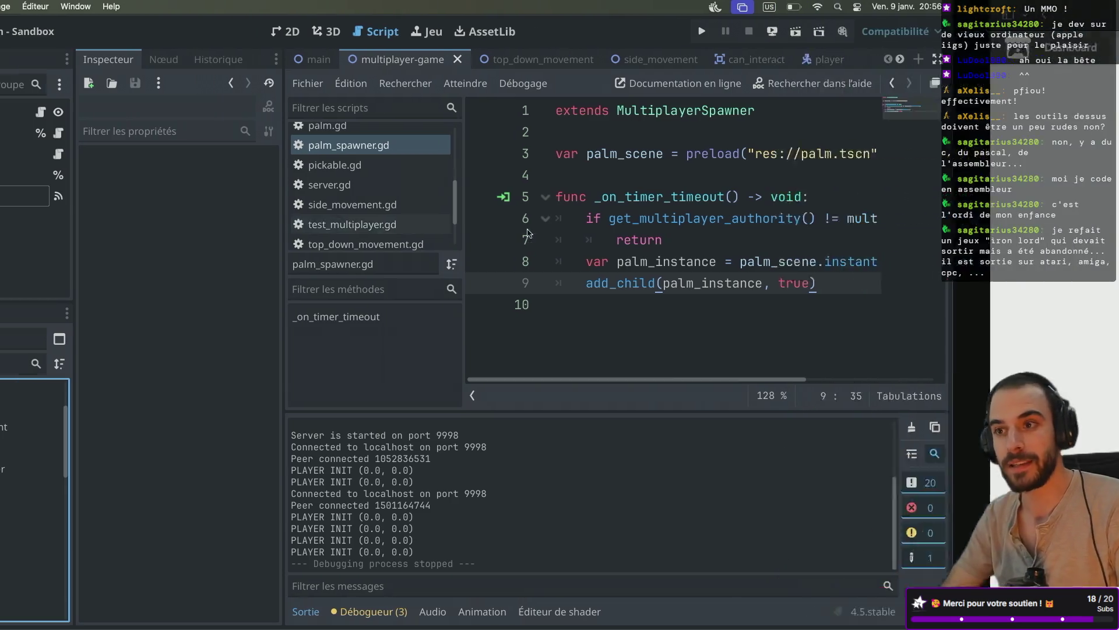
pyautogui.click(1081, 14)
# - Search images for 'iron lord amiga', preview the village screenshot, then close it and return to Godot
pyautogui.write('iron lord')
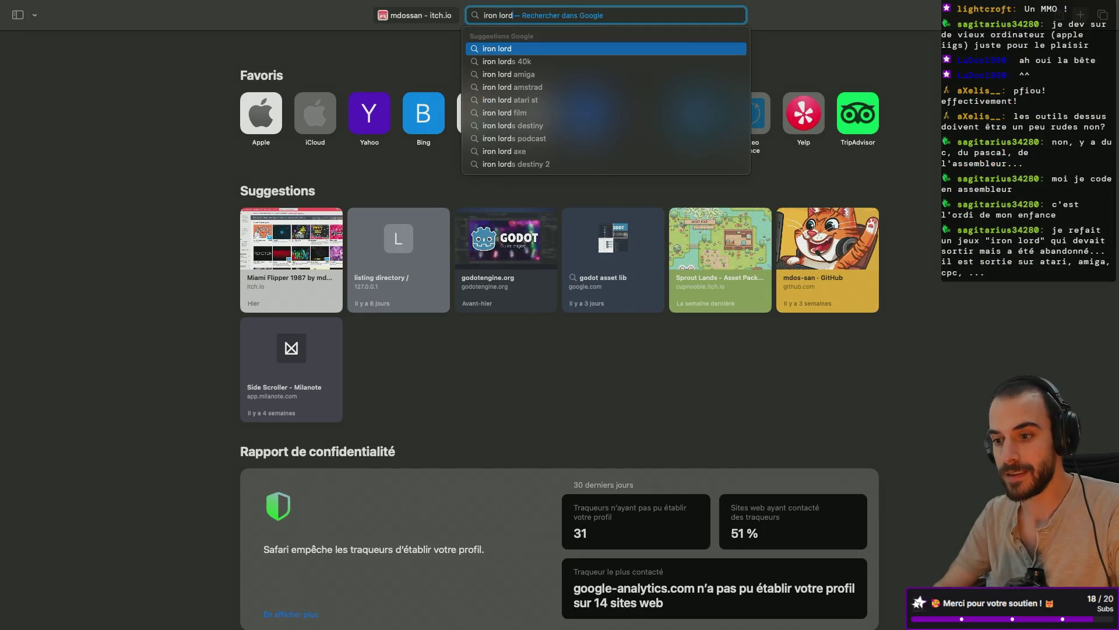
pyautogui.write(' amiga')
pyautogui.press('Return')
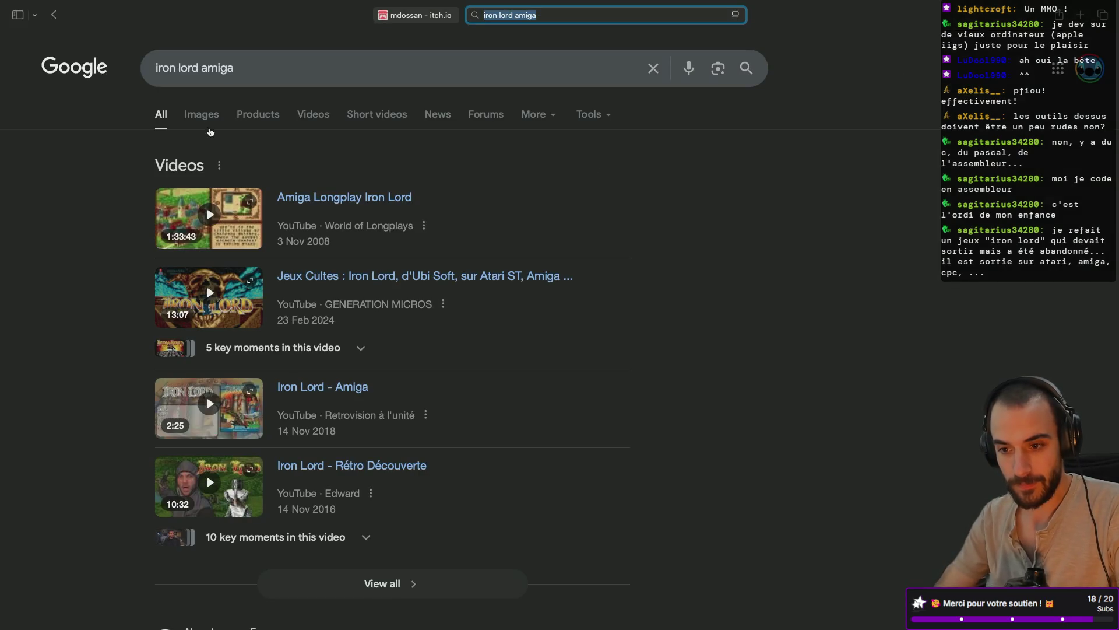
pyautogui.click(204, 116)
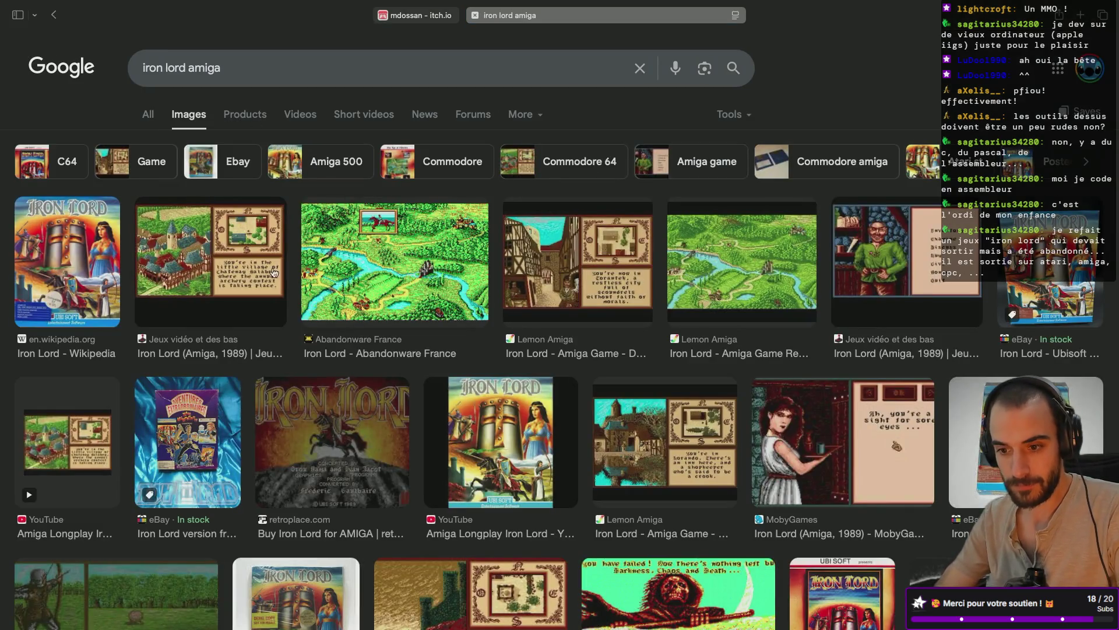
pyautogui.click(277, 274)
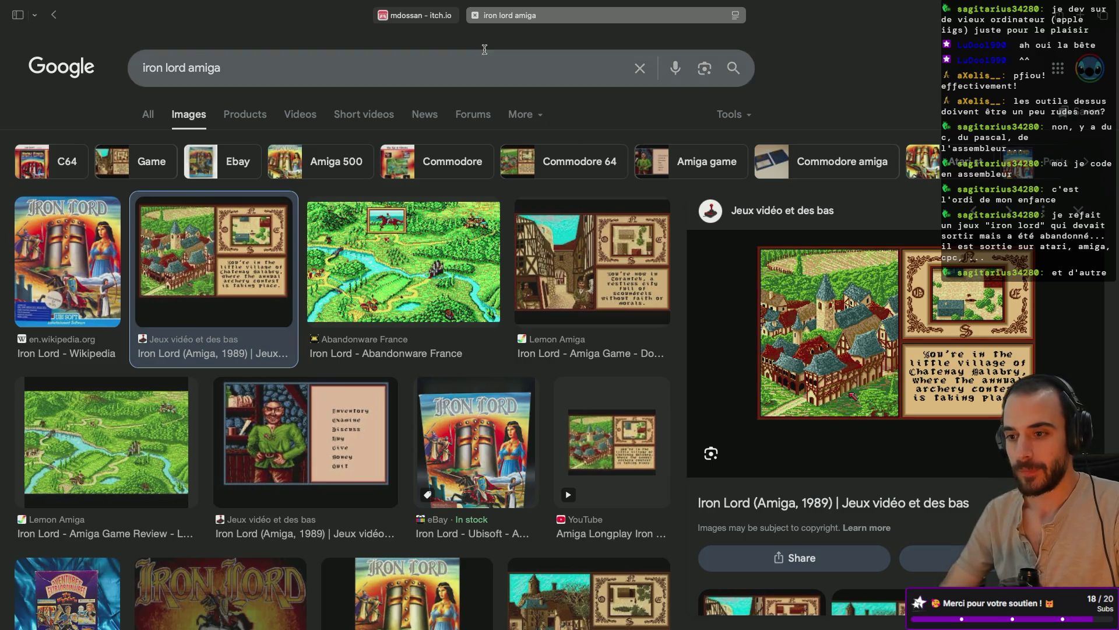
pyautogui.click(475, 20)
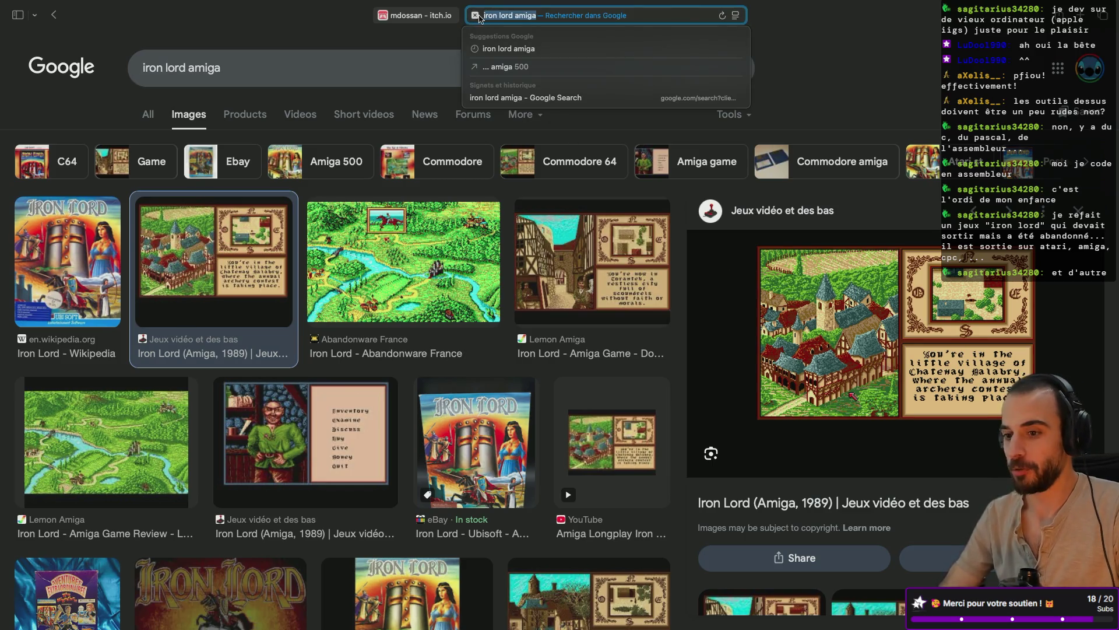
pyautogui.click(475, 17)
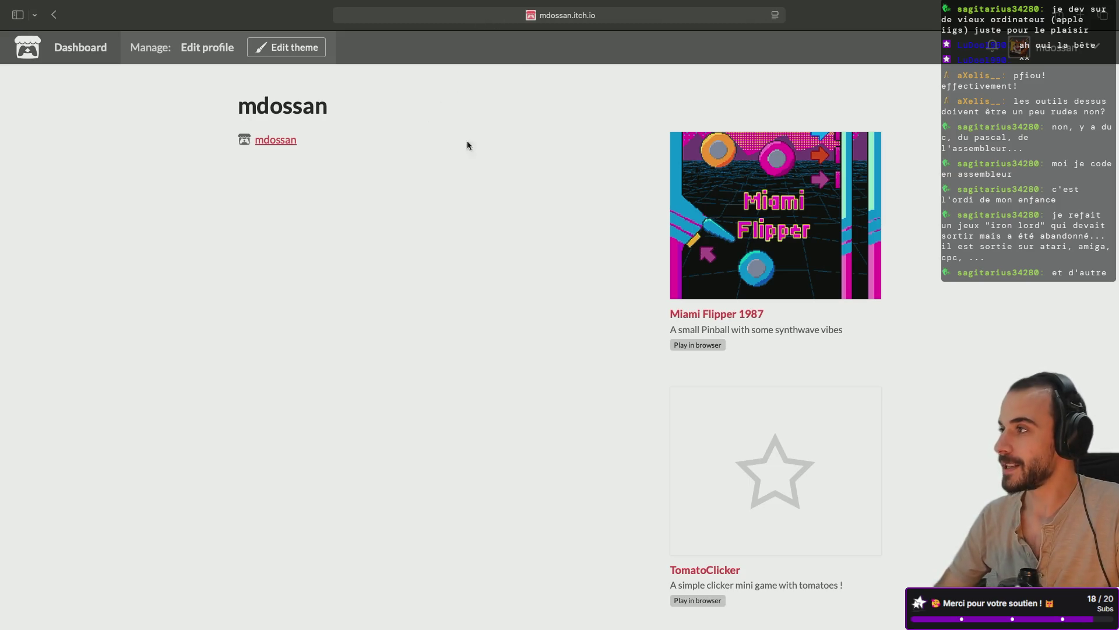
pyautogui.press('super+Tab')
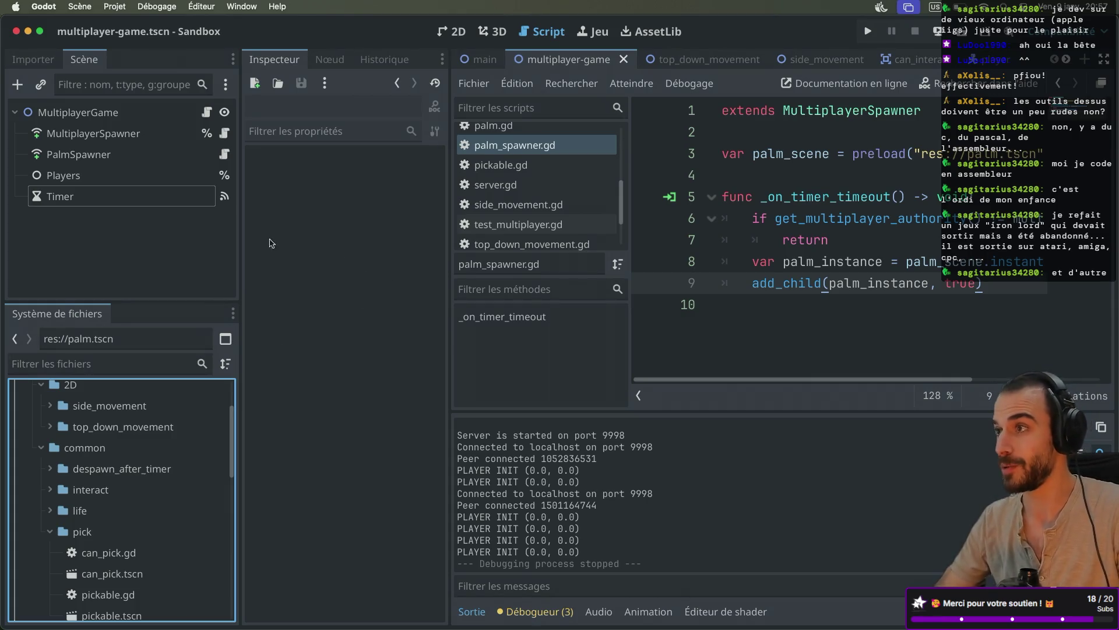
# - Hide and restore the side docks, then narrow the Scene dock to widen the script
pyautogui.moveTo(240, 227); pyautogui.dragTo(257, 228)
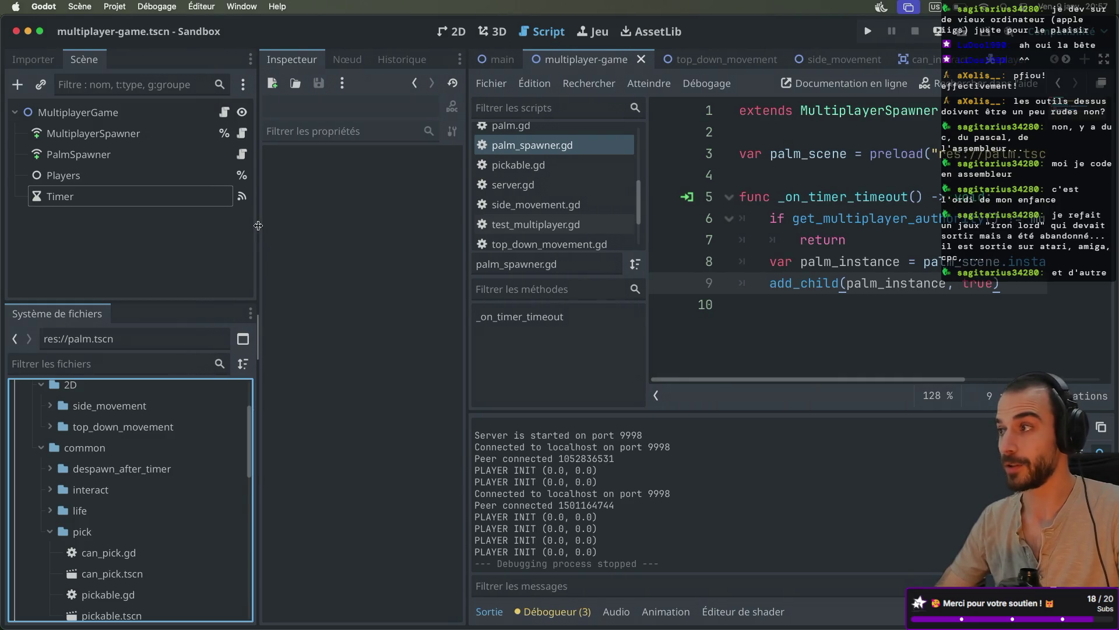
pyautogui.click(427, 257)
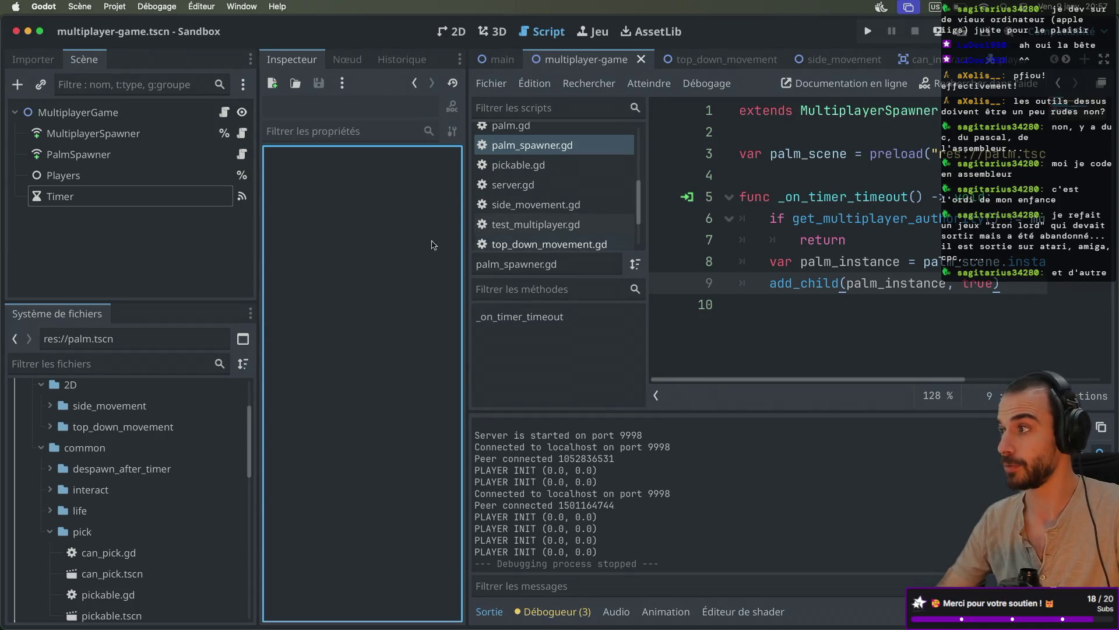
pyautogui.press('ctrl+super+d')
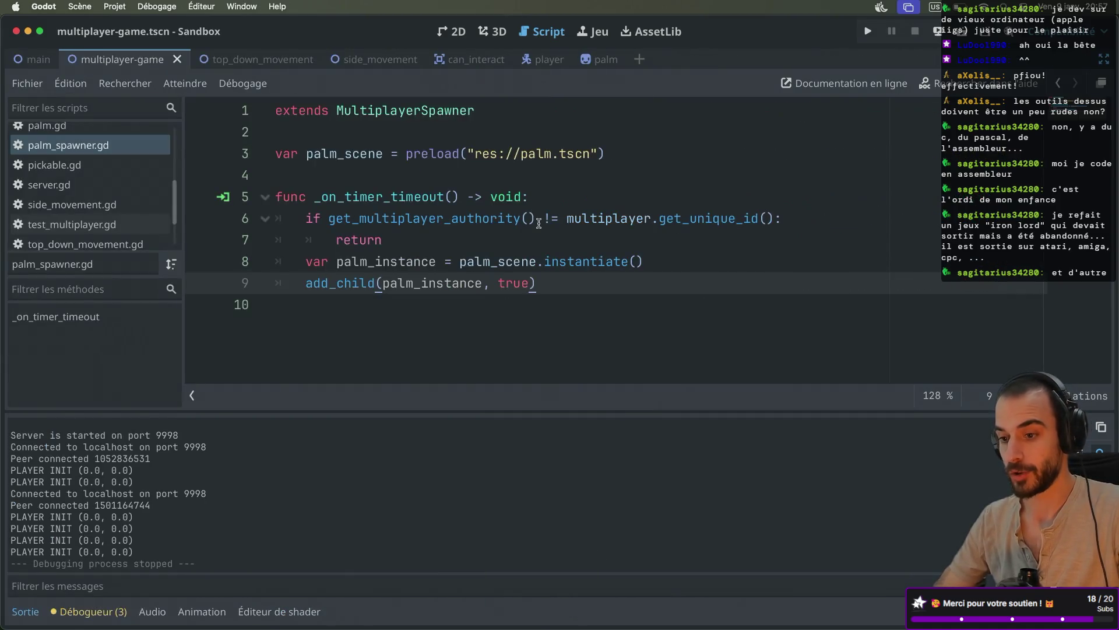
pyautogui.moveTo(438, 229)
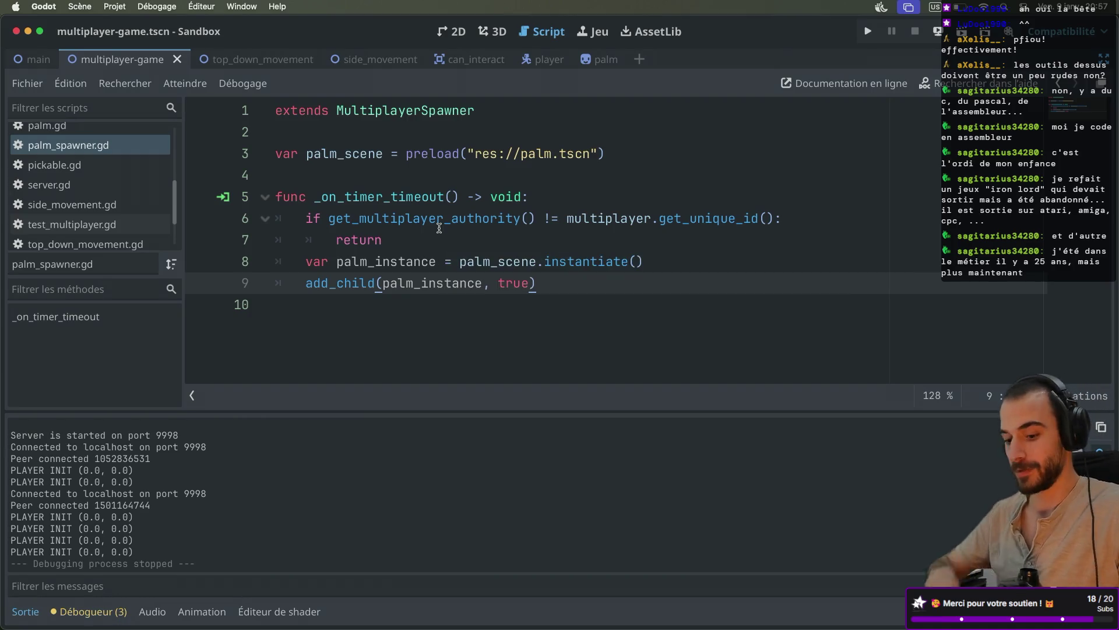
pyautogui.press('ctrl+super+d')
pyautogui.press('ctrl+super+d')
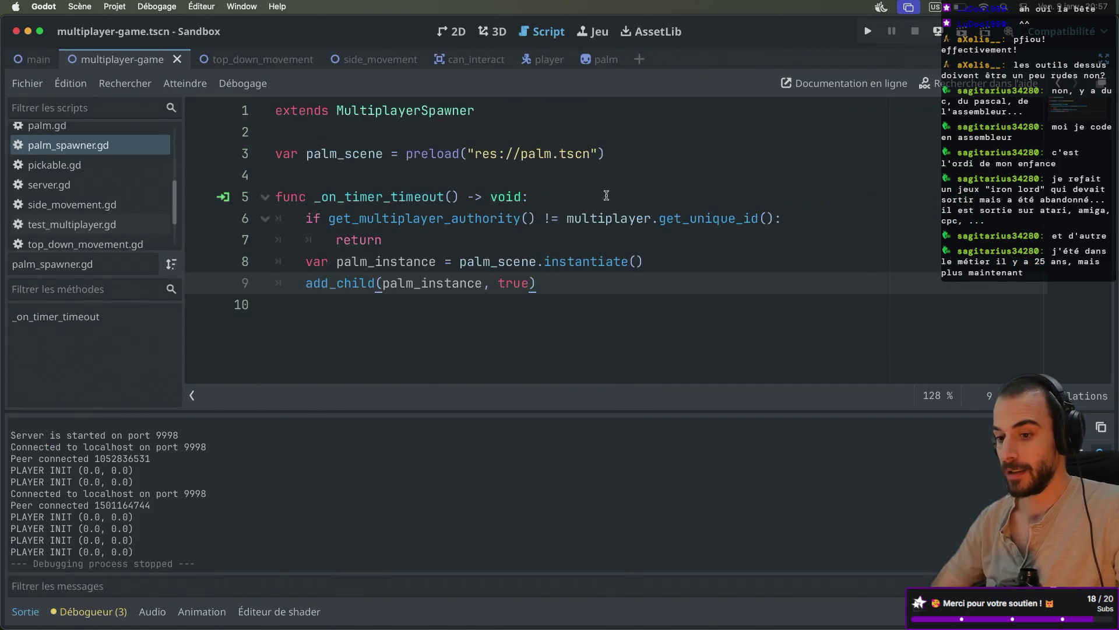
pyautogui.press('ctrl+super+d')
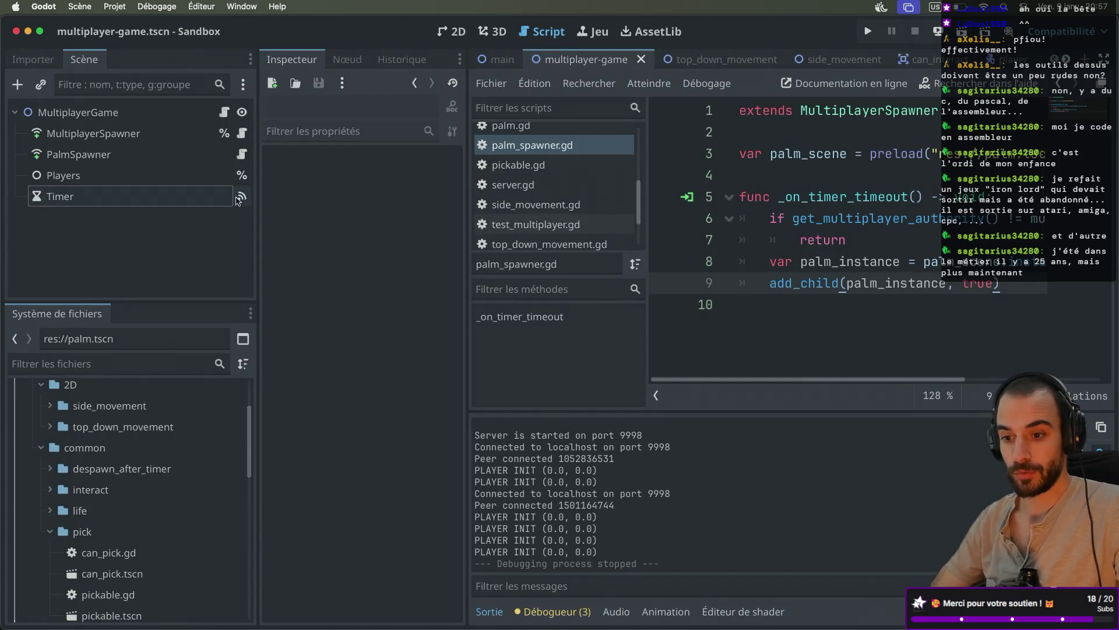
pyautogui.moveTo(259, 178); pyautogui.dragTo(196, 178)
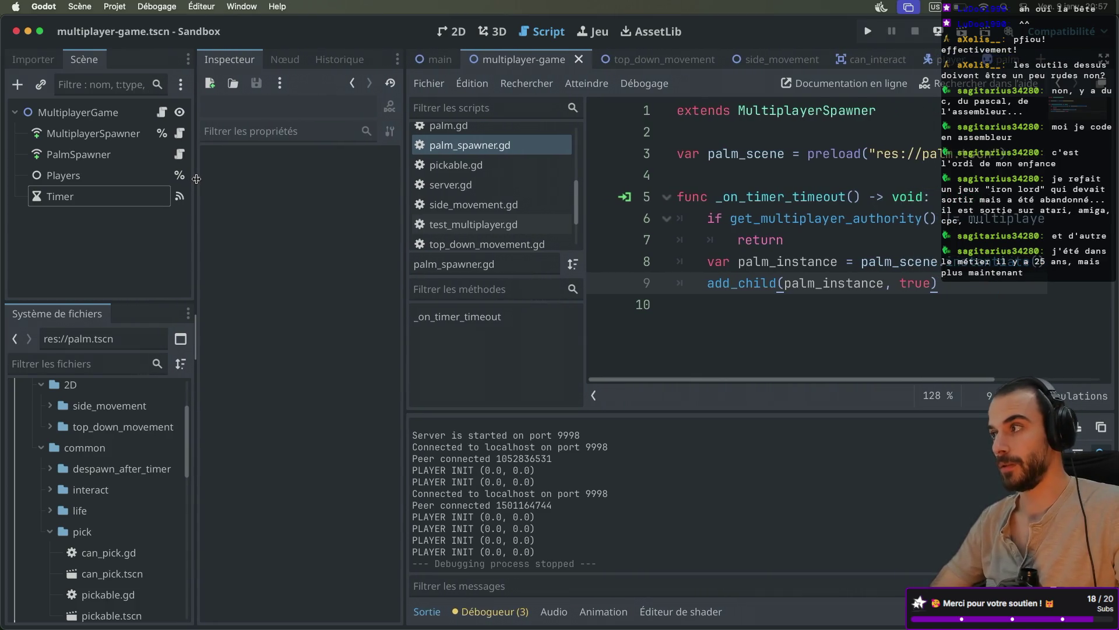
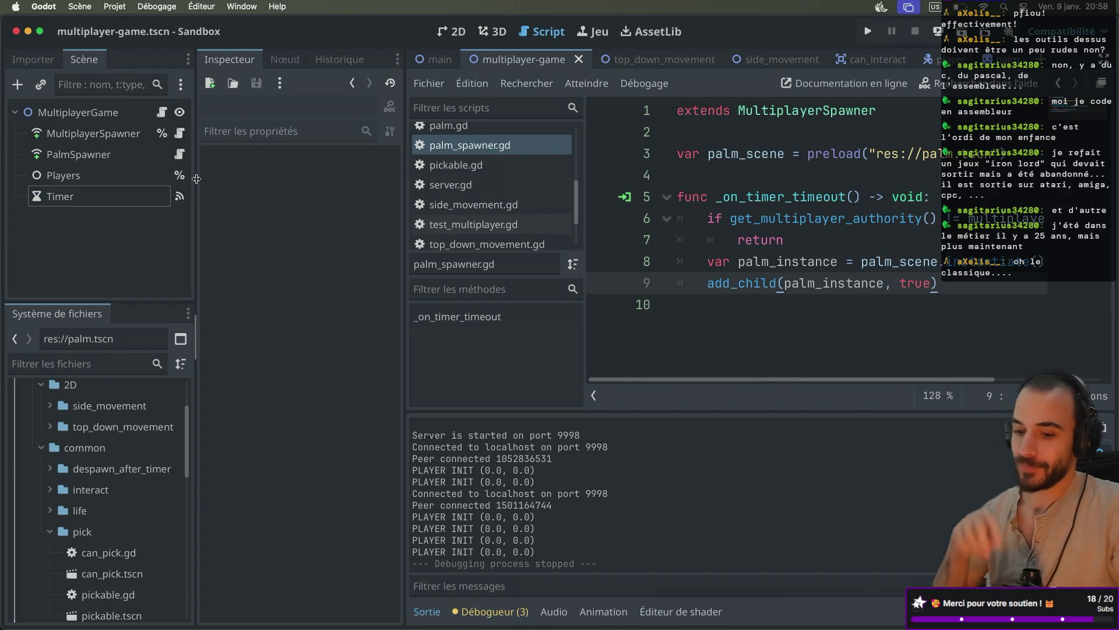
# - Hide the side docks for more room and close the can_interact scene tab
pyautogui.press('ctrl+super+d')
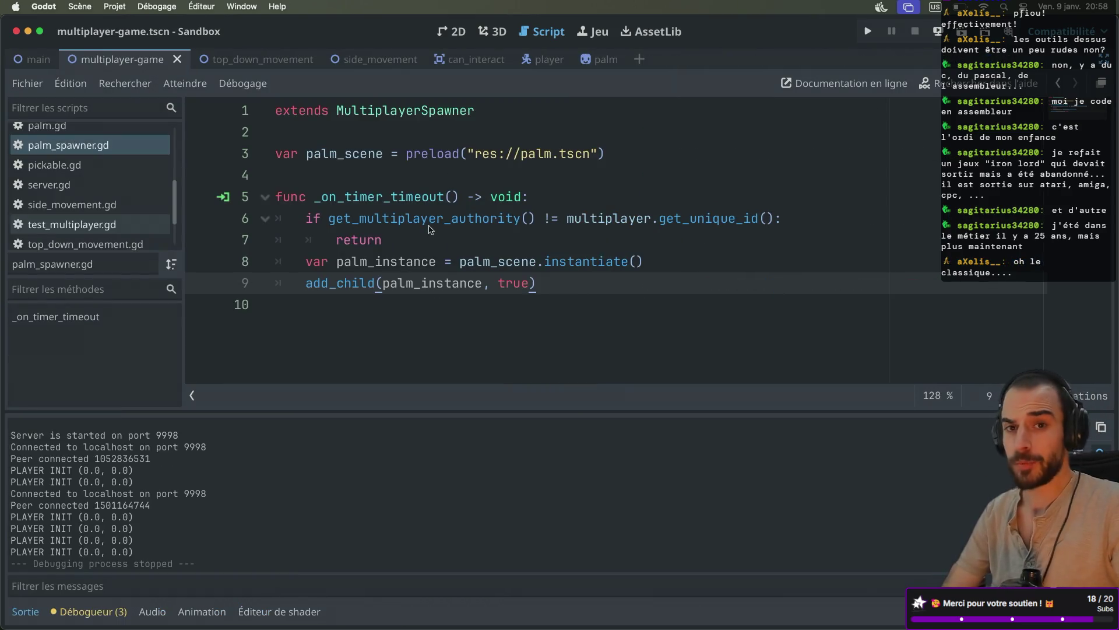
pyautogui.moveTo(584, 157)
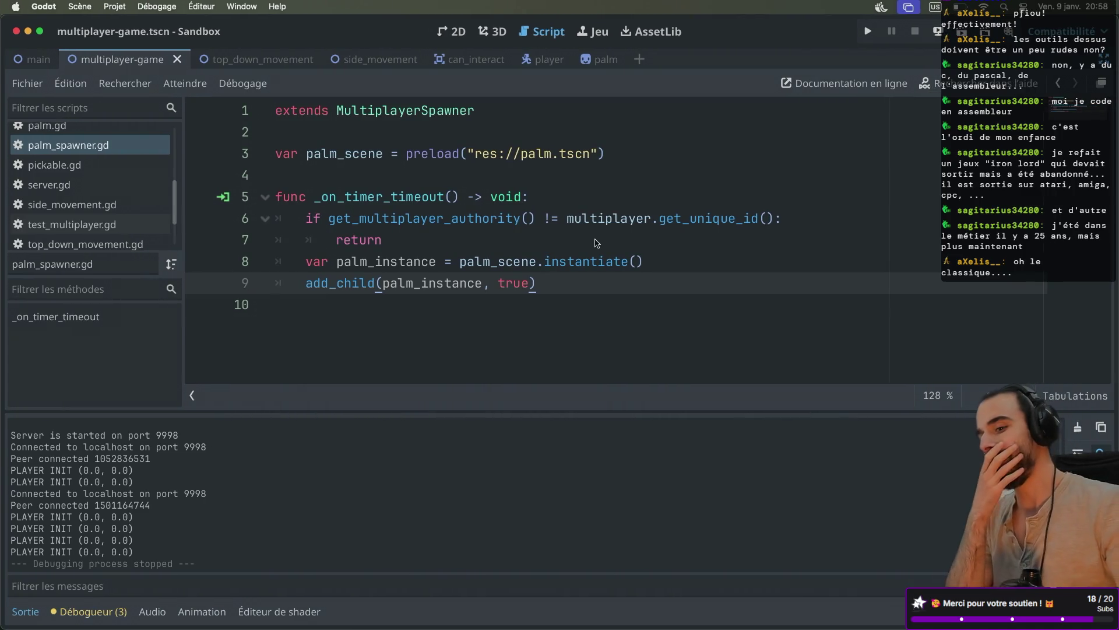
pyautogui.press('ctrl+super+d')
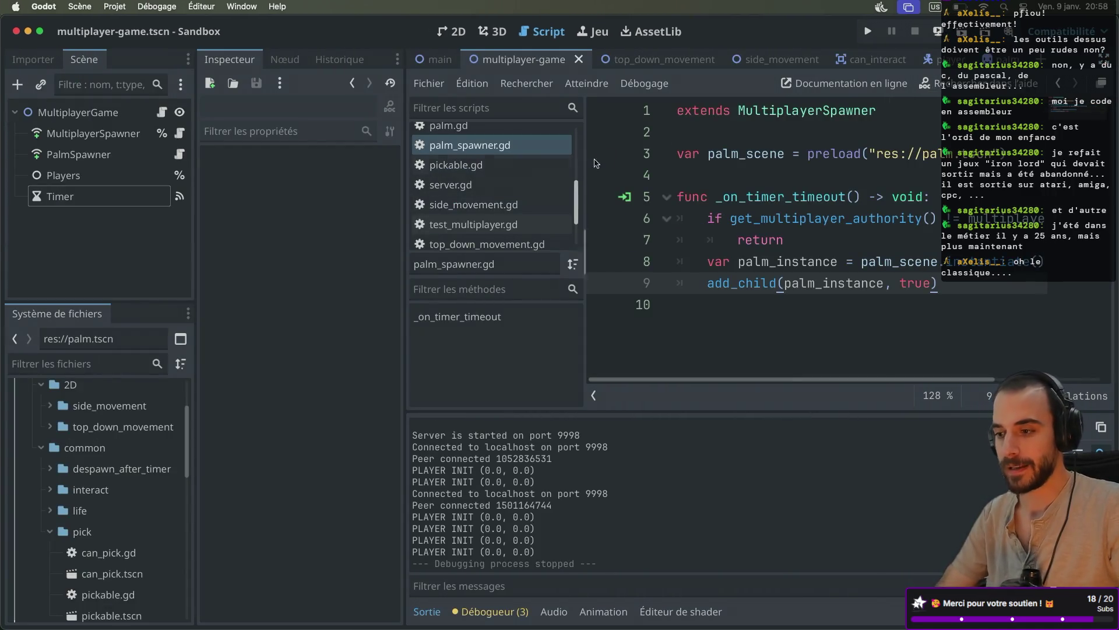
pyautogui.press('ctrl+super+d')
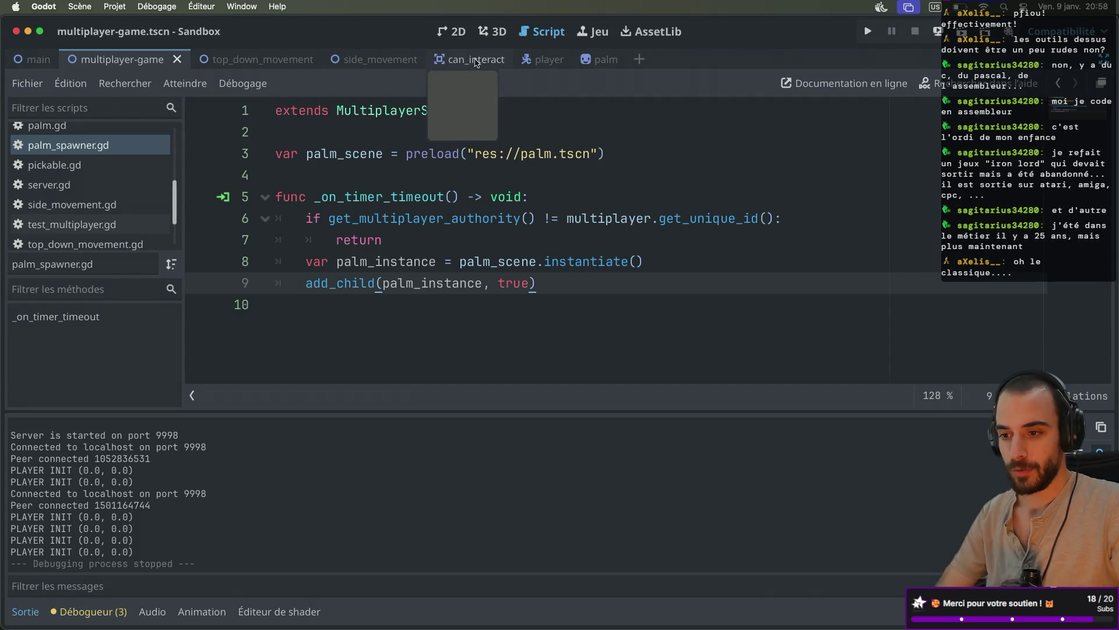
pyautogui.click(460, 59)
pyautogui.click(499, 60)
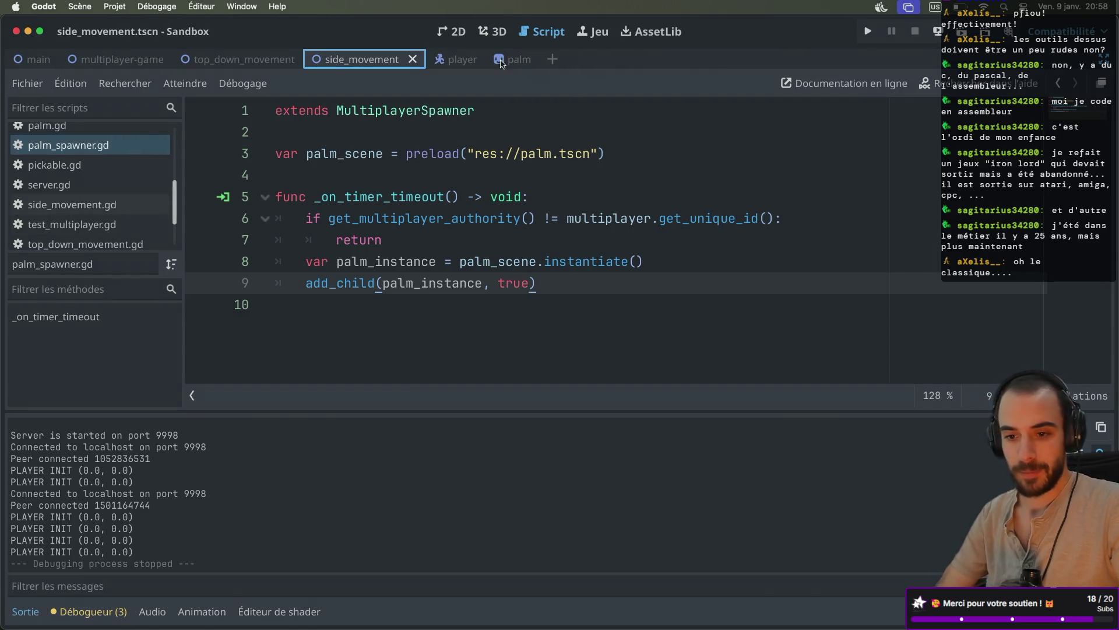
# - Open can_pick.gd and select the has_picked.emit call on line 9
pyautogui.scroll(5, 67, 160)
pyautogui.scroll(2, 67, 161)
pyautogui.click(68, 146)
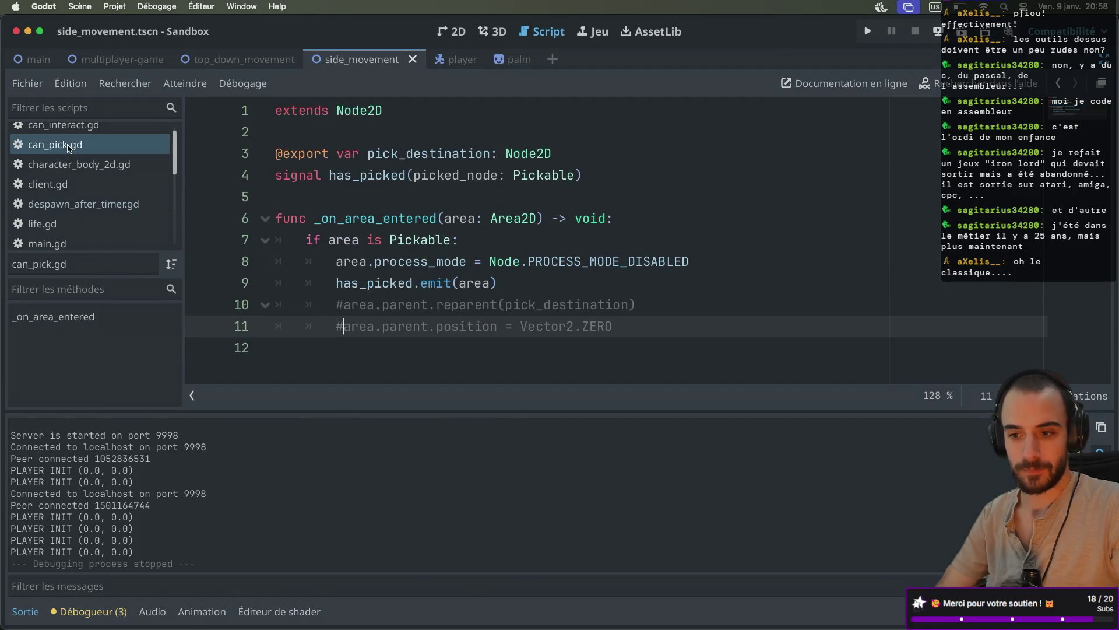
pyautogui.press('Down')
pyautogui.press('Down')
pyautogui.press('Down')
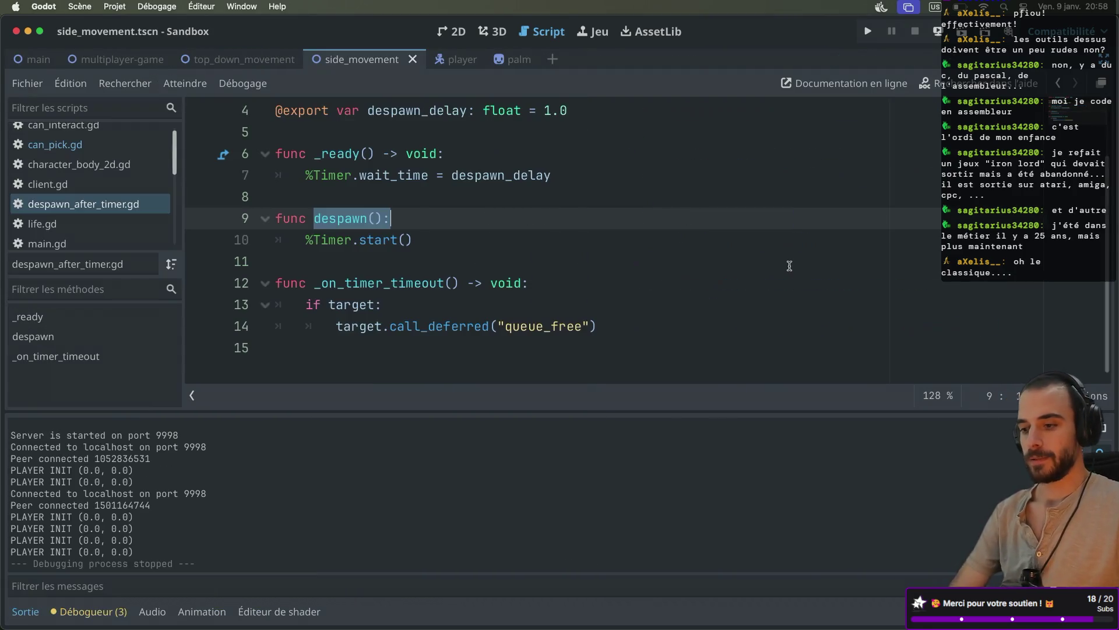
pyautogui.press('Up')
pyautogui.press('Up')
pyautogui.press('Up')
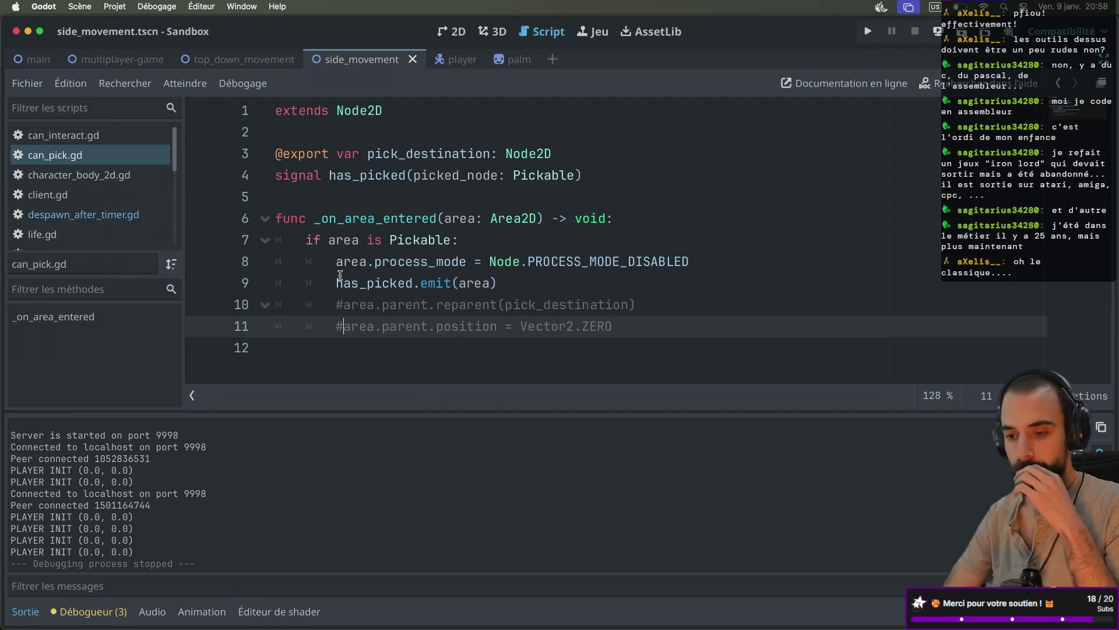
pyautogui.moveTo(336, 283); pyautogui.dragTo(512, 276)
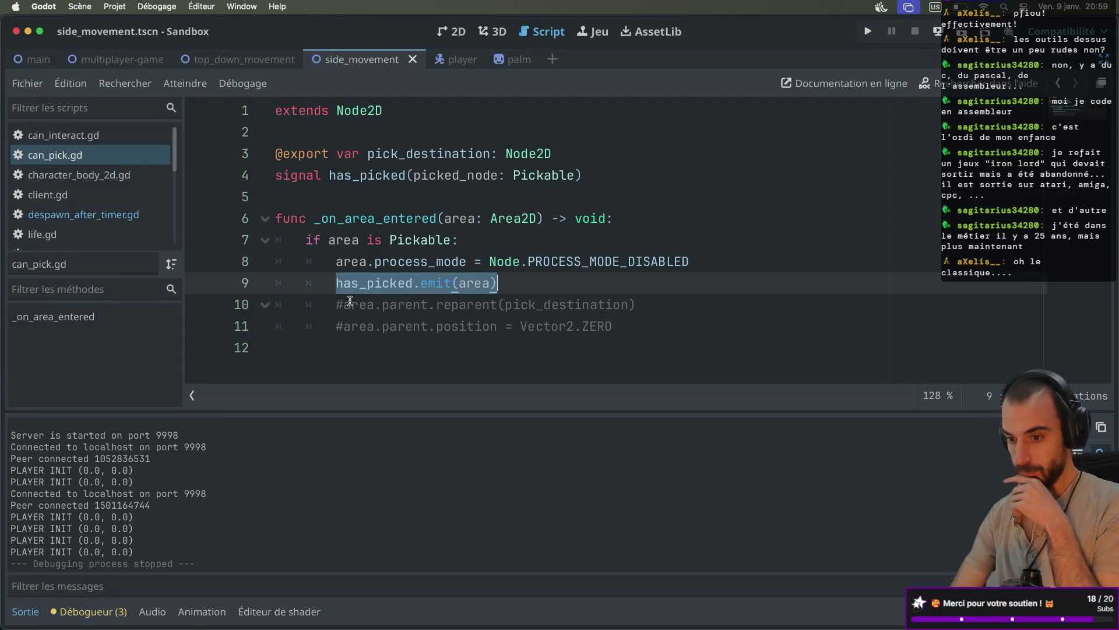
# - Inspect the has_picked signal details, then switch to Safari and type 'steam meelings' in a new tab
pyautogui.doubleClick(379, 281)
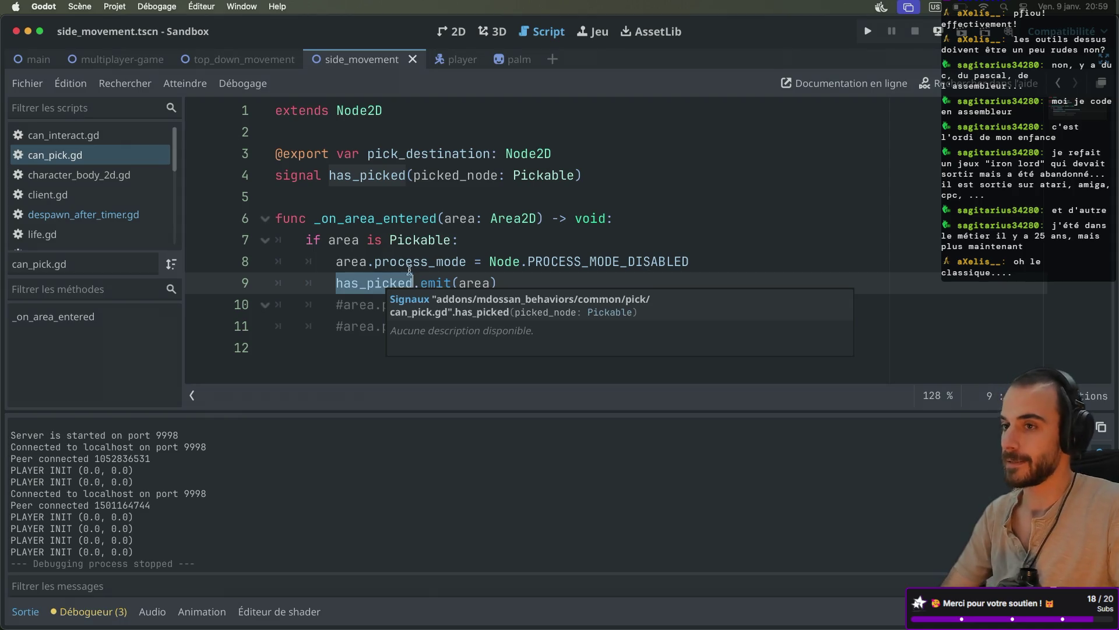
pyautogui.press('super+Tab')
pyautogui.press('super+t')
pyautogui.write('steam meelings')
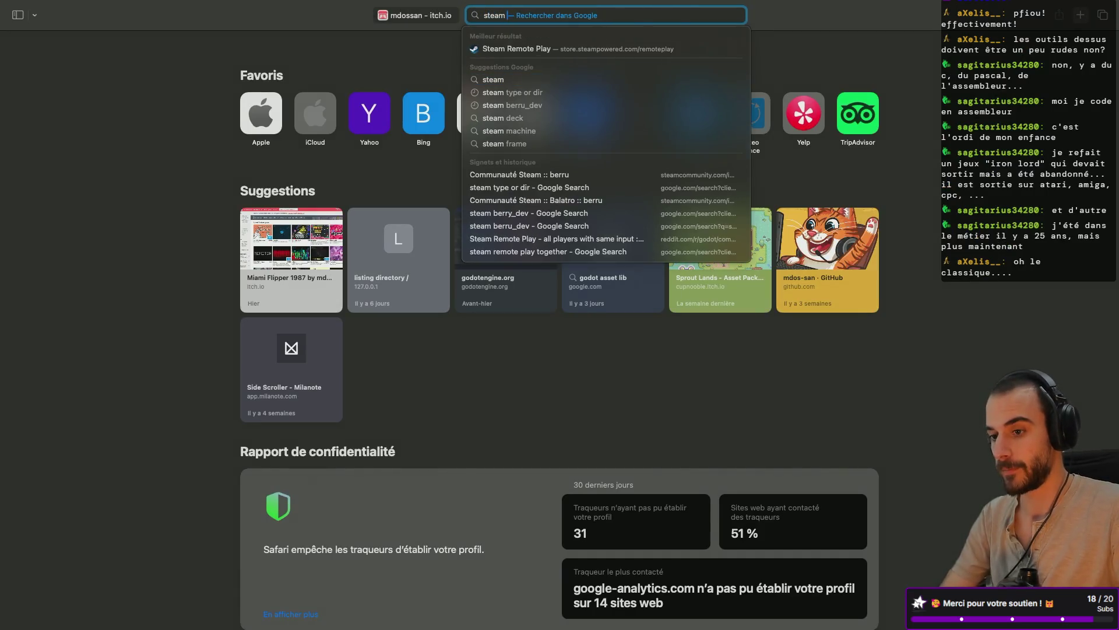
# - Search for Mellings, open its Steam store page and skip through the trailer, then return to Godot
pyautogui.press('Return')
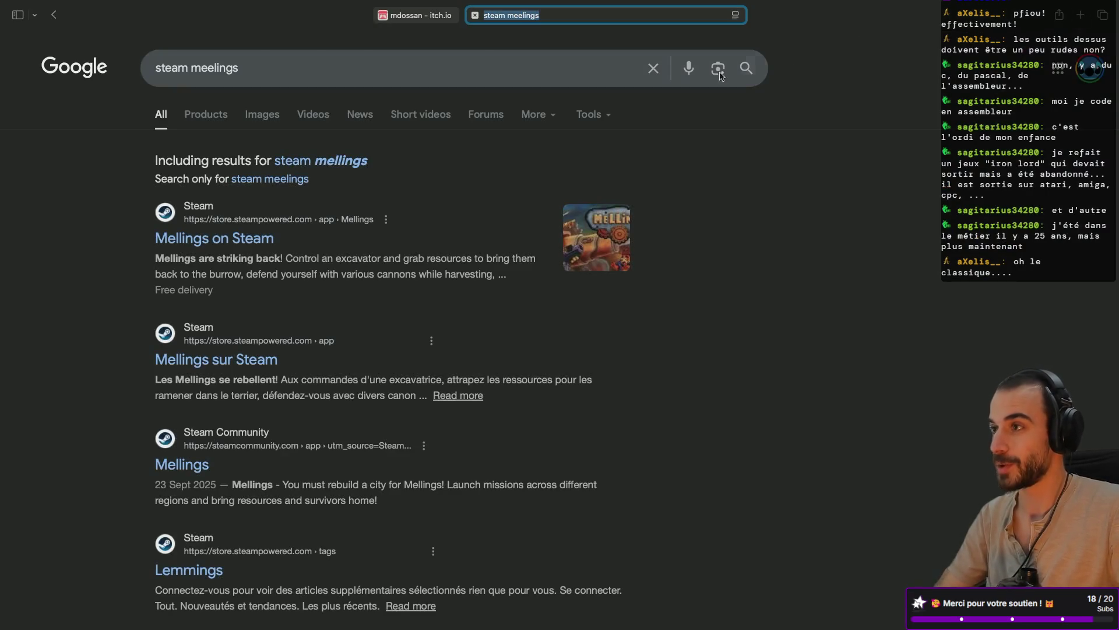
pyautogui.click(224, 241)
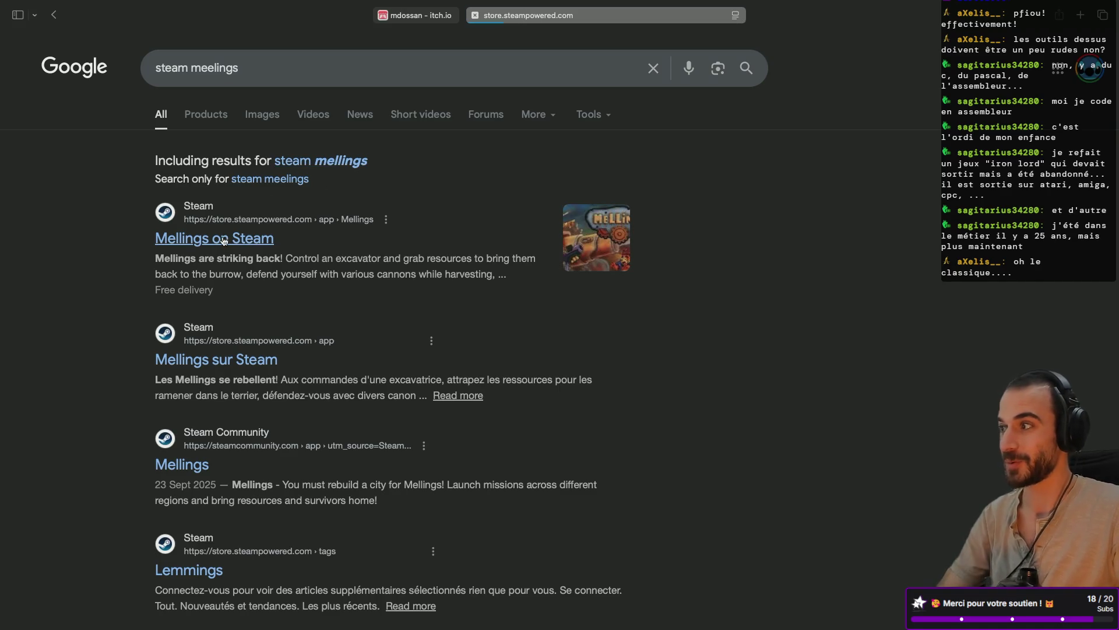
pyautogui.scroll(-2, 538, 342)
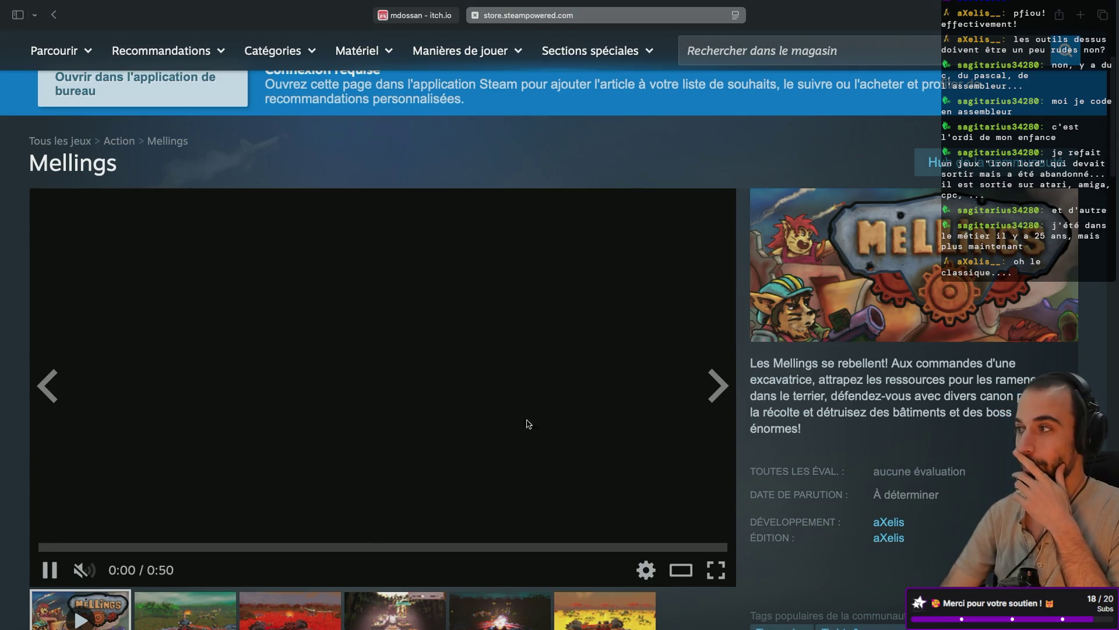
pyautogui.click(295, 548)
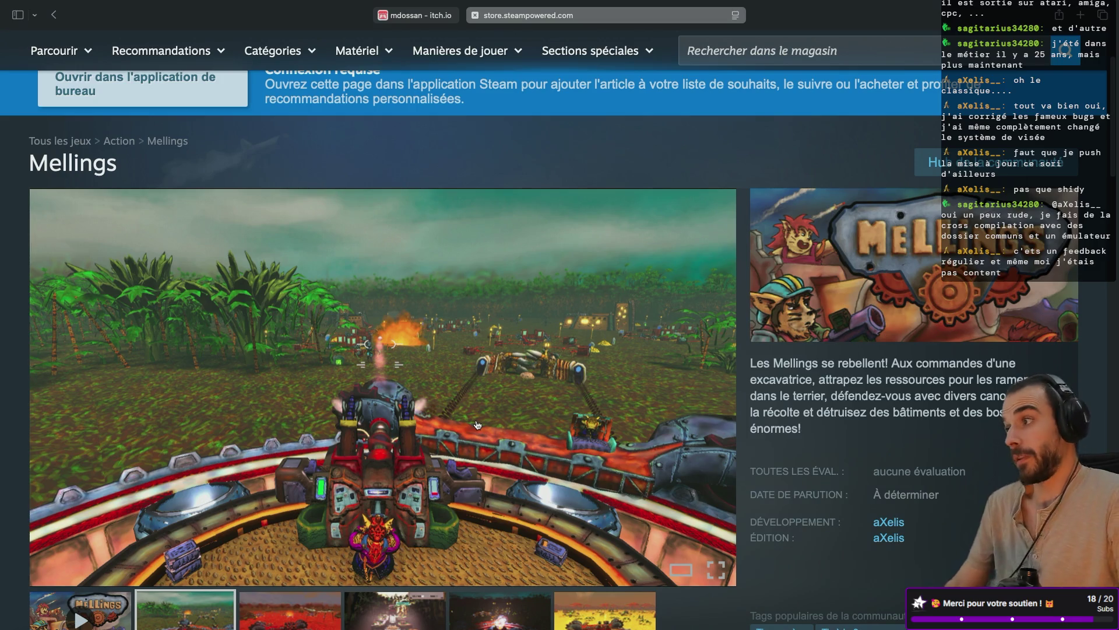
pyautogui.scroll(-1, 516, 408)
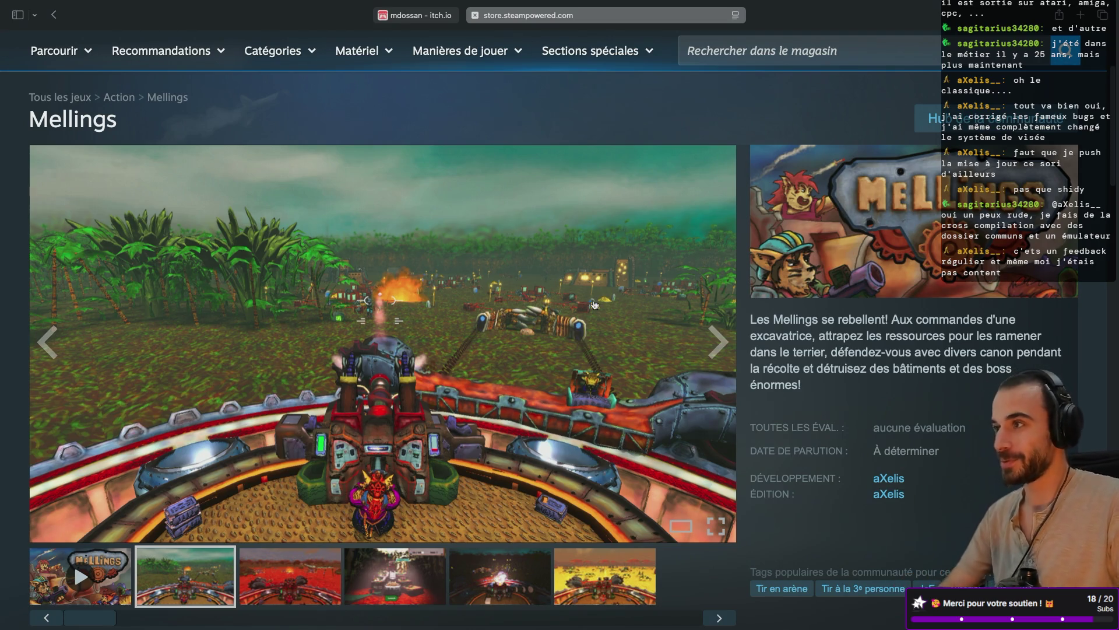
pyautogui.click(475, 17)
pyautogui.hotkey('ctrl', 'Left')
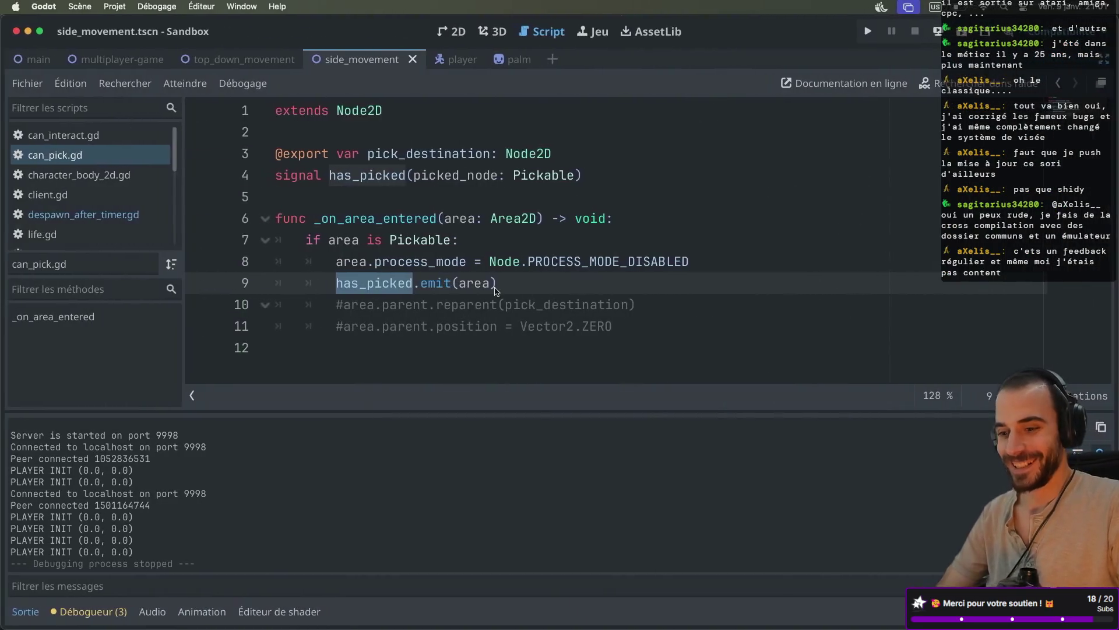
# - In the player scene, connect CanPick's has_picked signal to Player, creating _on_can_pick_has_picked
pyautogui.press('ctrl+super+d')
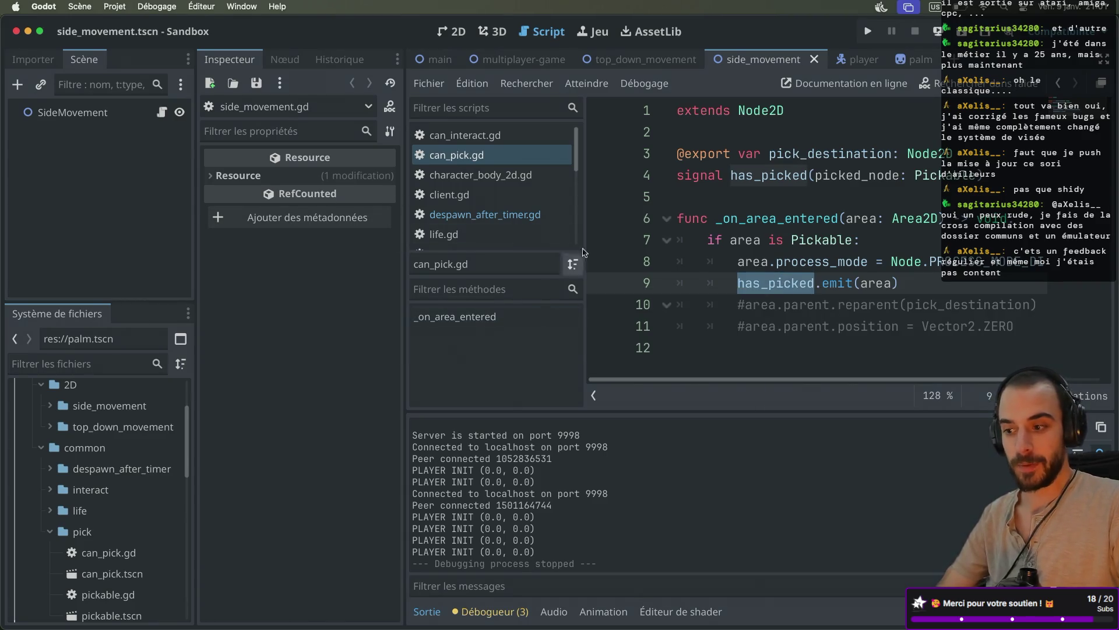
pyautogui.click(864, 62)
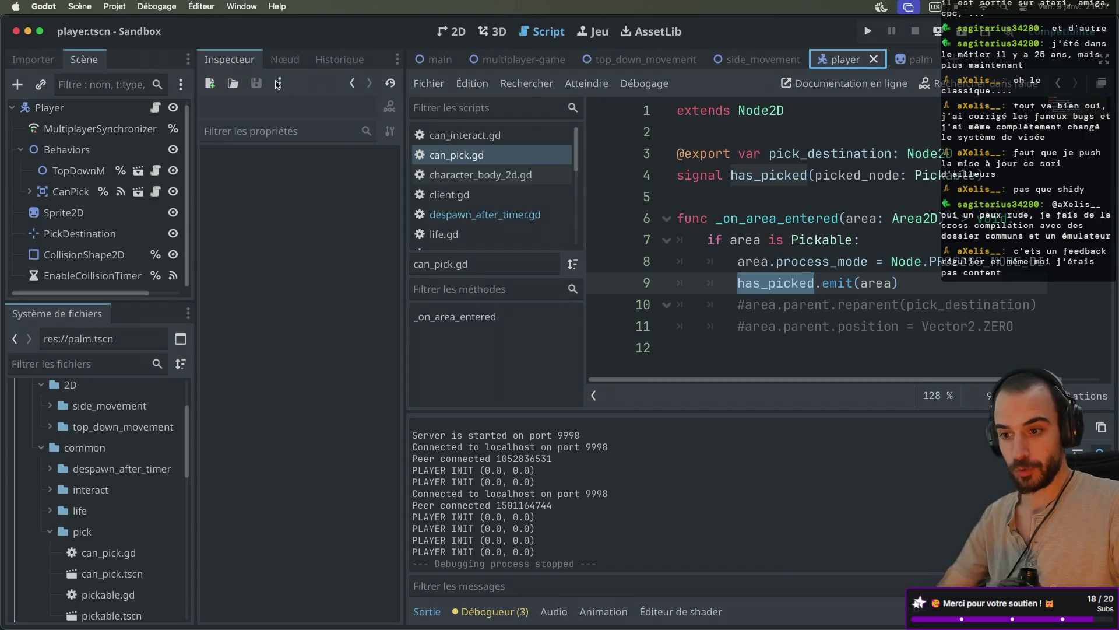
pyautogui.click(451, 31)
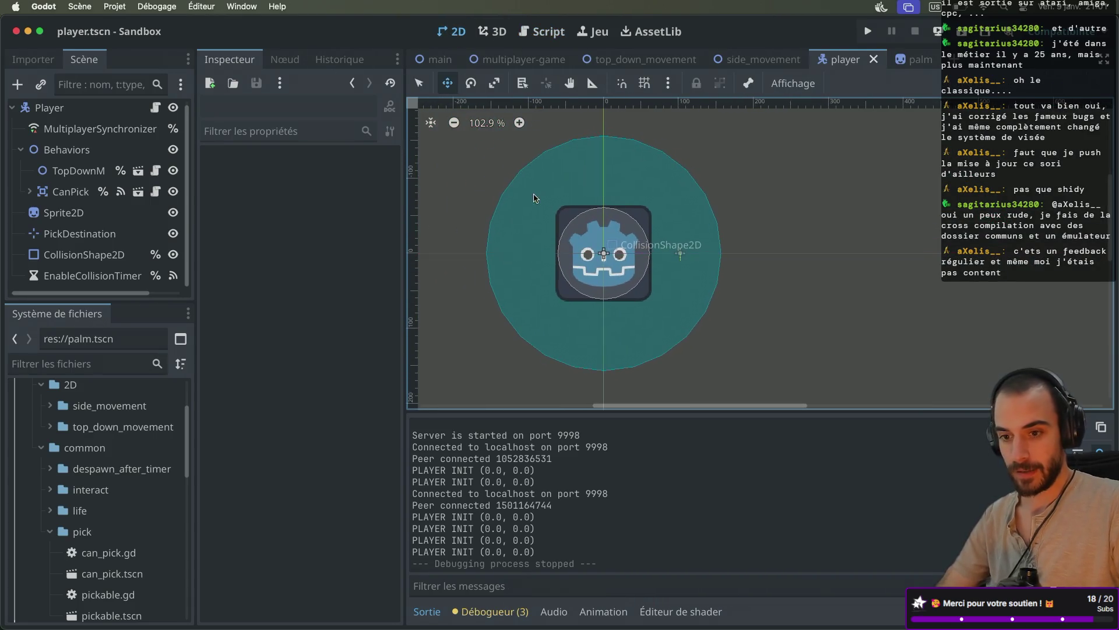
pyautogui.moveTo(196, 140)
pyautogui.mouseDown()
pyautogui.moveTo(303, 147)
pyautogui.moveTo(288, 147)
pyautogui.mouseUp()
pyautogui.click(66, 197)
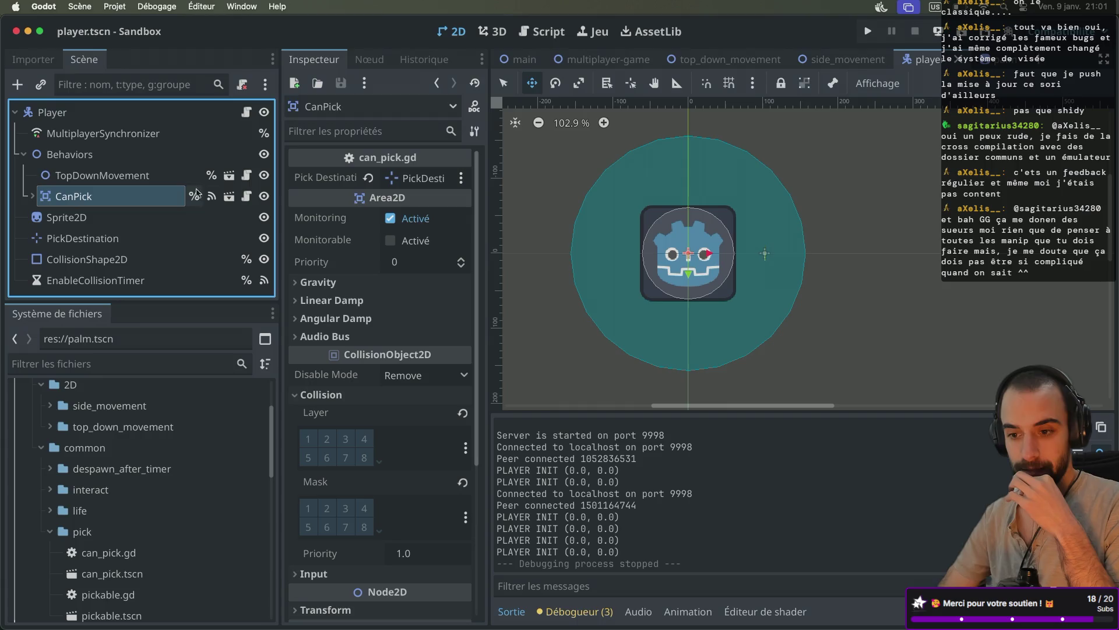
pyautogui.click(371, 64)
pyautogui.click(350, 158)
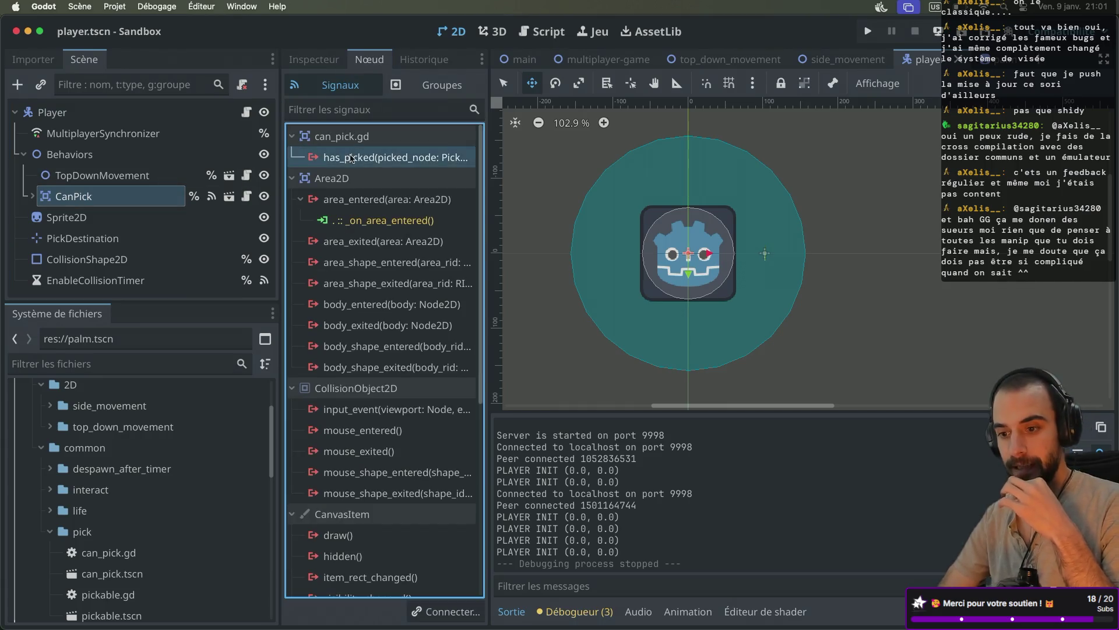
pyautogui.doubleClick(351, 158)
pyautogui.click(689, 249)
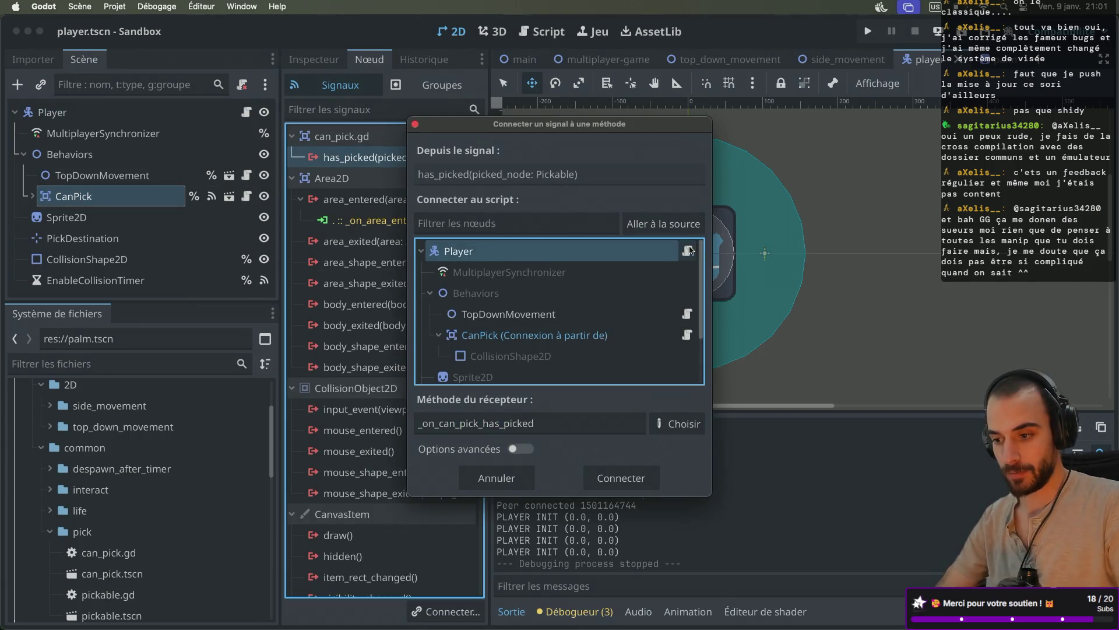
pyautogui.click(638, 476)
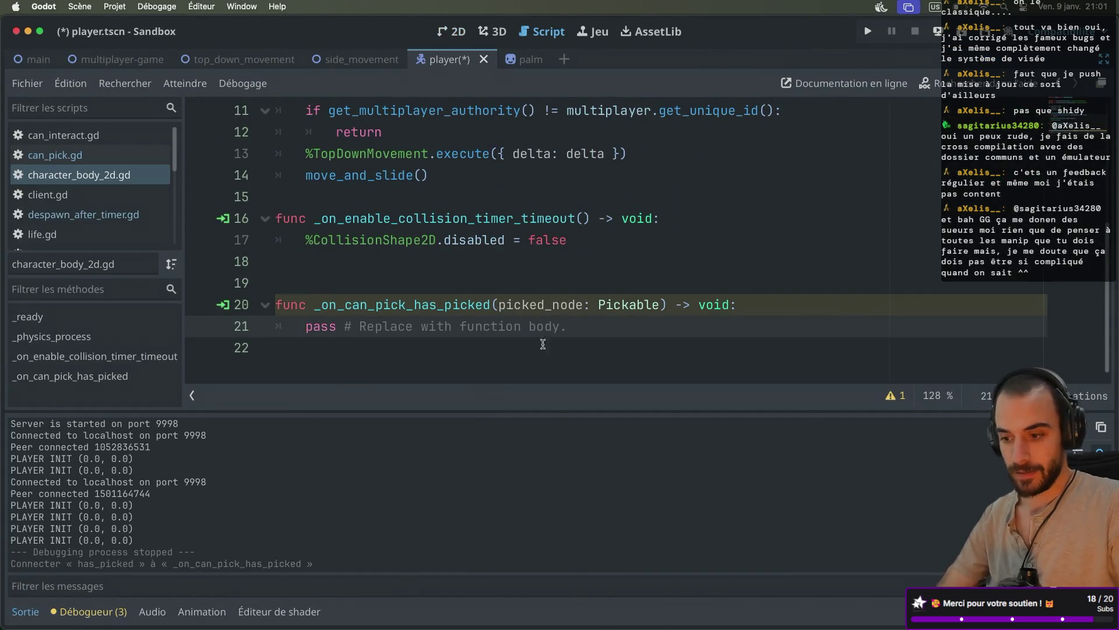
# - Replace the handler's placeholder pass with 'var p = picked_node.parent'
pyautogui.doubleClick(610, 308)
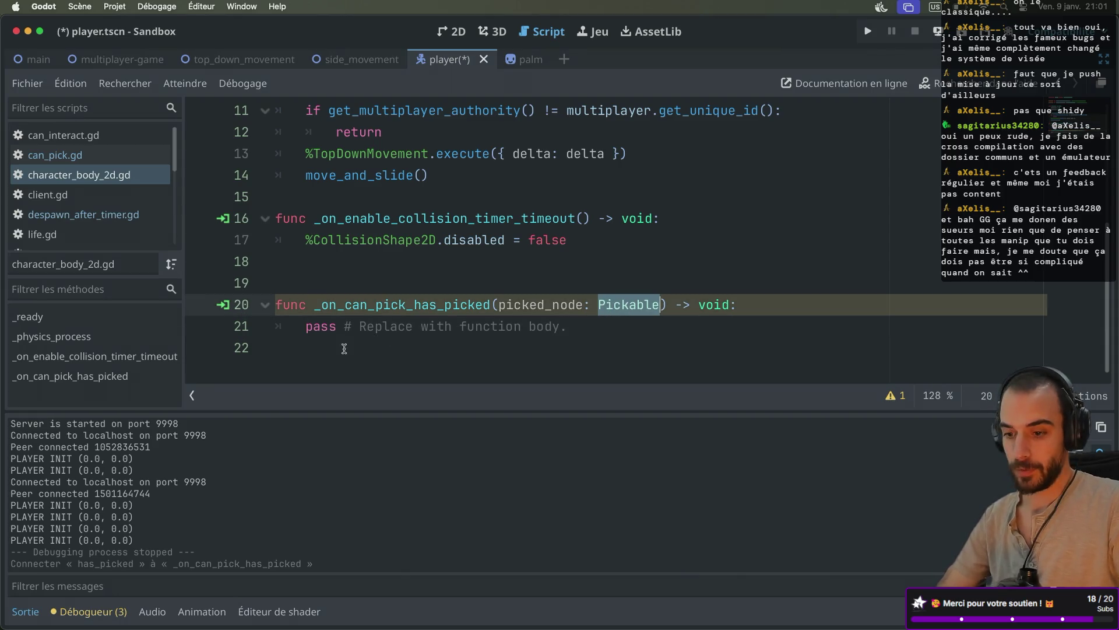
pyautogui.moveTo(302, 326); pyautogui.dragTo(616, 317)
pyautogui.press('BackSpace')
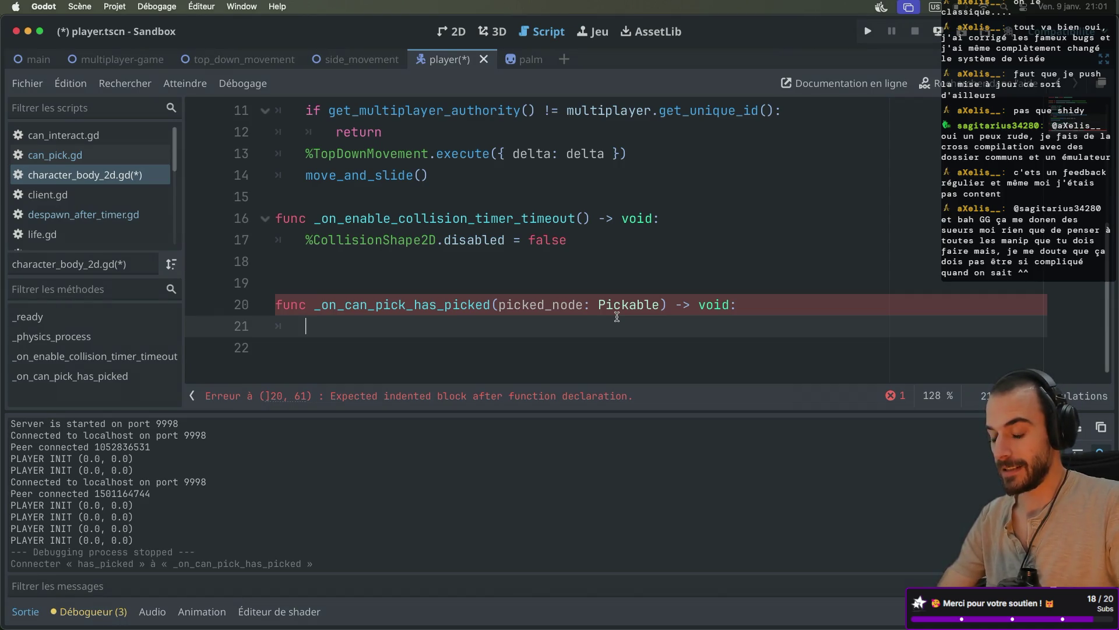
pyautogui.write('pick')
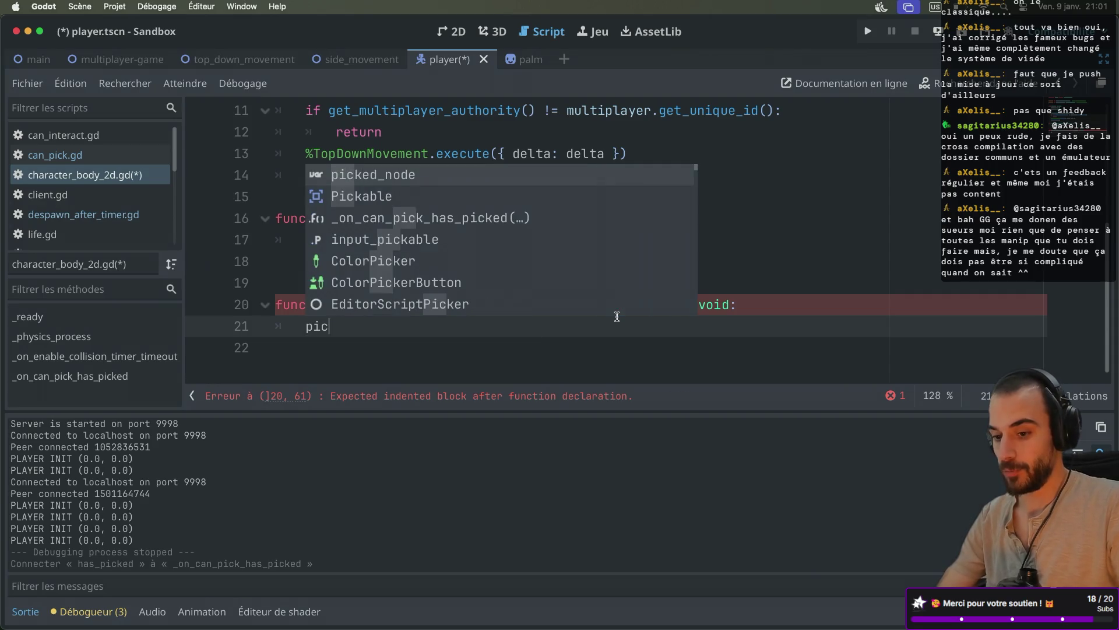
pyautogui.press('Return')
pyautogui.write('.')
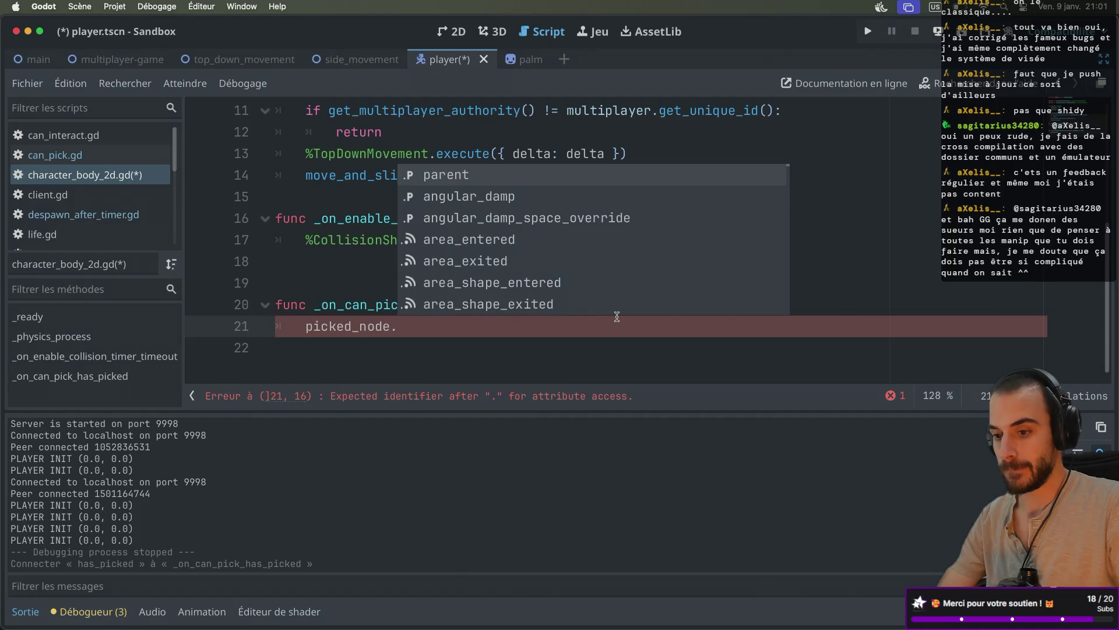
pyautogui.press('Return')
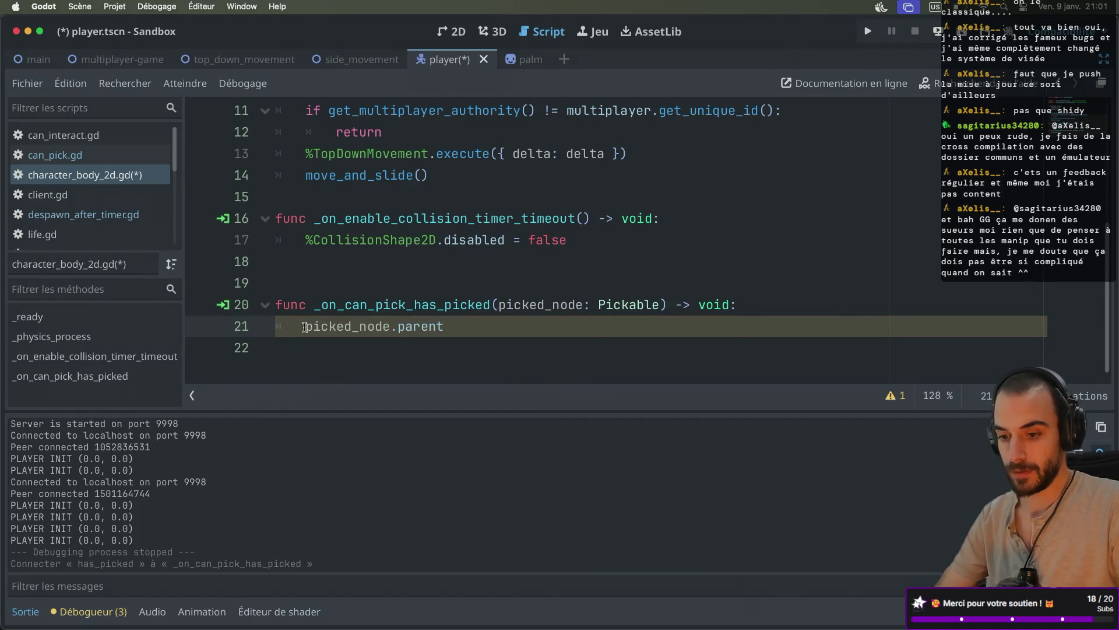
pyautogui.write('t ')
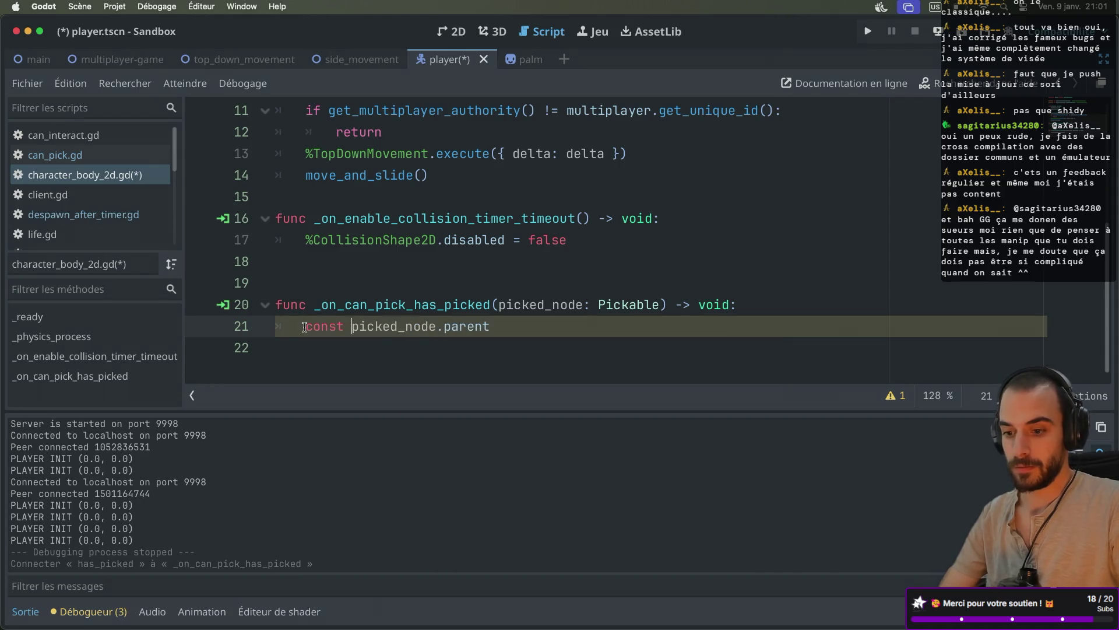
pyautogui.write('p =')
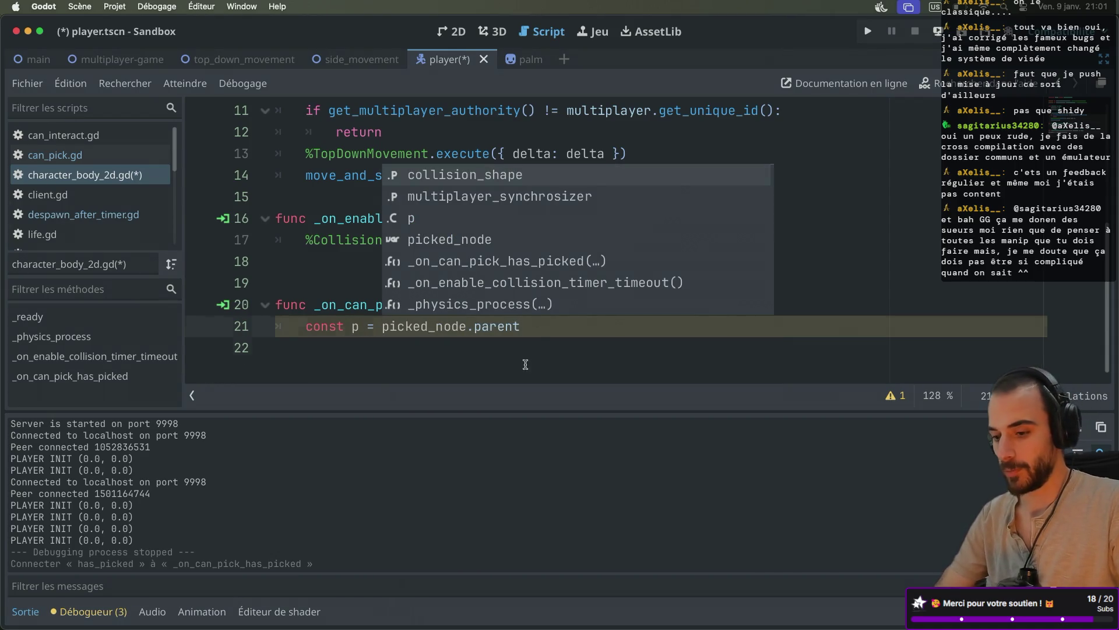
pyautogui.click(526, 364)
pyautogui.click(542, 327)
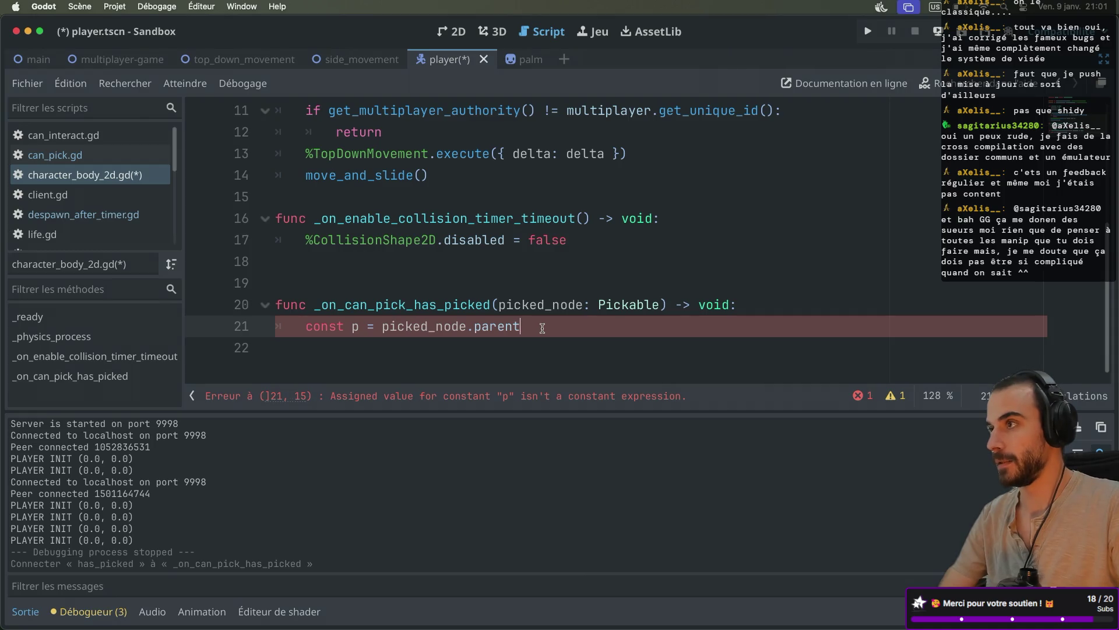
pyautogui.doubleClick(341, 330)
pyautogui.write('var')
# - Add an 'if p is Palm:' check on the next line, fixing the 'Plam' typo
pyautogui.click(530, 315)
pyautogui.press('Return')
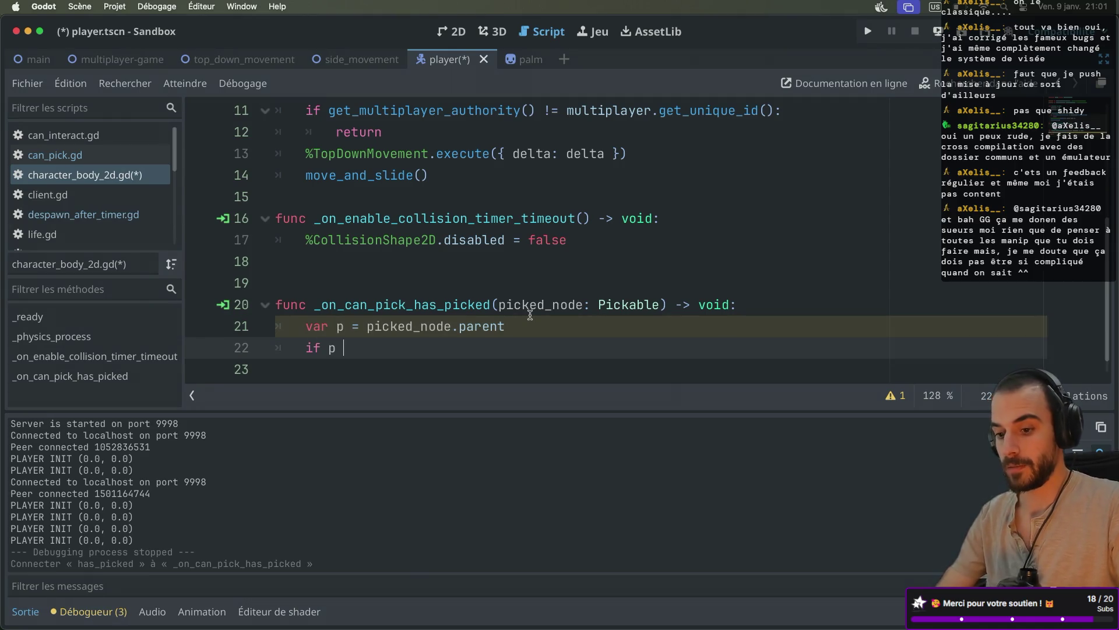
pyautogui.write('Plam')
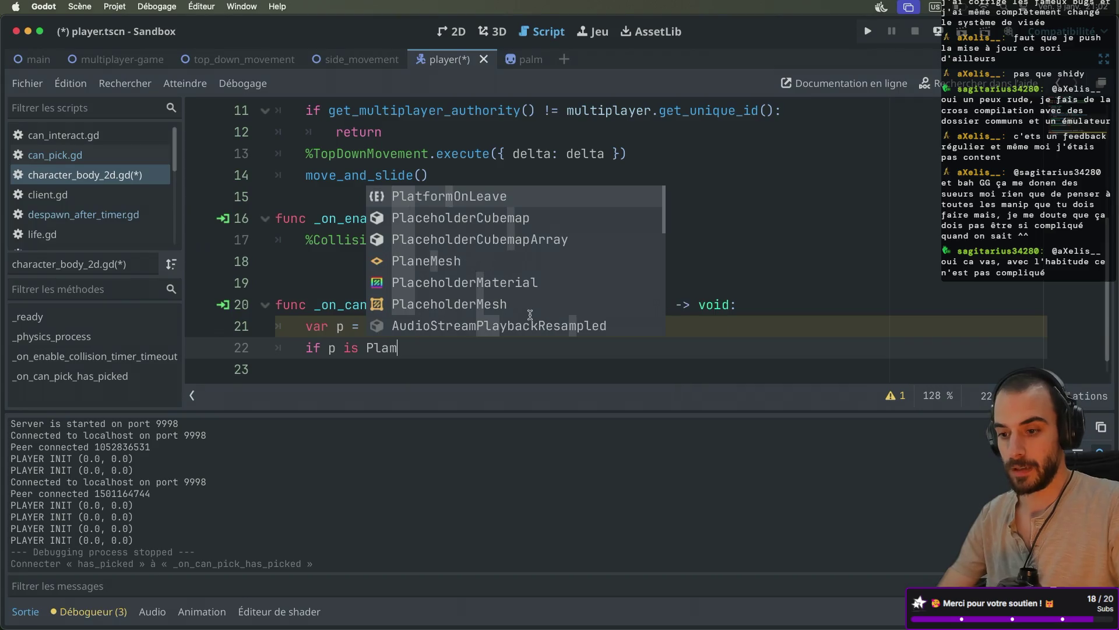
pyautogui.press('Escape')
pyautogui.doubleClick(390, 348)
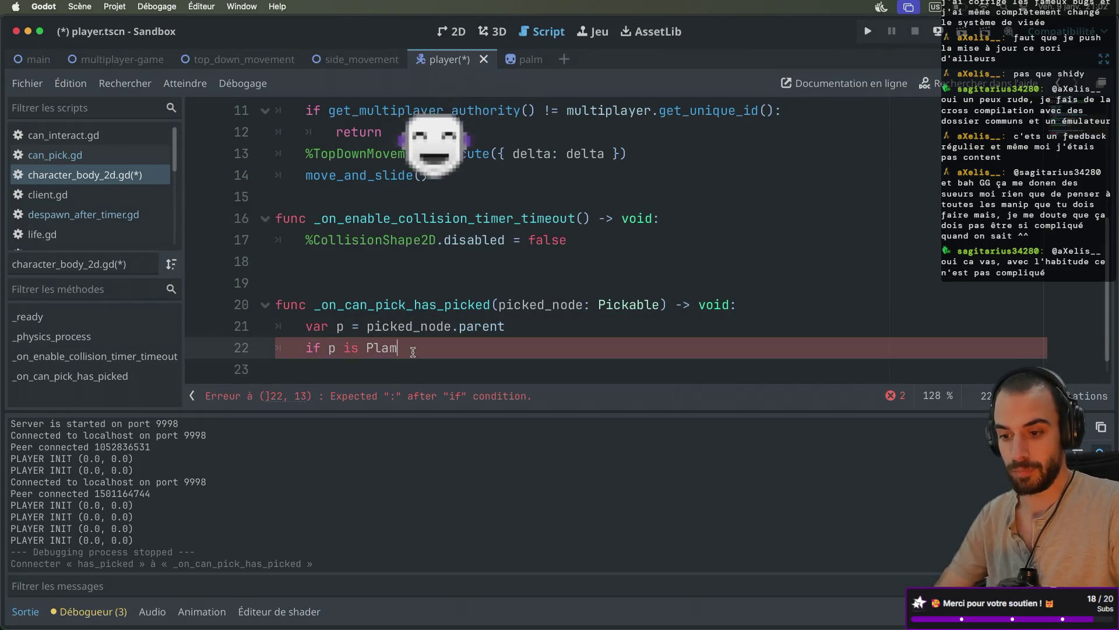
pyautogui.write('Palm')
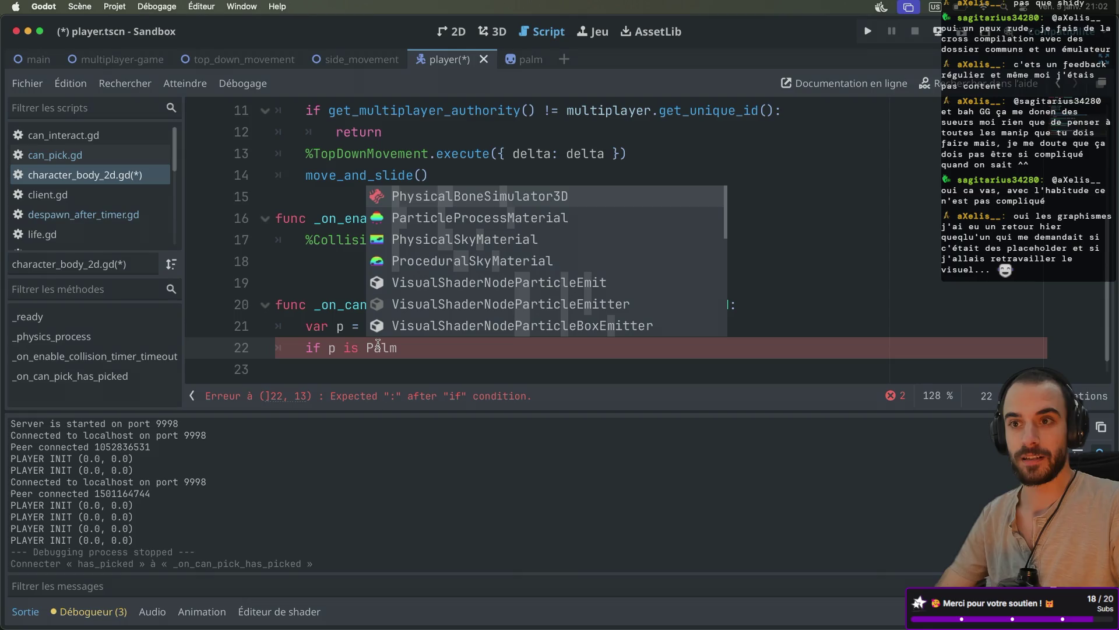
pyautogui.press('Escape')
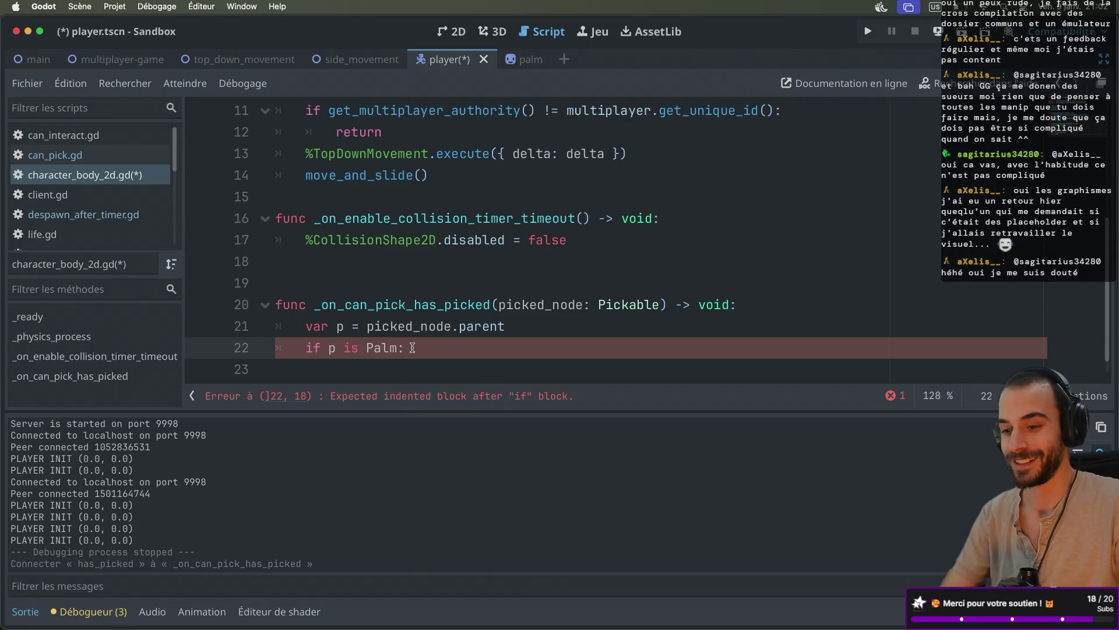
pyautogui.press('ctrl+super+d')
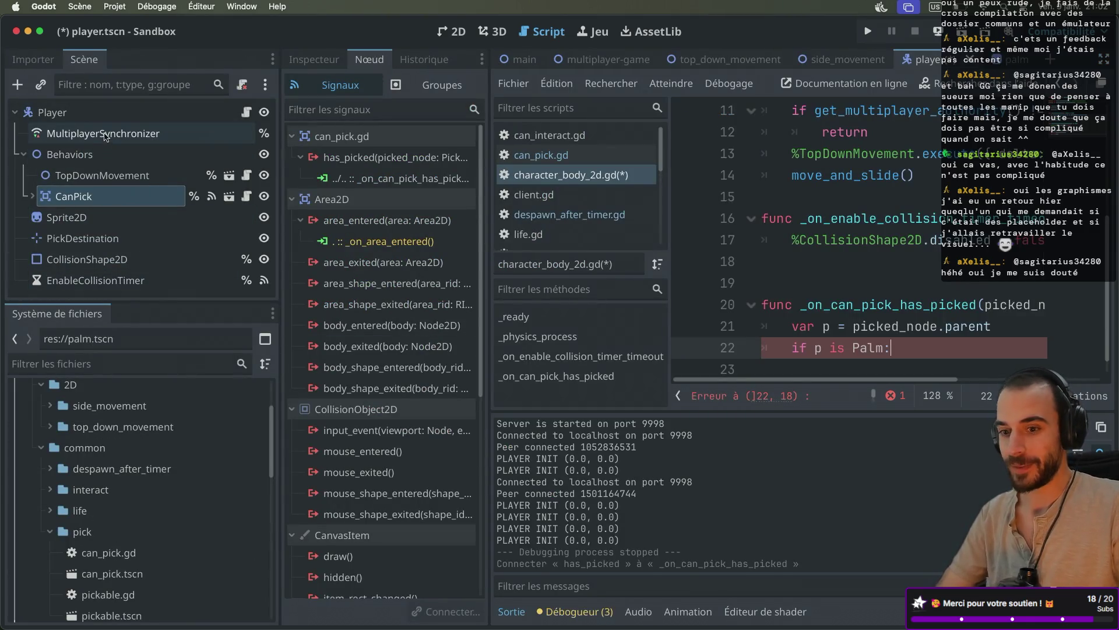
# - Open palm.tscn and add 'class_name Palm' to palm.gd, then return to the player script
pyautogui.scroll(-10, 99, 524)
pyautogui.click(79, 502)
pyautogui.click(72, 523)
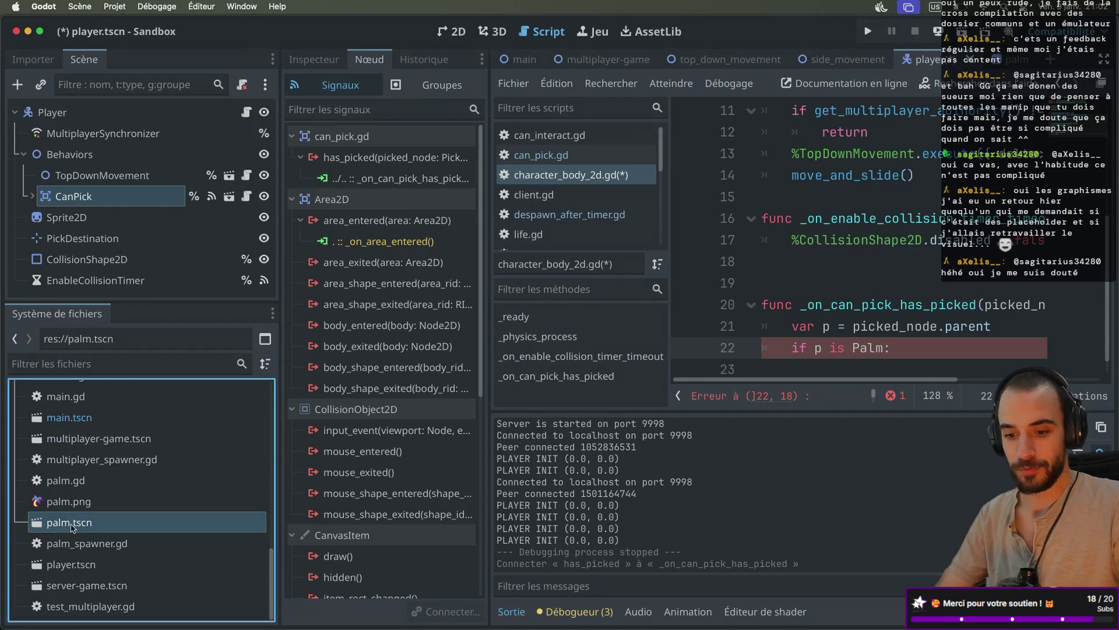
pyautogui.doubleClick(70, 523)
pyautogui.click(246, 112)
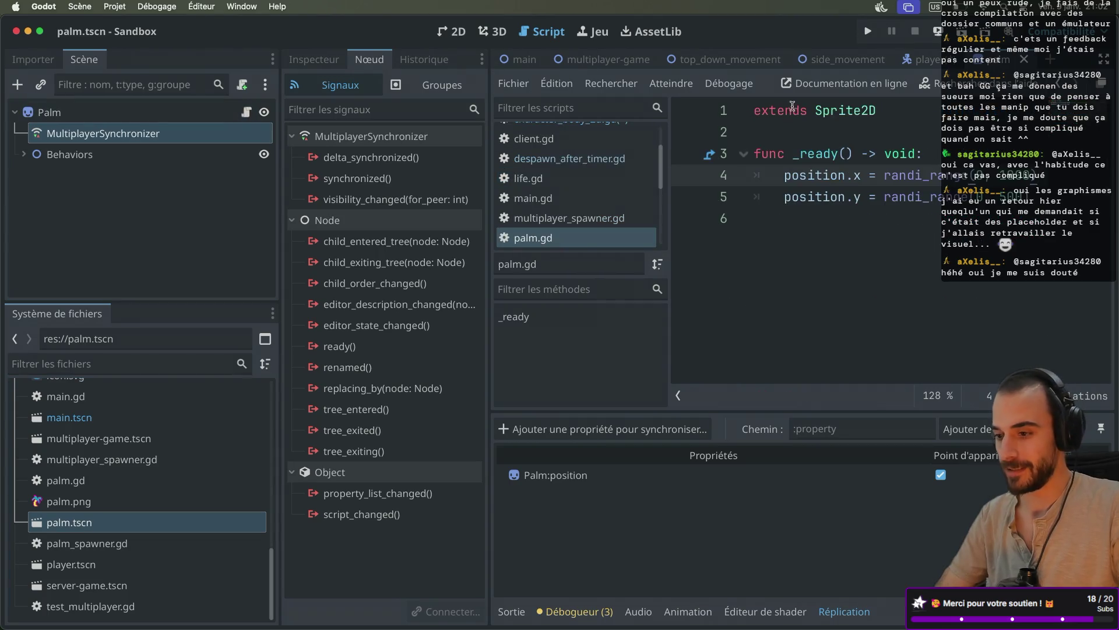
pyautogui.write('class_name ')
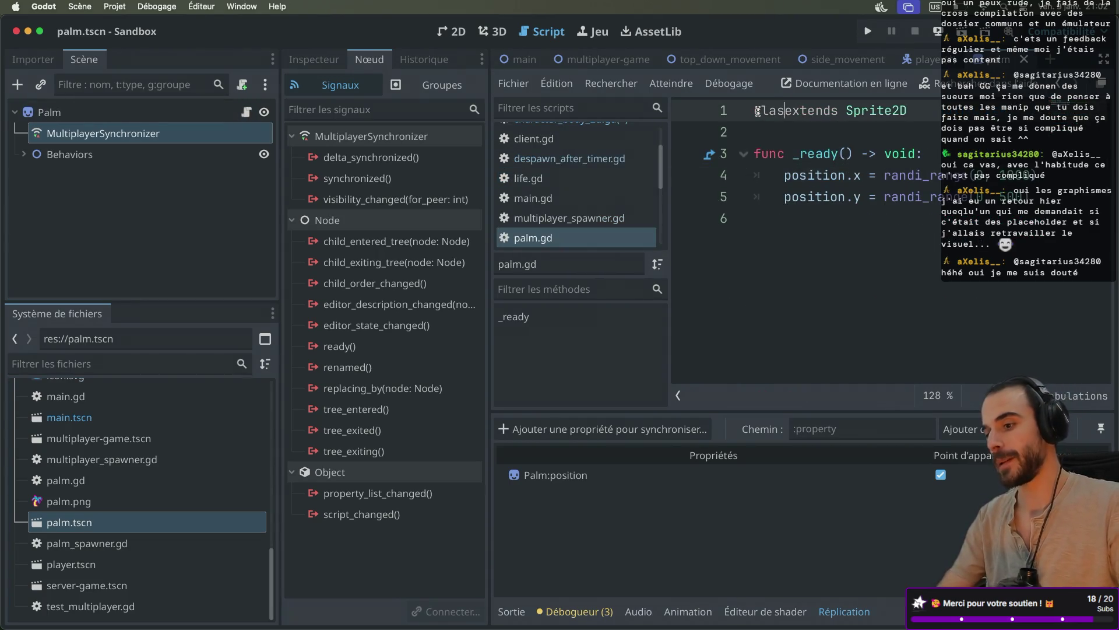
pyautogui.write('Palm')
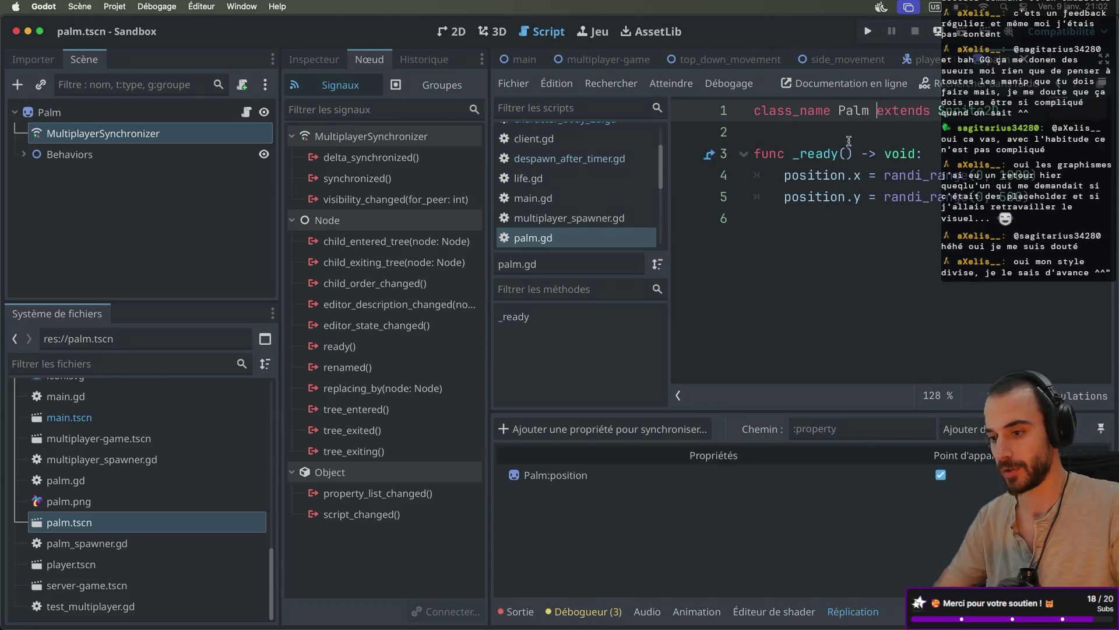
pyautogui.hotkey('alt', 'Left')
pyautogui.press('ctrl+super+d')
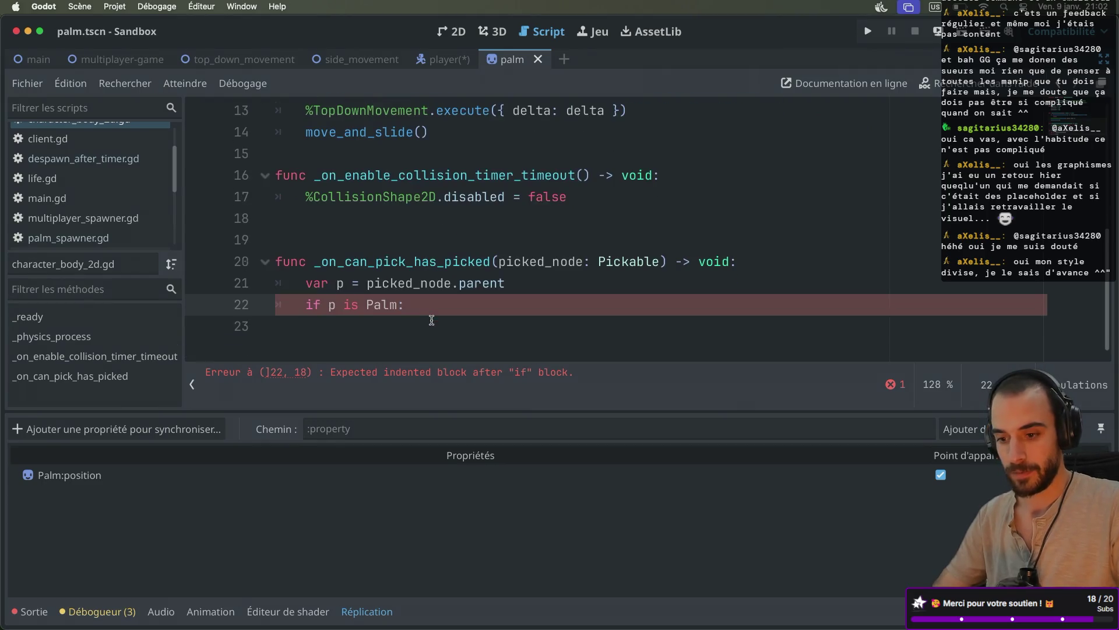
# - Under the Palm check, call p.take.rpc(multiplayer.get_unique_id())
pyautogui.press('Return')
pyautogui.write('p.p')
pyautogui.press('BackSpace')
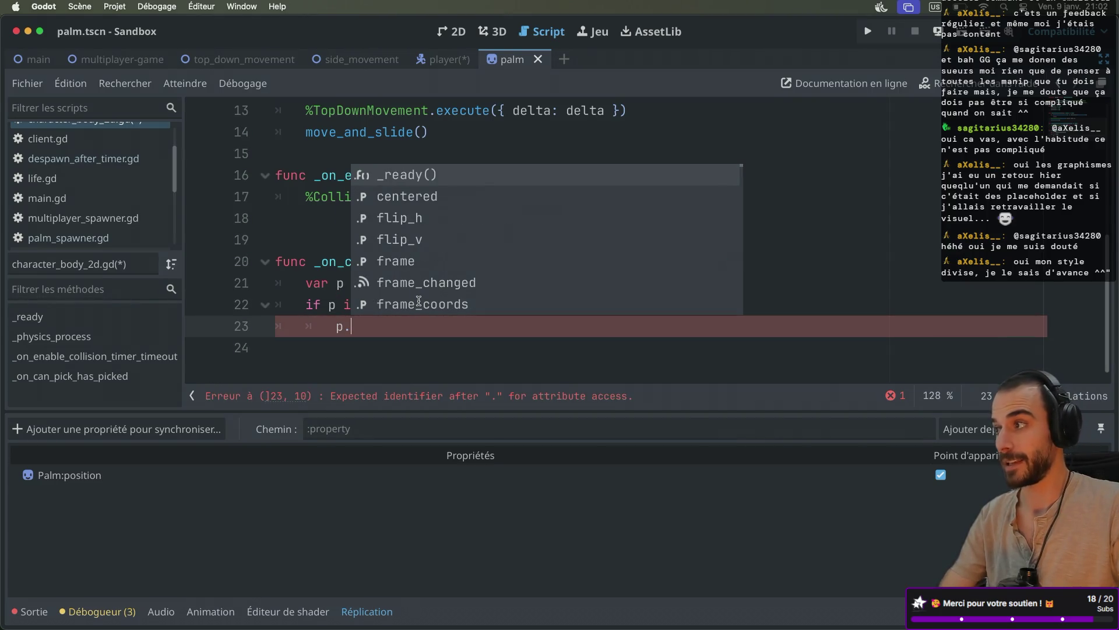
pyautogui.write('take.rpc()')
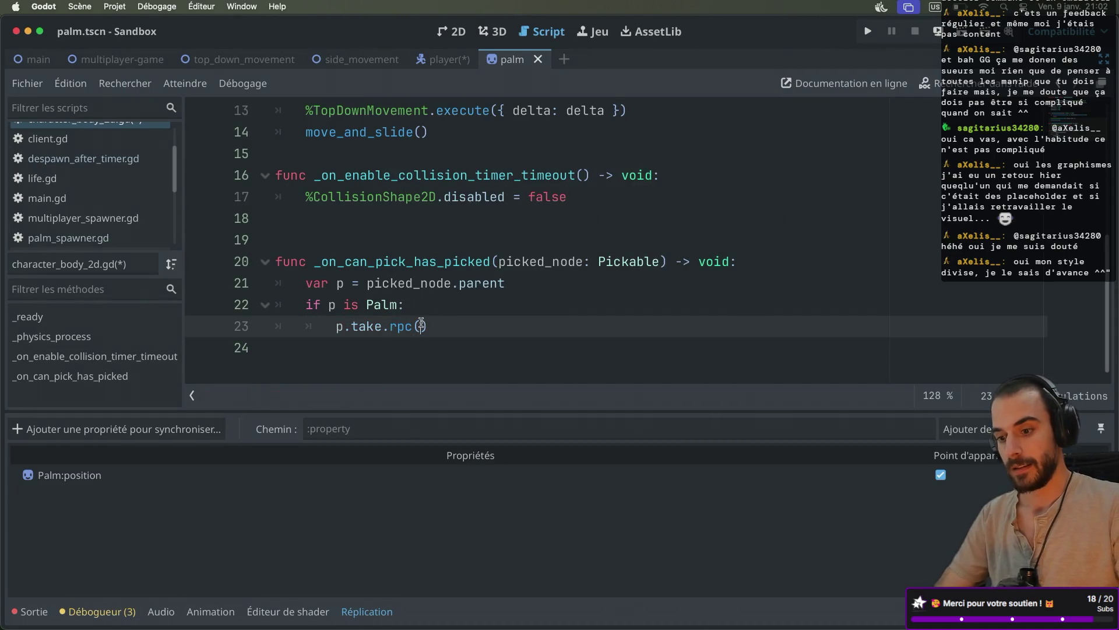
pyautogui.write('mul')
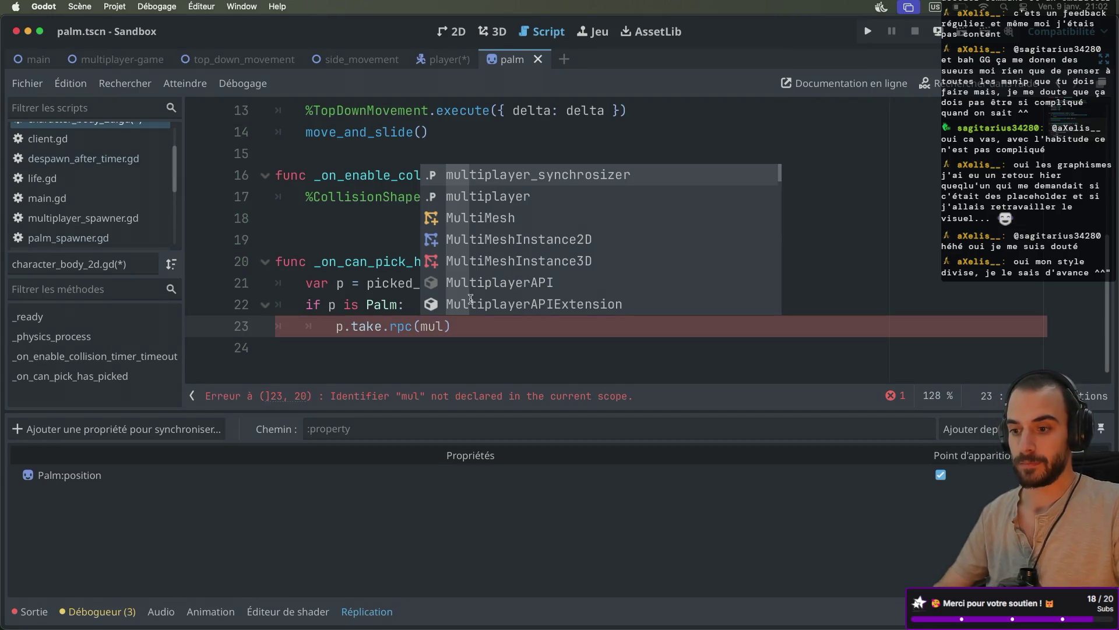
pyautogui.press('Down')
pyautogui.press('Return')
pyautogui.write('.get_')
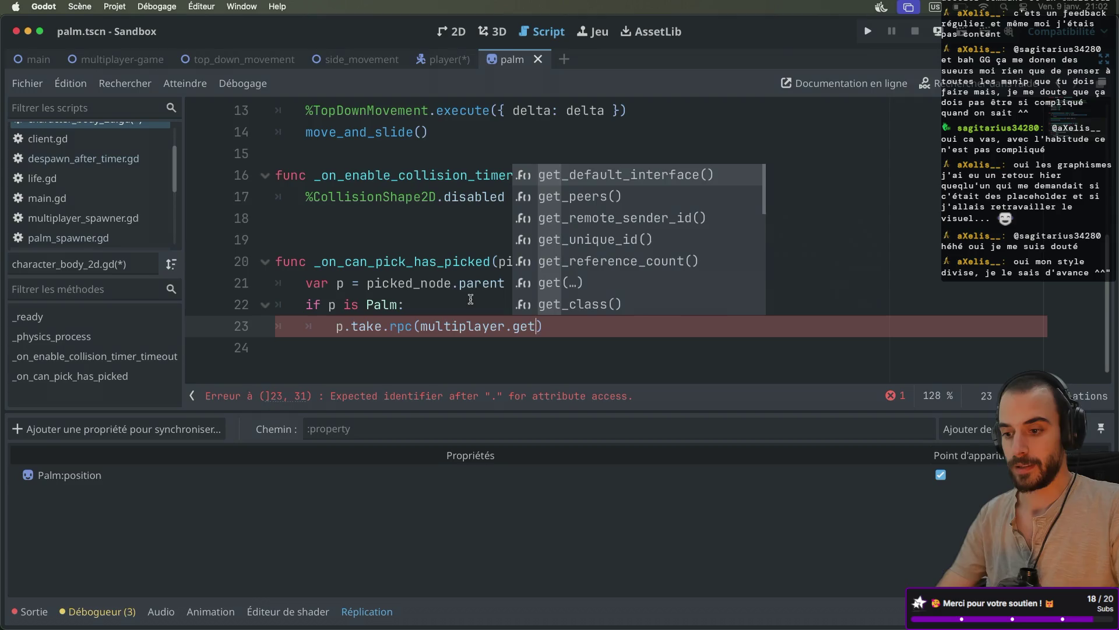
pyautogui.write('uni')
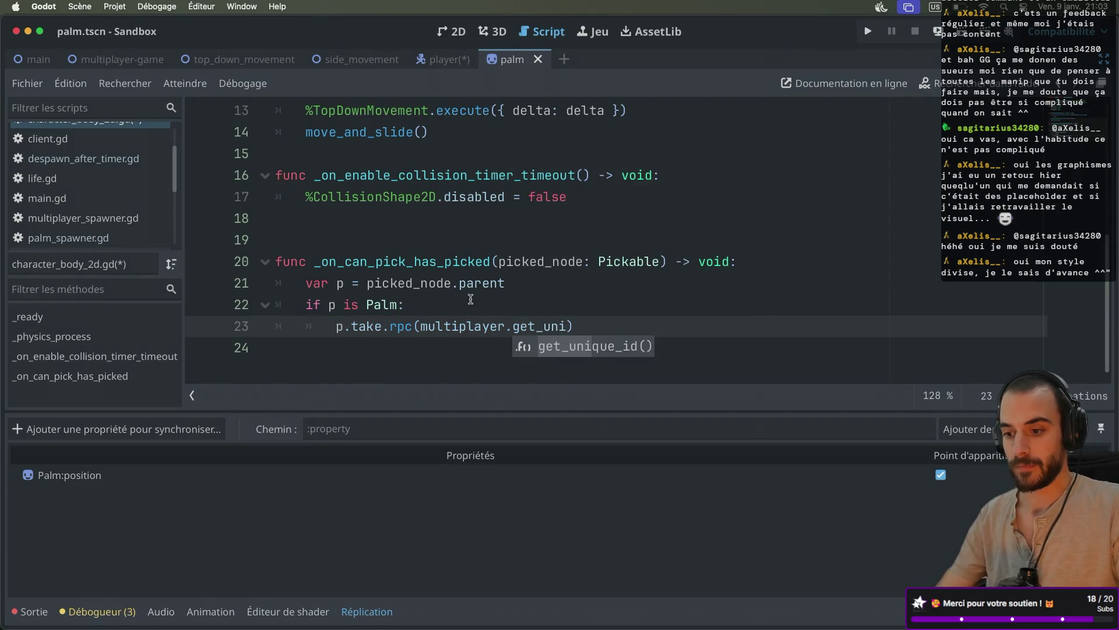
pyautogui.press('Return')
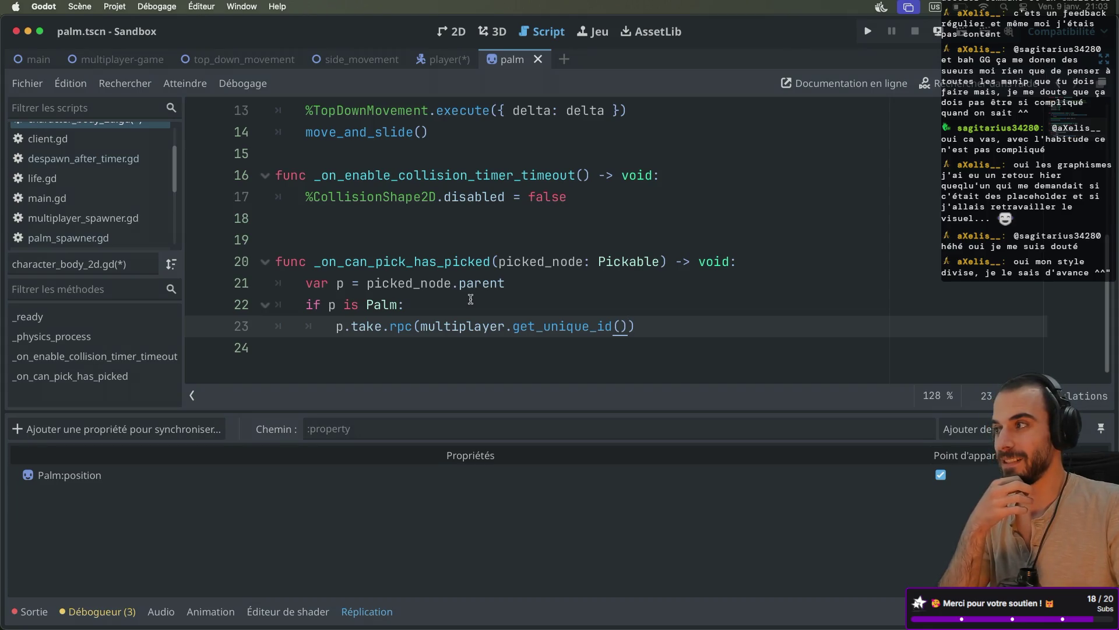
# - Replace the rpc argument with player_id, so the call becomes p.take.rpc(player_id)
pyautogui.scroll(4, 524, 274)
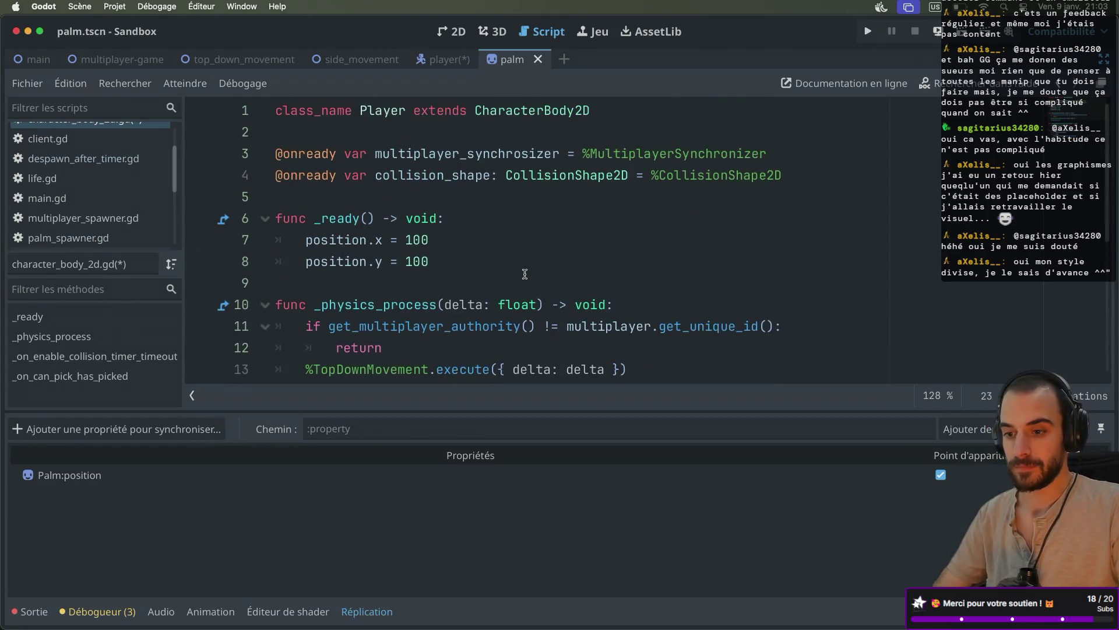
pyautogui.click(386, 133)
pyautogui.scroll(-2, 385, 133)
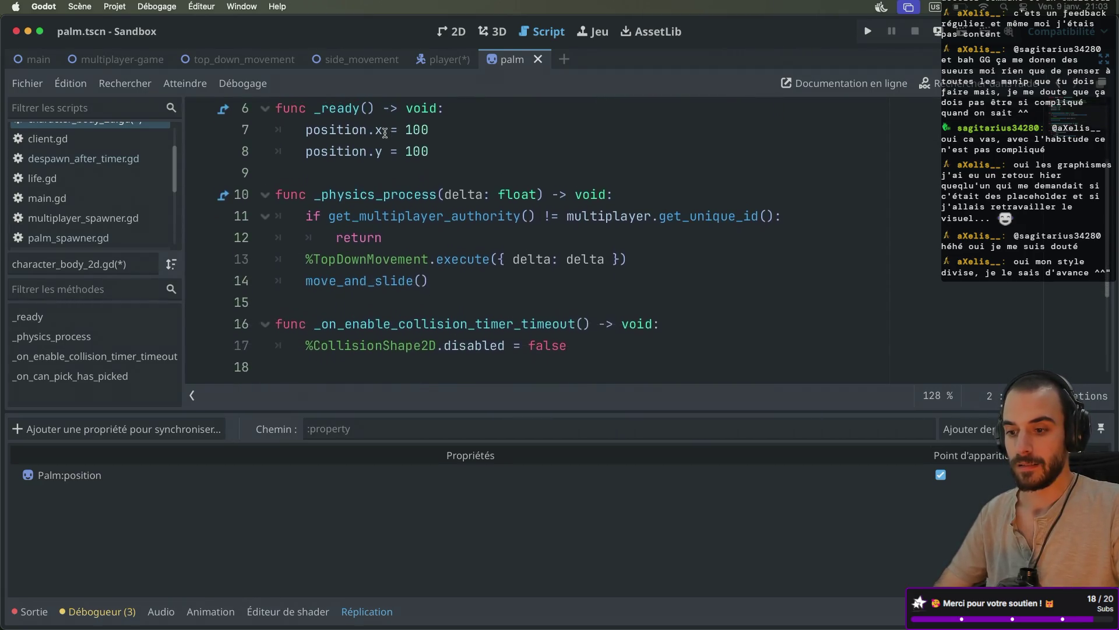
pyautogui.scroll(2, 386, 132)
pyautogui.scroll(-2, 385, 133)
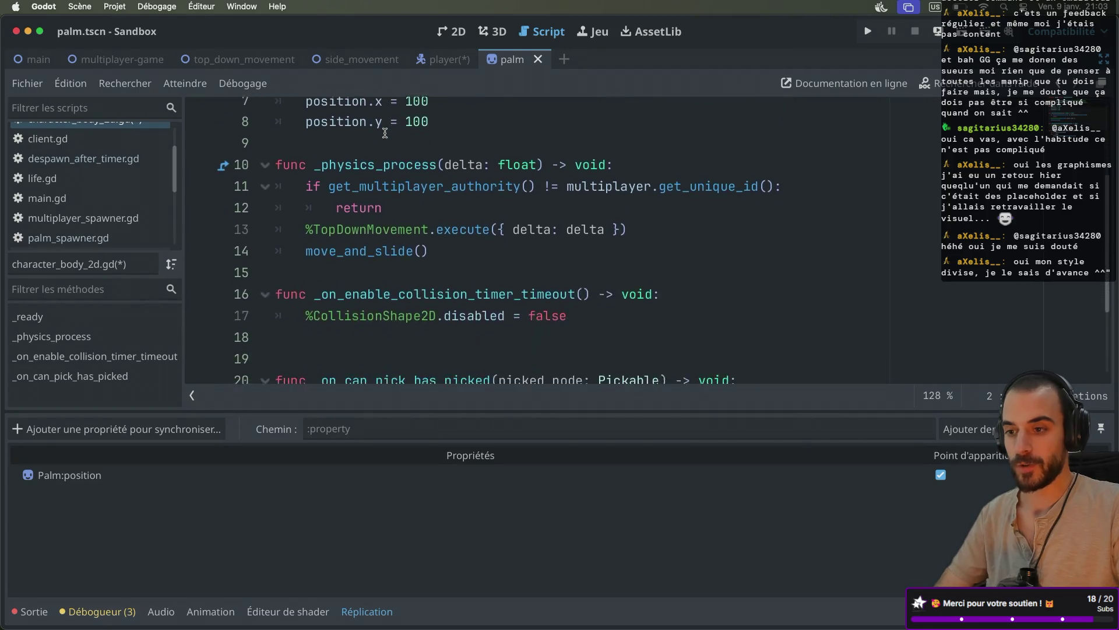
pyautogui.scroll(3, 385, 133)
pyautogui.doubleClick(385, 111)
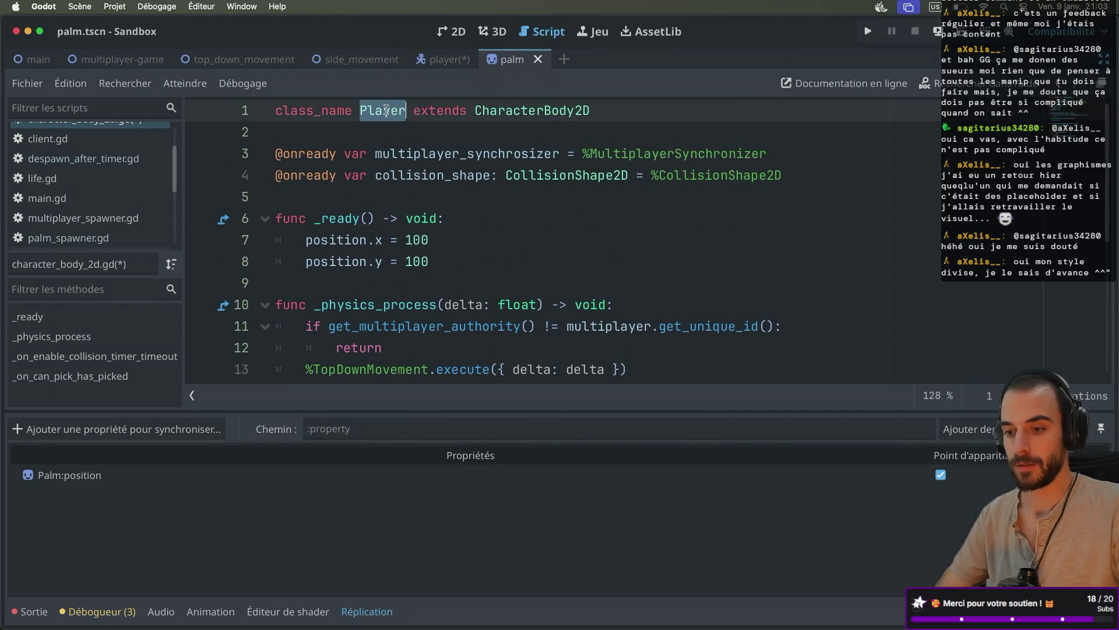
pyautogui.scroll(-4, 428, 221)
pyautogui.moveTo(616, 327); pyautogui.dragTo(418, 325)
pyautogui.press('BackSpace')
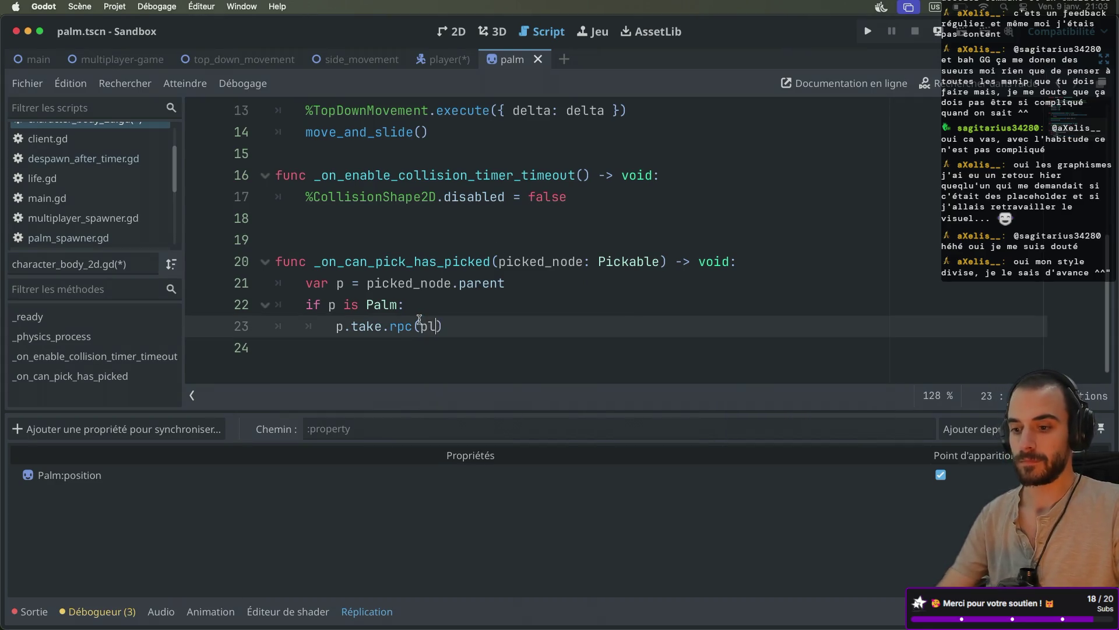
pyautogui.write('player_id')
pyautogui.click(529, 302)
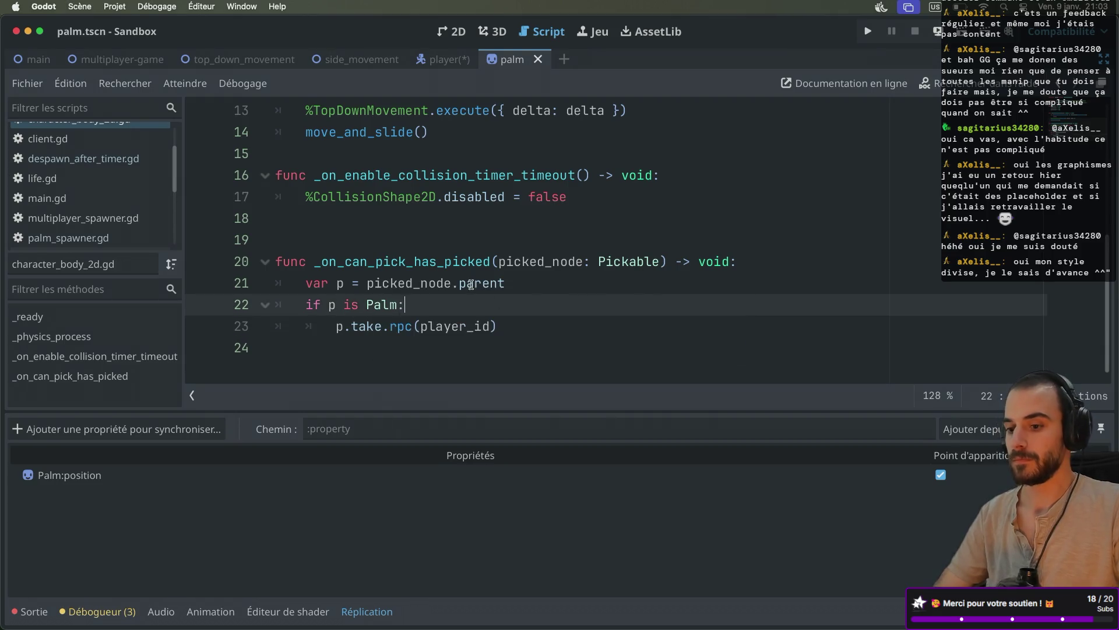
pyautogui.scroll(4, 471, 284)
pyautogui.click(330, 147)
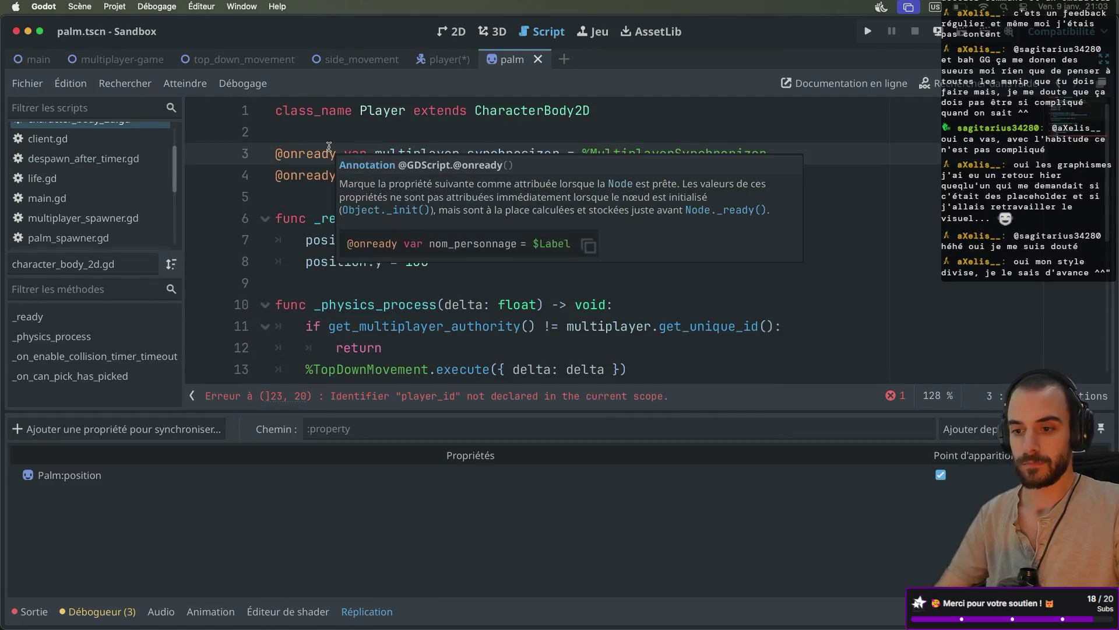
# - Declare 'var player_id: int = 1' below the class_name line and save the player script
pyautogui.click(315, 129)
pyautogui.press('Return')
pyautogui.write('var p')
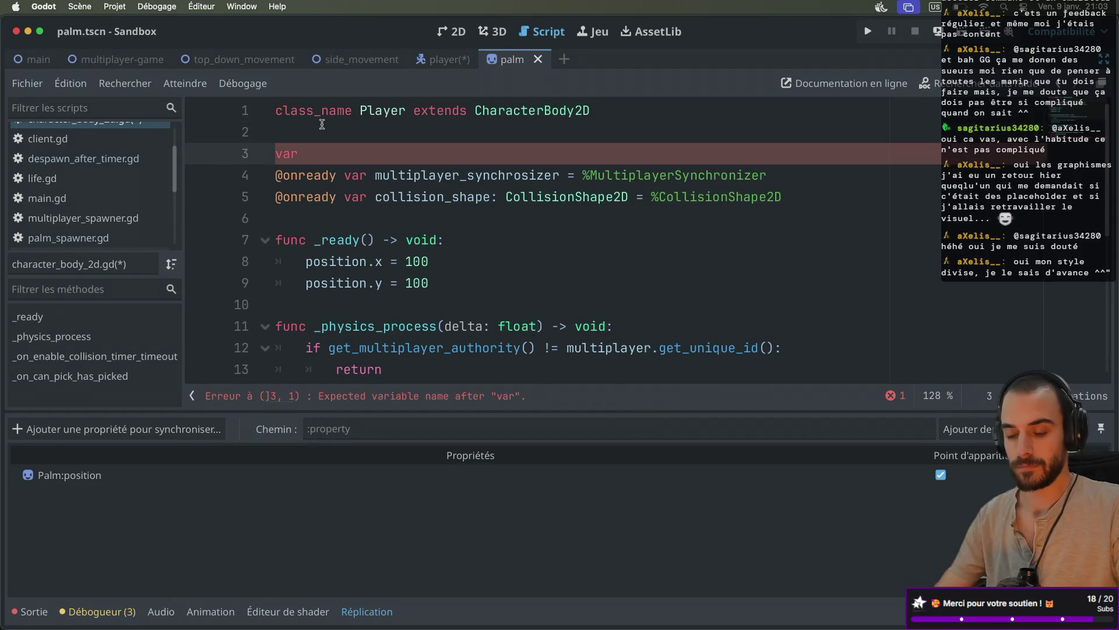
pyautogui.write('layer_id')
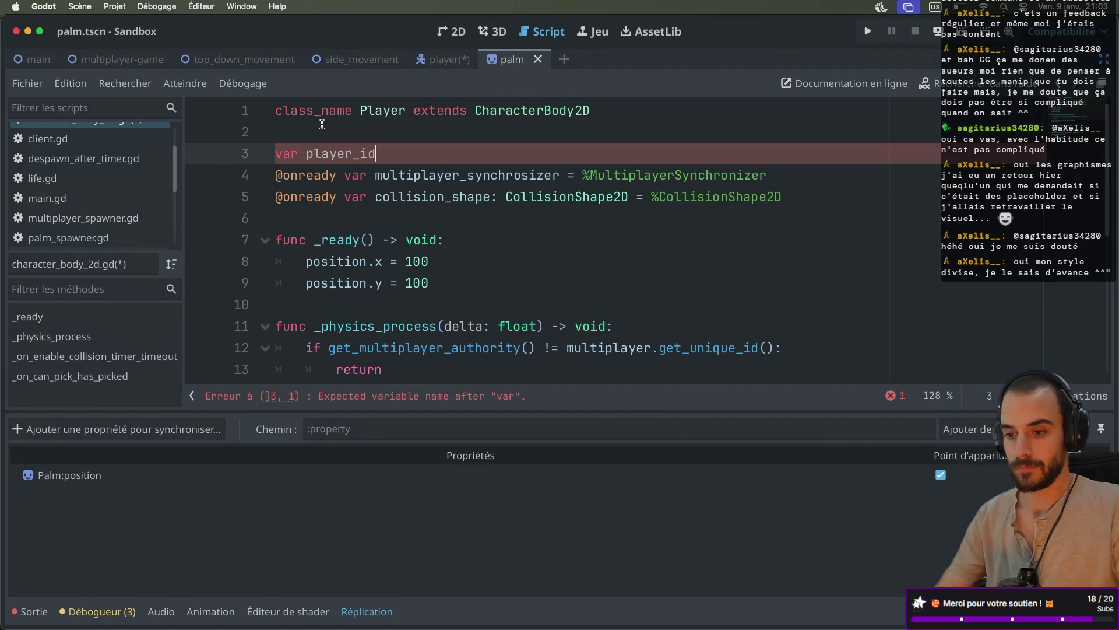
pyautogui.write(': int = ')
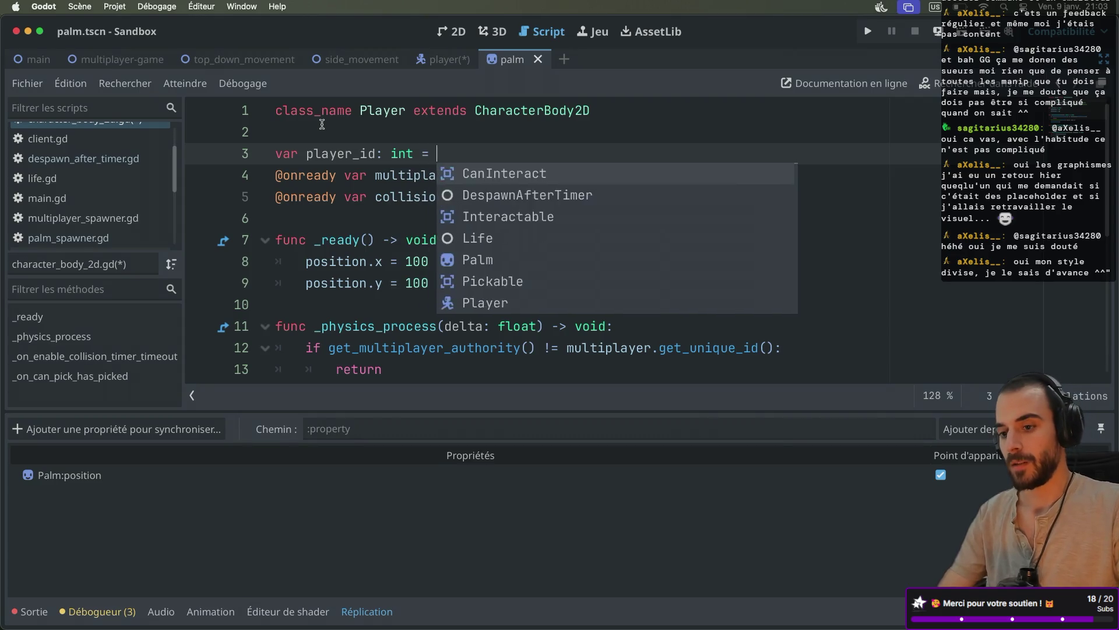
pyautogui.write('1')
pyautogui.press('super+s')
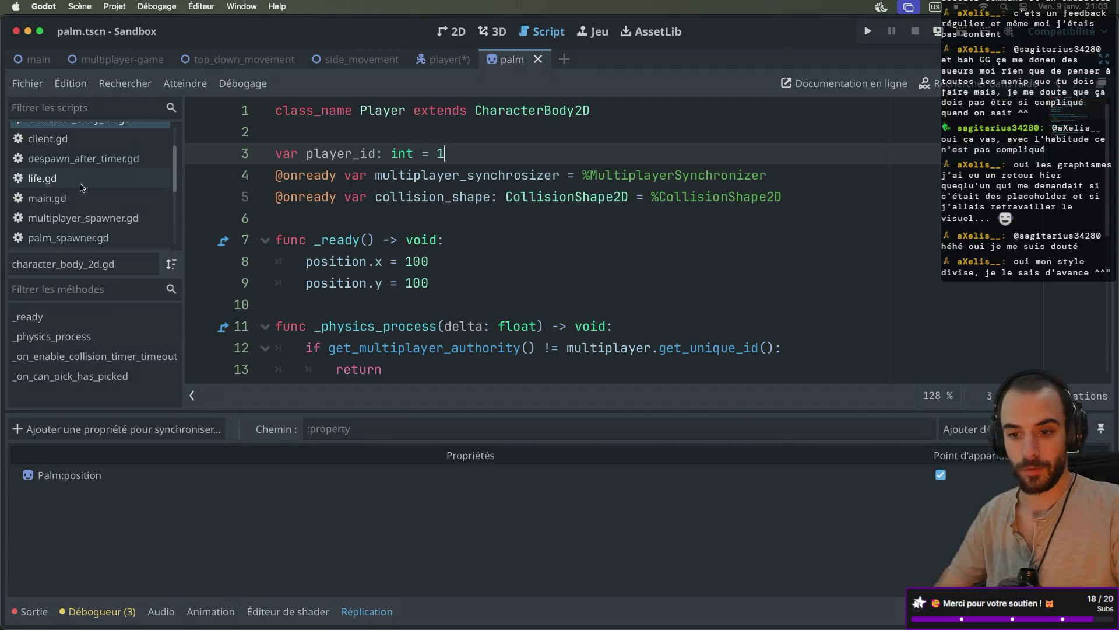
# - In multiplayer_spawner.gd, add 'player.player_id = peer_id' after the instantiate call
pyautogui.scroll(-1, 83, 187)
pyautogui.click(82, 208)
pyautogui.scroll(-1, 436, 202)
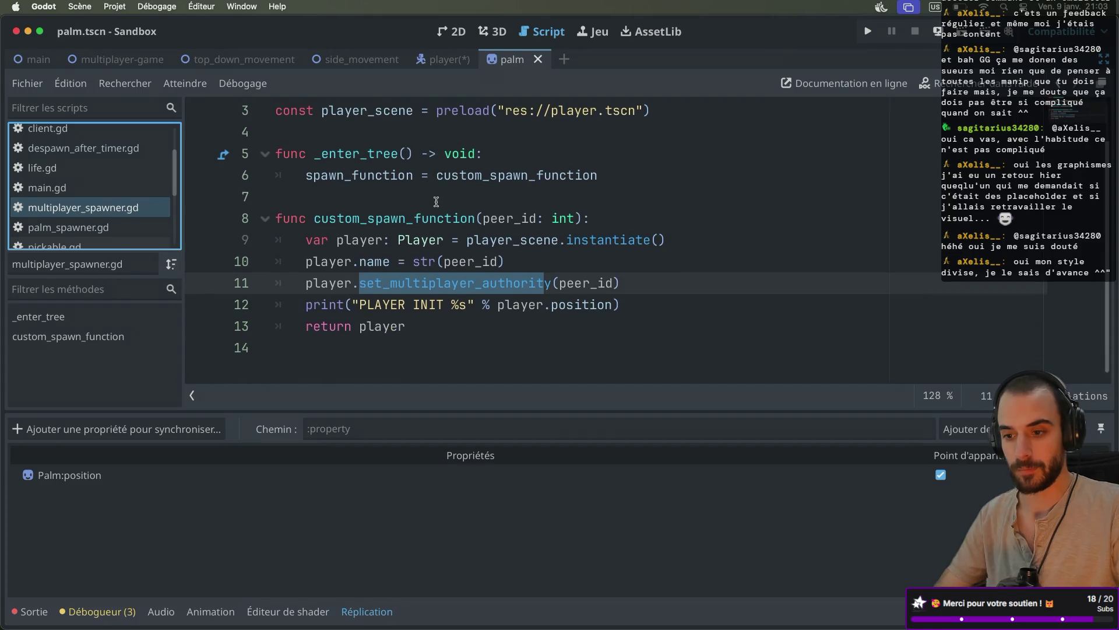
pyautogui.click(419, 261)
pyautogui.click(693, 241)
pyautogui.press('Return')
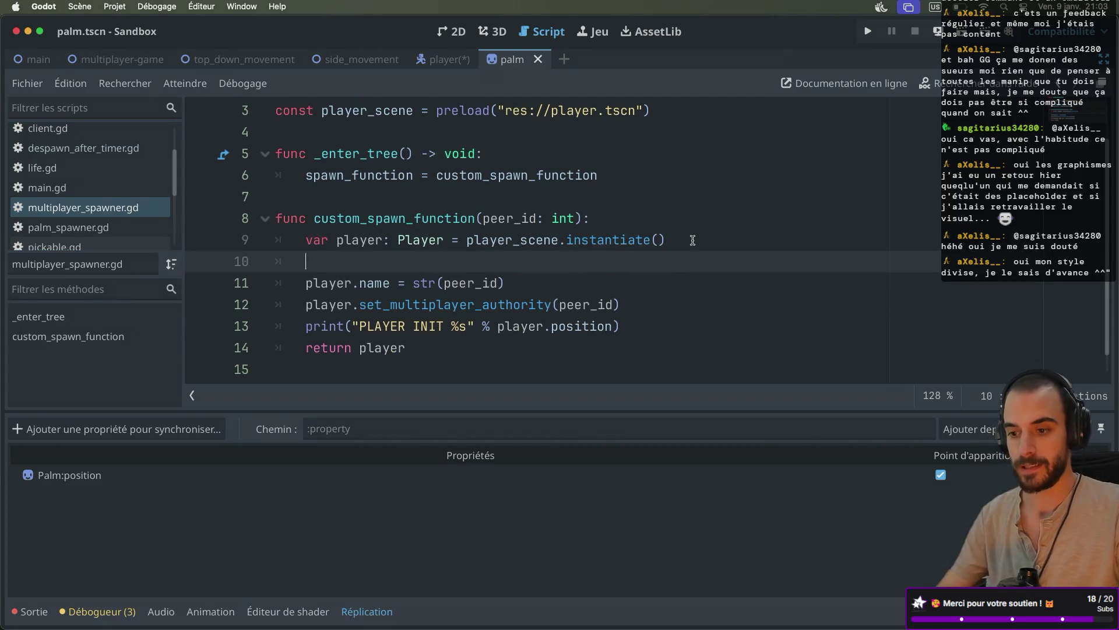
pyautogui.write('player.play')
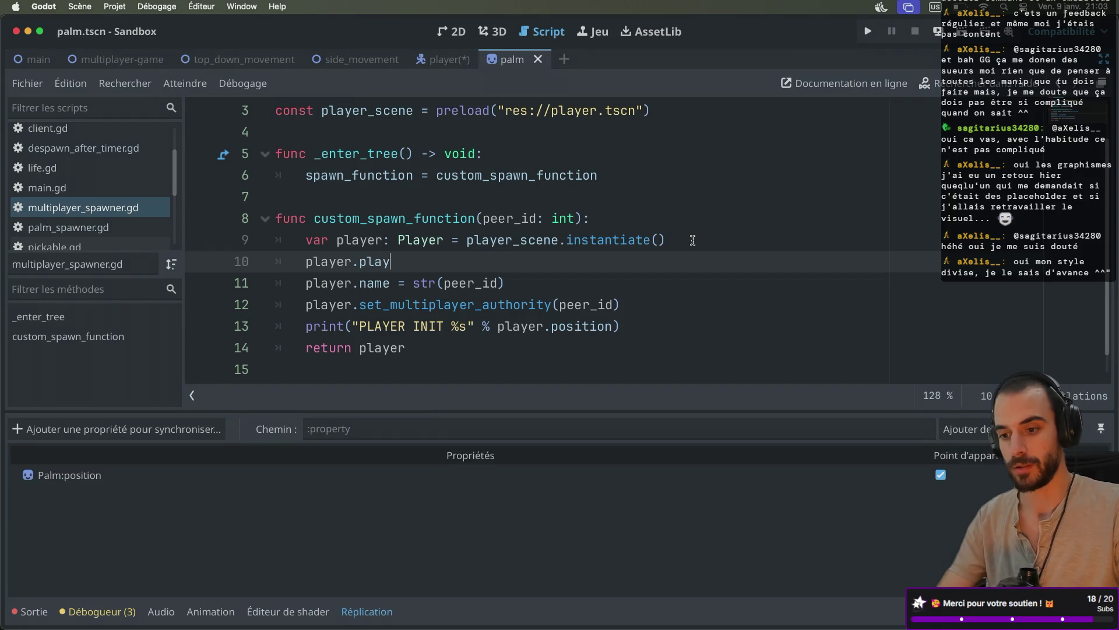
pyautogui.press('Return')
pyautogui.write('peer_id')
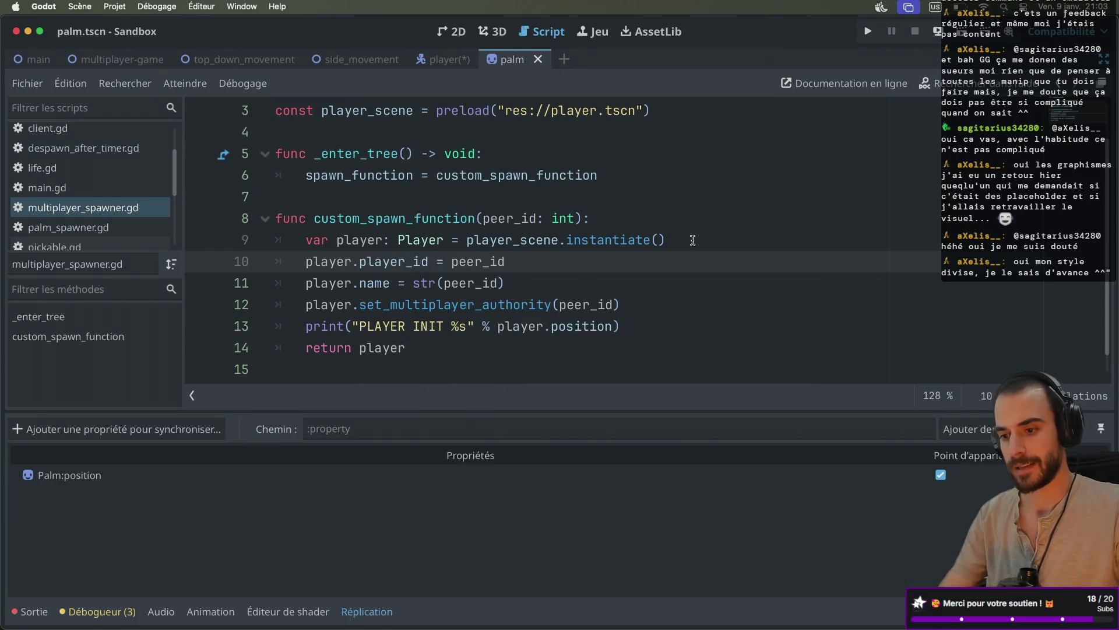
pyautogui.moveTo(639, 235)
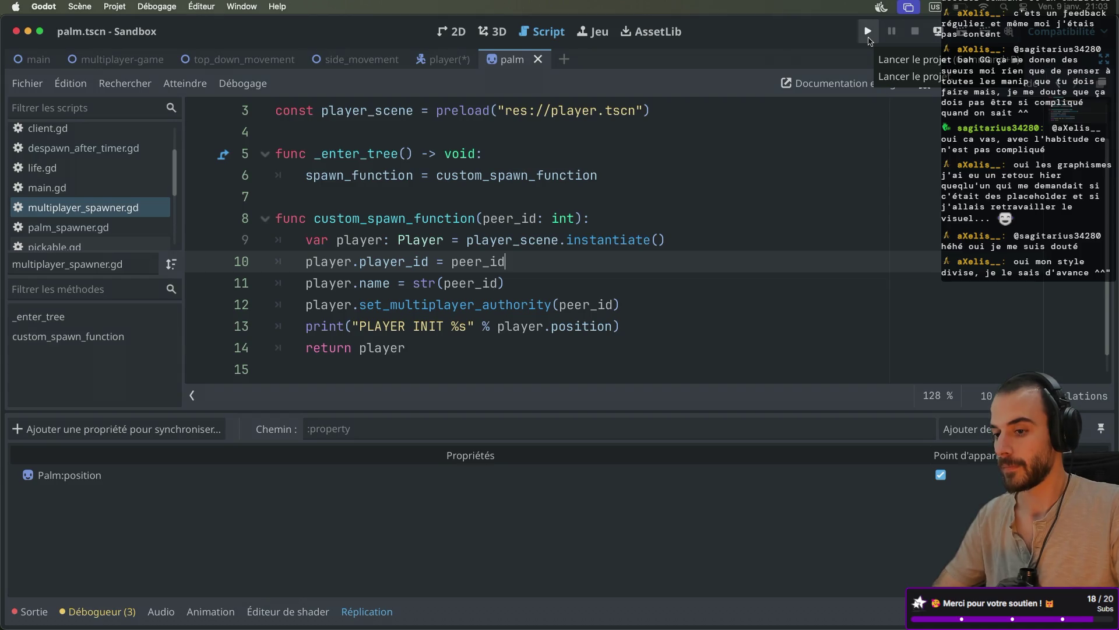
pyautogui.press('ctrl+super+d')
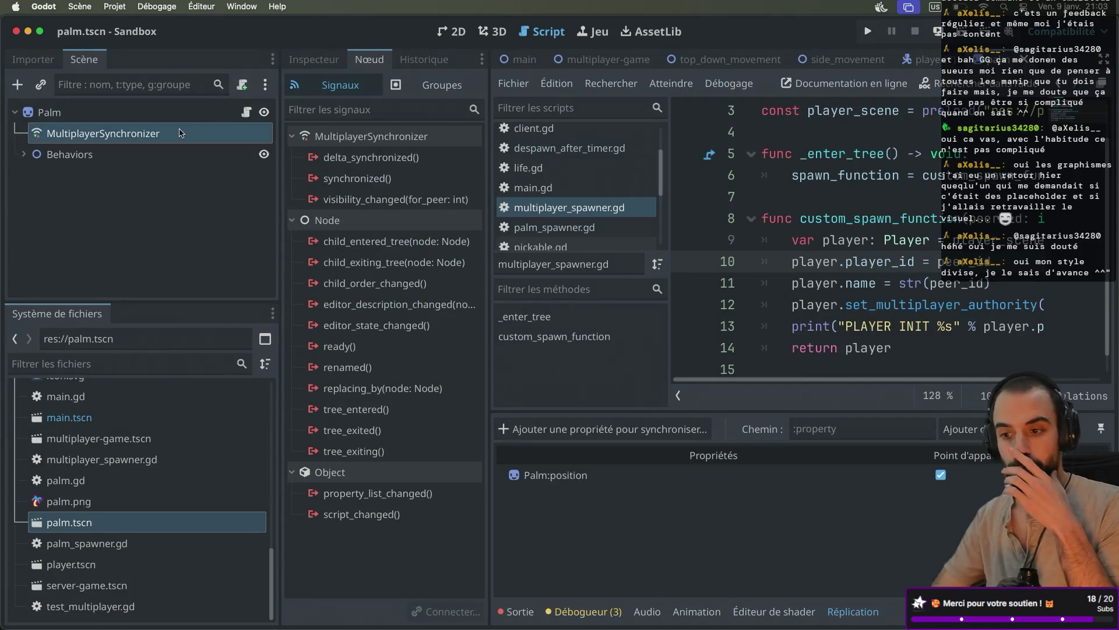
# - Turn on One Shot for the multiplayer-game scene's Timer and run the project
pyautogui.click(922, 60)
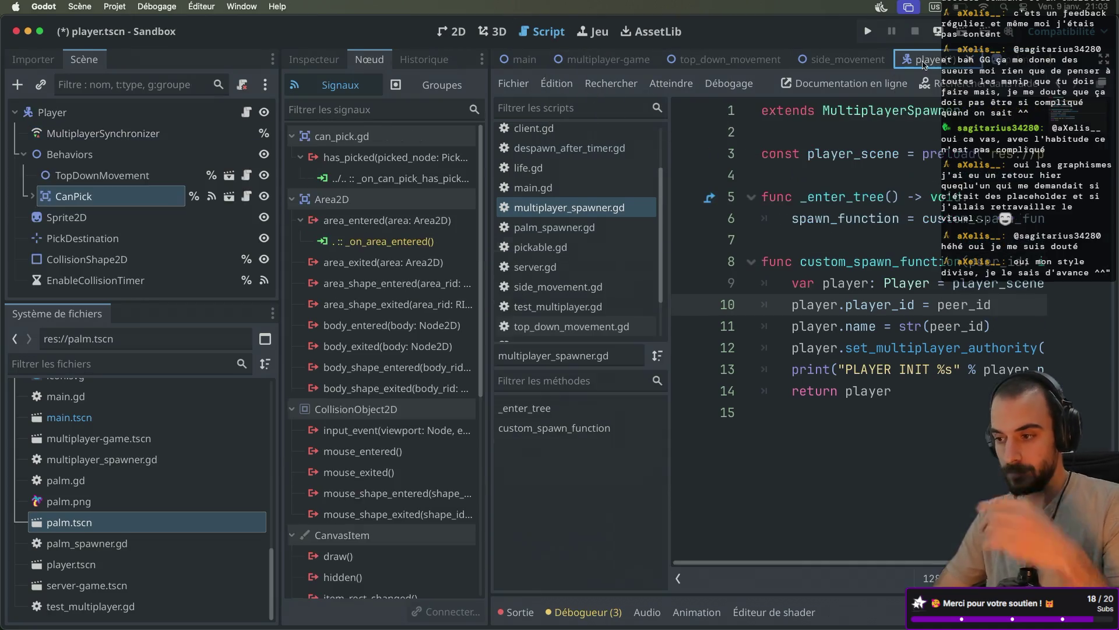
pyautogui.click(600, 61)
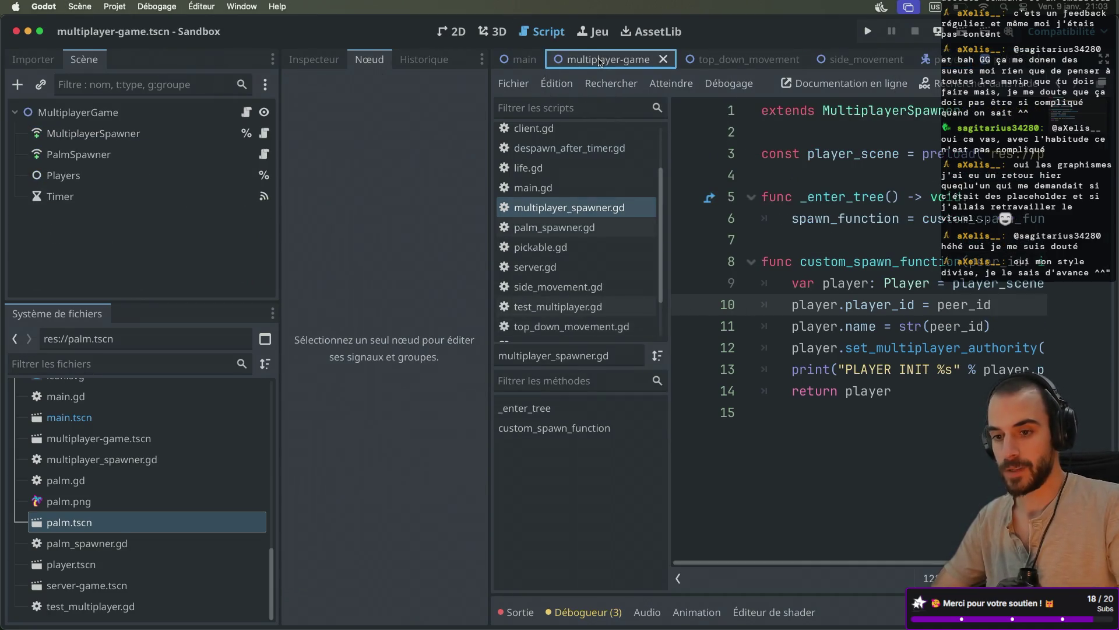
pyautogui.press('ctrl+super+d')
pyautogui.press('ctrl+super+d')
pyautogui.click(96, 197)
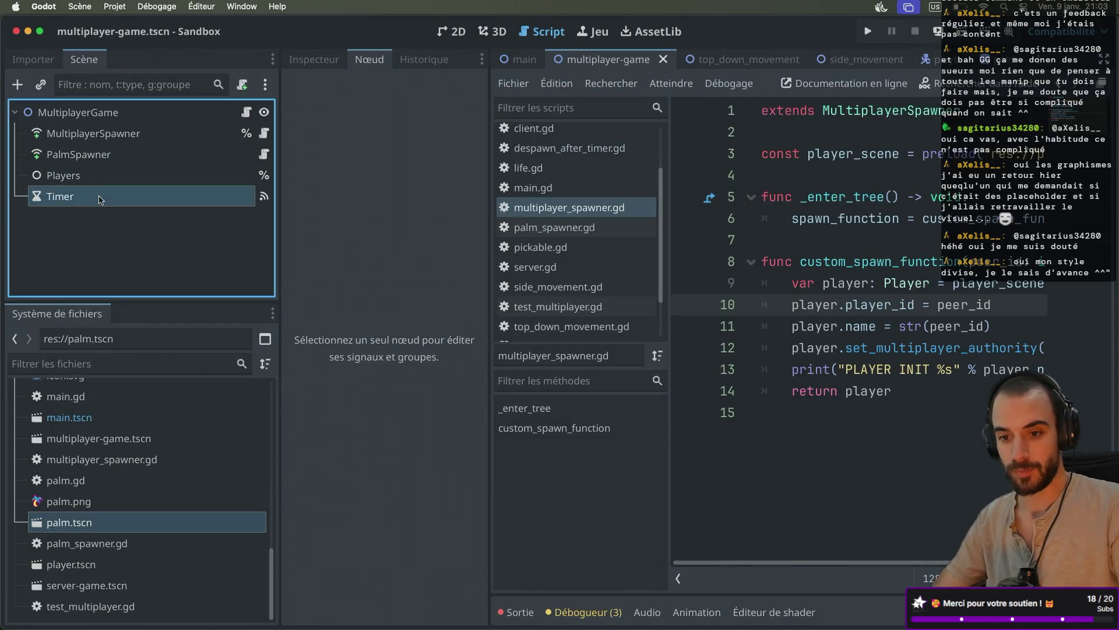
pyautogui.click(314, 58)
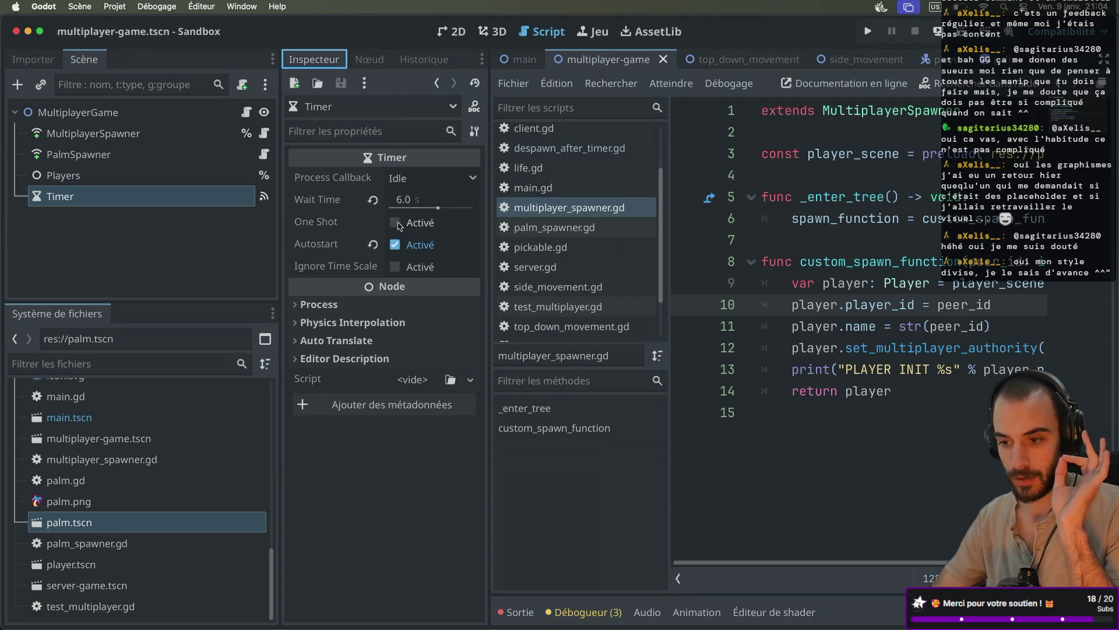
pyautogui.click(399, 223)
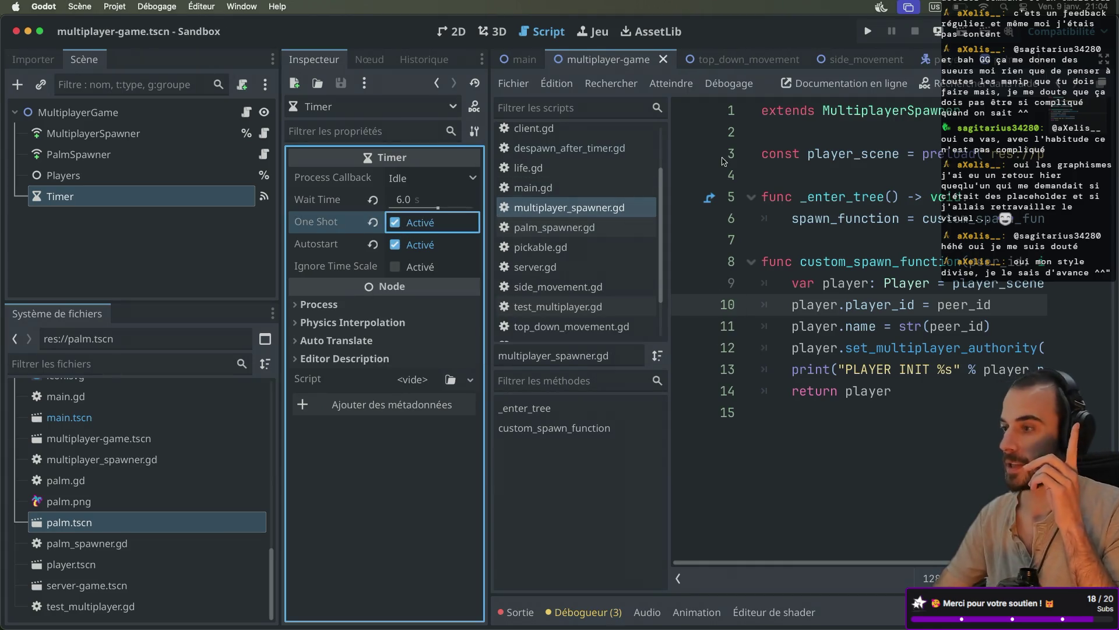
pyautogui.click(867, 31)
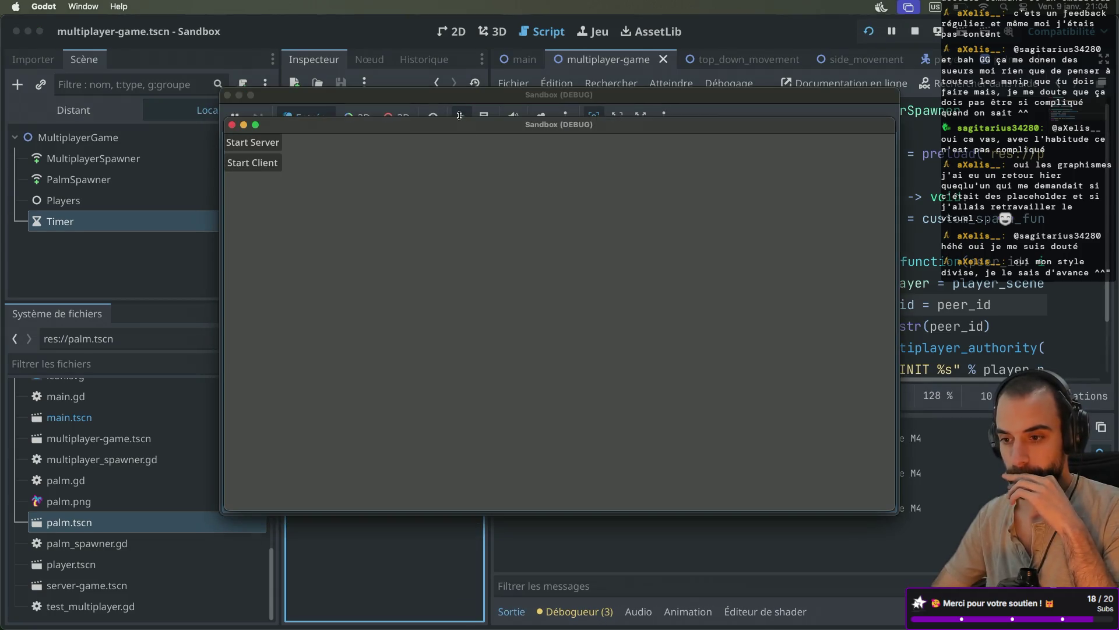
# - Start the server in one game window, connect the other as a client, and view the remote scene tree
pyautogui.moveTo(424, 128); pyautogui.dragTo(654, 246)
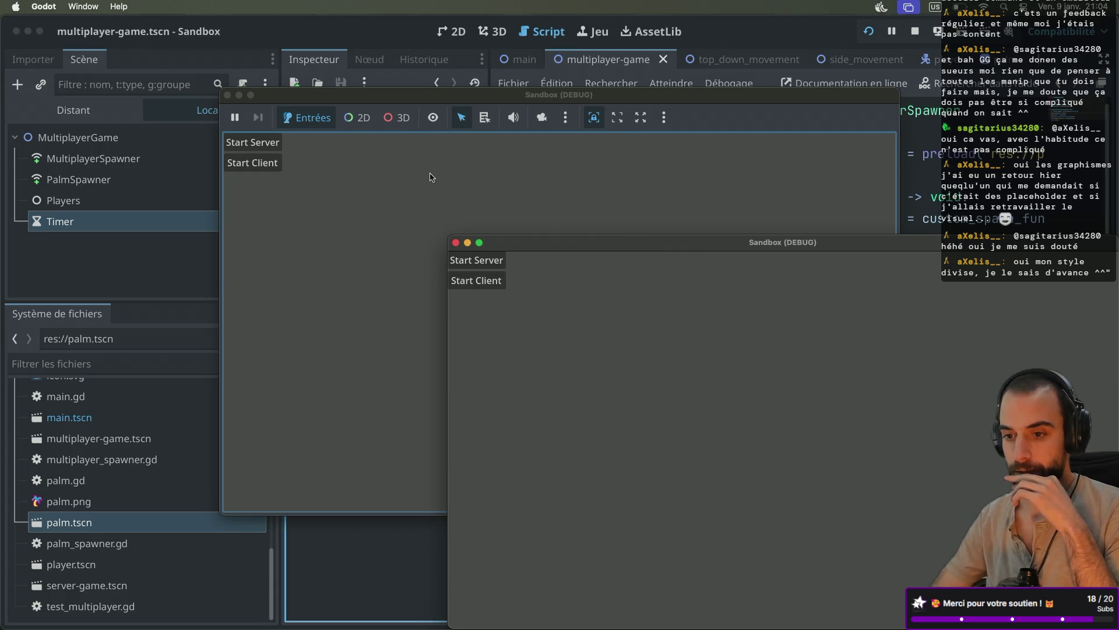
pyautogui.click(267, 141)
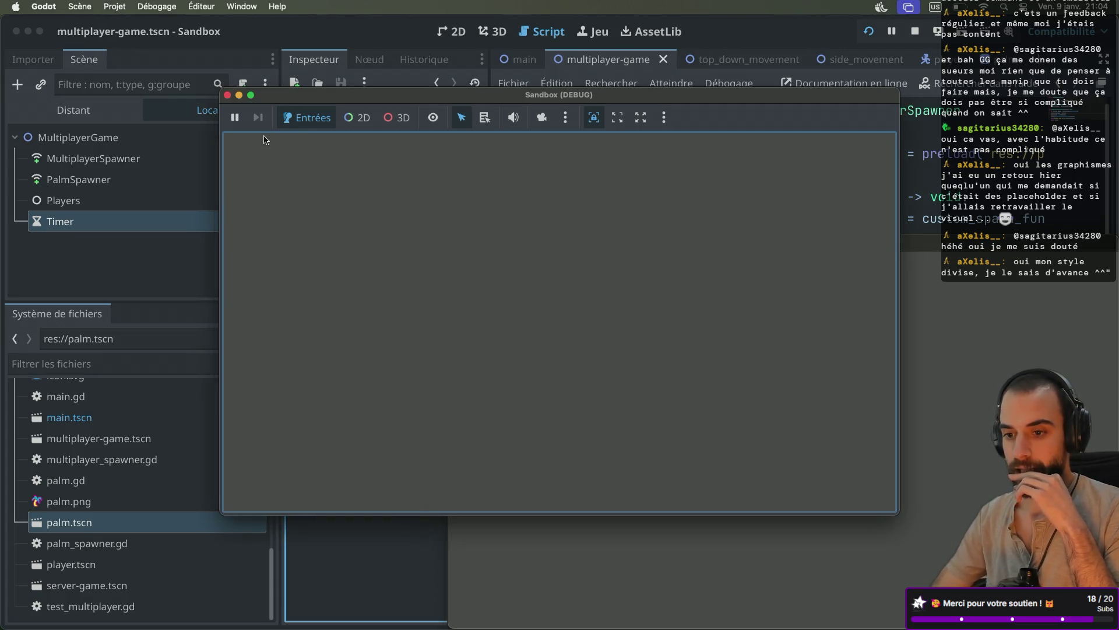
pyautogui.click(473, 279)
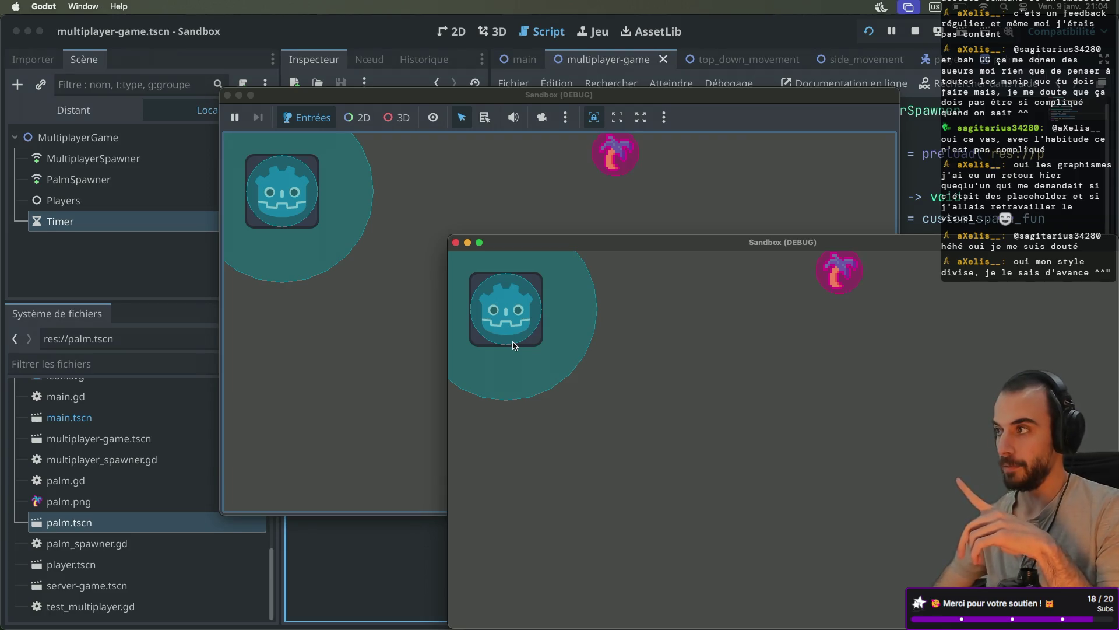
pyautogui.click(74, 110)
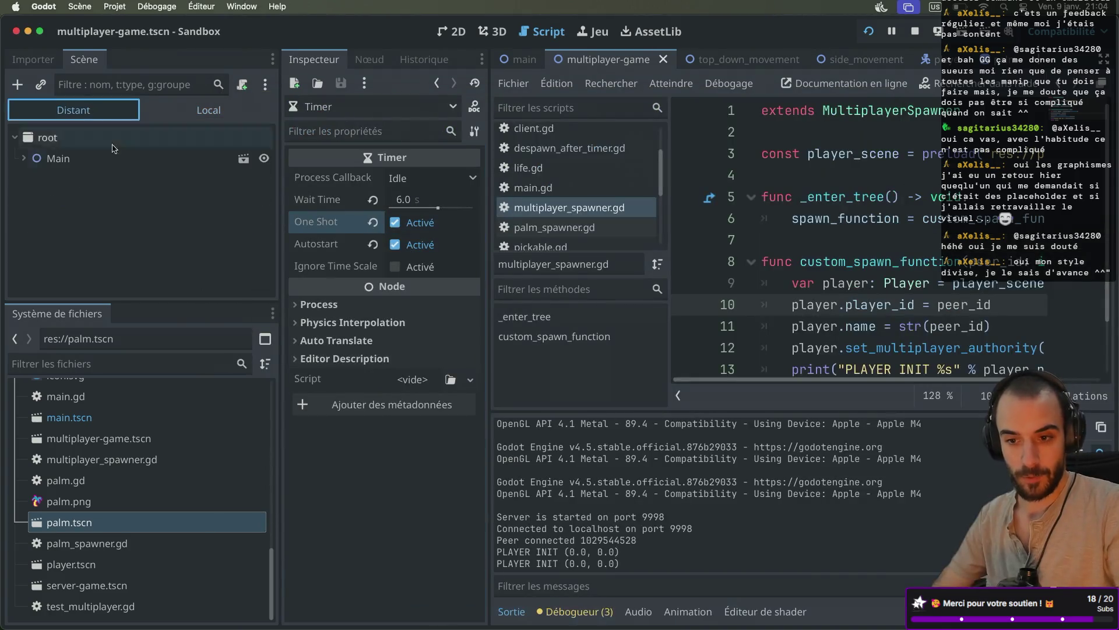
# - Expand Main, MultiplayerGame and PalmSpawner in the remote tree and inspect the spawned Palm node
pyautogui.click(24, 159)
pyautogui.click(32, 221)
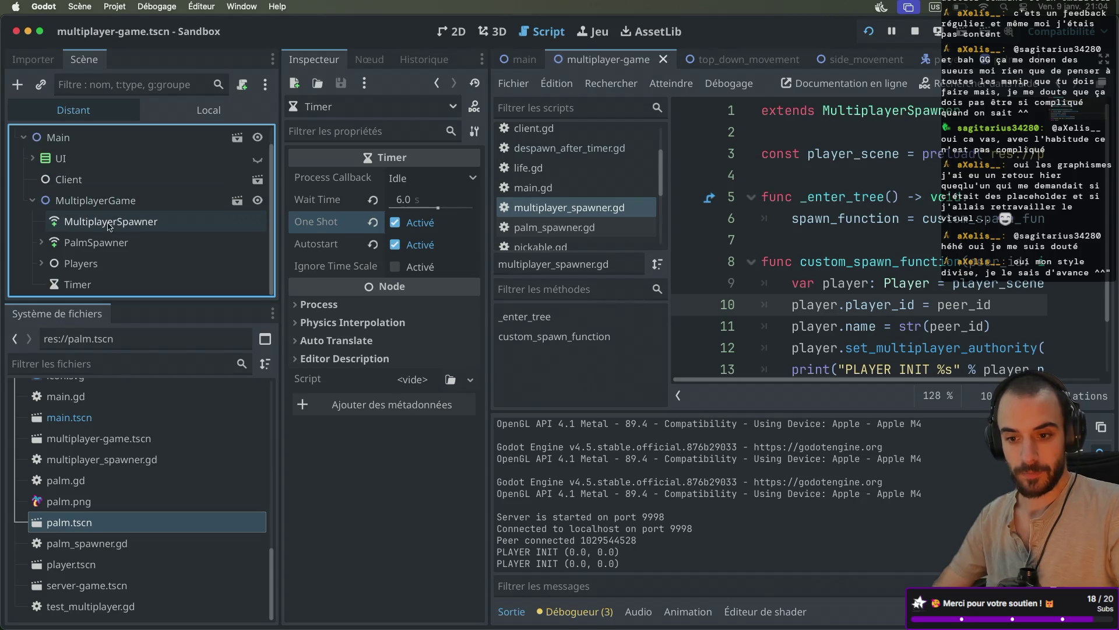
pyautogui.click(41, 242)
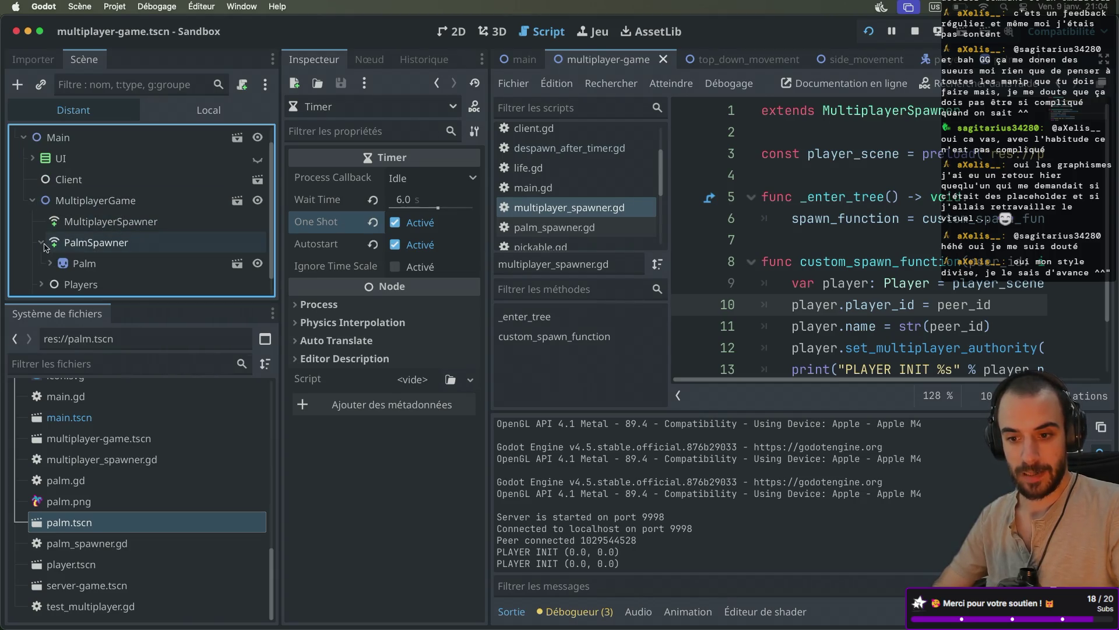
pyautogui.click(84, 262)
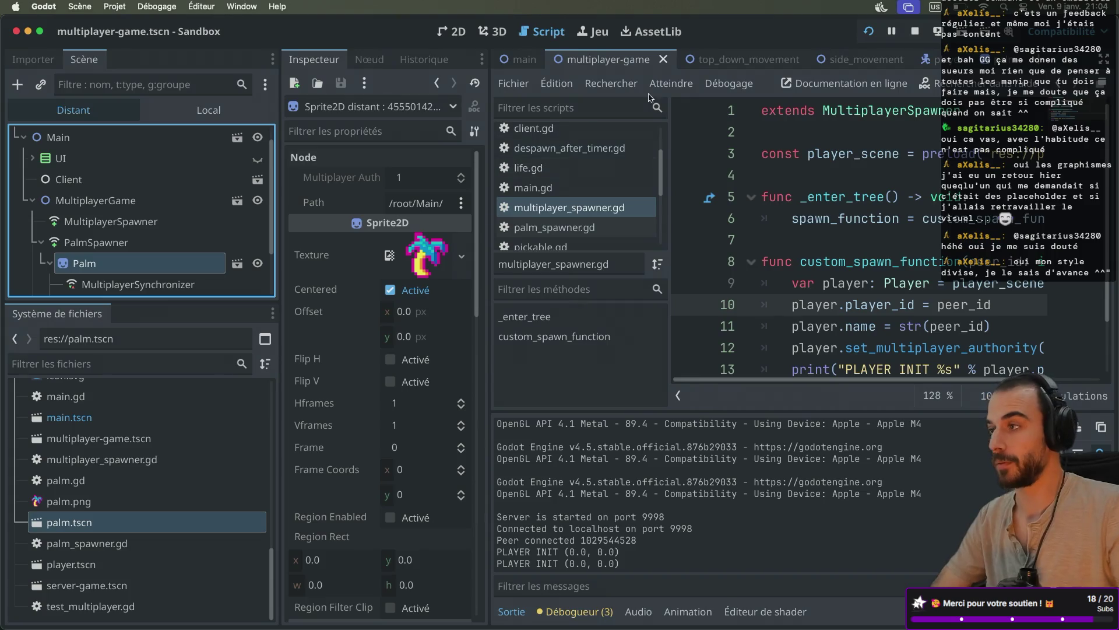
# - Hide the docks for a full-width script editor and scroll through the open script list
pyautogui.press('super+ctrl+d')
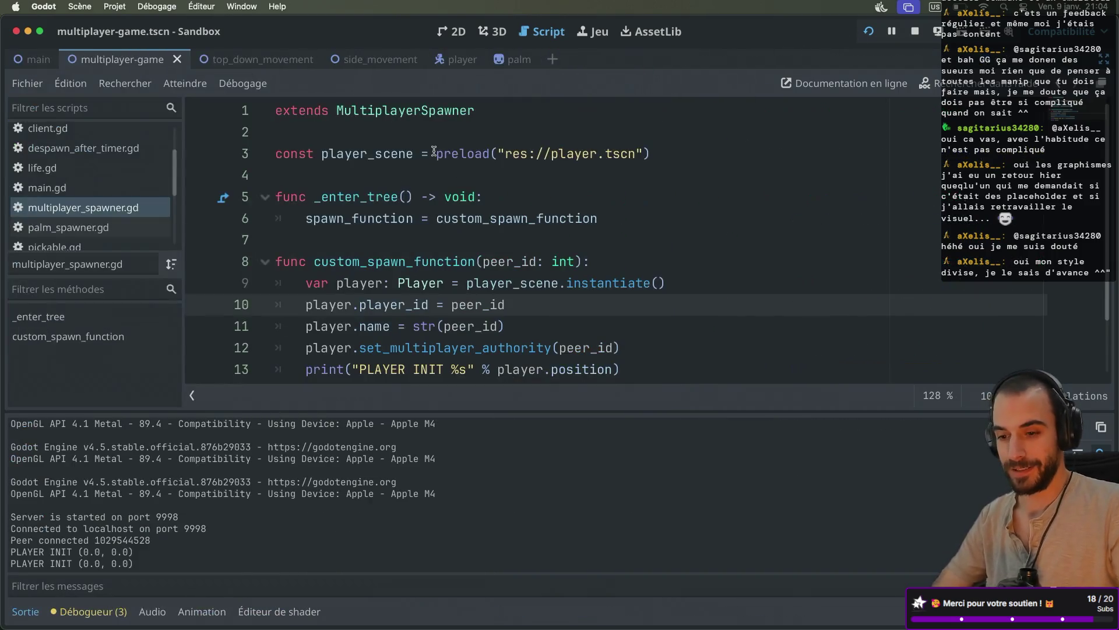
pyautogui.scroll(-2, 404, 213)
pyautogui.scroll(2, 88, 163)
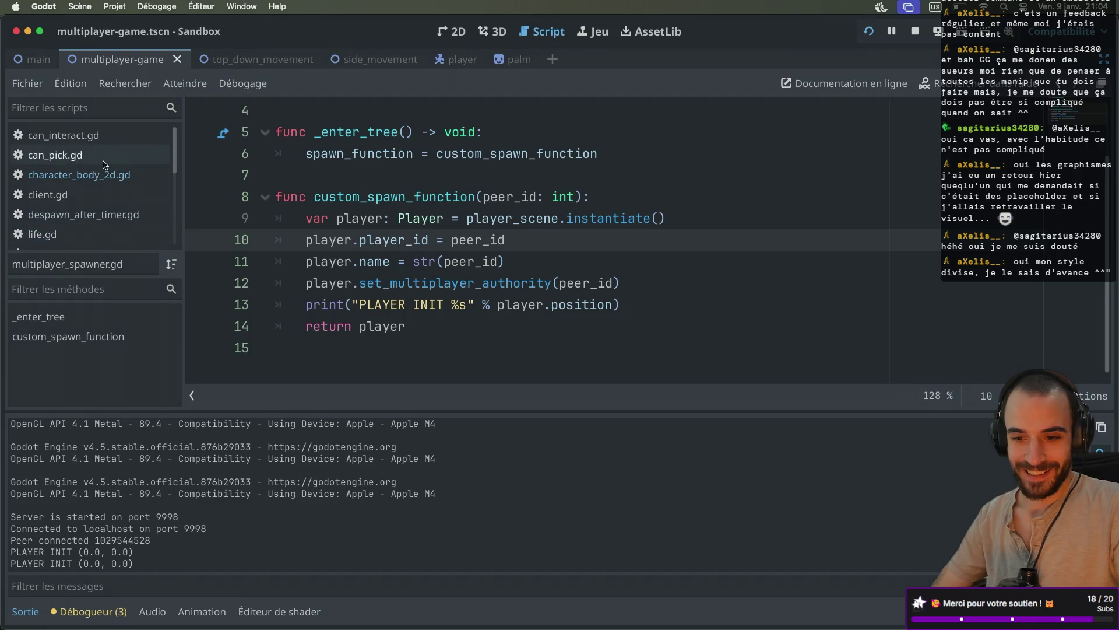
pyautogui.scroll(-6, 88, 168)
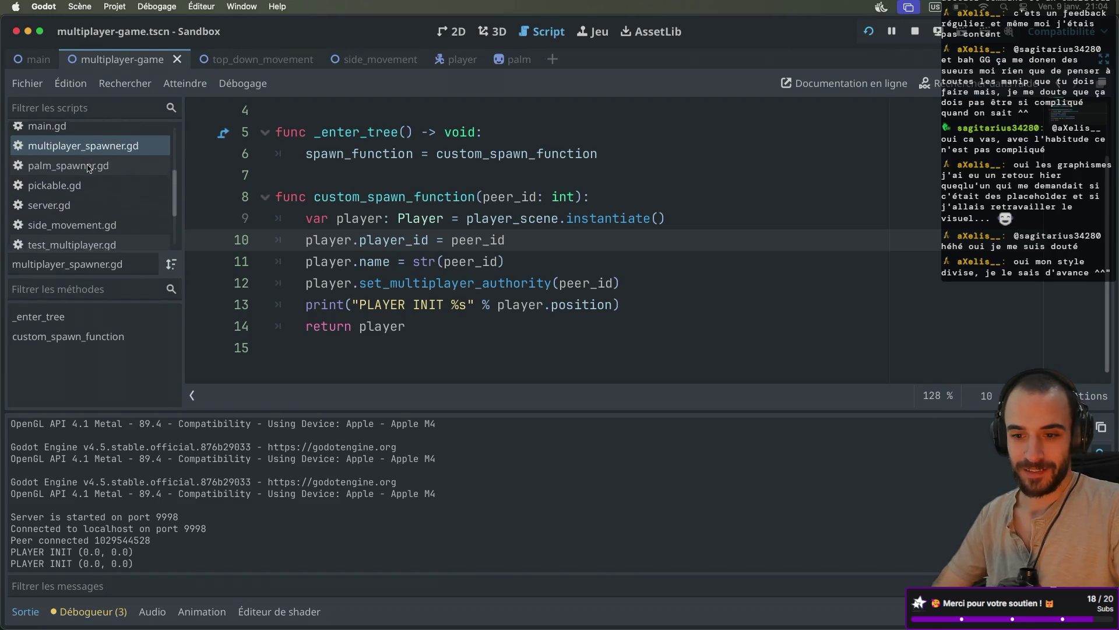
pyautogui.scroll(-3, 88, 168)
# - Close the MultiplayerSpawner, Node and MultiplayerSynchronizer help pages and top_down_movement, test_multiplayer, side_movement, server and pickable scripts
pyautogui.click(73, 218)
pyautogui.middleClick(73, 218)
pyautogui.middleClick(80, 233)
pyautogui.click(80, 233)
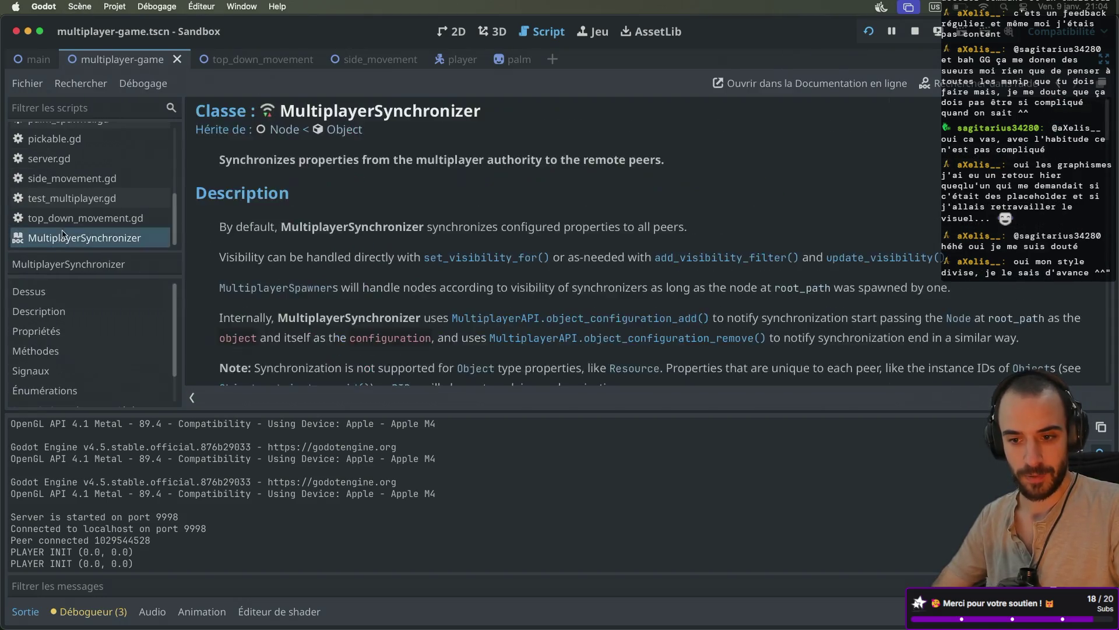
pyautogui.middleClick(80, 233)
pyautogui.click(81, 235)
pyautogui.middleClick(81, 235)
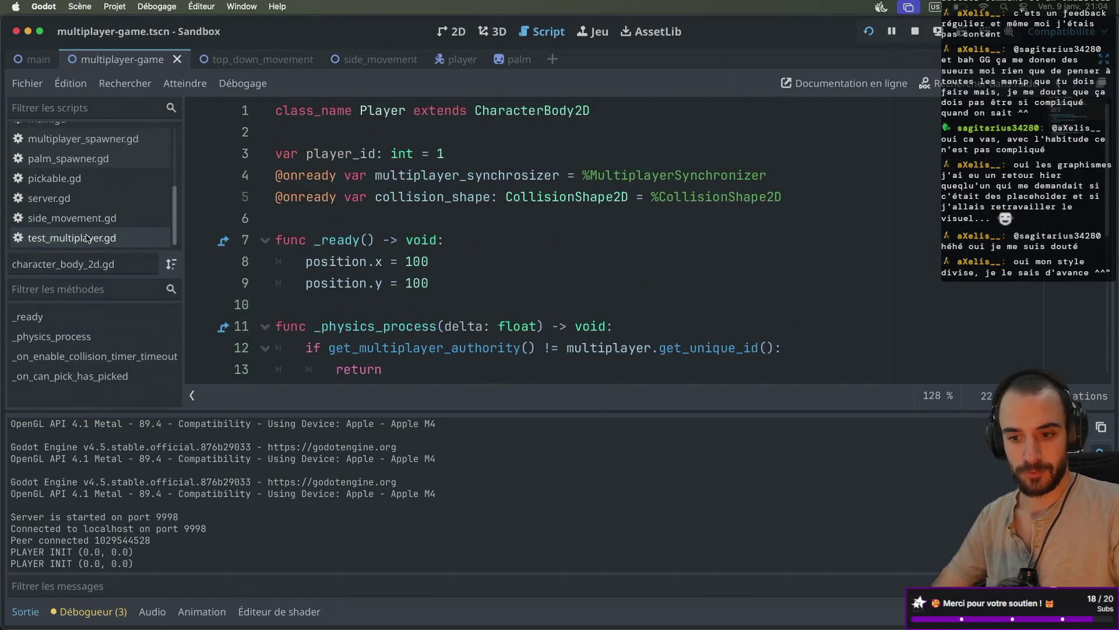
pyautogui.click(87, 238)
pyautogui.middleClick(86, 238)
pyautogui.click(75, 238)
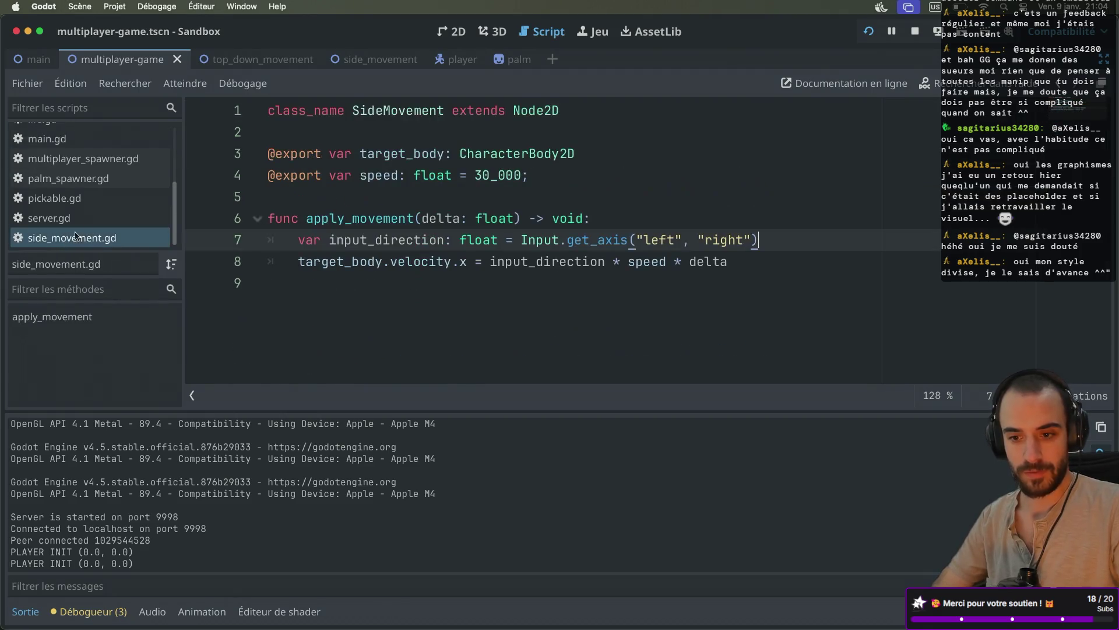
pyautogui.middleClick(70, 238)
pyautogui.click(60, 239)
pyautogui.middleClick(60, 239)
pyautogui.click(70, 238)
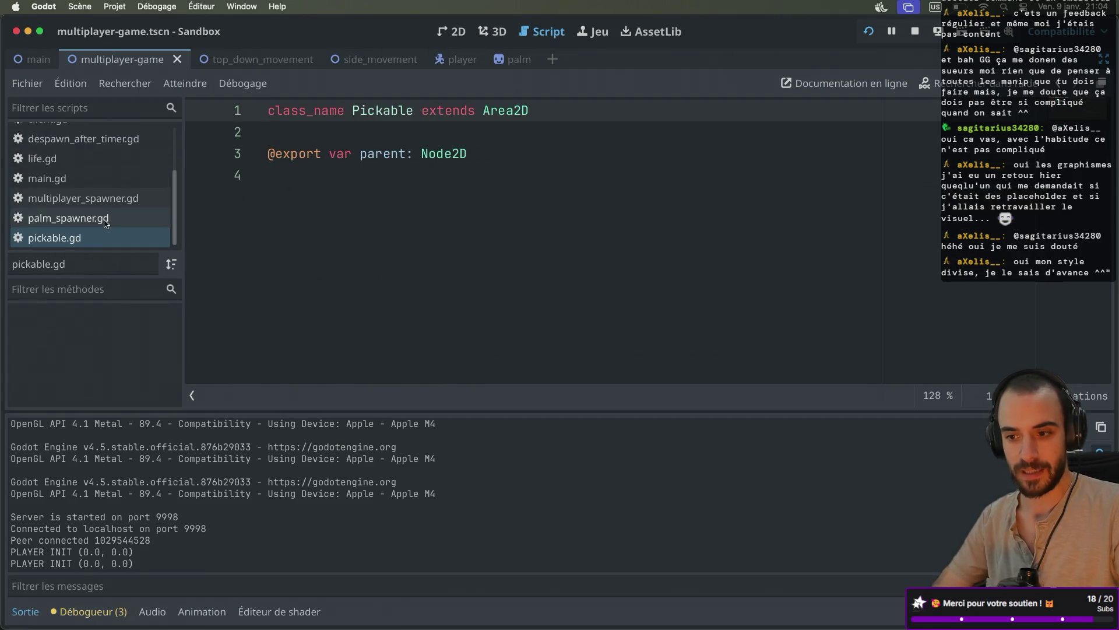
pyautogui.middleClick(76, 237)
# - Close palm_spawner, multiplayer_spawner, main, life, despawn_after_timer, client and can_interact scripts
pyautogui.click(80, 238)
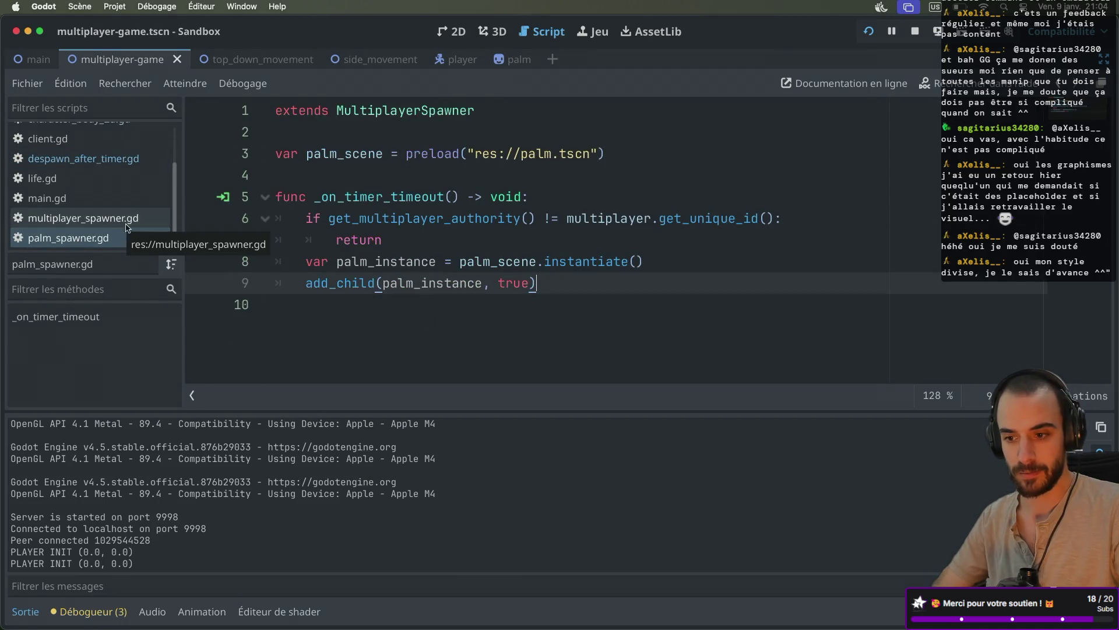
pyautogui.middleClick(81, 239)
pyautogui.click(81, 239)
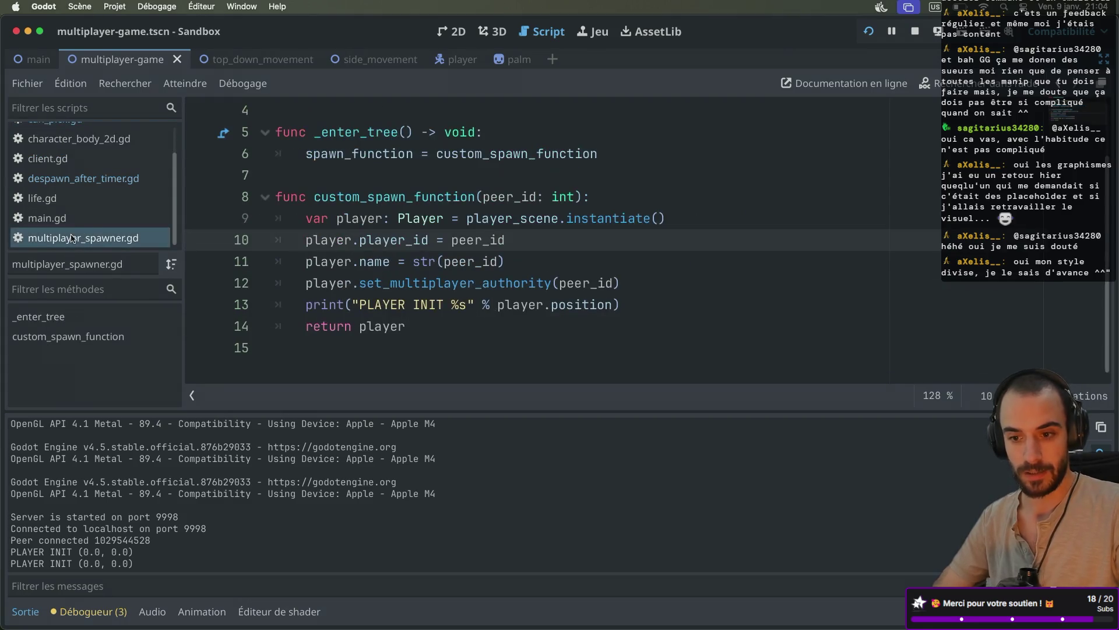
pyautogui.middleClick(114, 231)
pyautogui.click(114, 236)
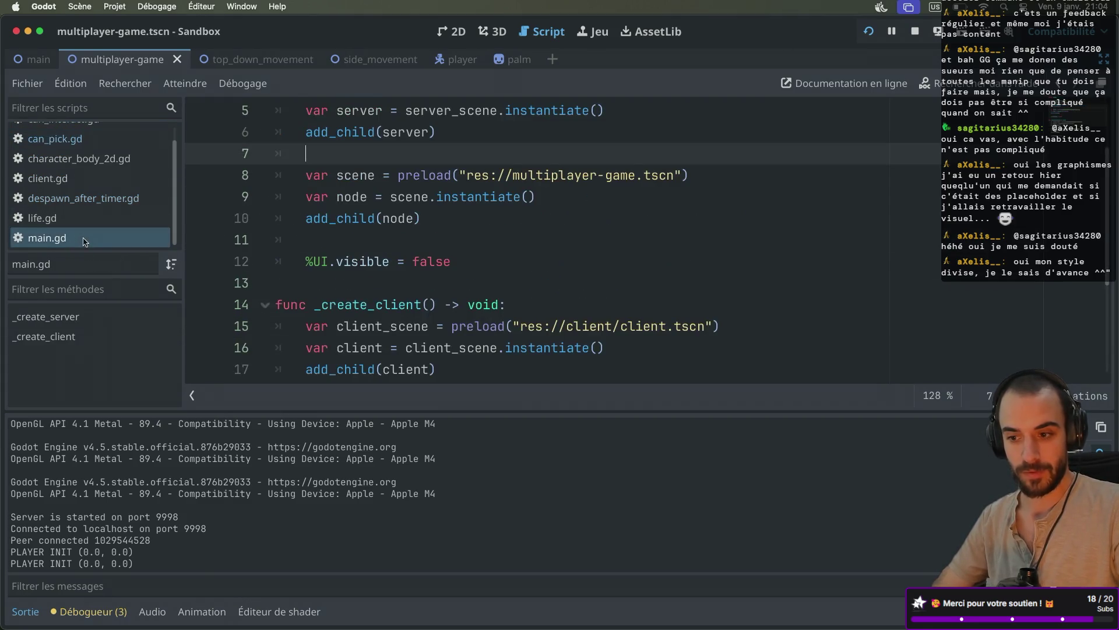
pyautogui.middleClick(111, 236)
pyautogui.click(87, 239)
pyautogui.middleClick(58, 239)
pyautogui.click(59, 214)
pyautogui.middleClick(58, 215)
pyautogui.click(73, 198)
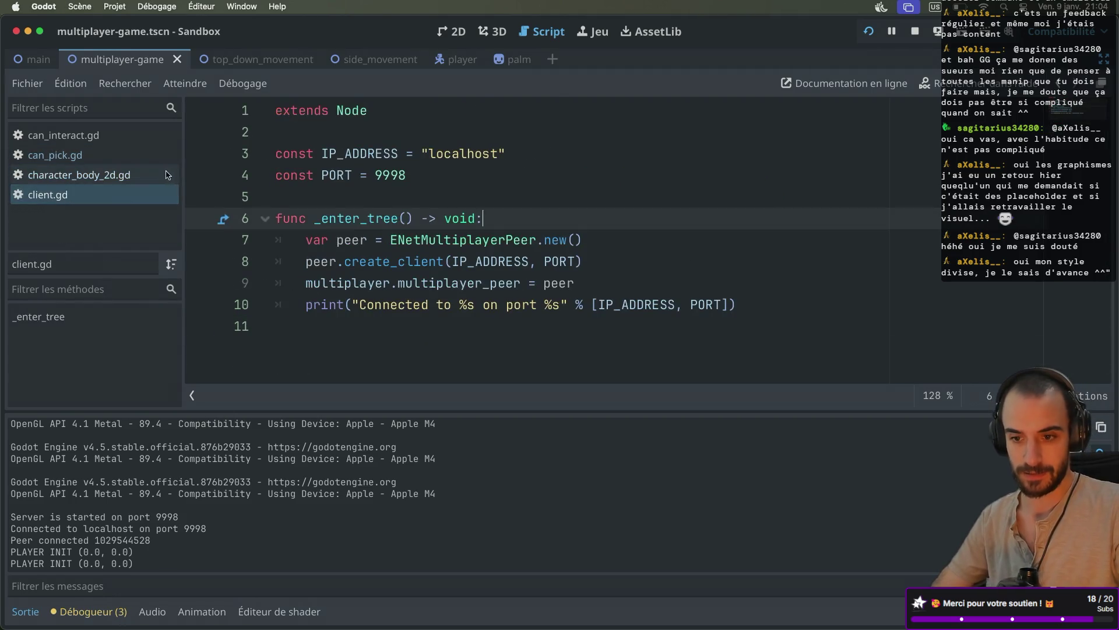
pyautogui.middleClick(76, 197)
pyautogui.click(85, 140)
pyautogui.middleClick(84, 140)
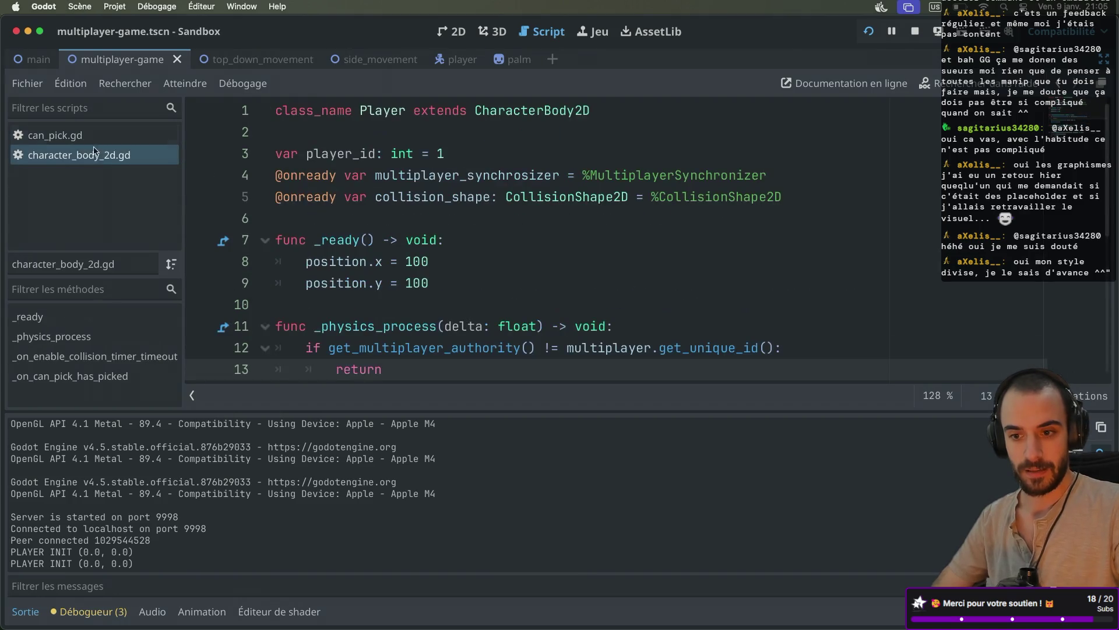
# - Open can_pick.gd, restore the docks, and place the caret after palm.gd's _ready function
pyautogui.click(89, 136)
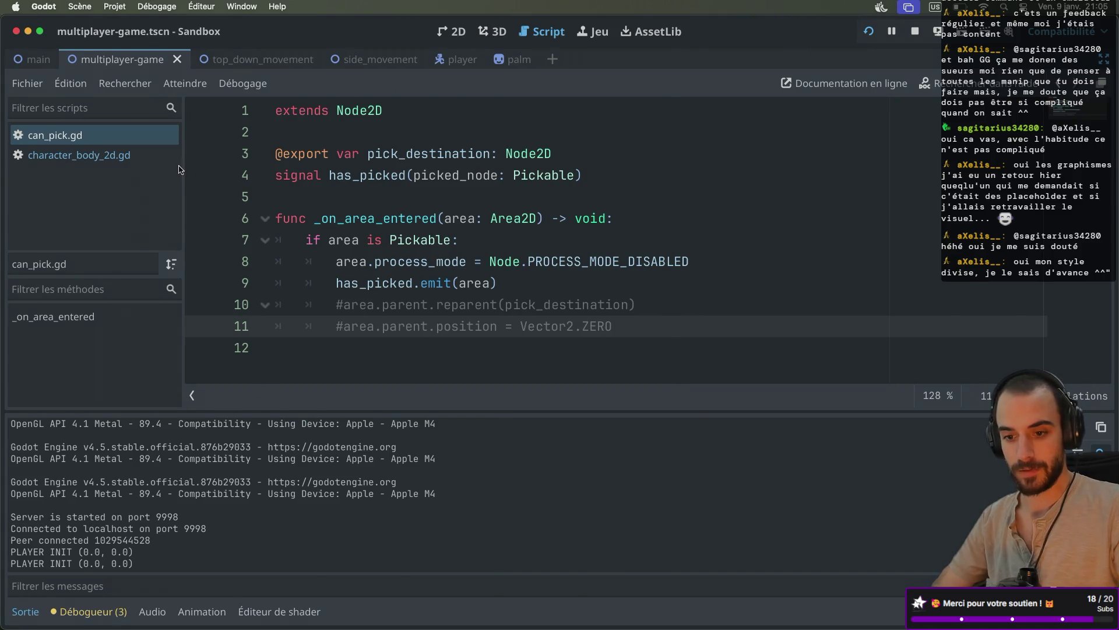
pyautogui.press('ctrl+super+d')
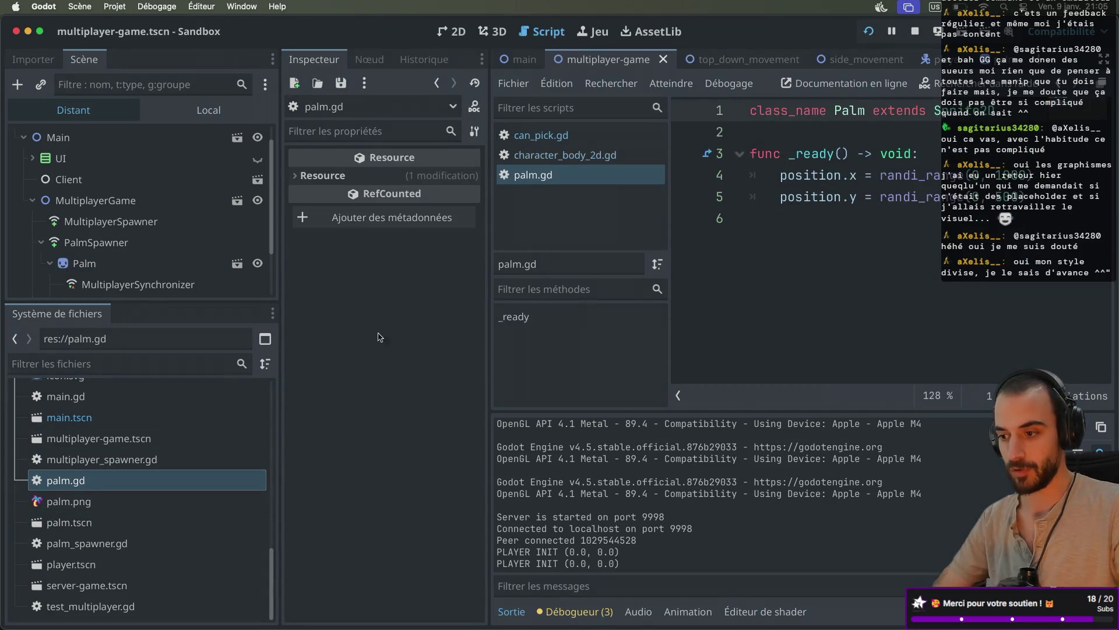
pyautogui.click(822, 229)
pyautogui.press('Return')
pyautogui.write('func')
pyautogui.click(781, 226)
pyautogui.press('Return')
pyautogui.write('@rpc')
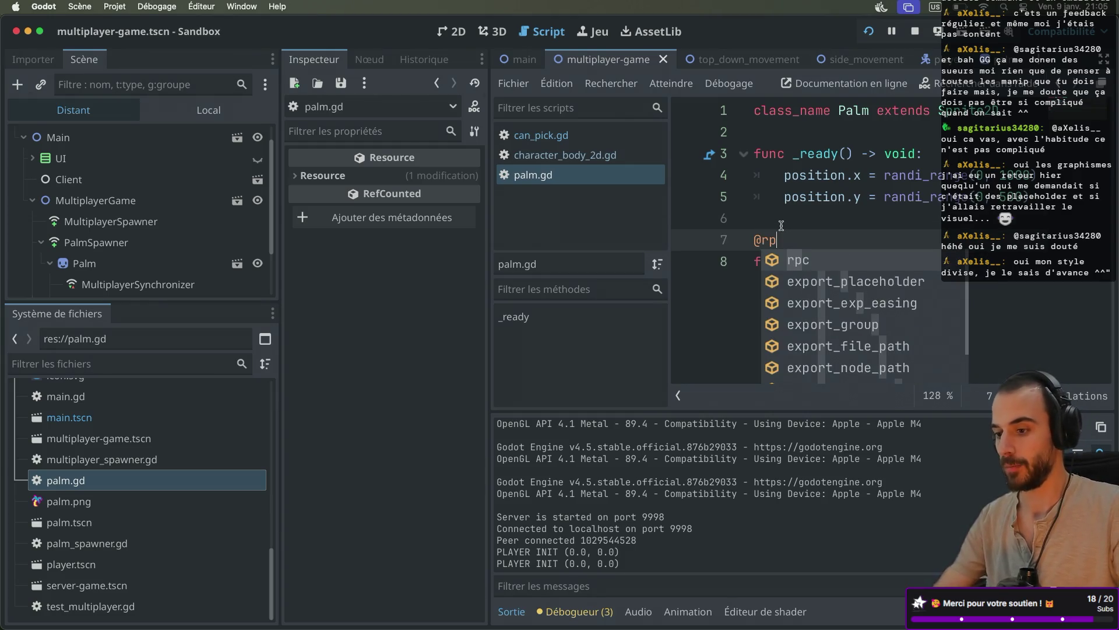
pyautogui.press('Return')
pyautogui.write('"an')
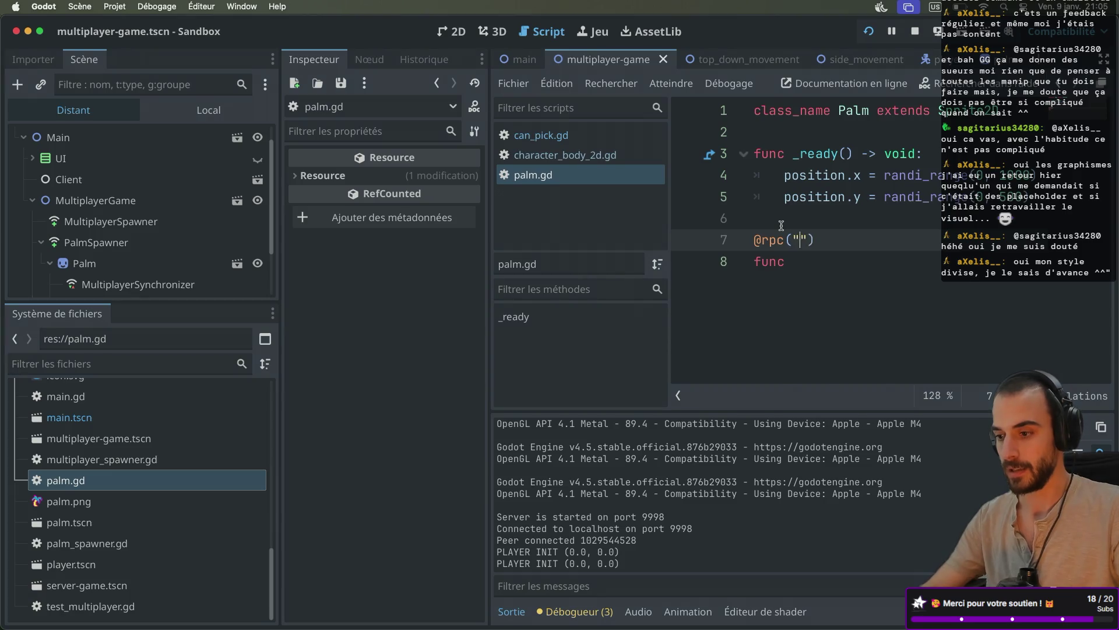
pyautogui.press('Return')
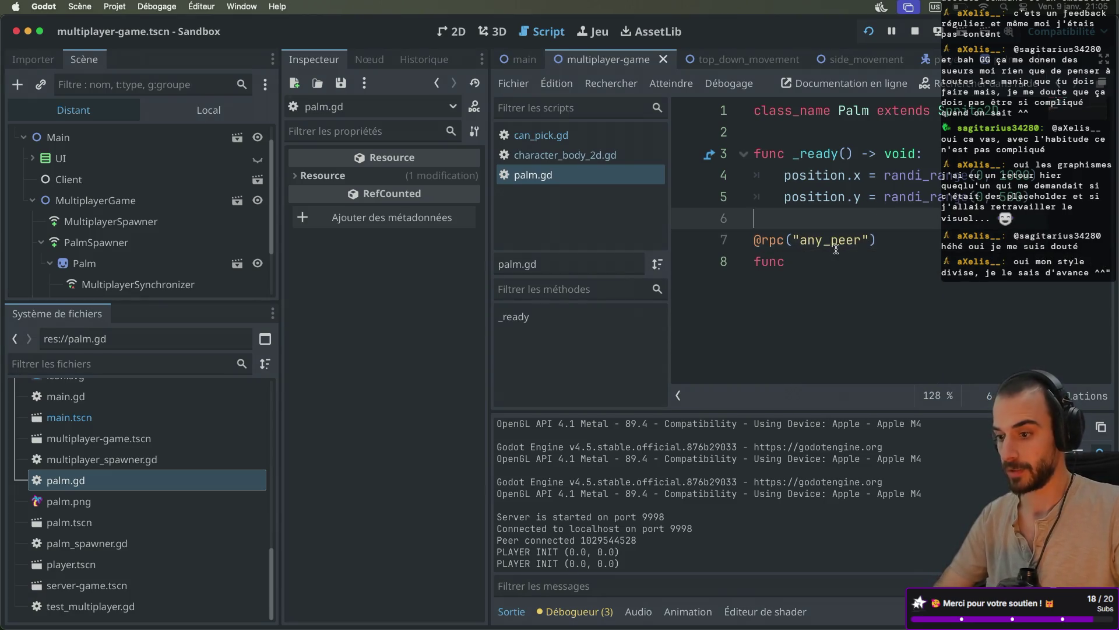
# - Name the function take() and begin its body with a multiplayer call
pyautogui.click(818, 263)
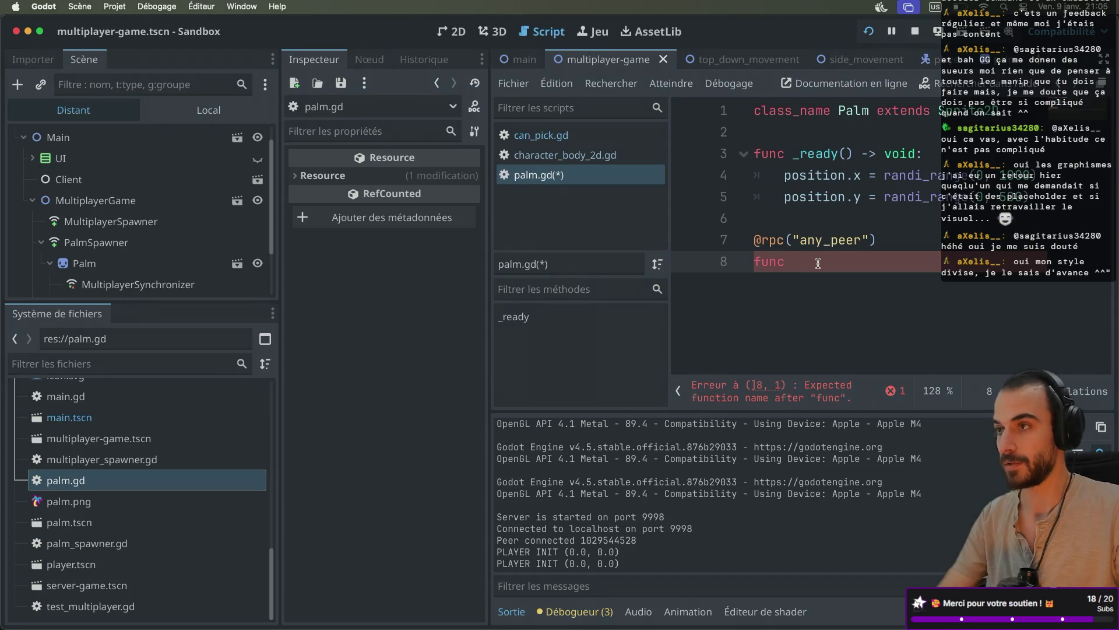
pyautogui.write('take')
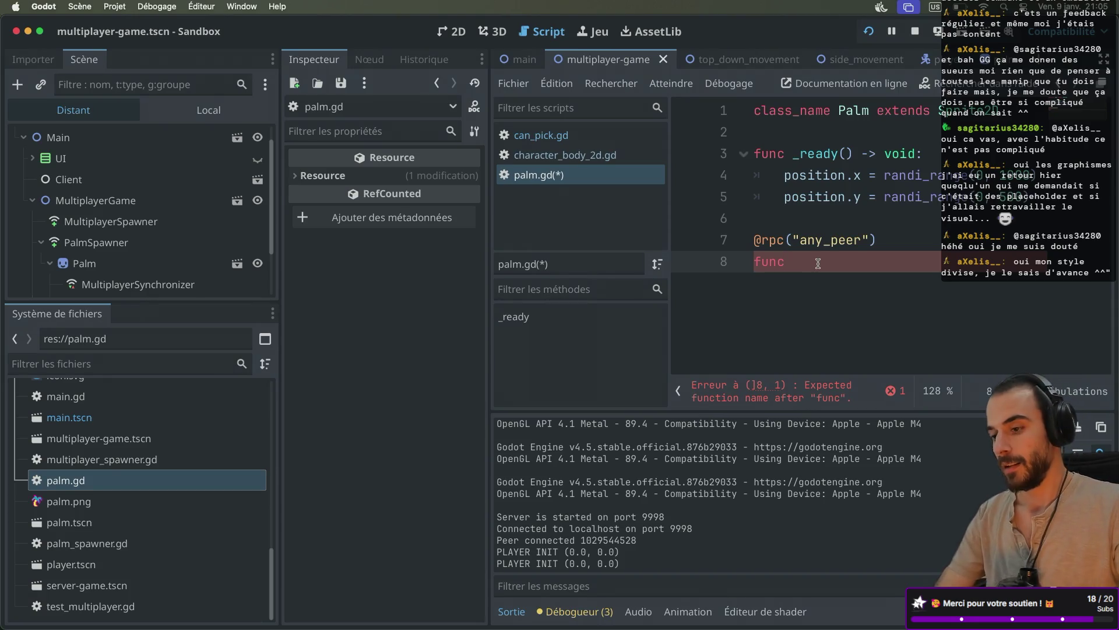
pyautogui.write('():')
pyautogui.press('Return')
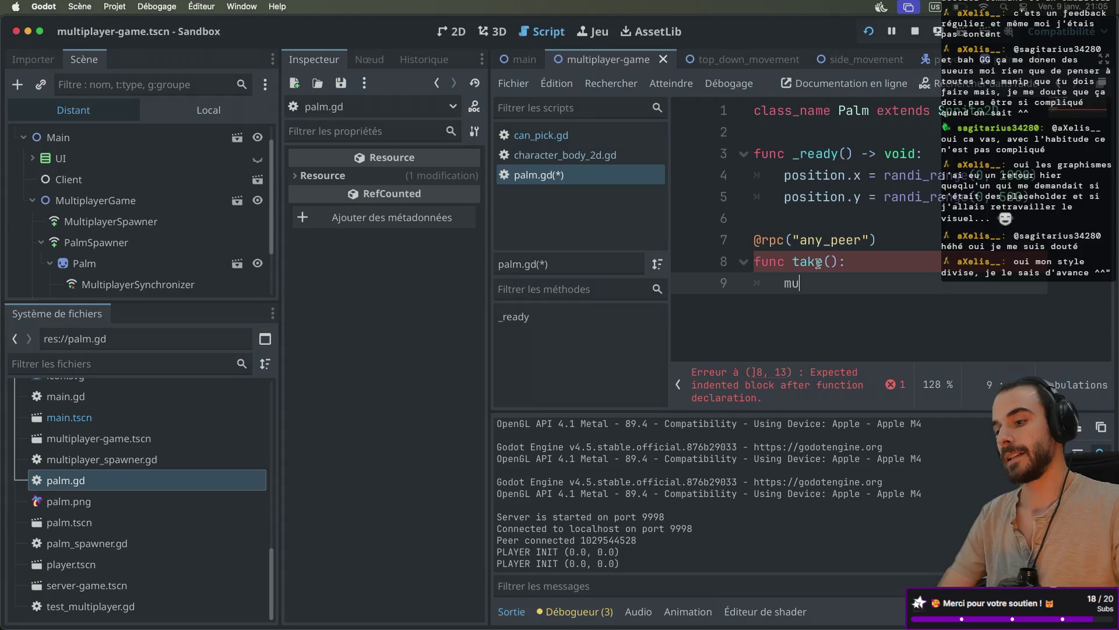
pyautogui.write('mul')
pyautogui.press('Return')
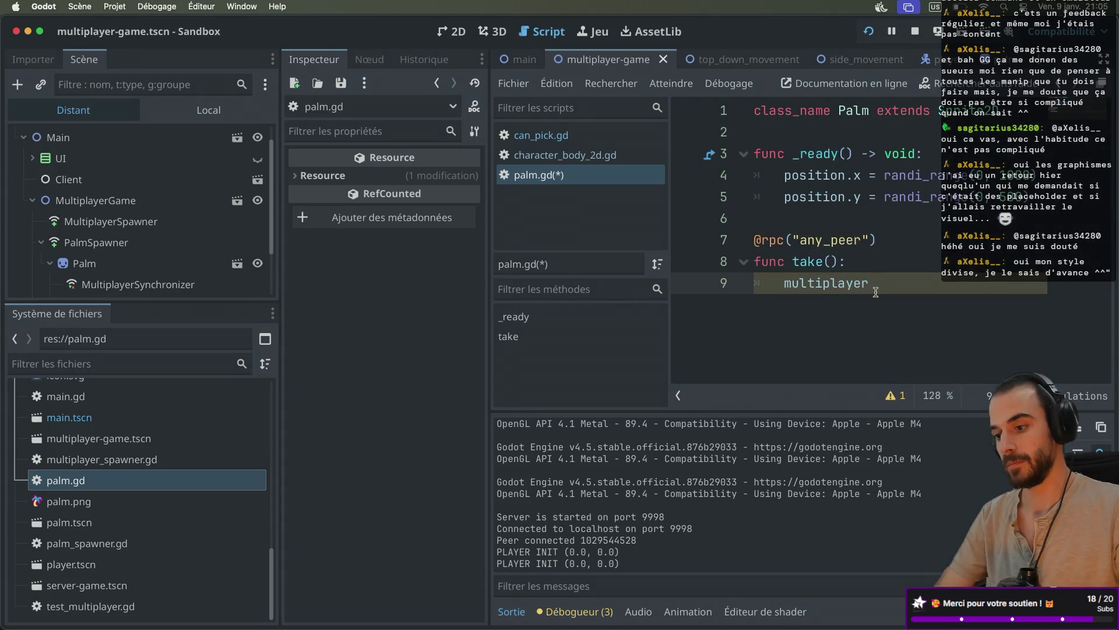
pyautogui.write('.')
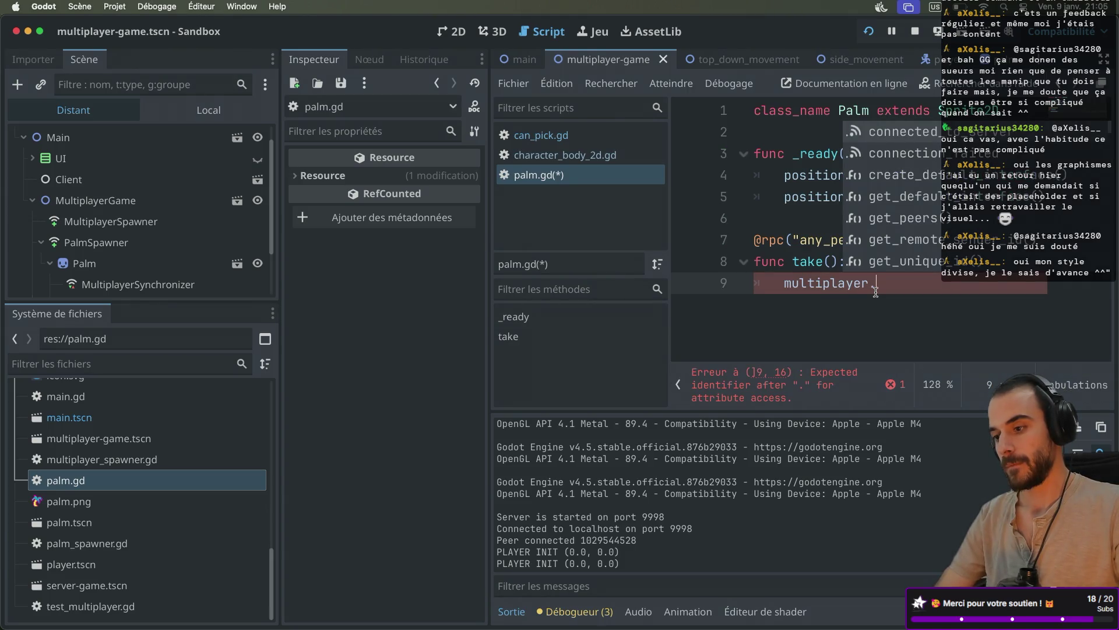
pyautogui.write('setauth')
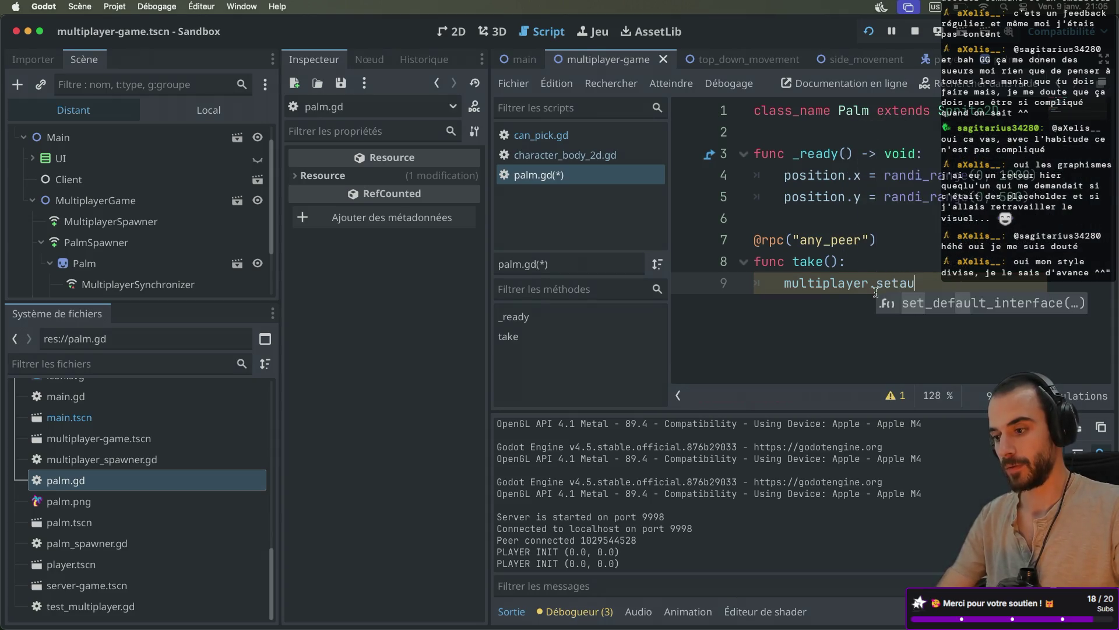
# - Replace the mistyped multiplayer.setauth call with set_multiplayer_authority()
pyautogui.press('ctrl+super+d')
pyautogui.doubleClick(408, 281)
pyautogui.press('BackSpace')
pyautogui.write('set')
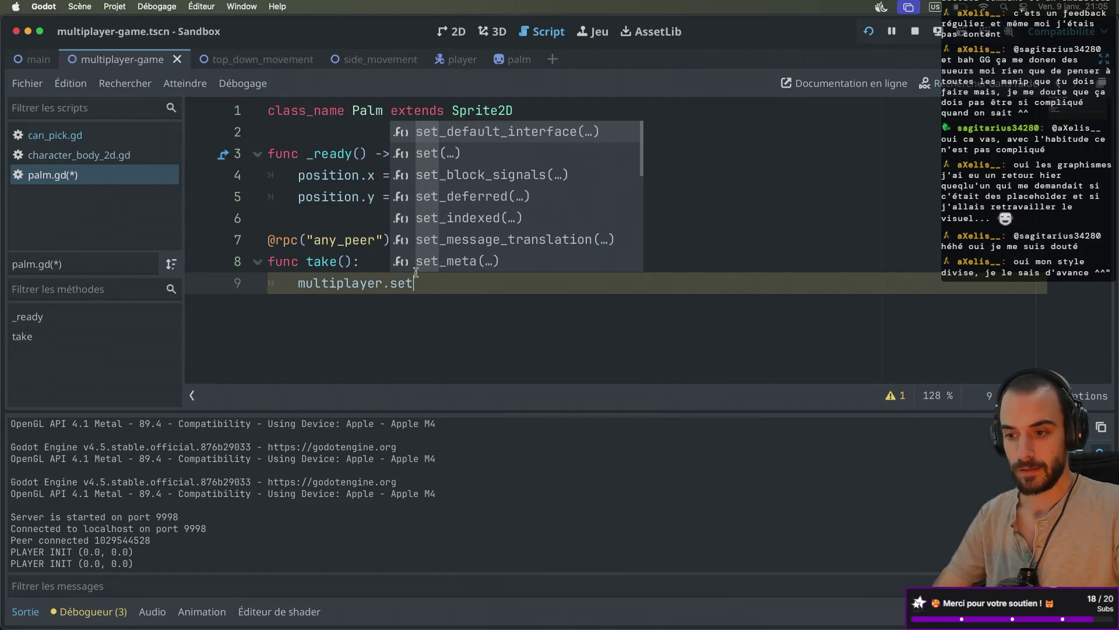
pyautogui.press('Escape')
pyautogui.moveTo(414, 283); pyautogui.dragTo(290, 286)
pyautogui.write('set_mul')
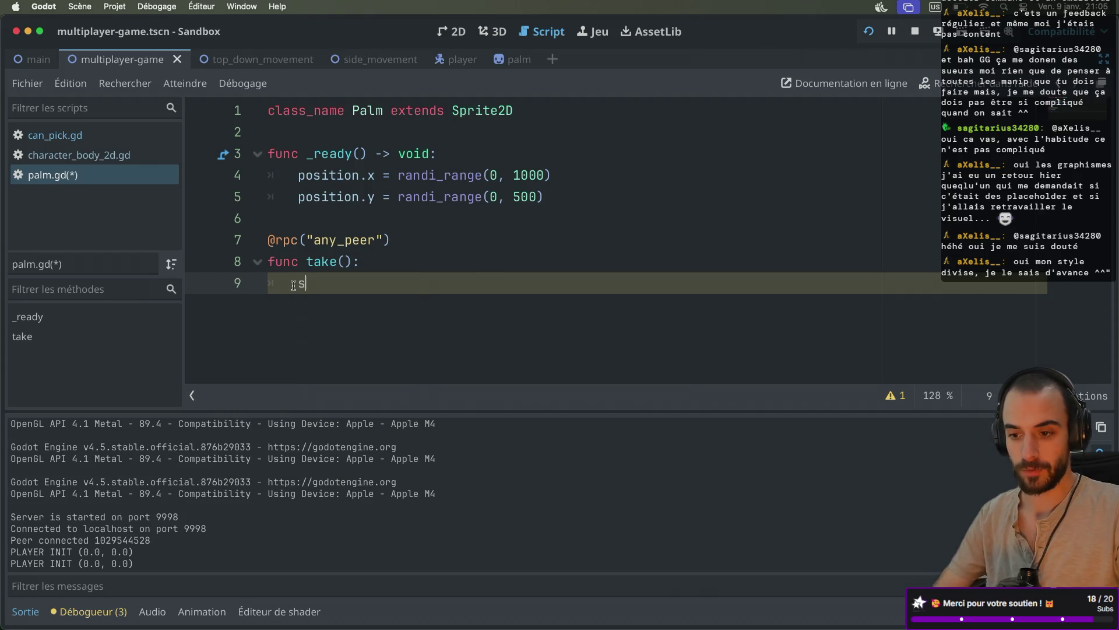
pyautogui.press('Return')
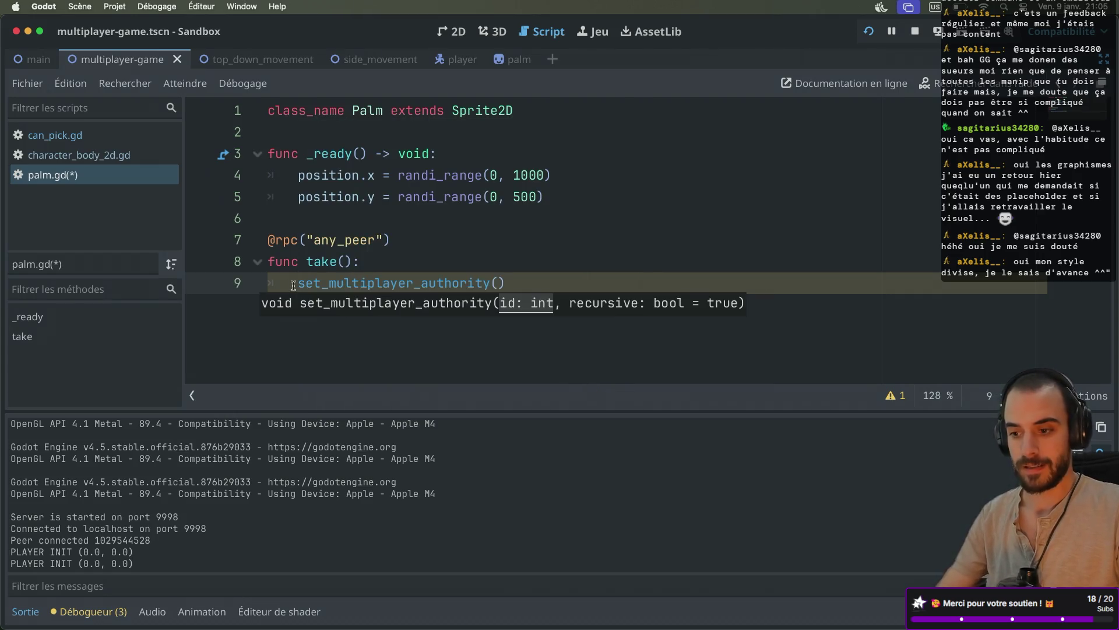
# - Give take a peer_id: int parameter, pass peer_id to the authority call, and save palm.gd
pyautogui.click(347, 260)
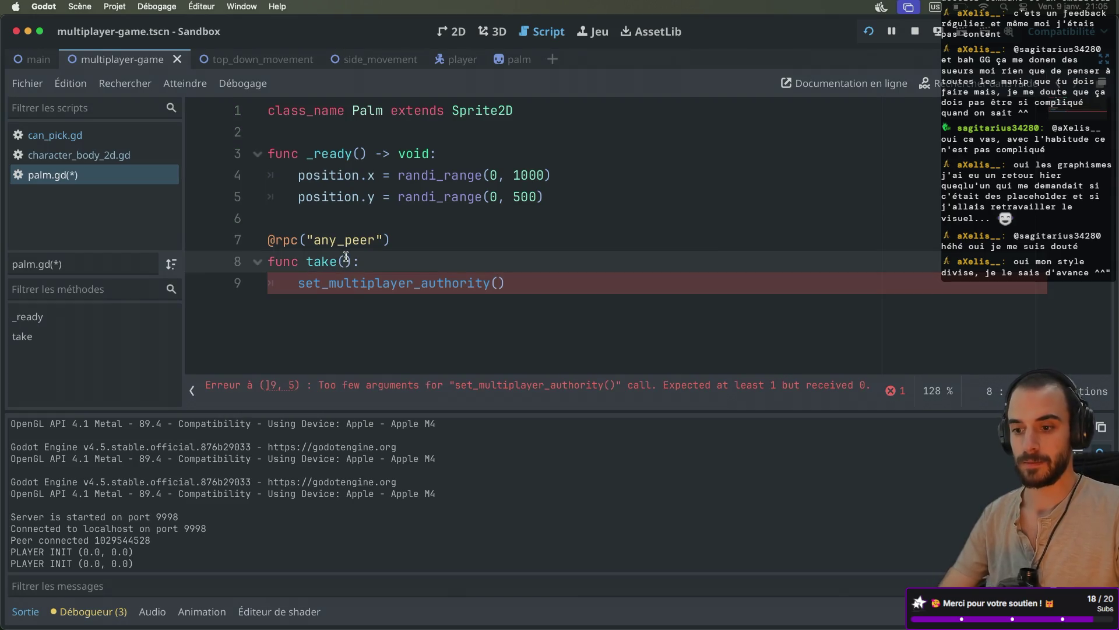
pyautogui.write('peer_id')
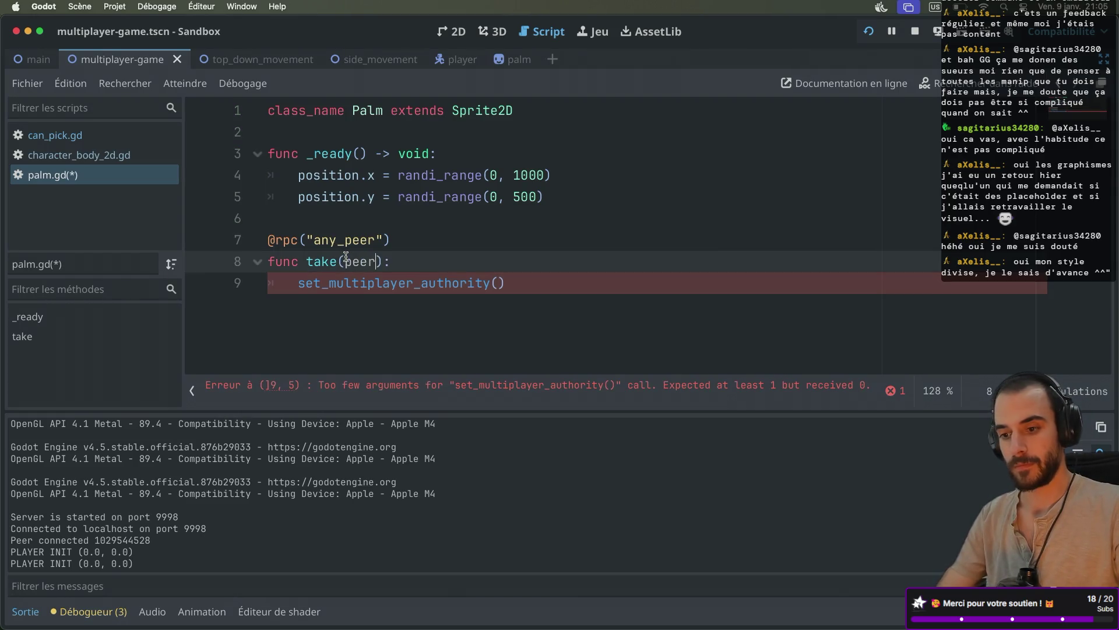
pyautogui.write(': int')
pyautogui.press('Escape')
pyautogui.click(500, 283)
pyautogui.write('pee')
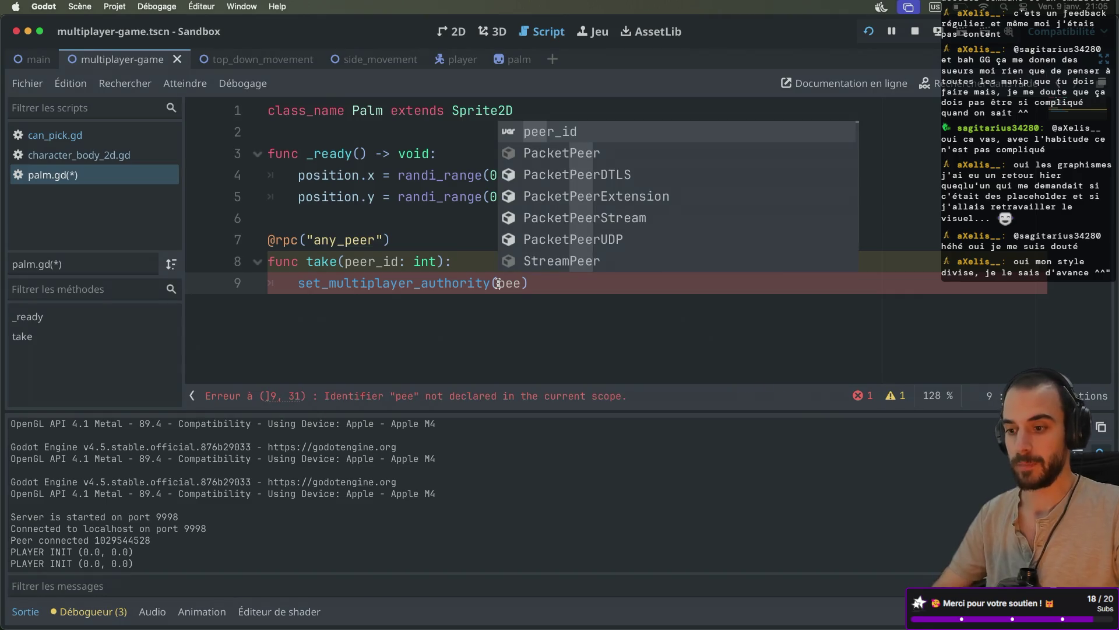
pyautogui.press('Return')
pyautogui.press('super+s')
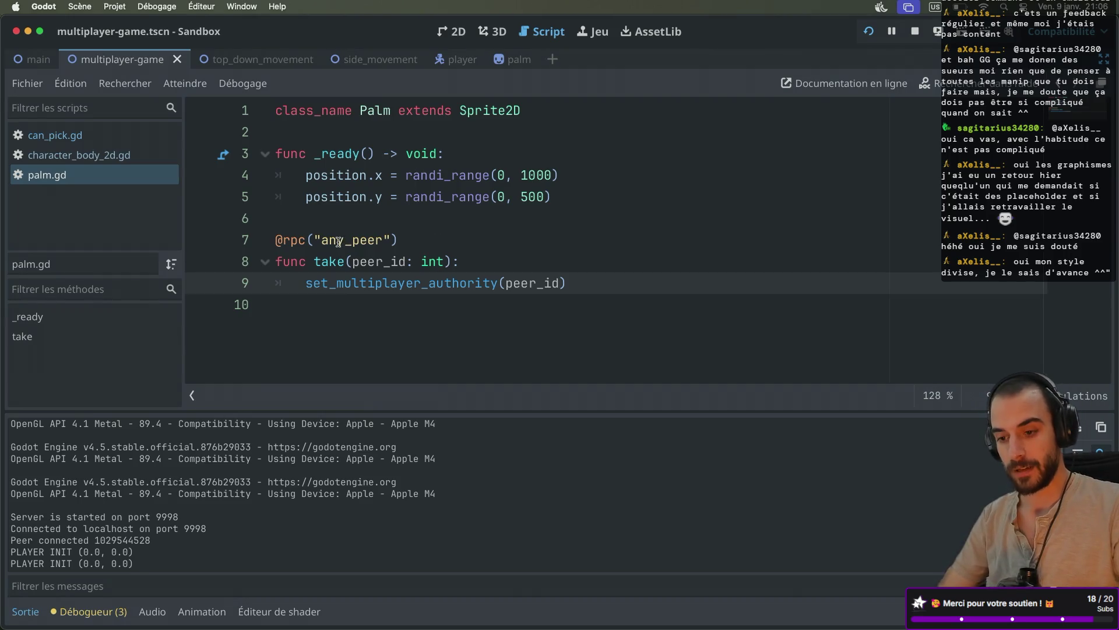
# - Open character_body_2d.gd and rename var p to palm on line 22
pyautogui.click(77, 157)
pyautogui.scroll(-5, 466, 201)
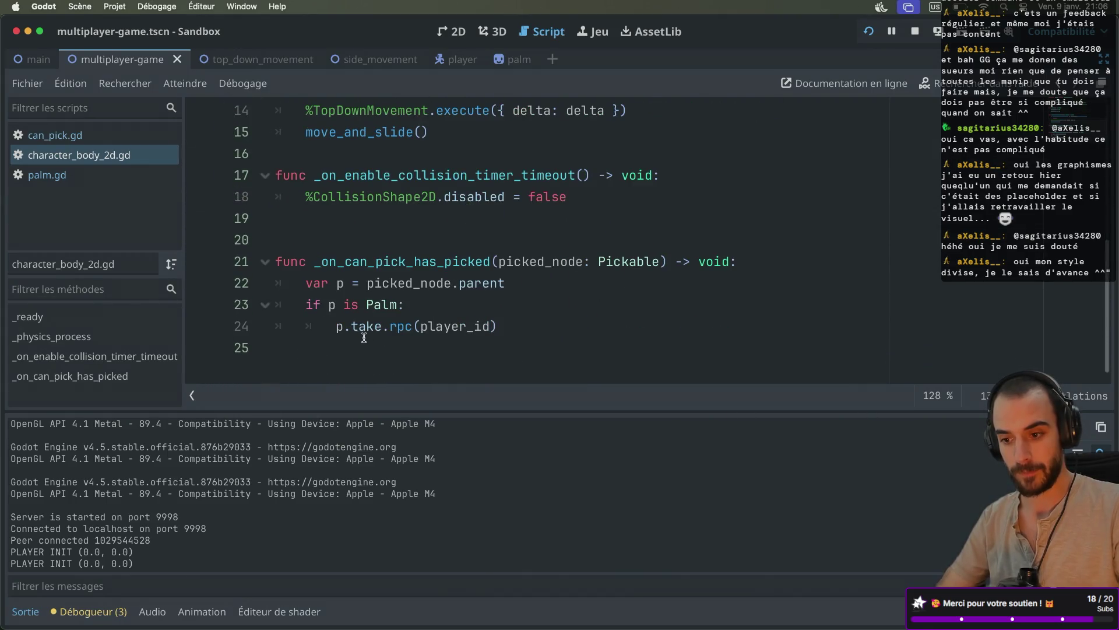
pyautogui.click(365, 327)
pyautogui.moveTo(337, 307)
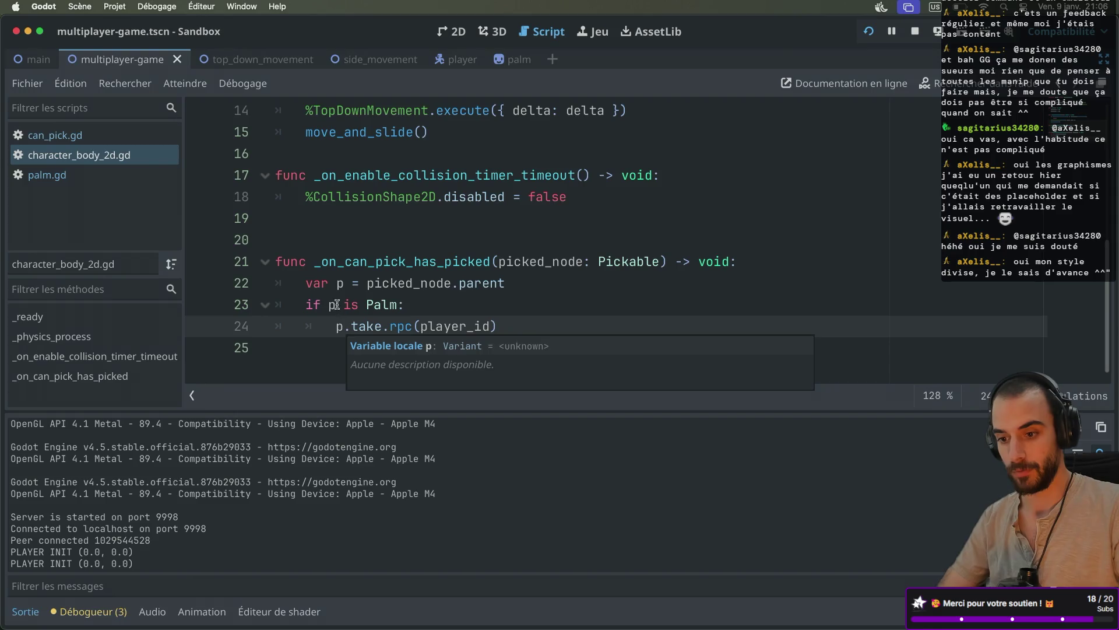
pyautogui.click(340, 285)
pyautogui.write('alm')
# - Rename p to palm on lines 23 and 24, save, and restart the scene
pyautogui.click(340, 299)
pyautogui.write('alm')
pyautogui.hotkey('ctrl', 's')
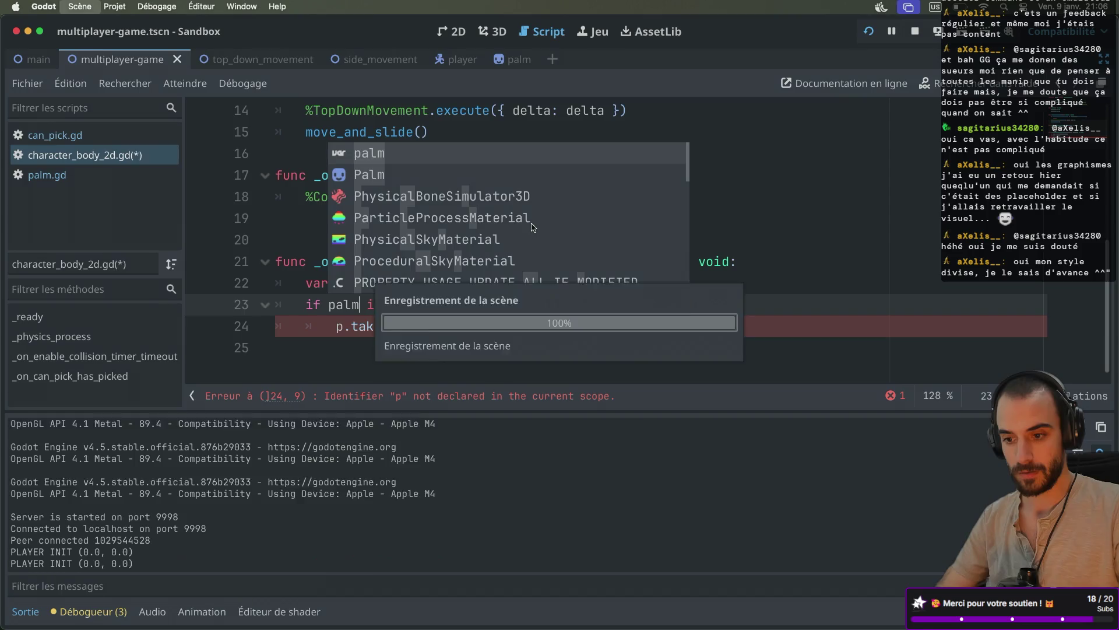
pyautogui.click(457, 354)
pyautogui.click(349, 330)
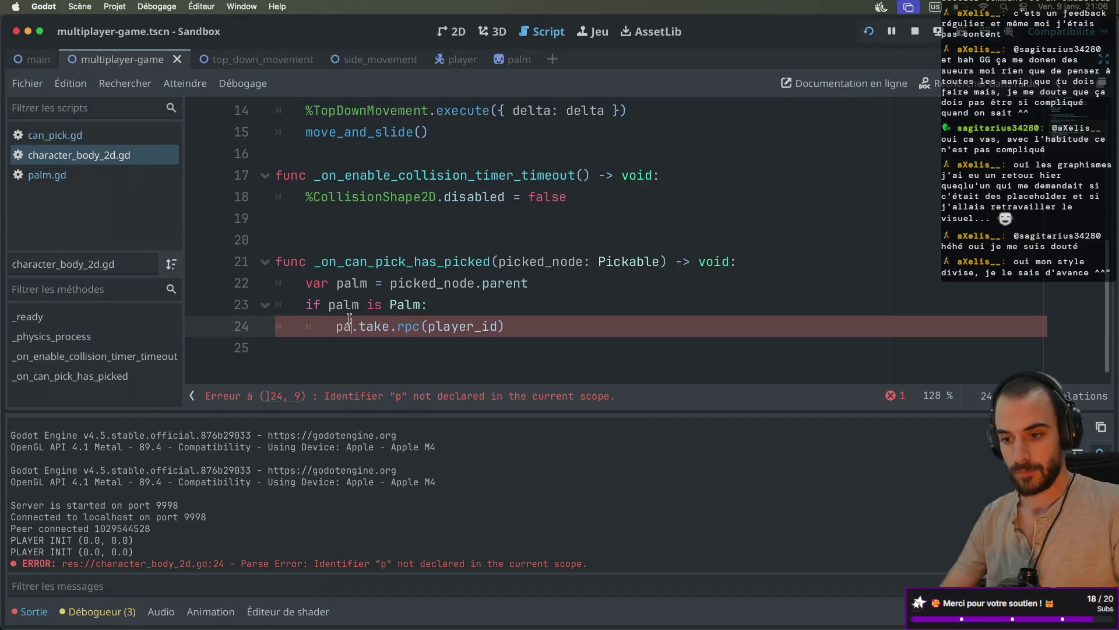
pyautogui.write('alm')
pyautogui.click(349, 348)
pyautogui.hotkey('ctrl', 's')
pyautogui.click(872, 34)
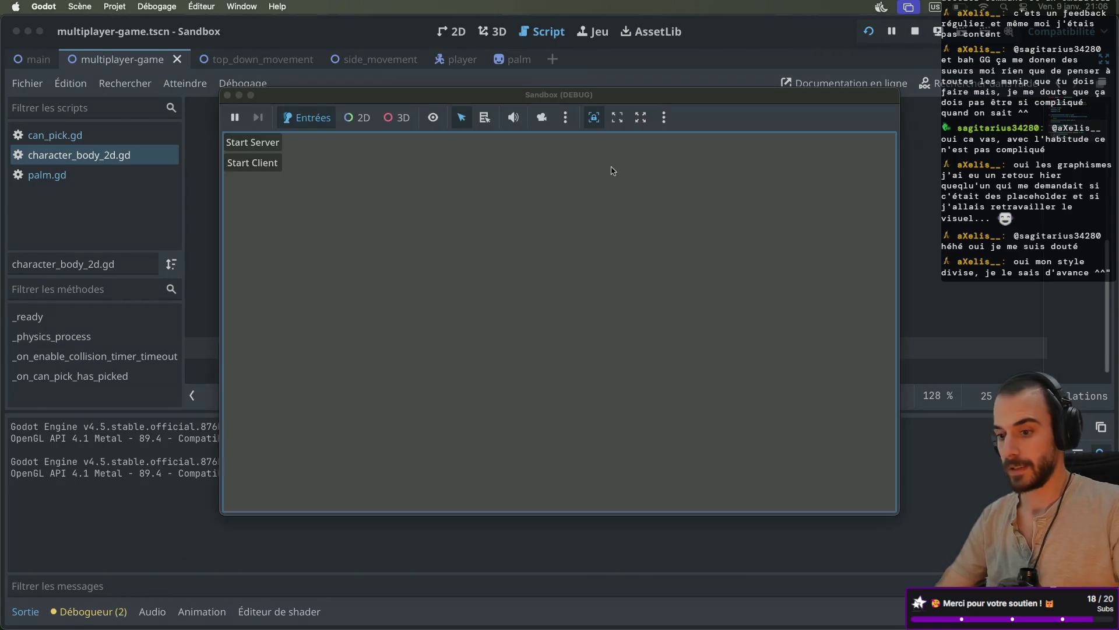
# - Arrange the two debug windows, start the server in one and connect the other as client
pyautogui.moveTo(467, 125); pyautogui.dragTo(718, 281)
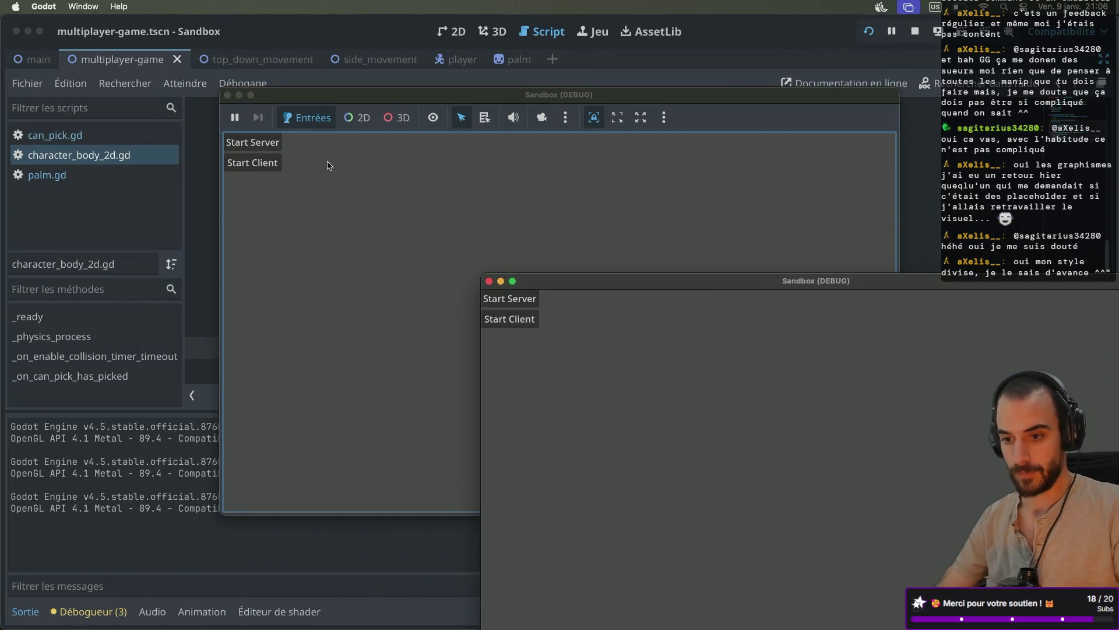
pyautogui.click(266, 142)
pyautogui.click(948, 285)
pyautogui.moveTo(935, 283)
pyautogui.mouseDown()
pyautogui.moveTo(923, 271)
pyautogui.moveTo(925, 180)
pyautogui.mouseUp()
pyautogui.click(535, 222)
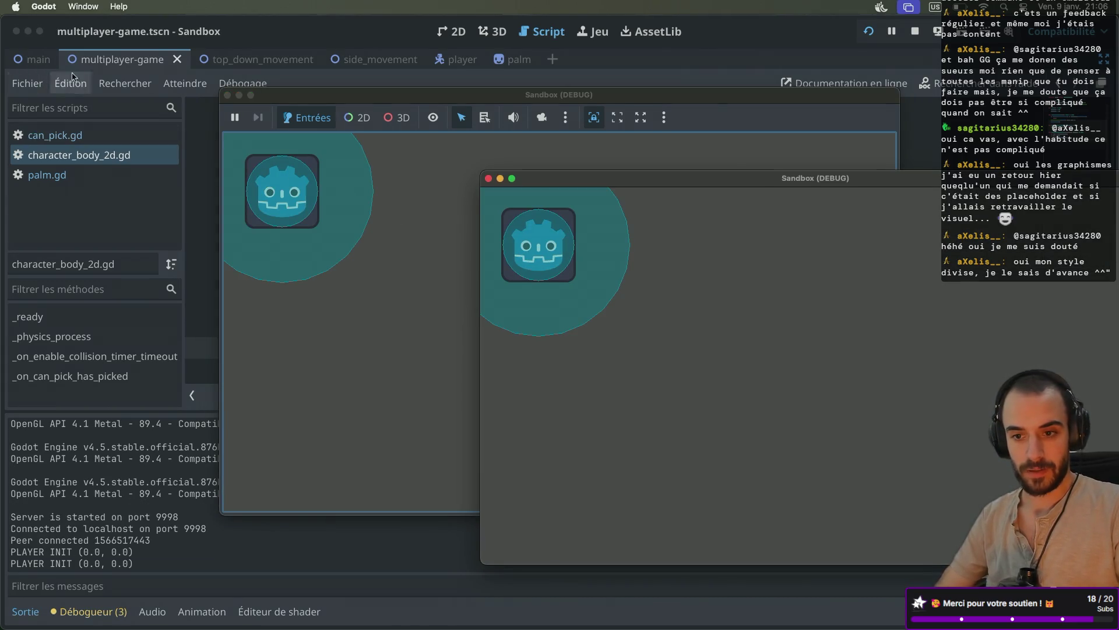
# - Back in the editor, expand the remote tree and inspect the remote Palm node
pyautogui.click(52, 78)
pyautogui.hotkey('ctrl', 'shift', 'F11')
pyautogui.click(73, 110)
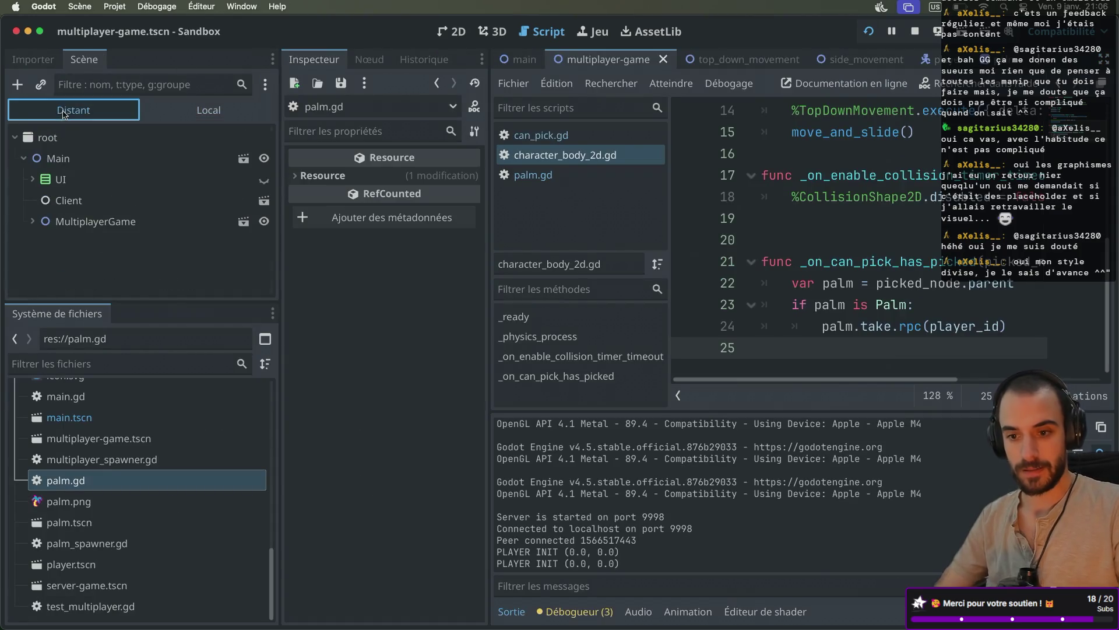
pyautogui.click(41, 221)
pyautogui.click(42, 263)
pyautogui.click(41, 242)
pyautogui.scroll(-2, 132, 226)
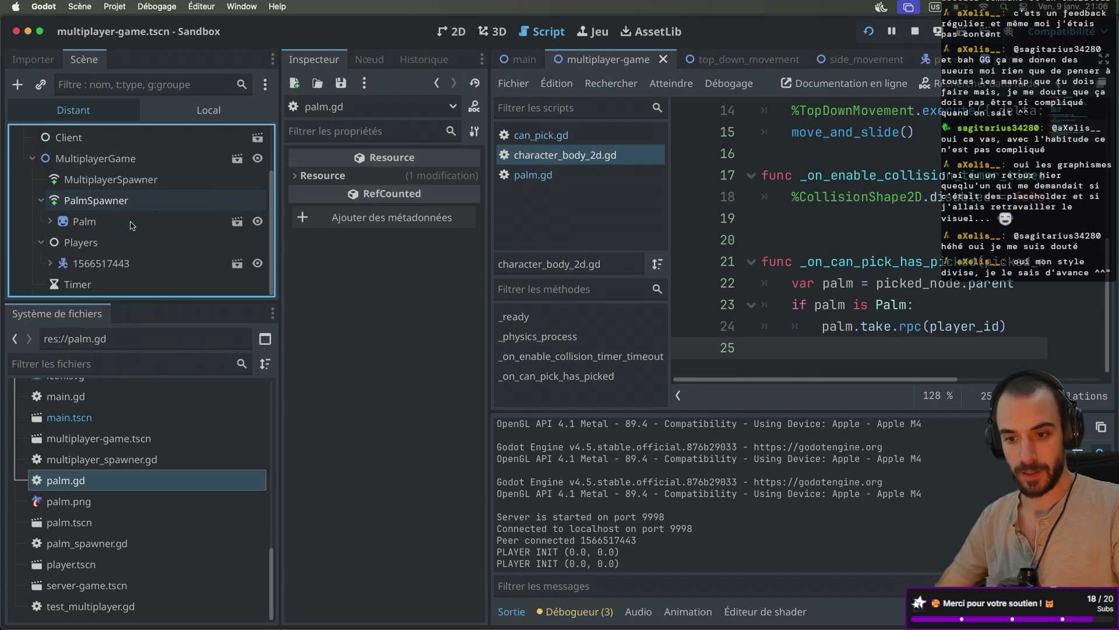
pyautogui.click(97, 221)
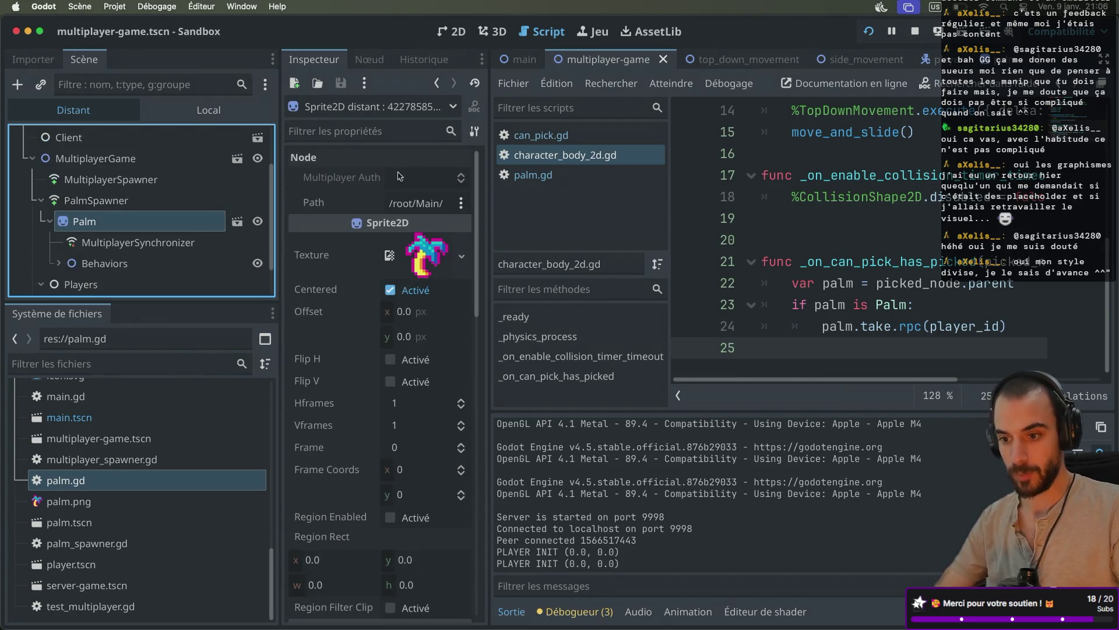
pyautogui.press('super+Tab')
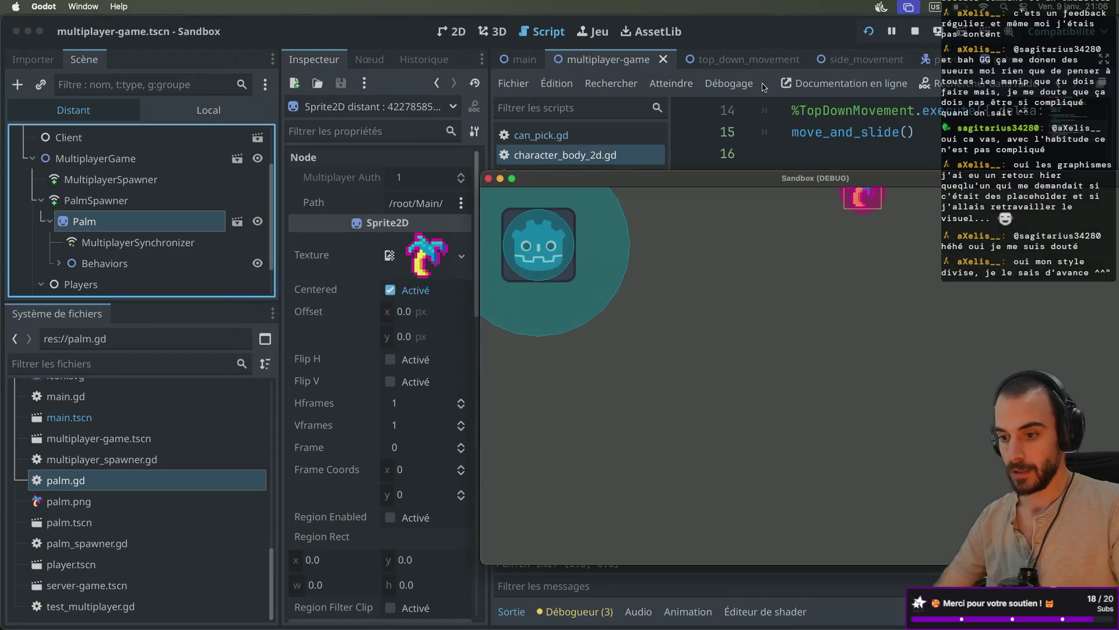
pyautogui.moveTo(644, 179); pyautogui.dragTo(661, 189)
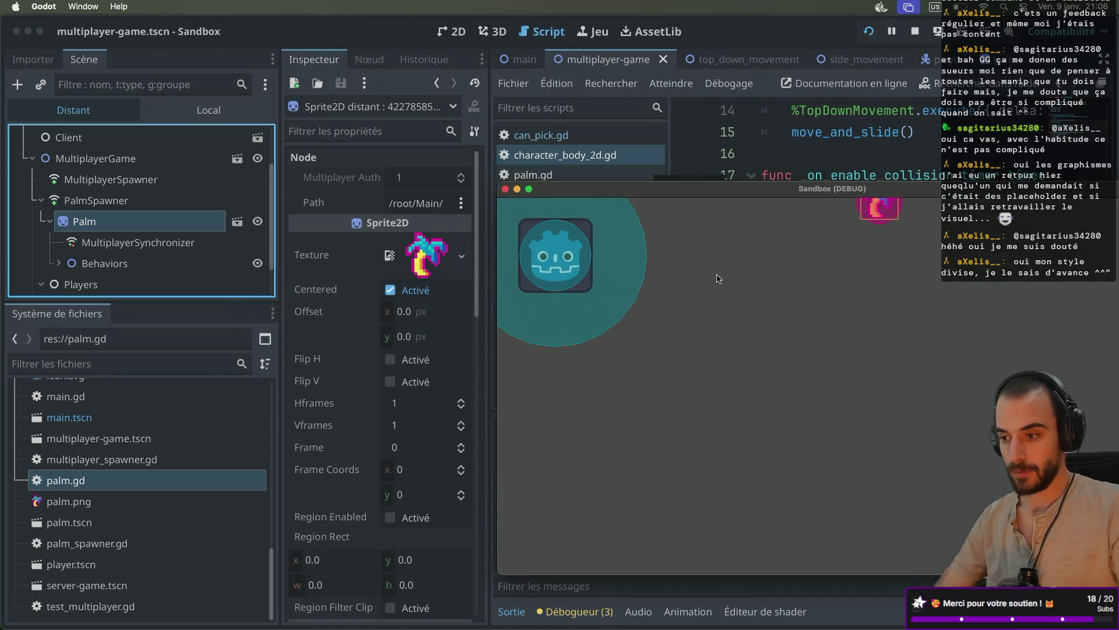
pyautogui.press('Right')
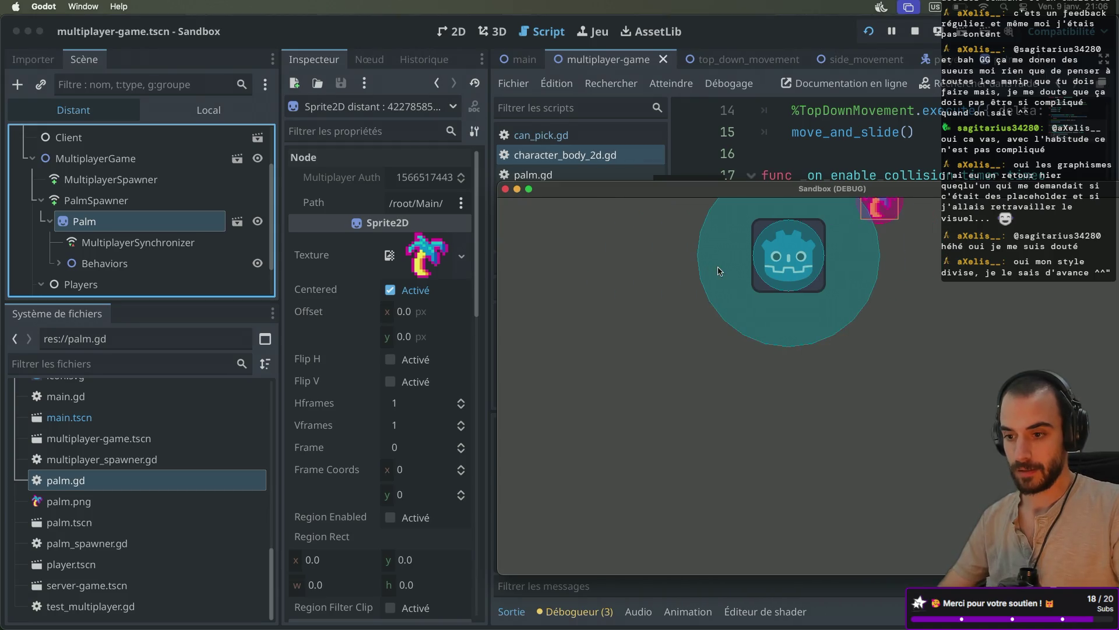
pyautogui.click(335, 197)
pyautogui.click(424, 181)
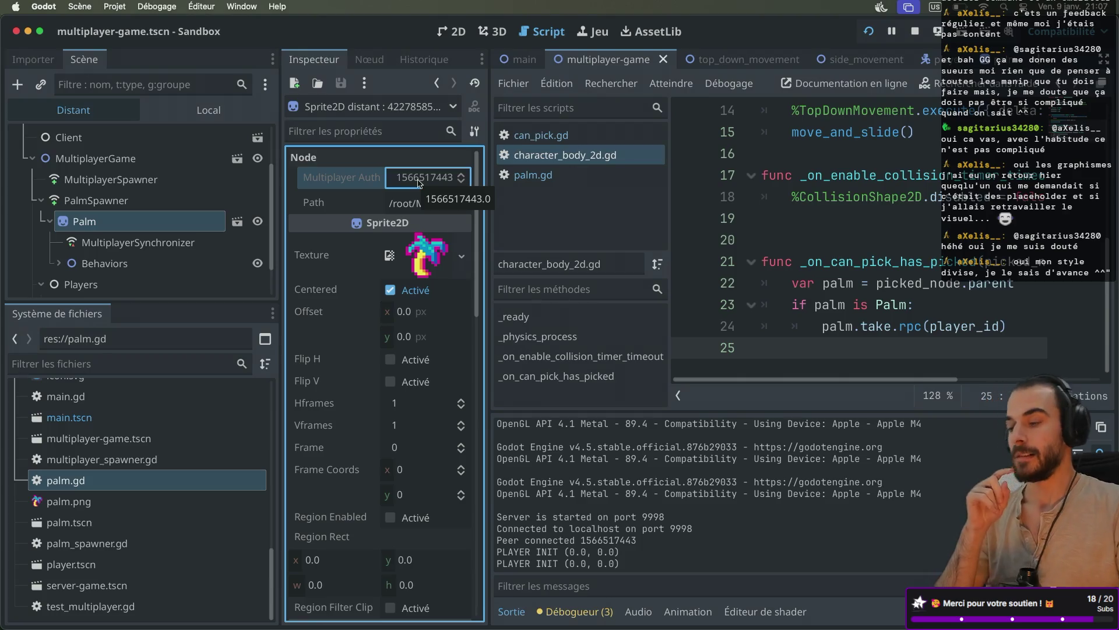
# - Delete the empty line 20 in character_body_2d.gd and widen the script editor
pyautogui.click(780, 233)
pyautogui.press('BackSpace')
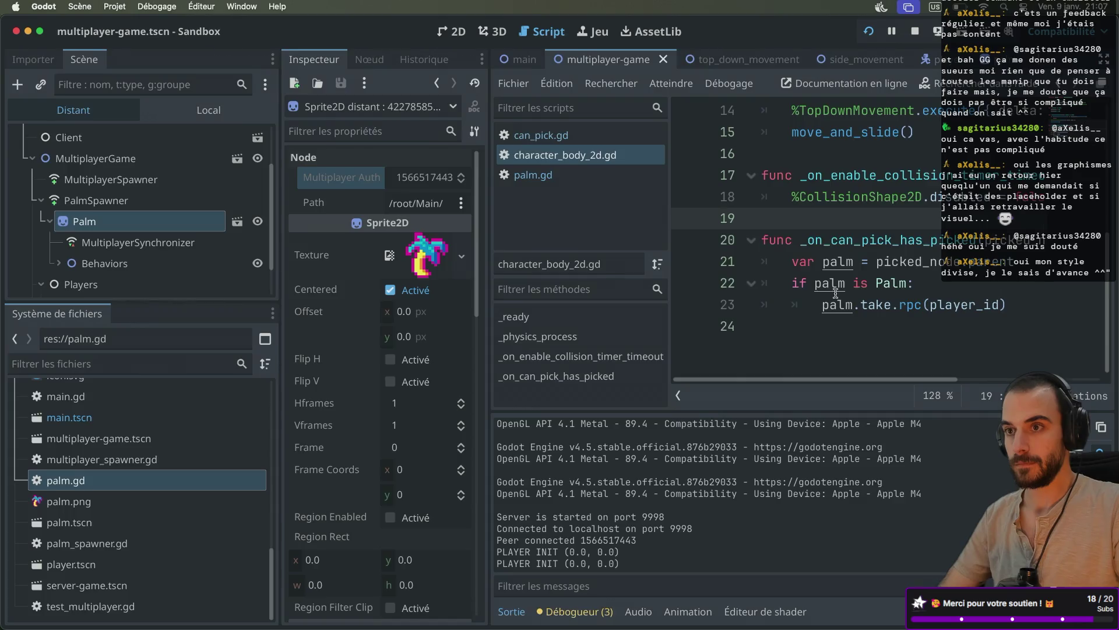
pyautogui.press('ctrl+super+d')
pyautogui.scroll(1, 403, 253)
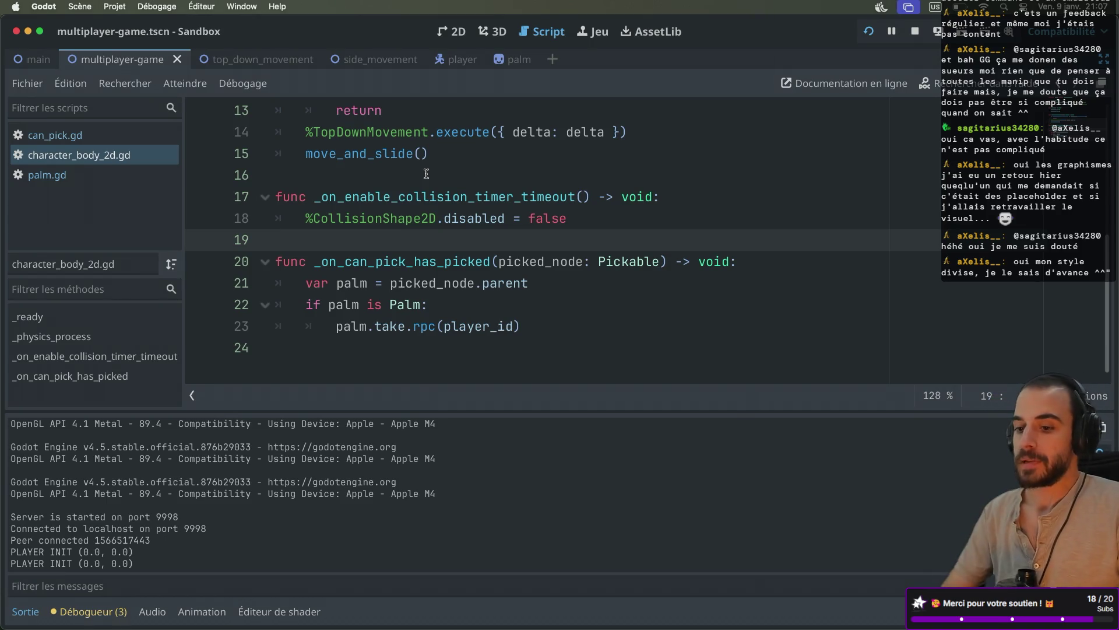
# - Review the take.rpc call on line 23, then open can_pick.gd at its commented reparent line
pyautogui.doubleClick(388, 327)
pyautogui.doubleClick(429, 326)
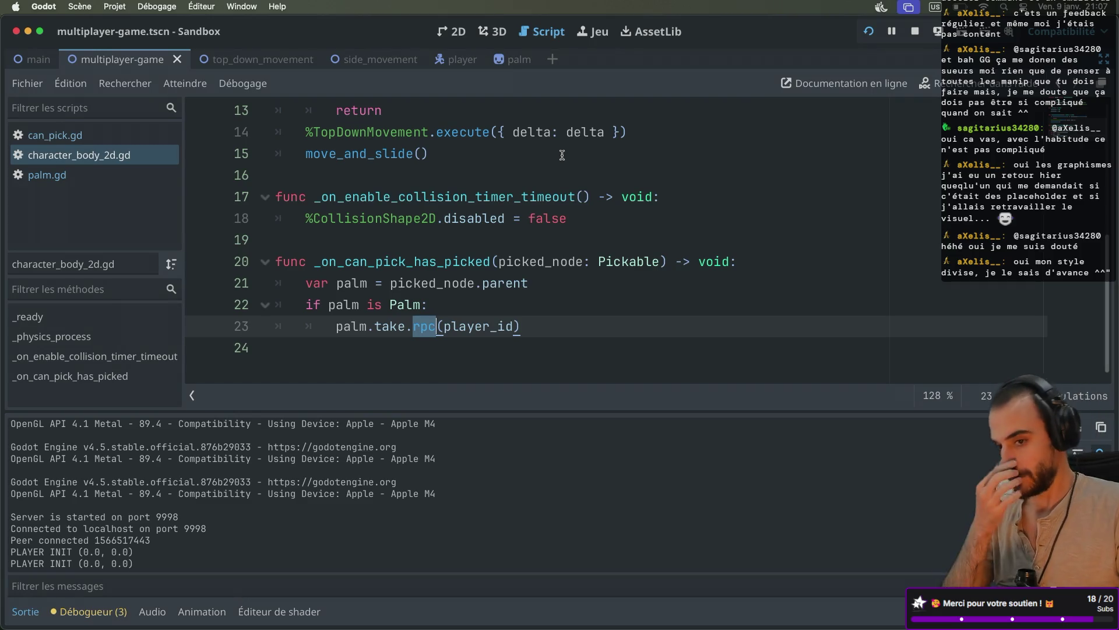
pyautogui.click(67, 134)
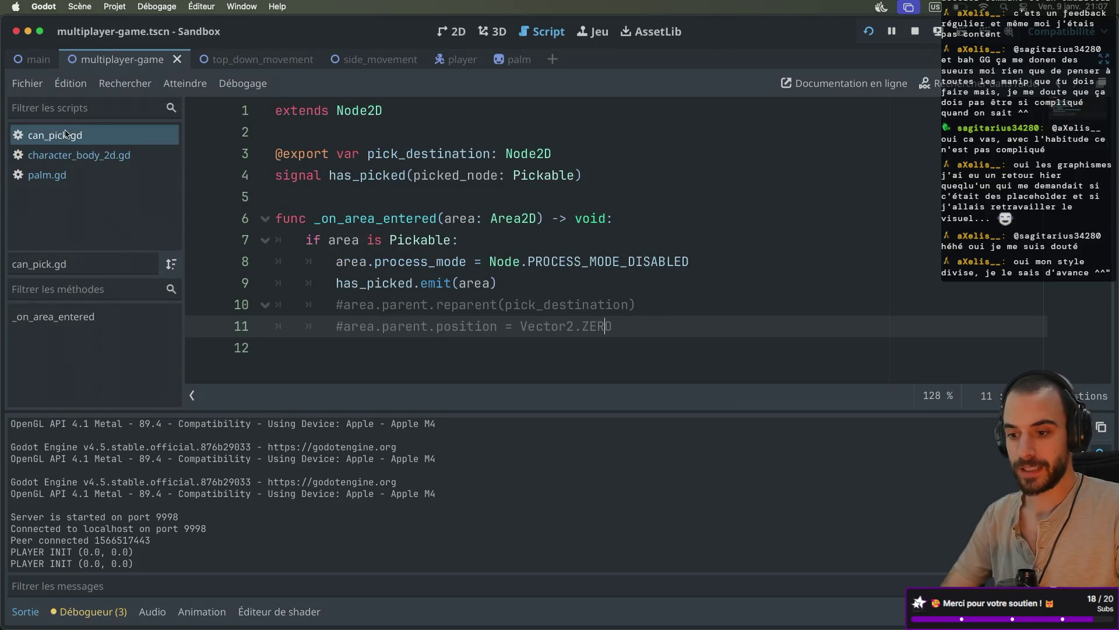
pyautogui.moveTo(337, 307); pyautogui.dragTo(413, 305)
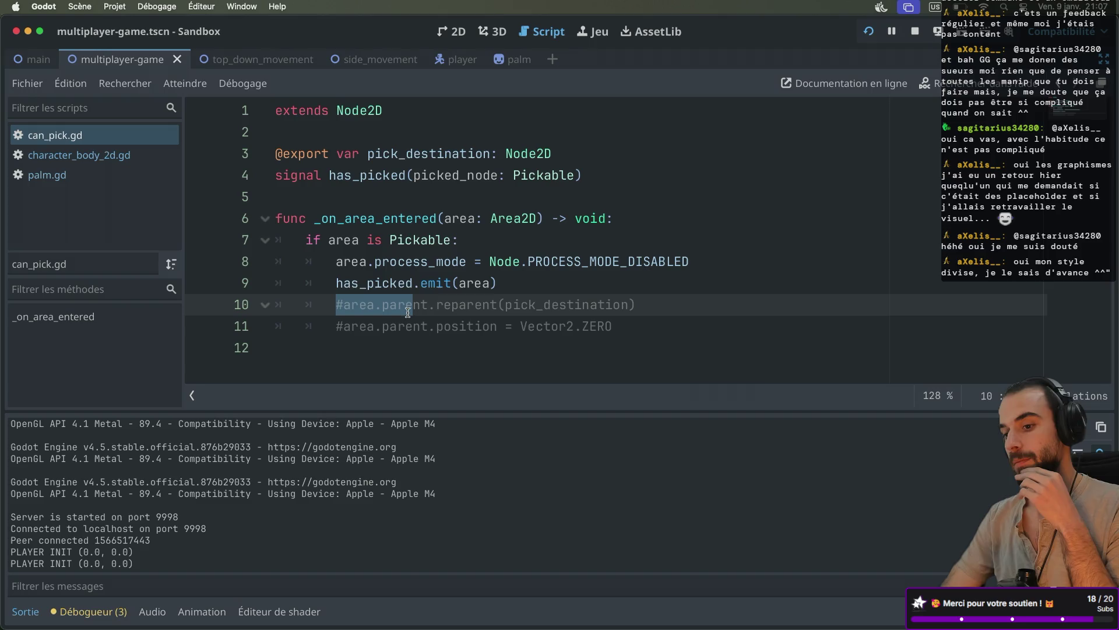
# - Look up parent, reparent and pick_destination on line 10, restore the docks, and switch to 2D
pyautogui.doubleClick(397, 304)
pyautogui.doubleClick(460, 305)
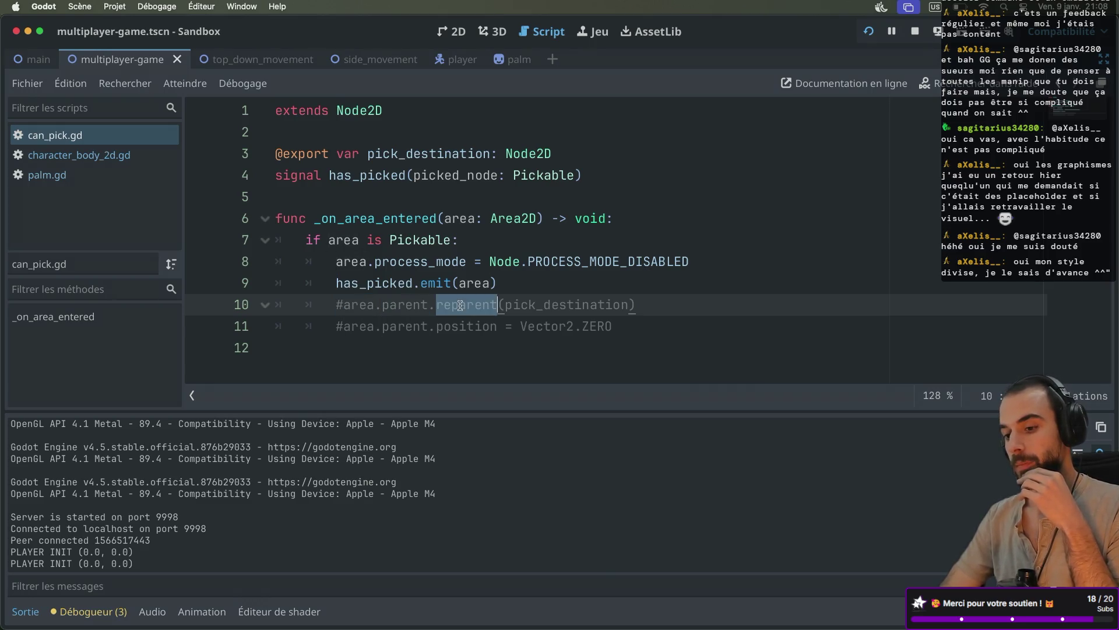
pyautogui.doubleClick(514, 304)
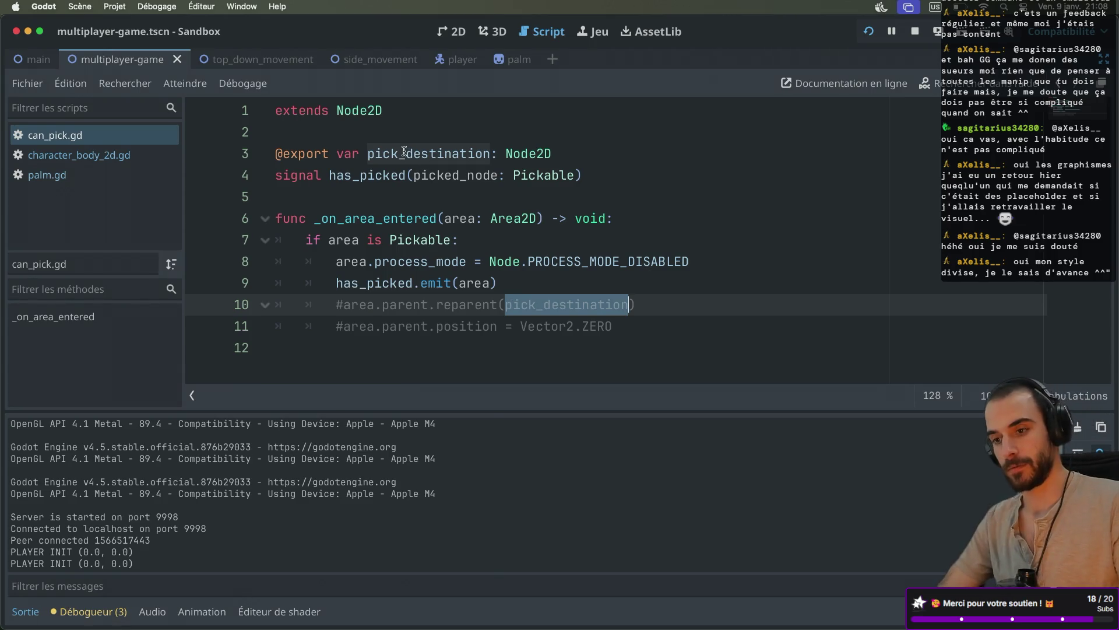
pyautogui.press('ctrl+super+d')
pyautogui.click(452, 32)
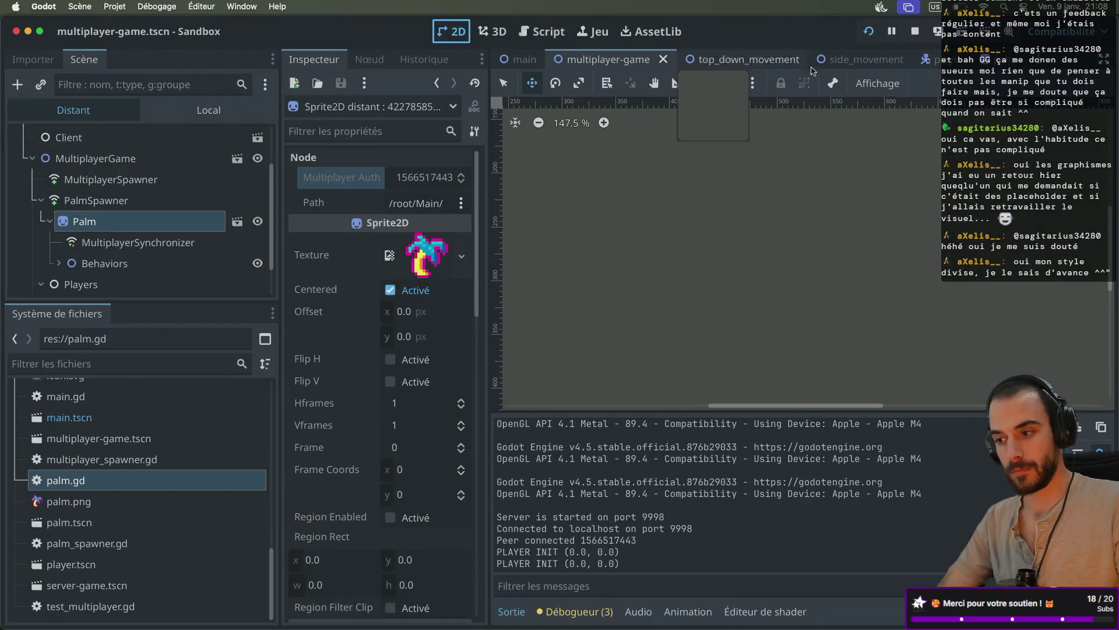
# - In player.tscn's local tree, set CanPick's Pick Destination to the PickDestination node
pyautogui.click(927, 58)
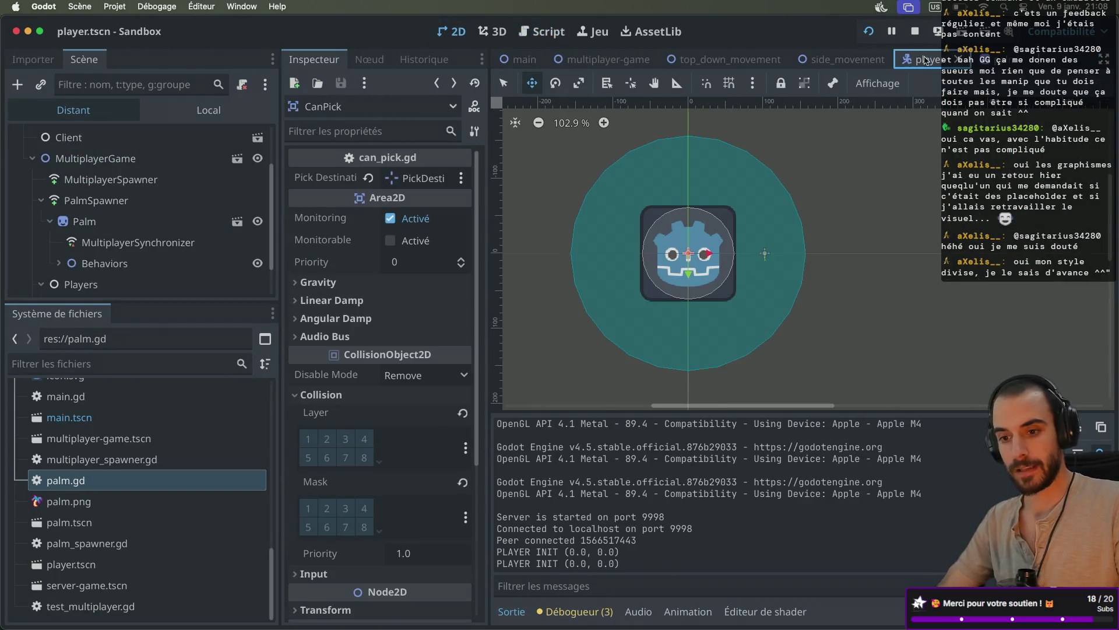
pyautogui.click(239, 109)
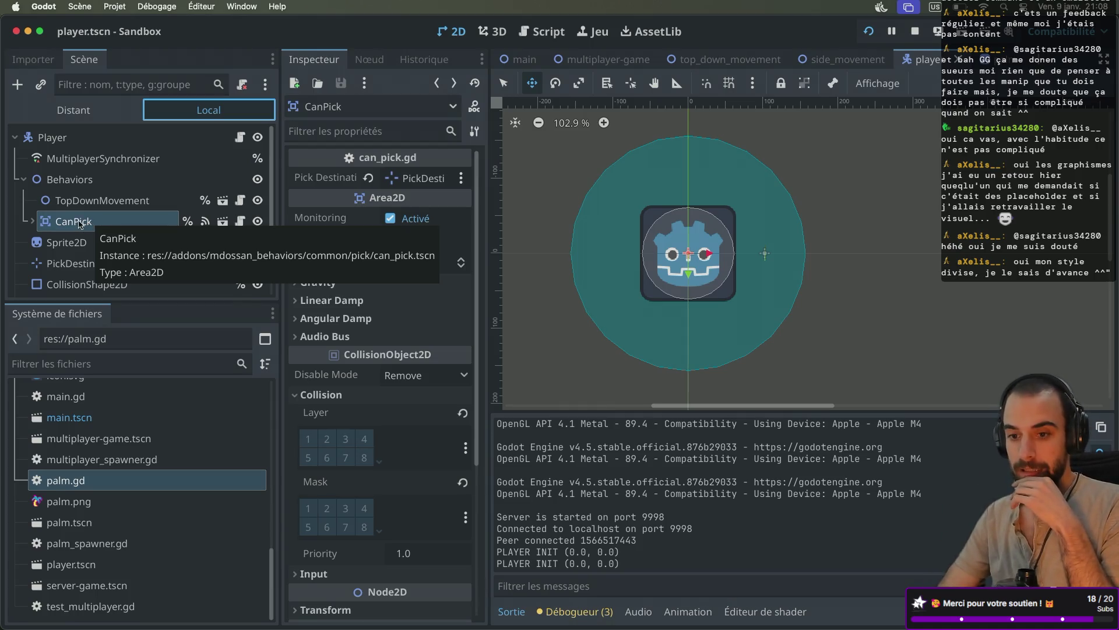
pyautogui.scroll(-1, 80, 224)
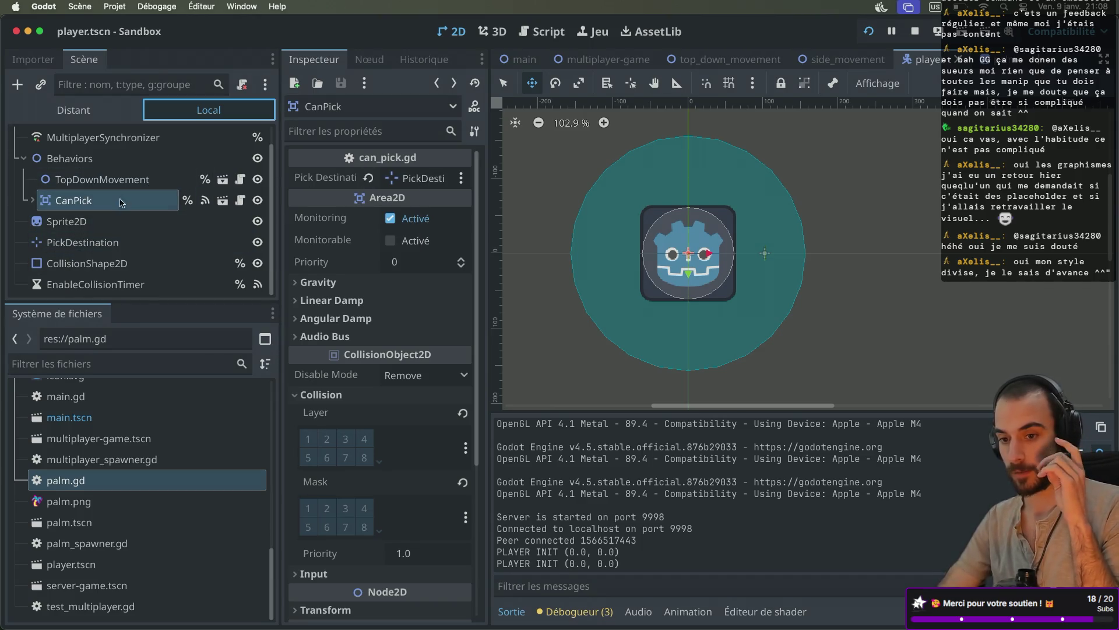
pyautogui.click(436, 178)
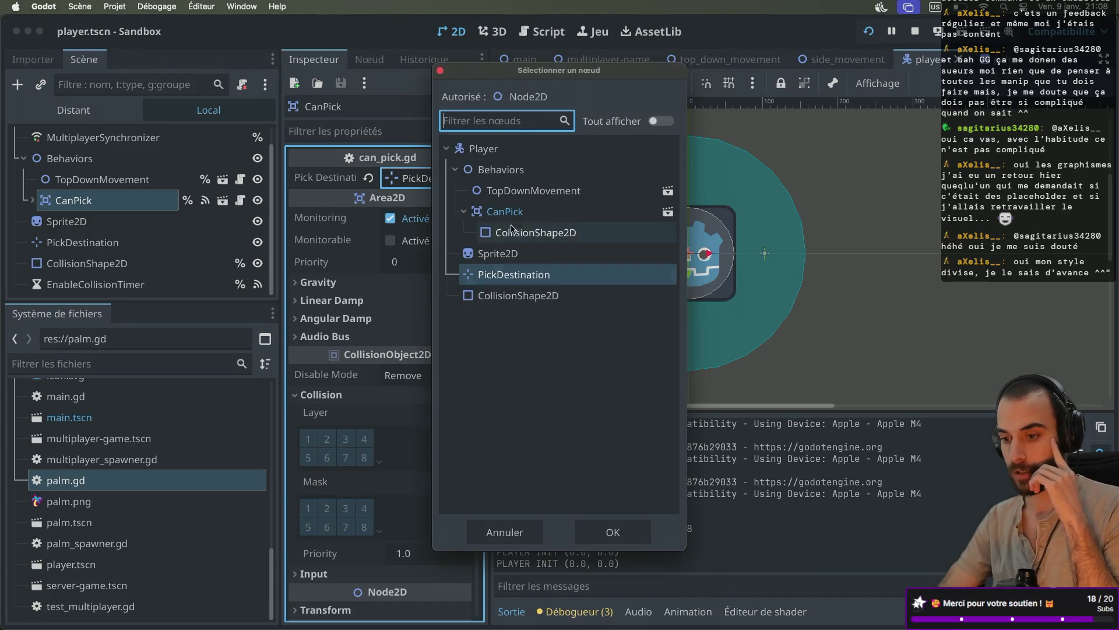
pyautogui.click(503, 280)
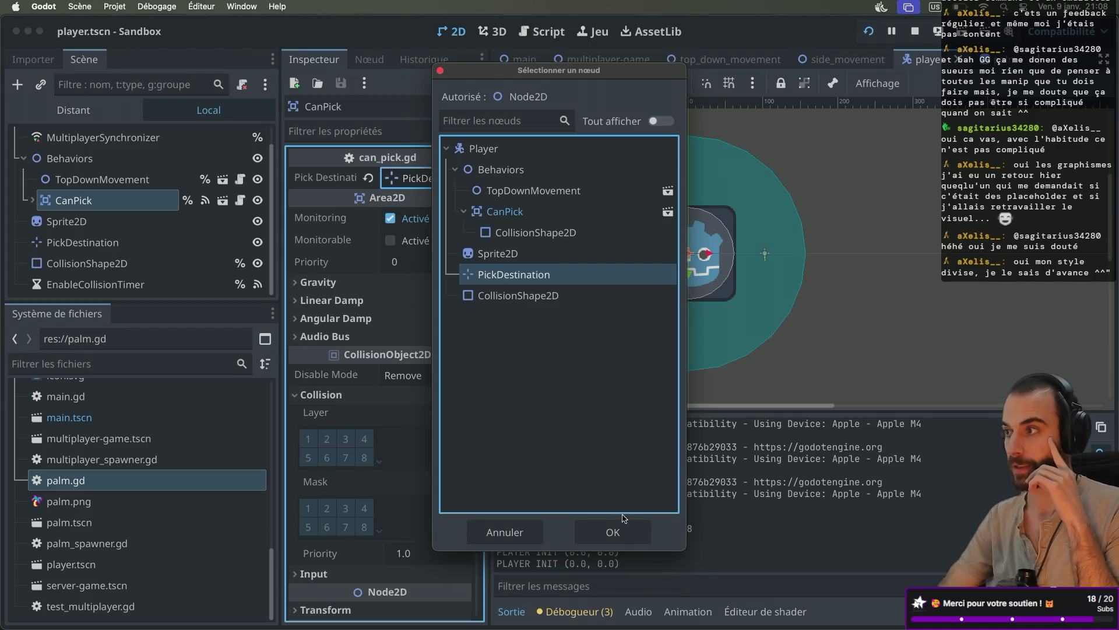
pyautogui.click(621, 525)
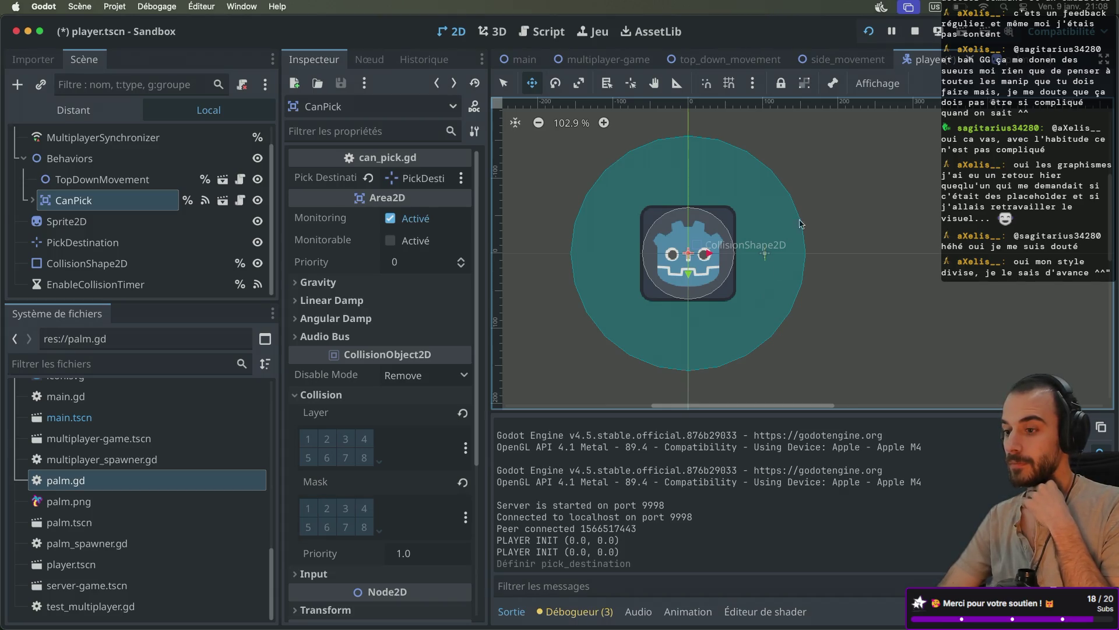
pyautogui.click(997, 61)
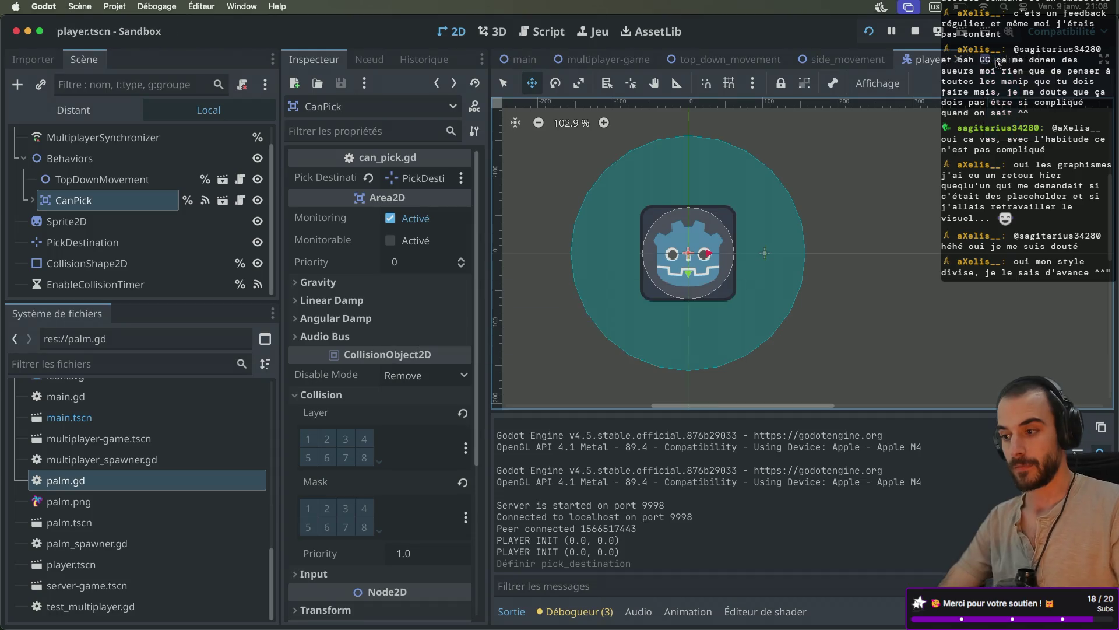
pyautogui.click(928, 60)
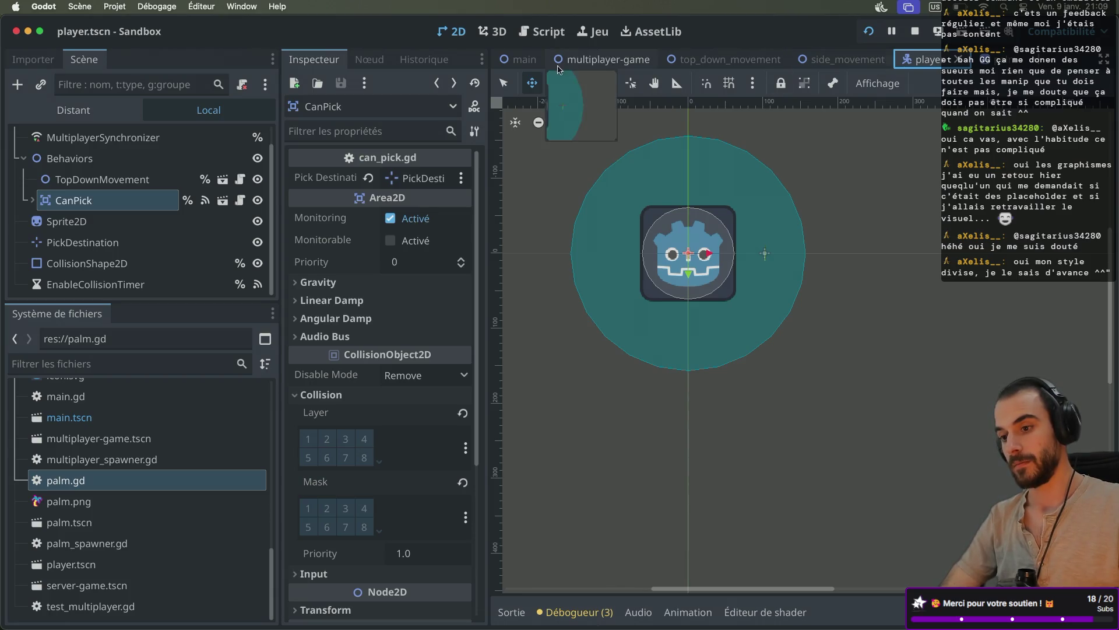
# - In can_pick.gd, insert a blank line after has_picked.emit(area) on line 9, then revisit lines 7 and 6
pyautogui.click(542, 31)
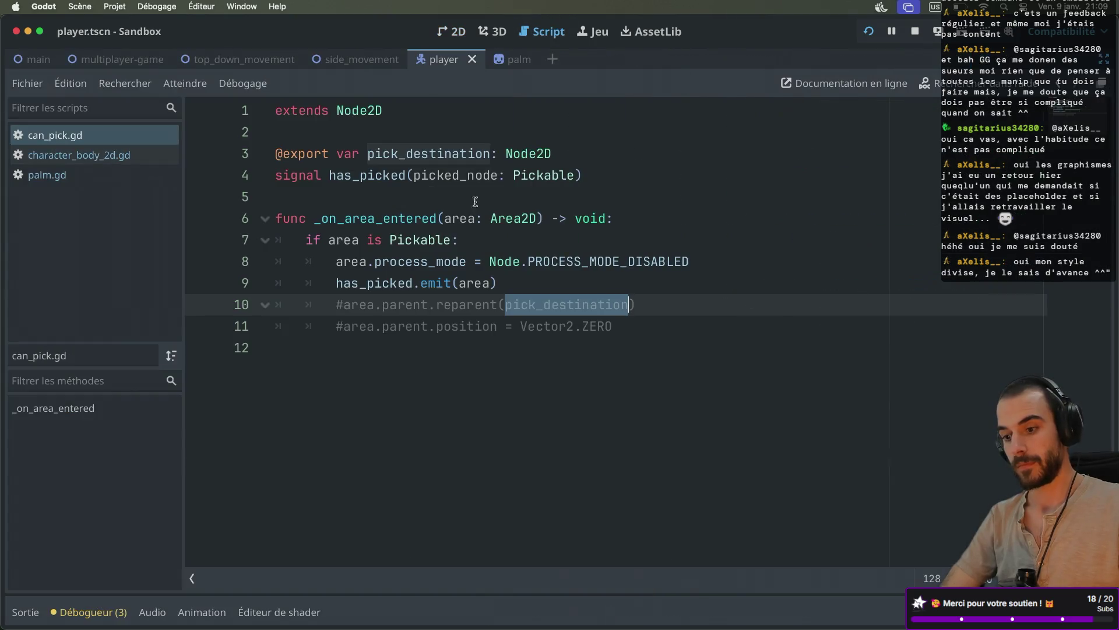
pyautogui.click(520, 291)
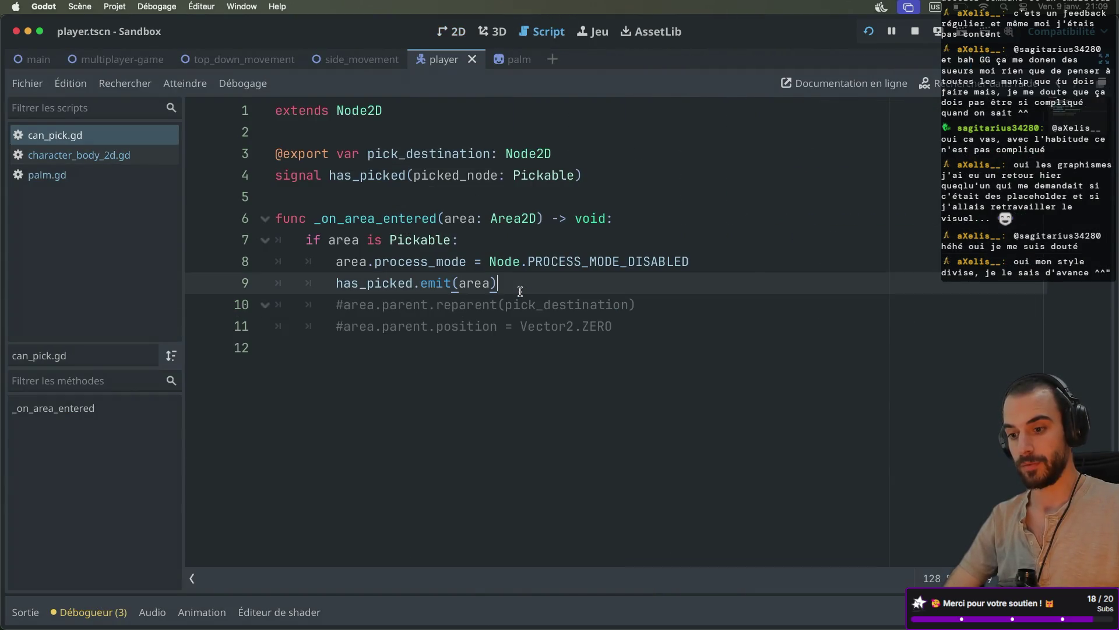
pyautogui.press('Return')
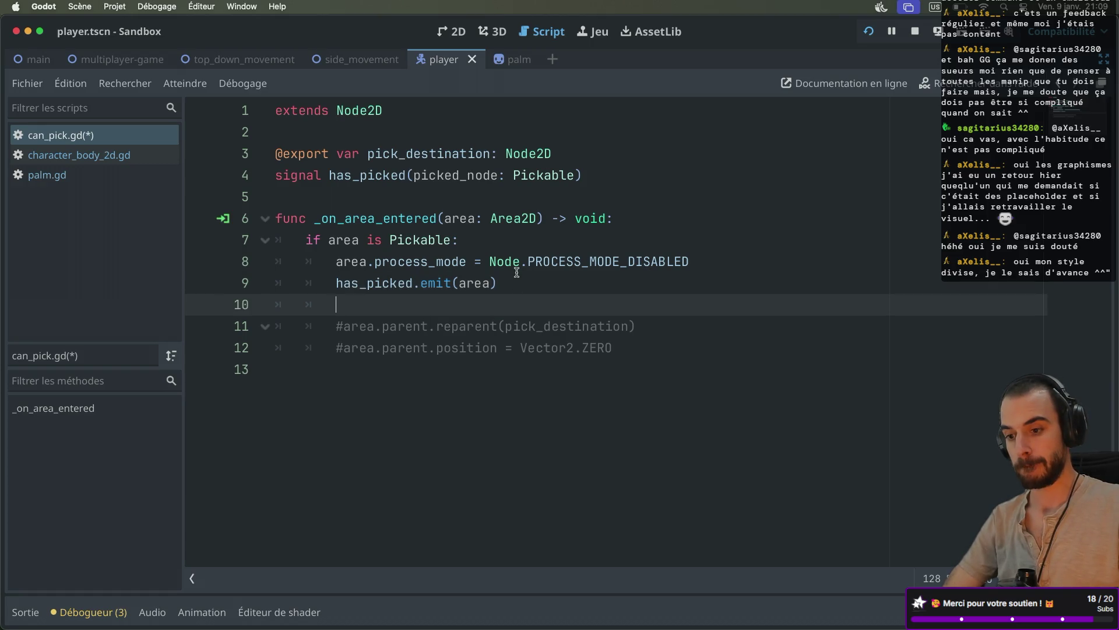
pyautogui.moveTo(486, 258)
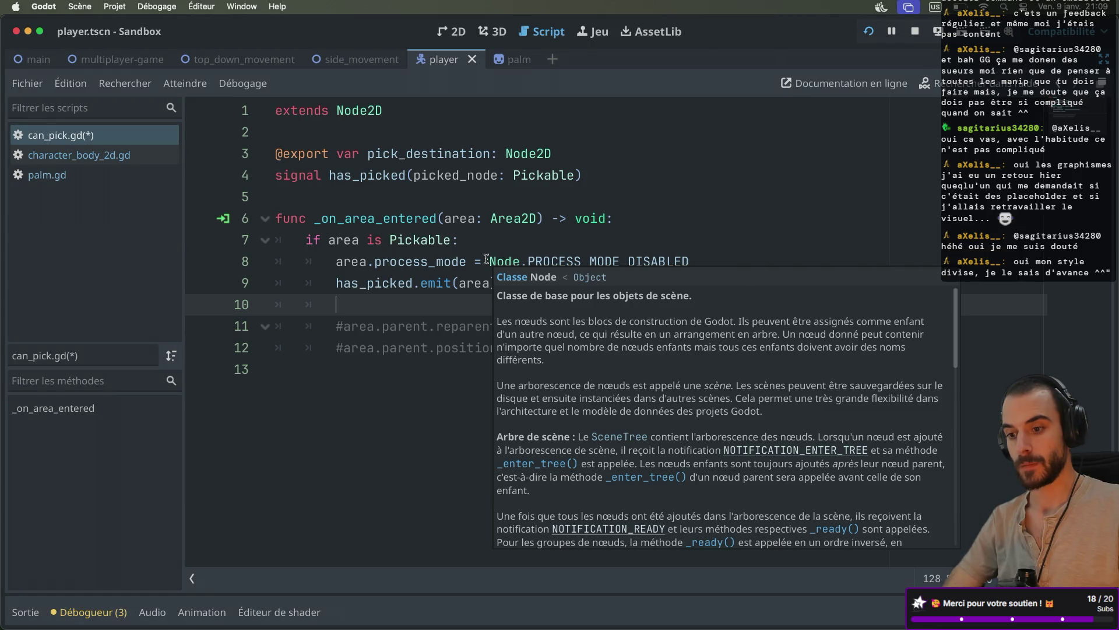
pyautogui.click(477, 238)
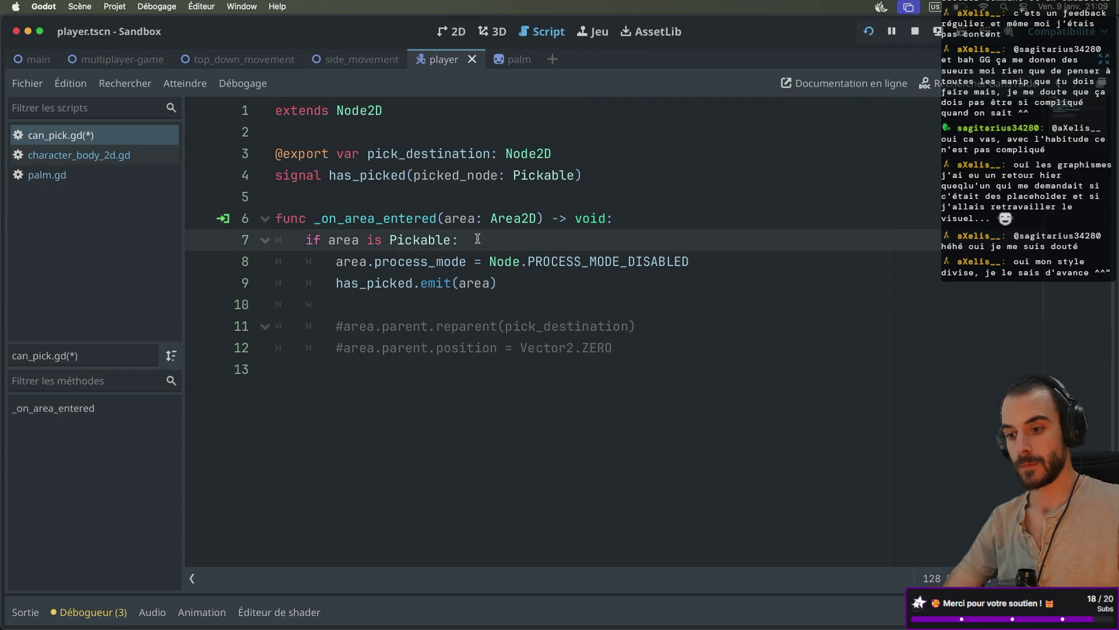
pyautogui.click(638, 223)
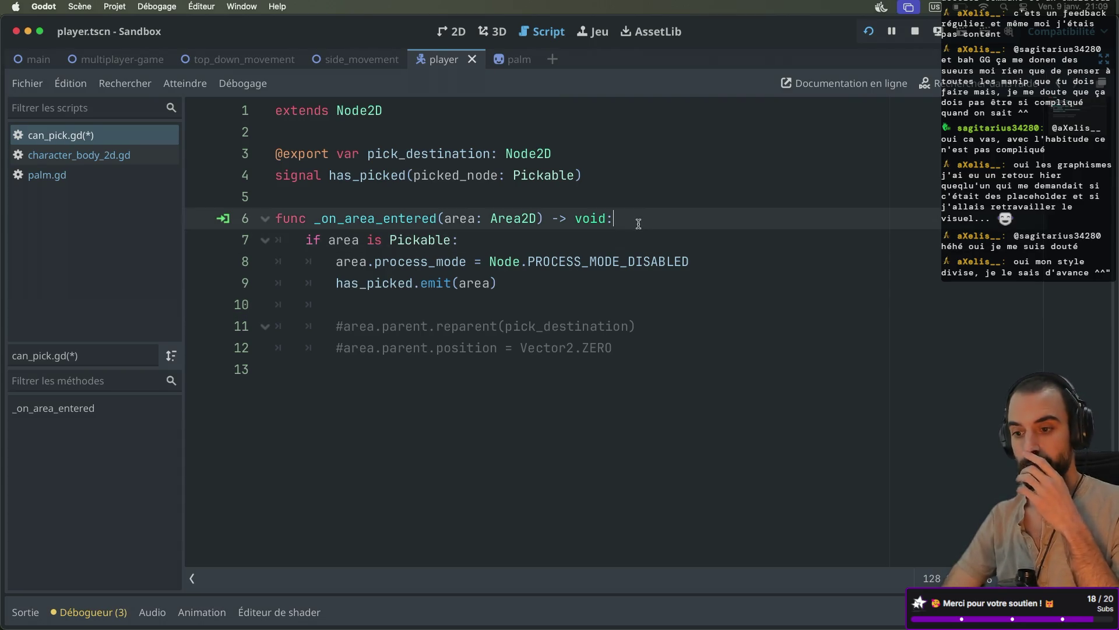
# - Add 'if area.get_multiplayer_authority() != multiplayer.get_unique_id(): return' on line 7 and save can_pick.gd
pyautogui.press('Return')
pyautogui.press('Return')
pyautogui.press('Up')
pyautogui.write('if area.g')
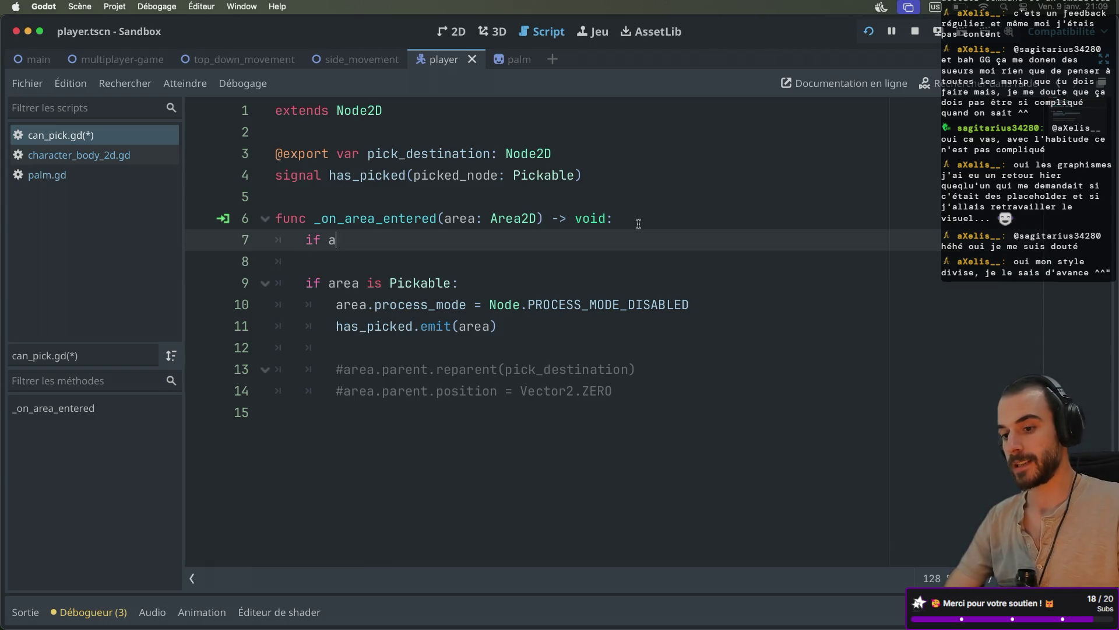
pyautogui.write('et_mul')
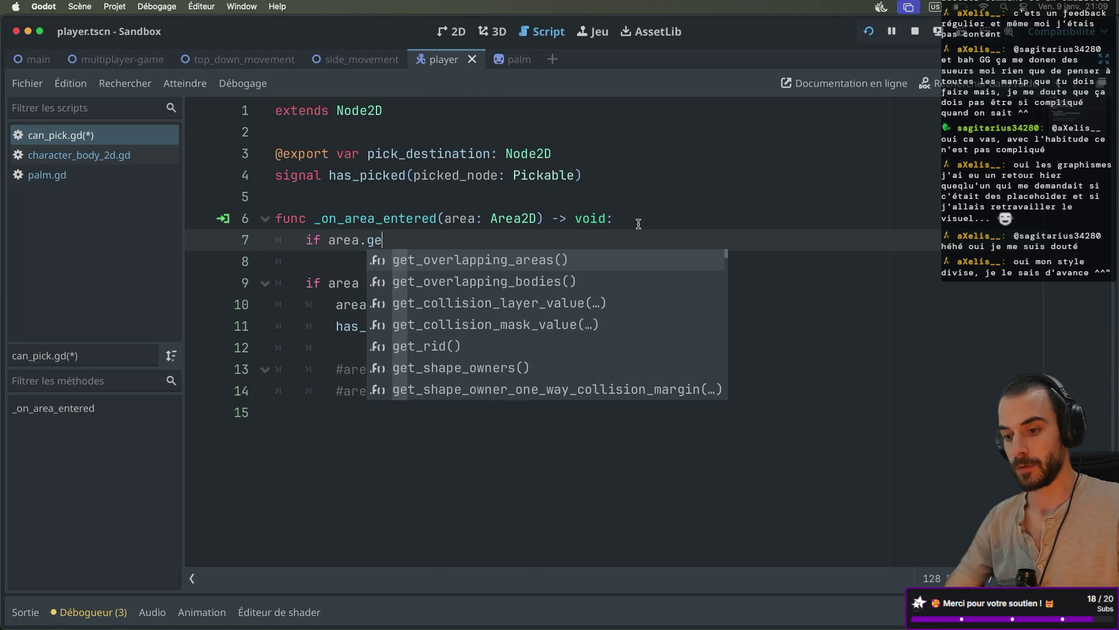
pyautogui.press('Return')
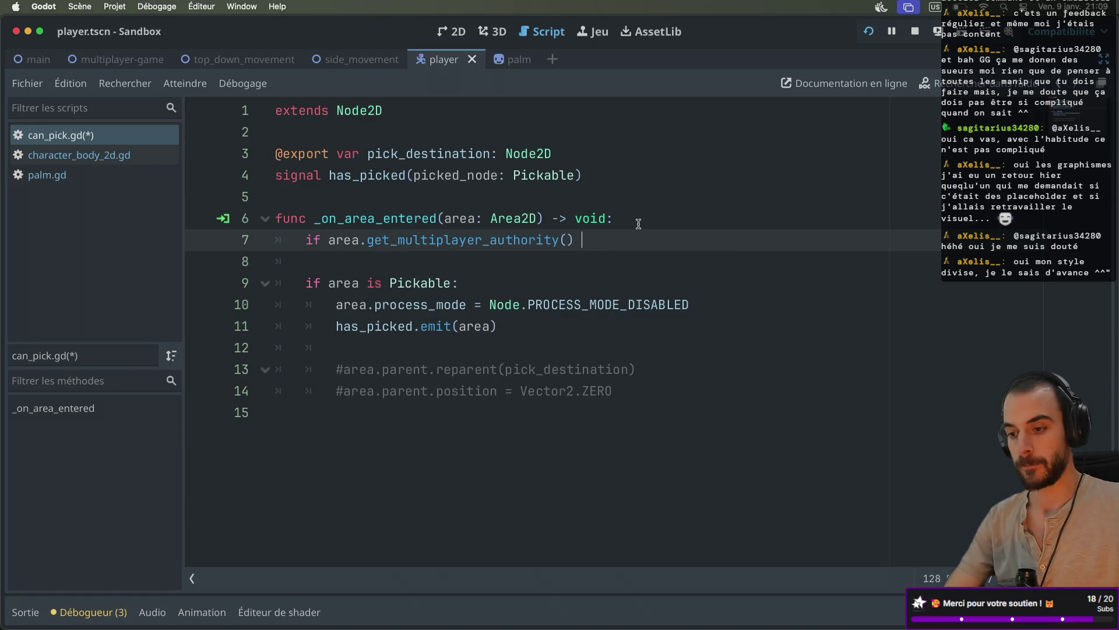
pyautogui.write('mul')
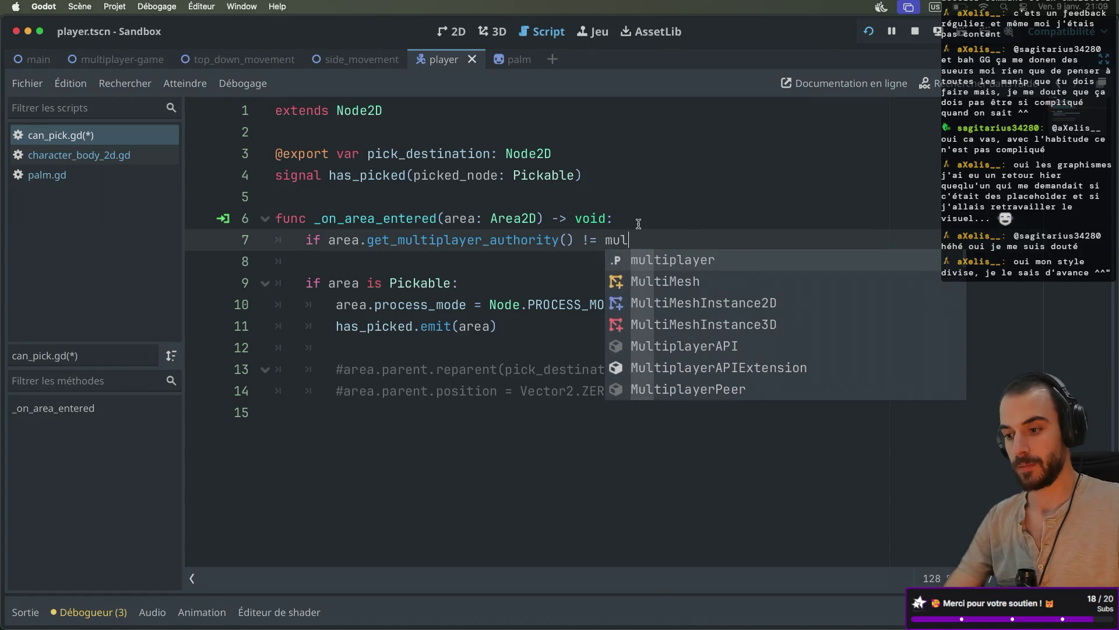
pyautogui.press('Return')
pyautogui.write('.ge')
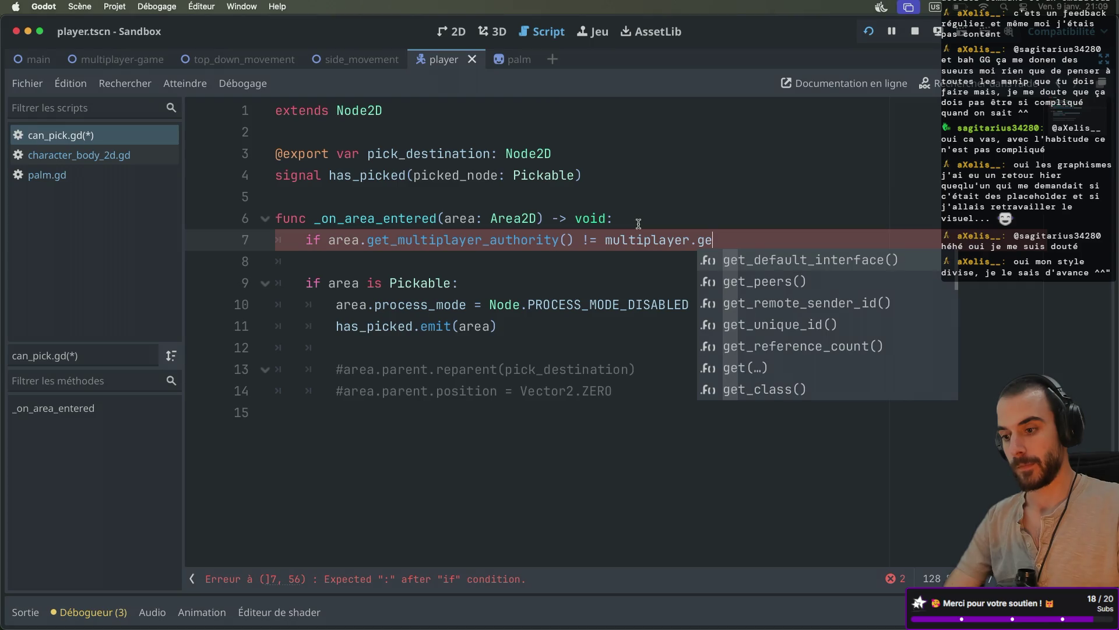
pyautogui.write('t_uni')
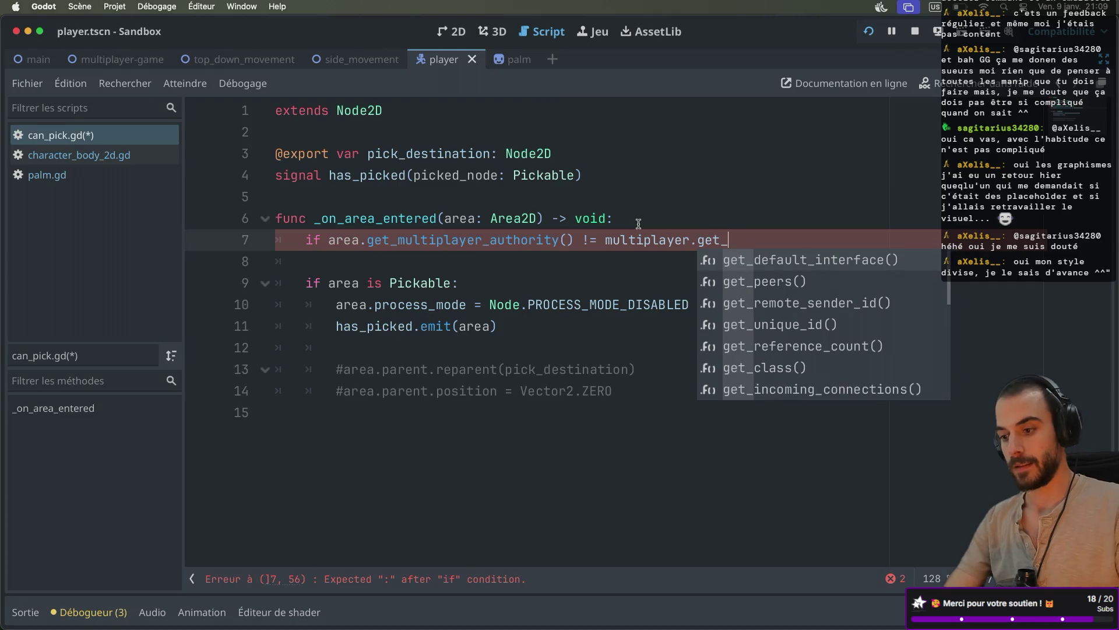
pyautogui.press('Return')
pyautogui.write(':')
pyautogui.press('Return')
pyautogui.write('return')
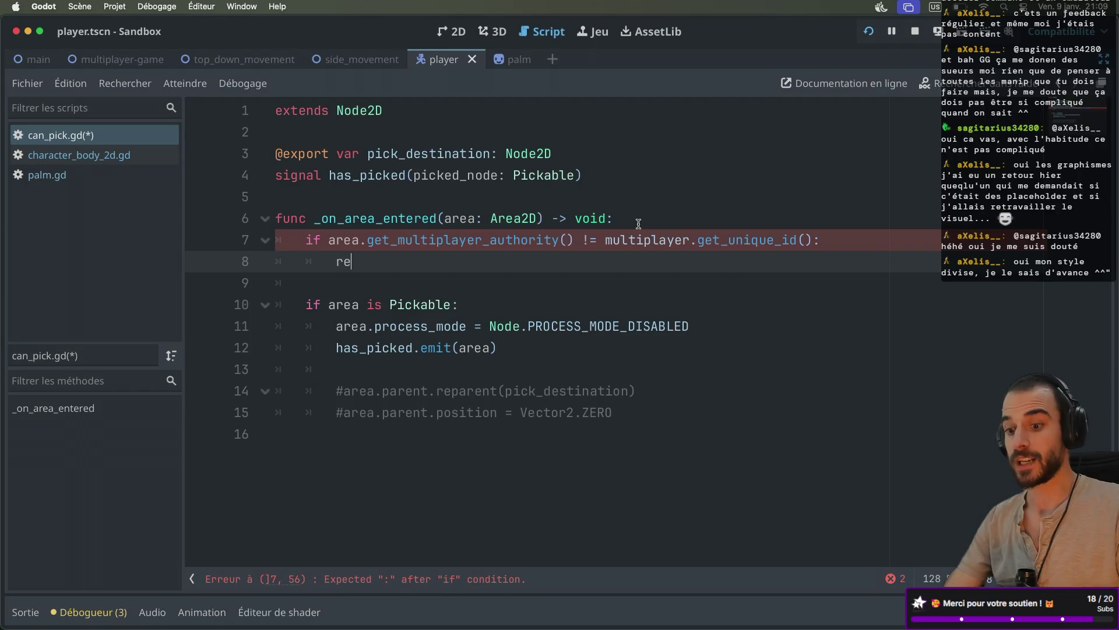
pyautogui.hotkey('ctrl', 's')
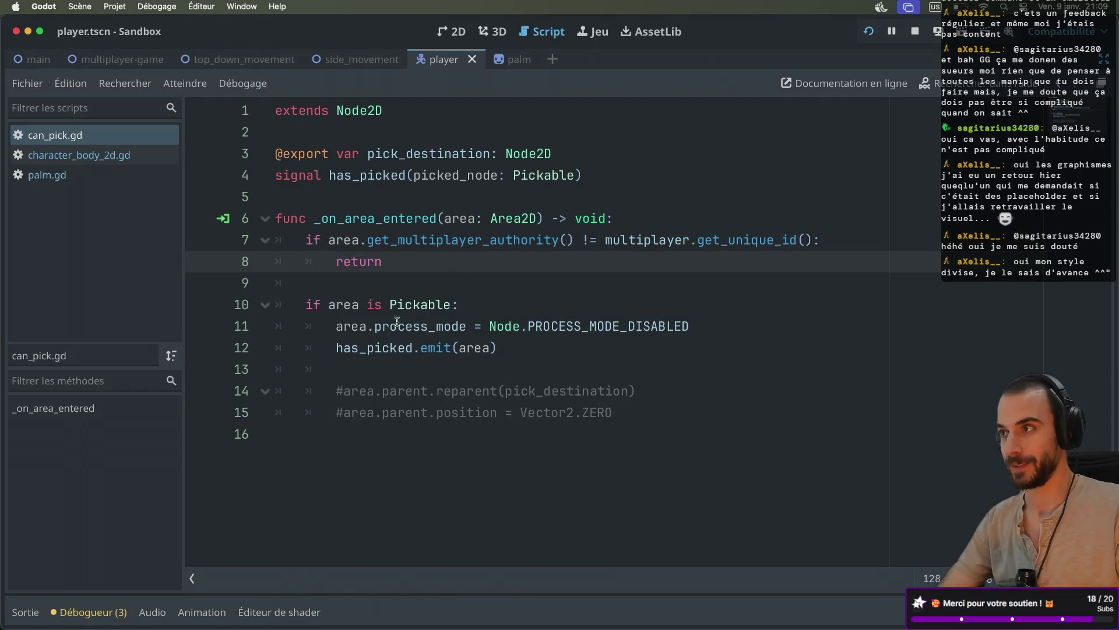
# - Uncomment the reparent line and the position-reset line
pyautogui.click(338, 391)
pyautogui.press('Delete')
pyautogui.hotkey('ctrl', 'z')
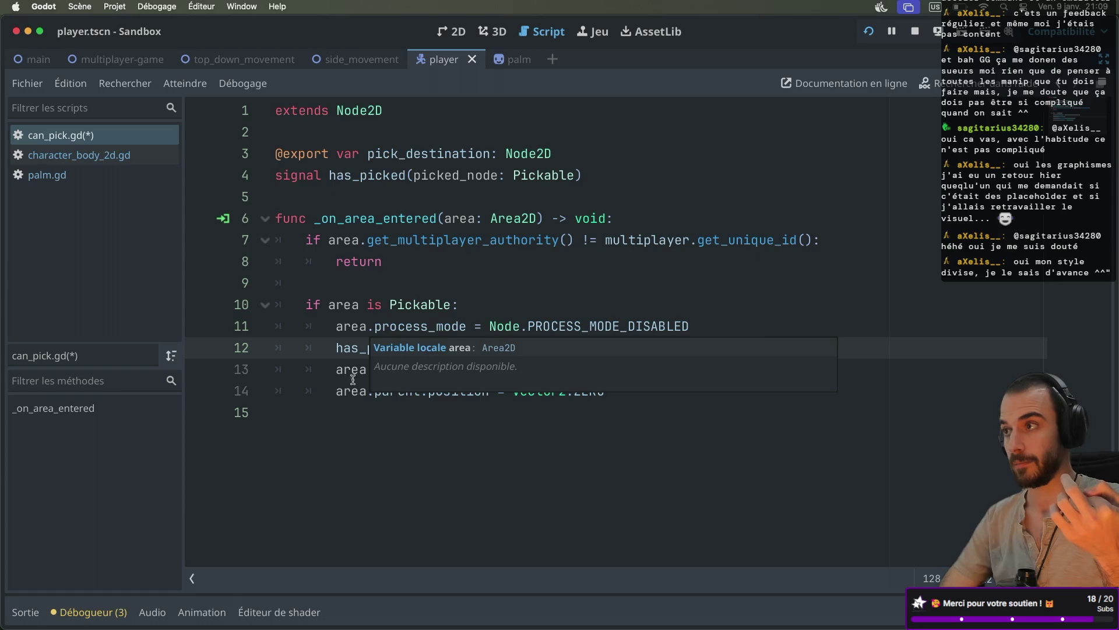
pyautogui.moveTo(336, 347)
pyautogui.mouseDown()
pyautogui.moveTo(487, 327)
pyautogui.moveTo(498, 347)
pyautogui.mouseUp()
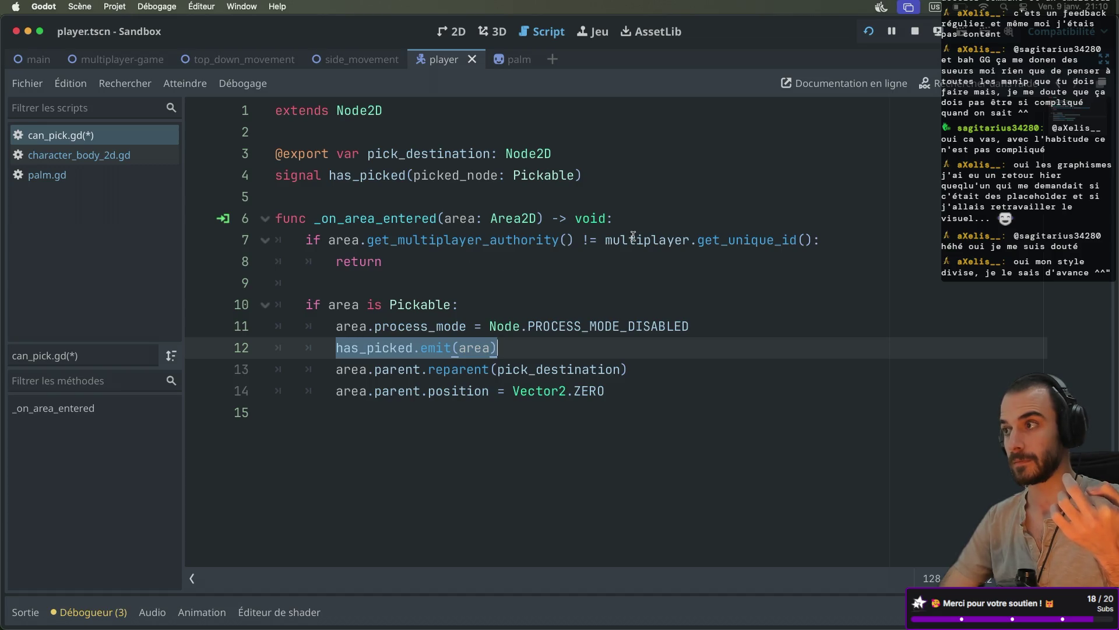
pyautogui.moveTo(633, 236)
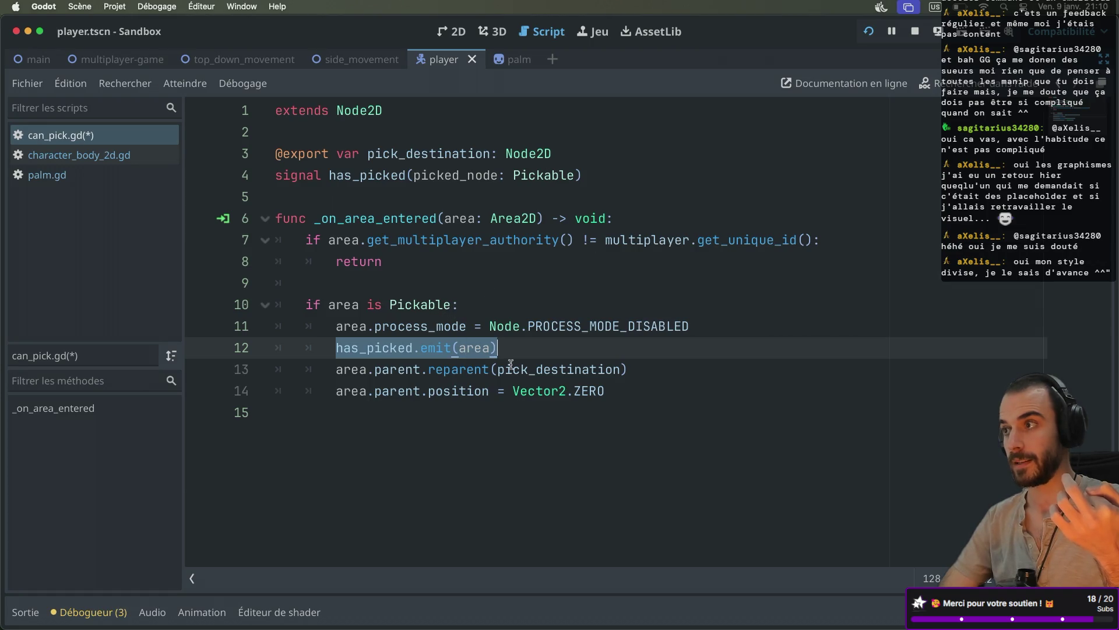
pyautogui.moveTo(519, 363)
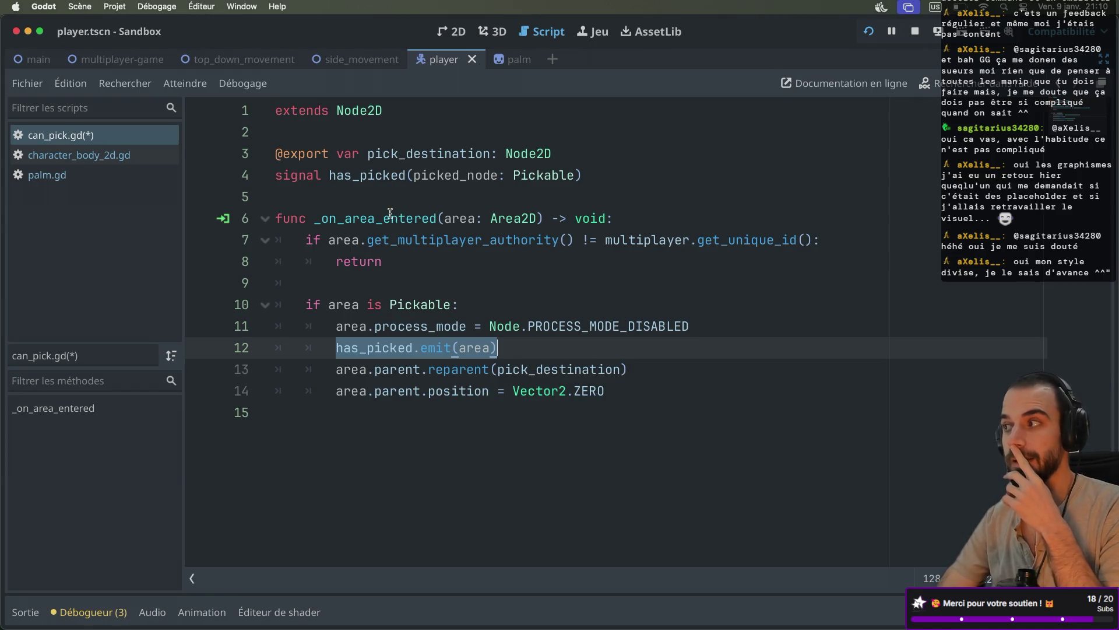
pyautogui.click(337, 238)
pyautogui.moveTo(338, 238); pyautogui.dragTo(571, 239)
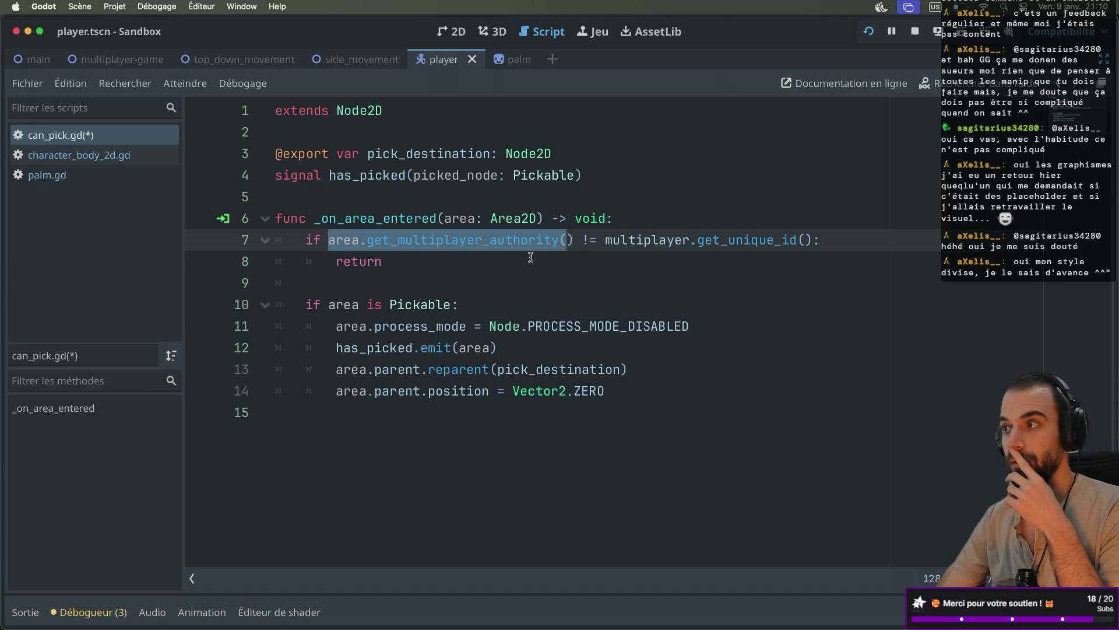
pyautogui.click(324, 305)
pyautogui.moveTo(323, 304); pyautogui.dragTo(421, 304)
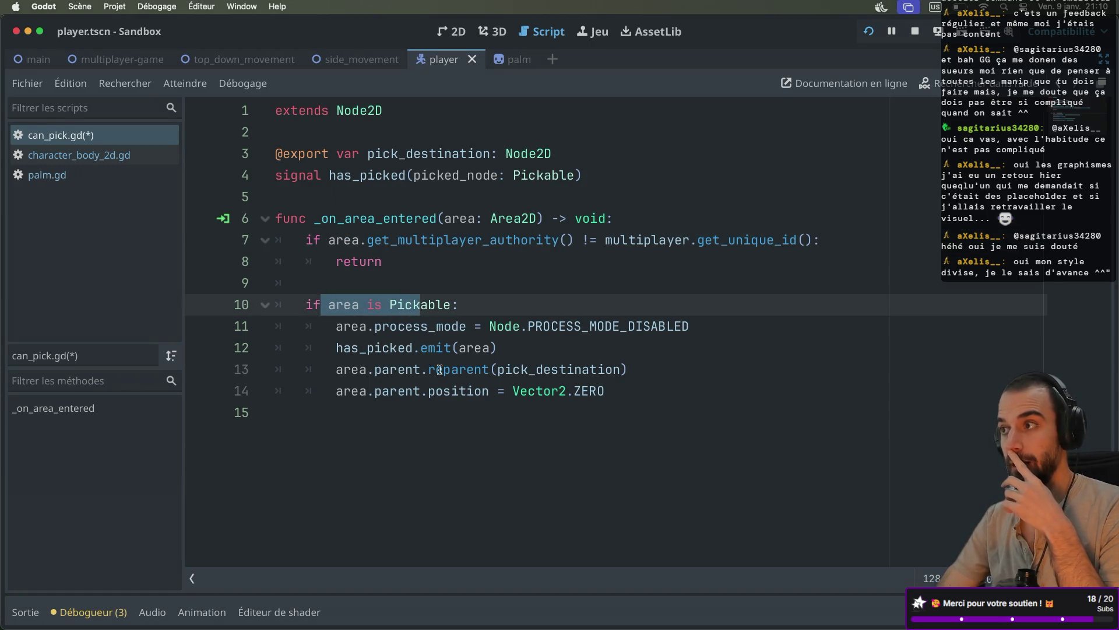
pyautogui.moveTo(343, 369); pyautogui.dragTo(426, 369)
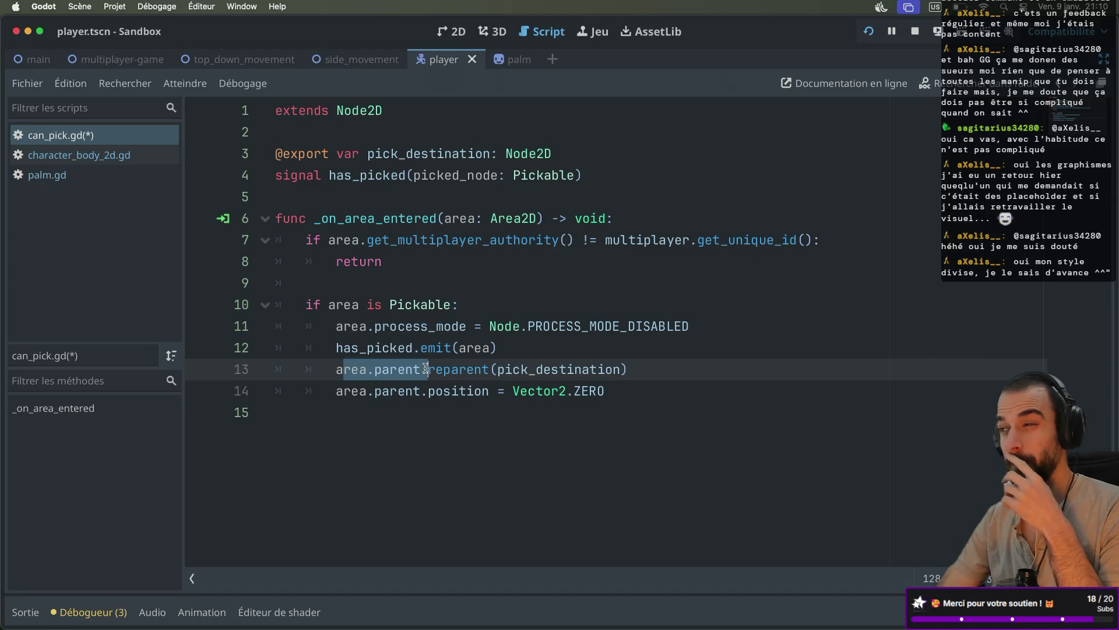
pyautogui.click(454, 331)
pyautogui.moveTo(336, 348); pyautogui.dragTo(495, 346)
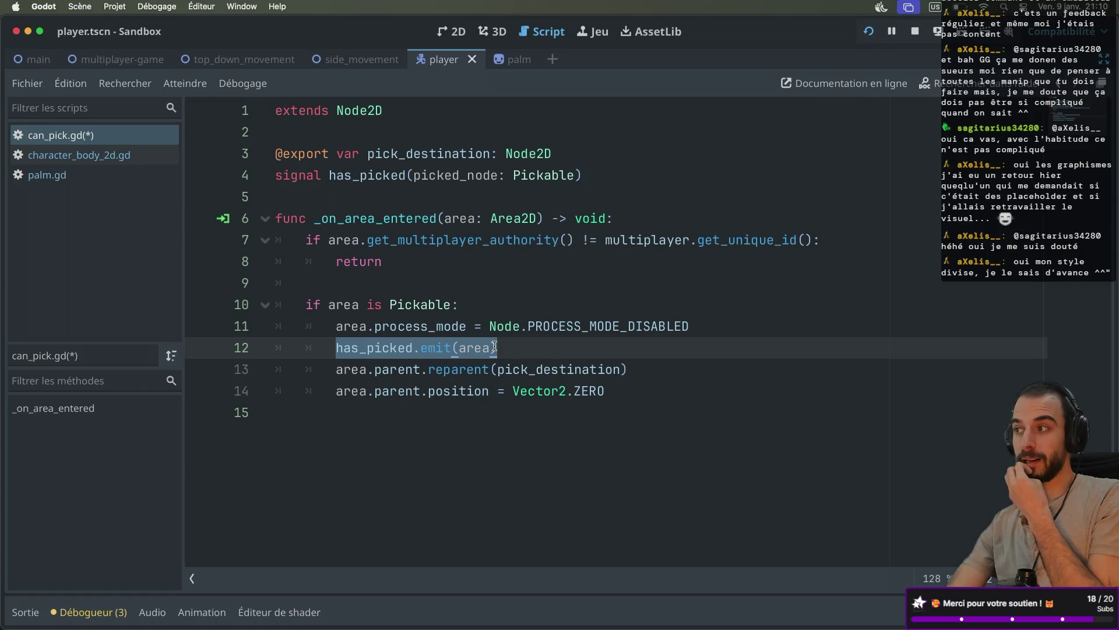
pyautogui.click(869, 32)
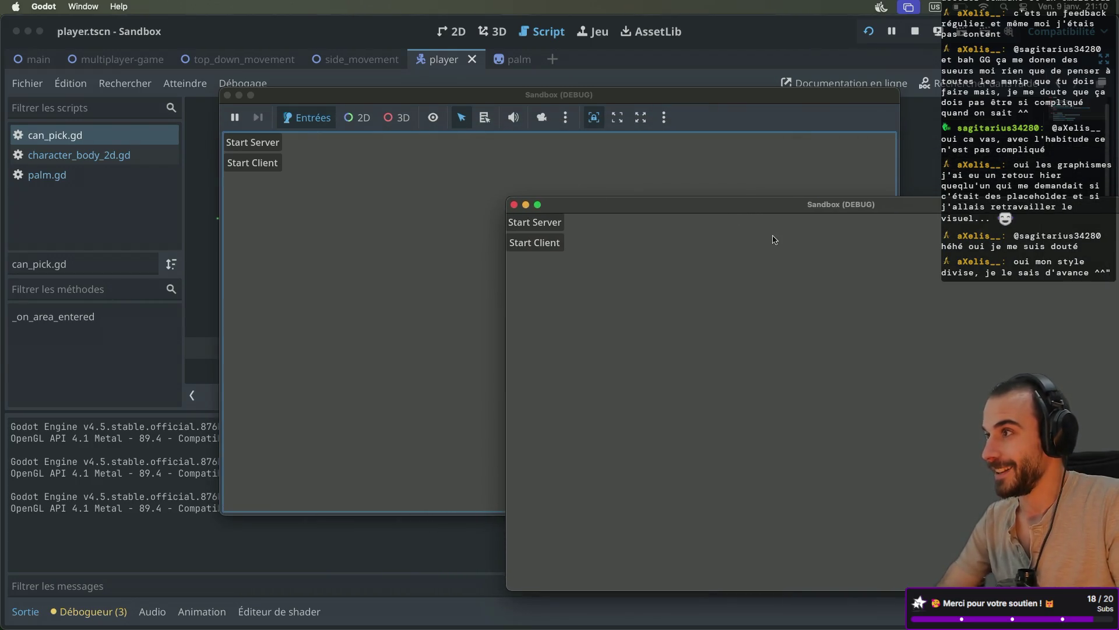
# - Start the server in the first game window, connect the second as client, then view the remote tree
pyautogui.moveTo(734, 211); pyautogui.dragTo(756, 228)
pyautogui.click(279, 142)
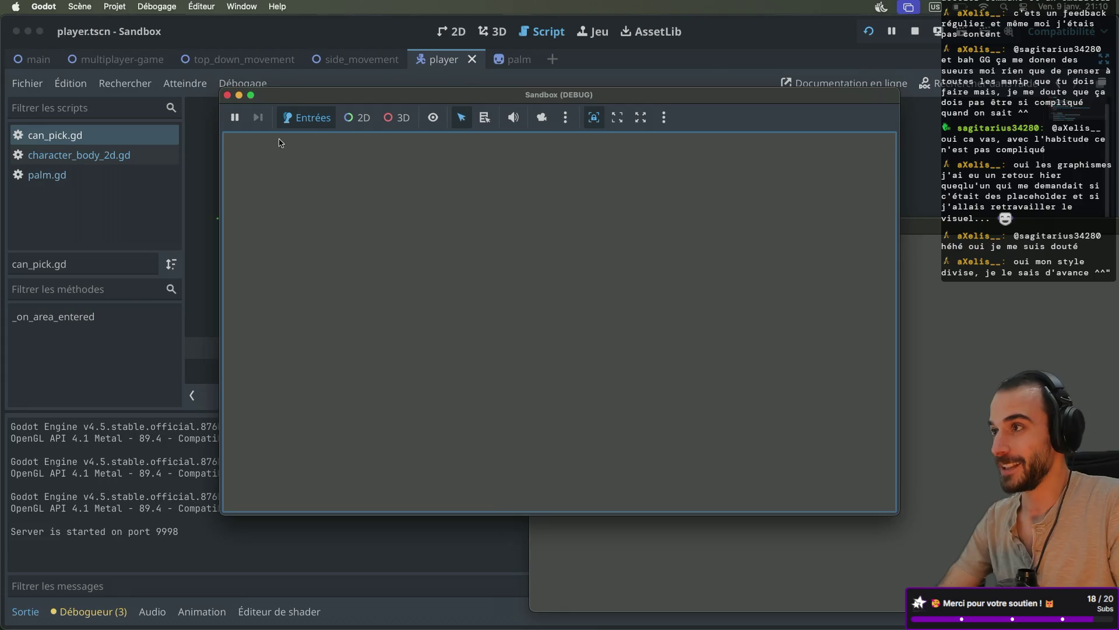
pyautogui.click(902, 340)
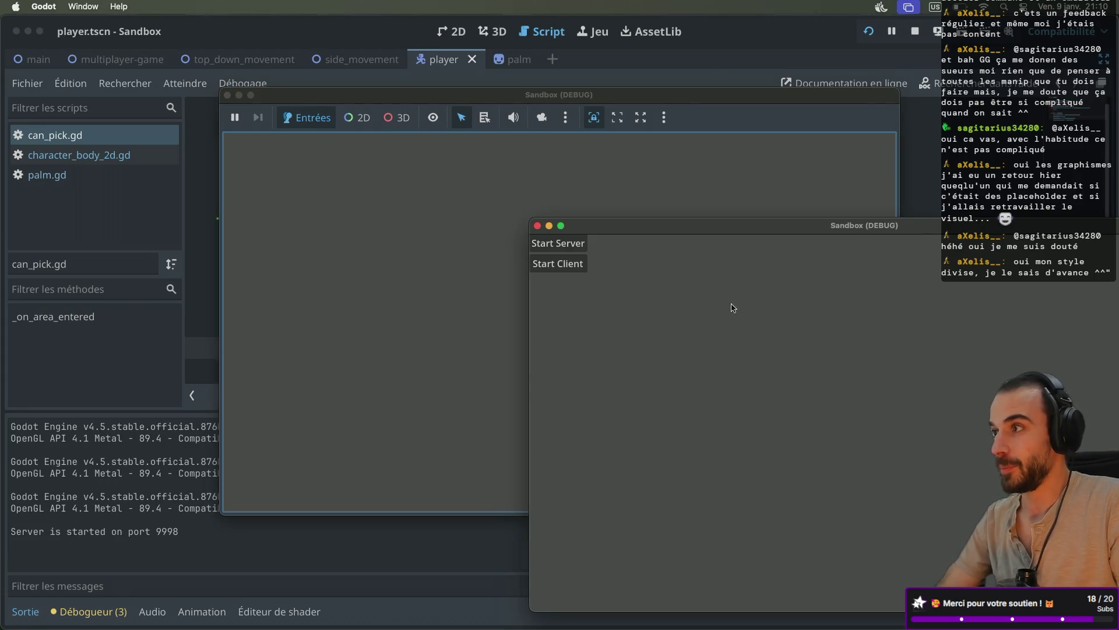
pyautogui.click(576, 276)
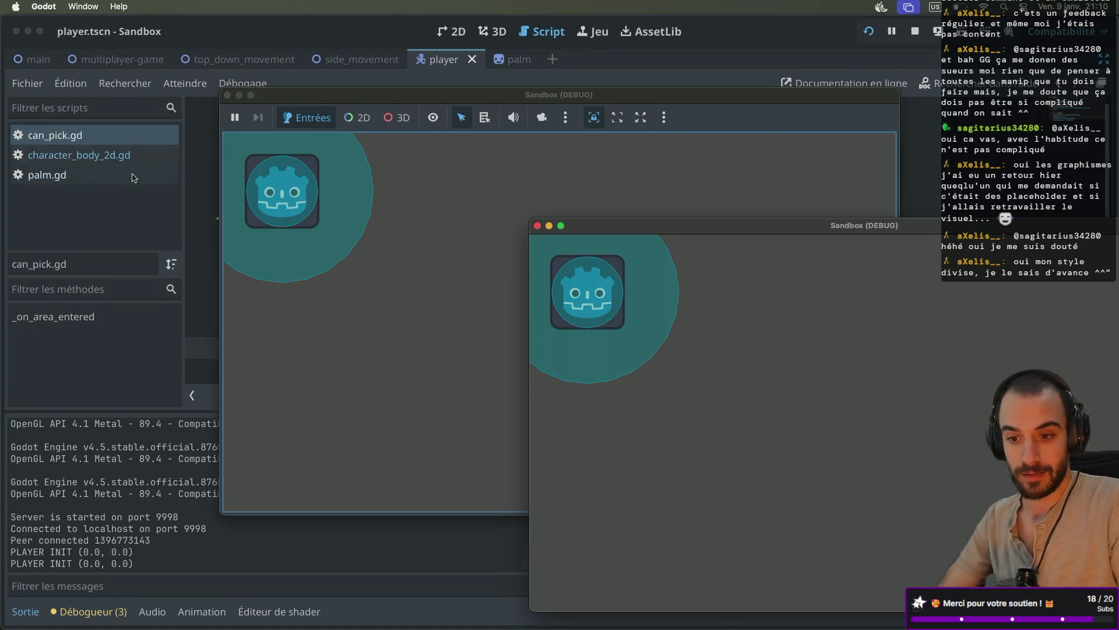
pyautogui.click(135, 175)
pyautogui.click(106, 116)
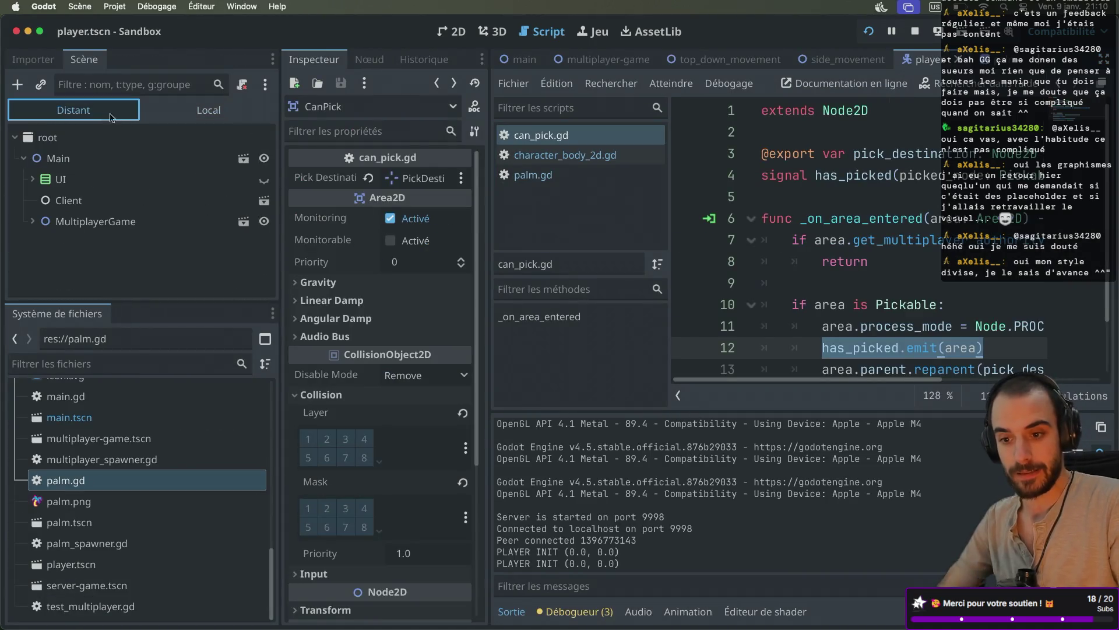
# - Inspect the remote Palm under PalmSpawner, then walk the player right and down onto it
pyautogui.click(33, 222)
pyautogui.click(41, 242)
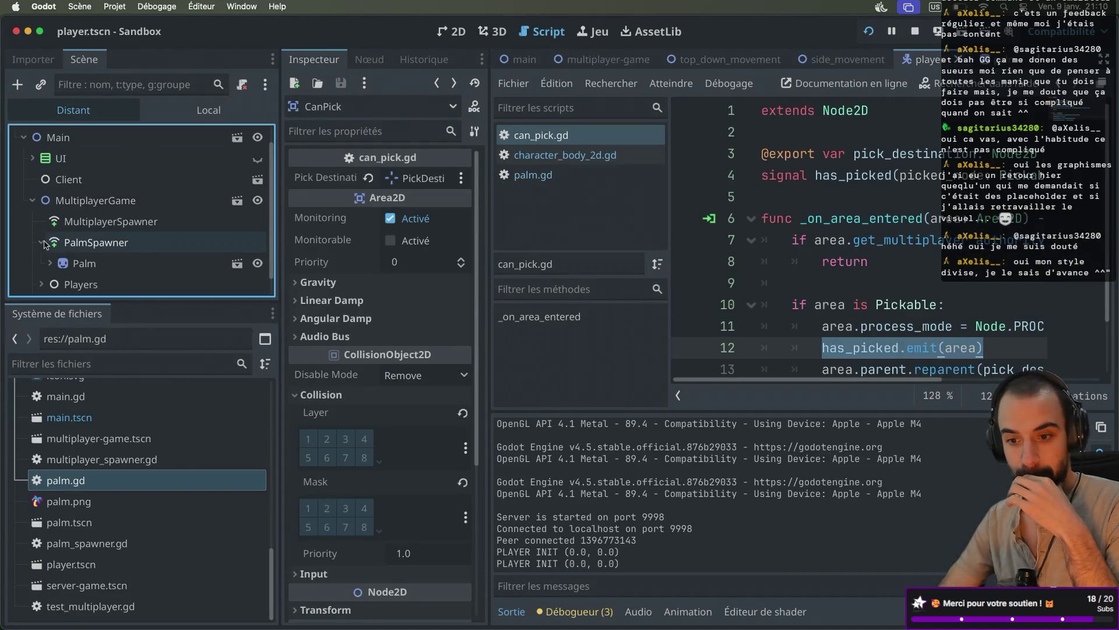
pyautogui.click(84, 262)
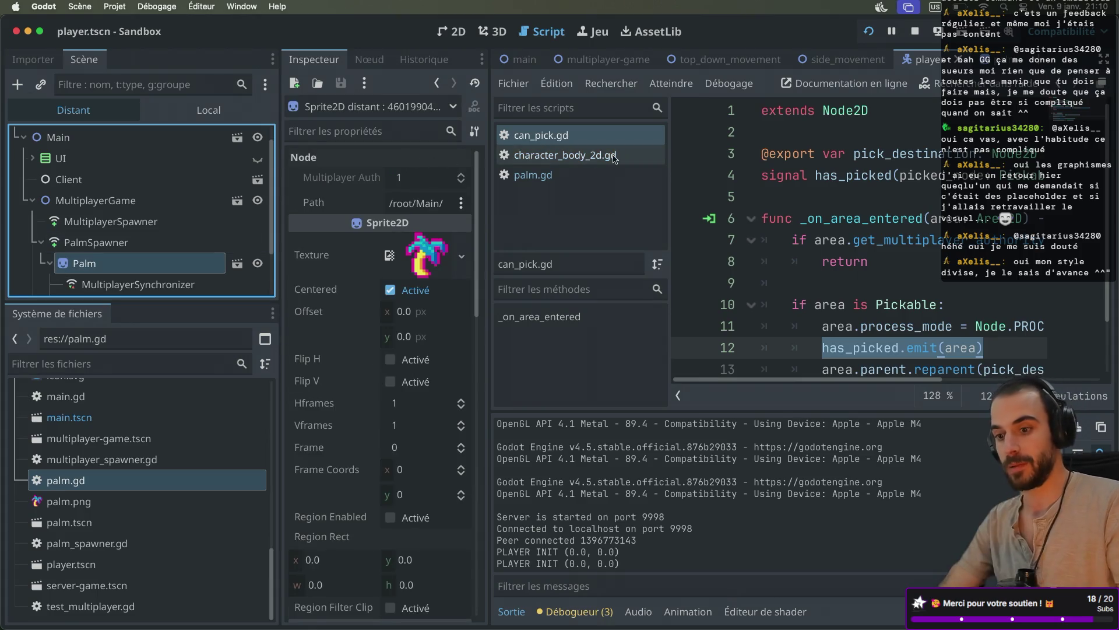
pyautogui.press('super+Tab')
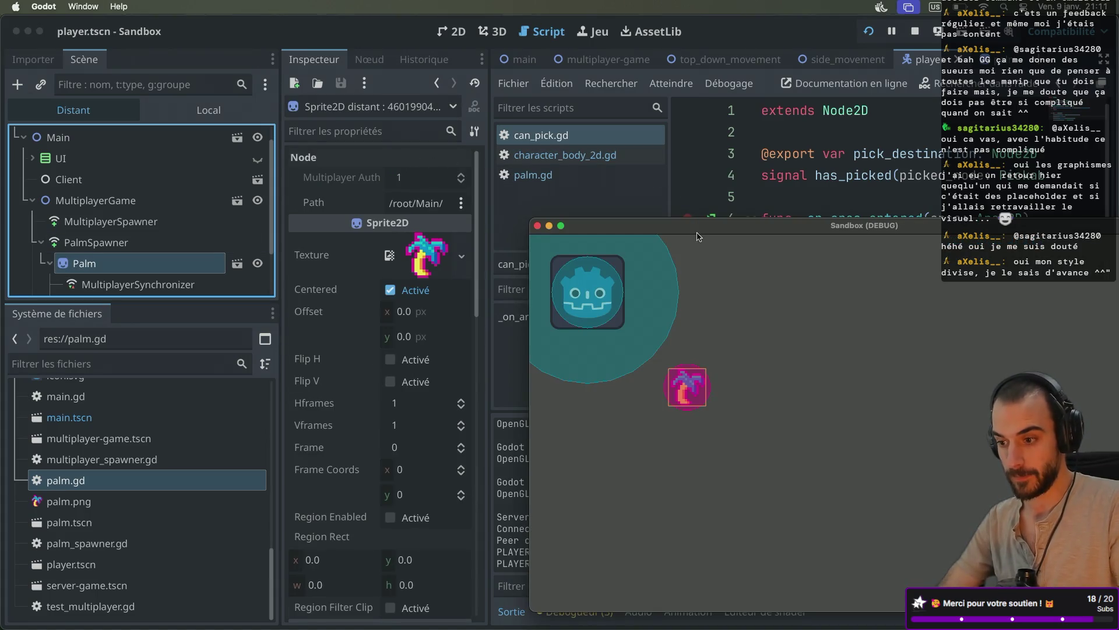
pyautogui.press('Right')
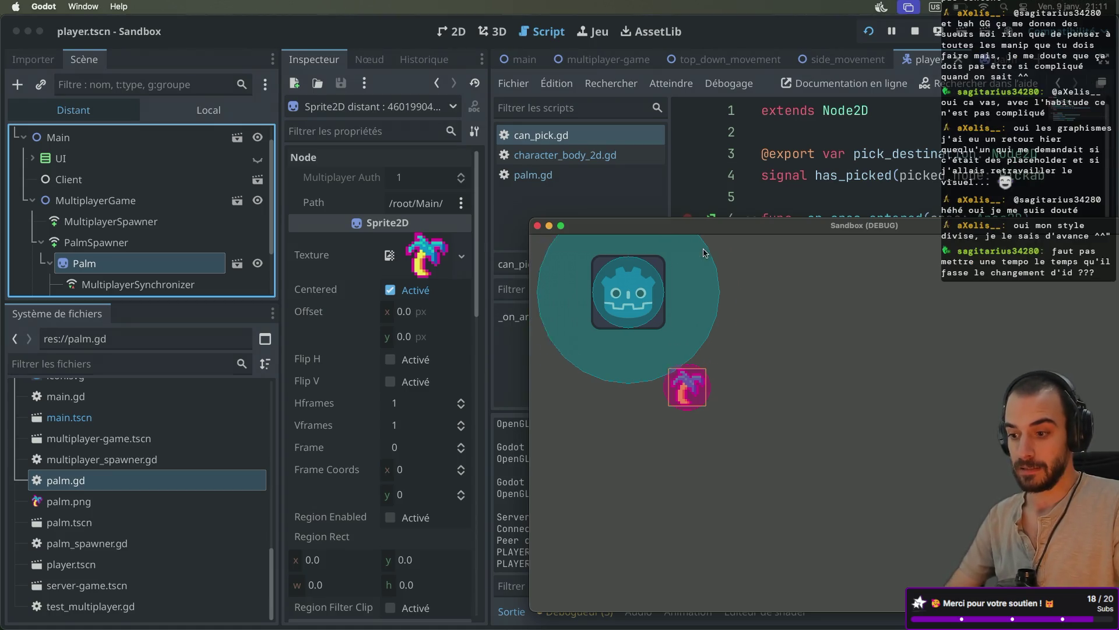
pyautogui.press('Down')
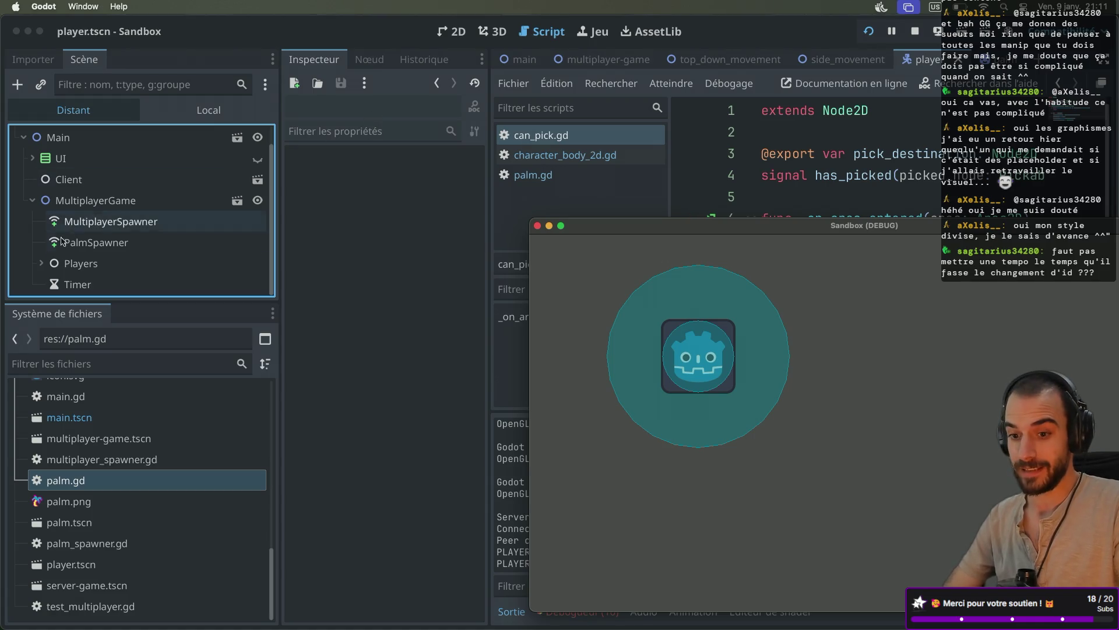
# - Expand Players and the connected player in the remote tree, and inspect its PickDestination marker
pyautogui.click(40, 263)
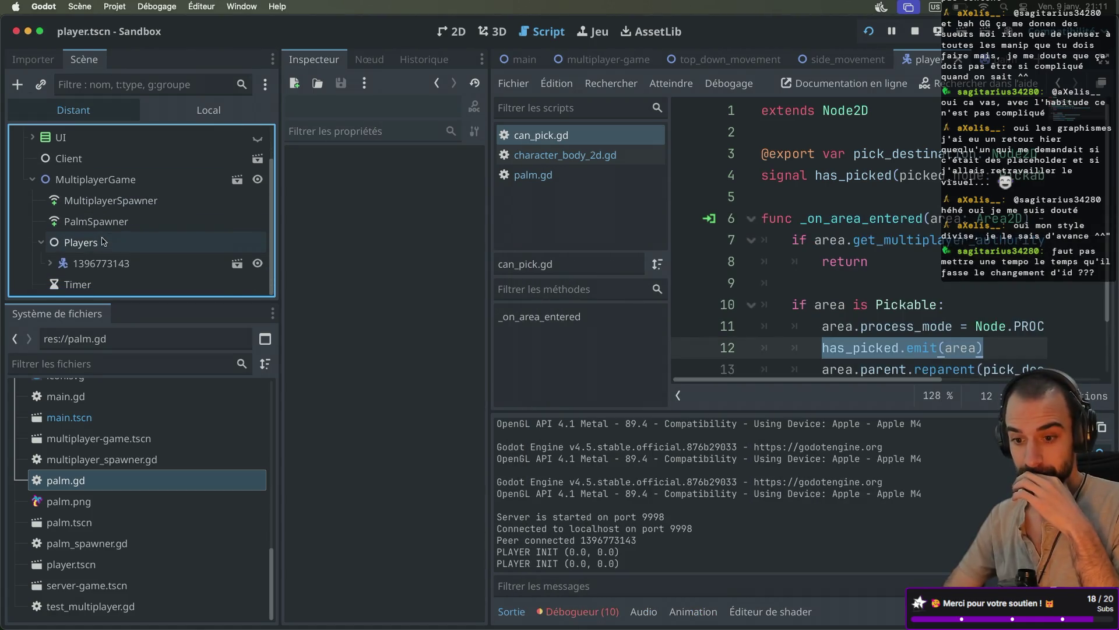
pyautogui.click(51, 283)
pyautogui.scroll(-1, 122, 218)
pyautogui.scroll(-4, 70, 214)
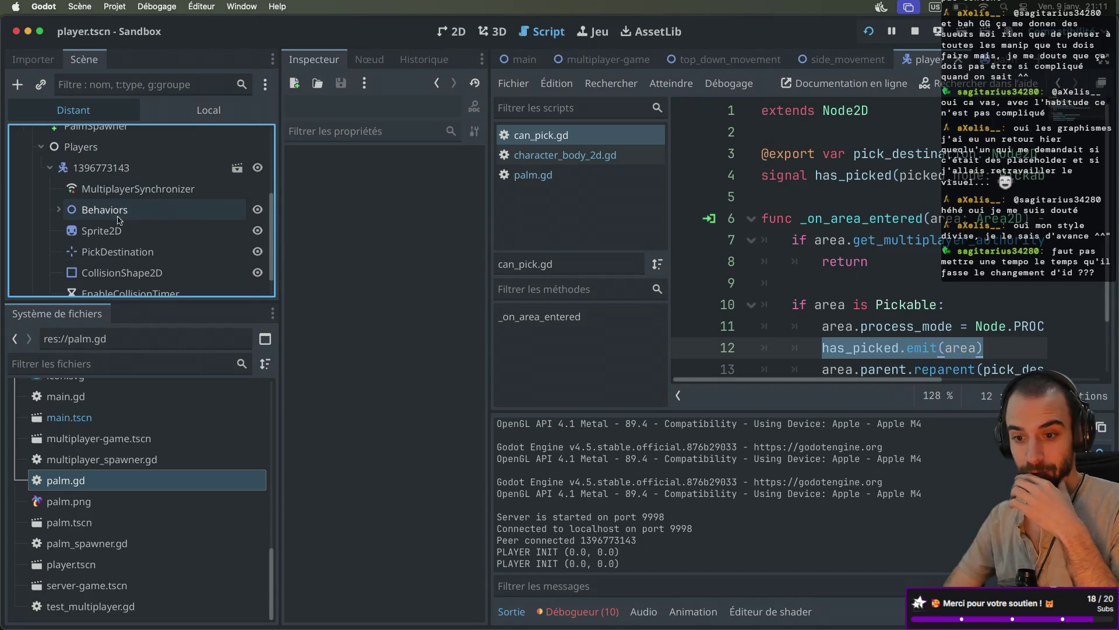
pyautogui.scroll(-1, 62, 228)
pyautogui.click(112, 228)
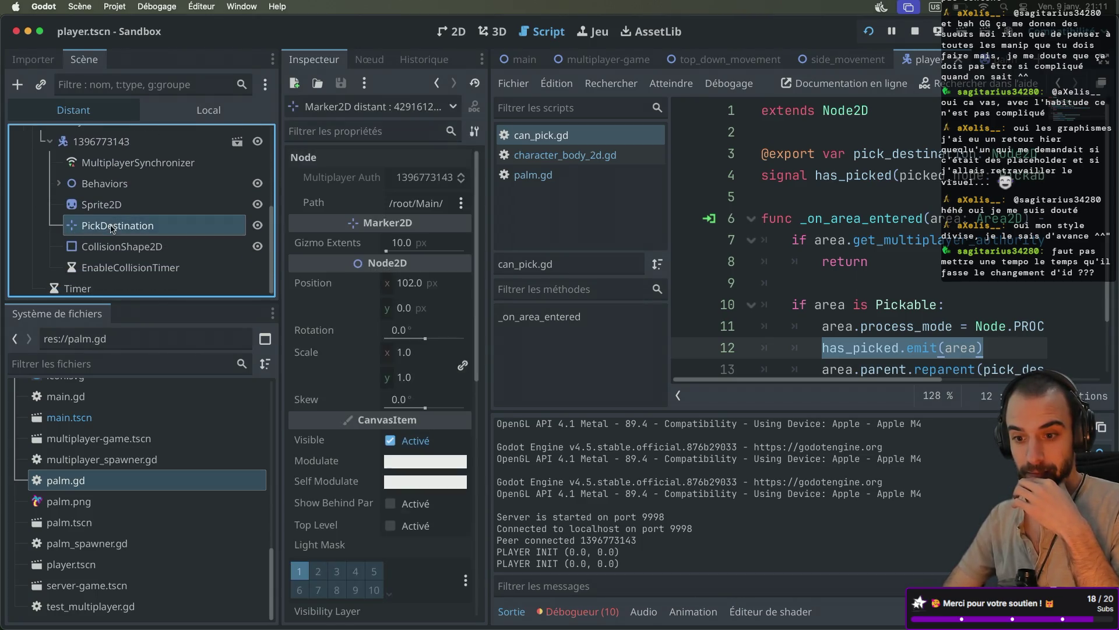
pyautogui.scroll(5, 113, 229)
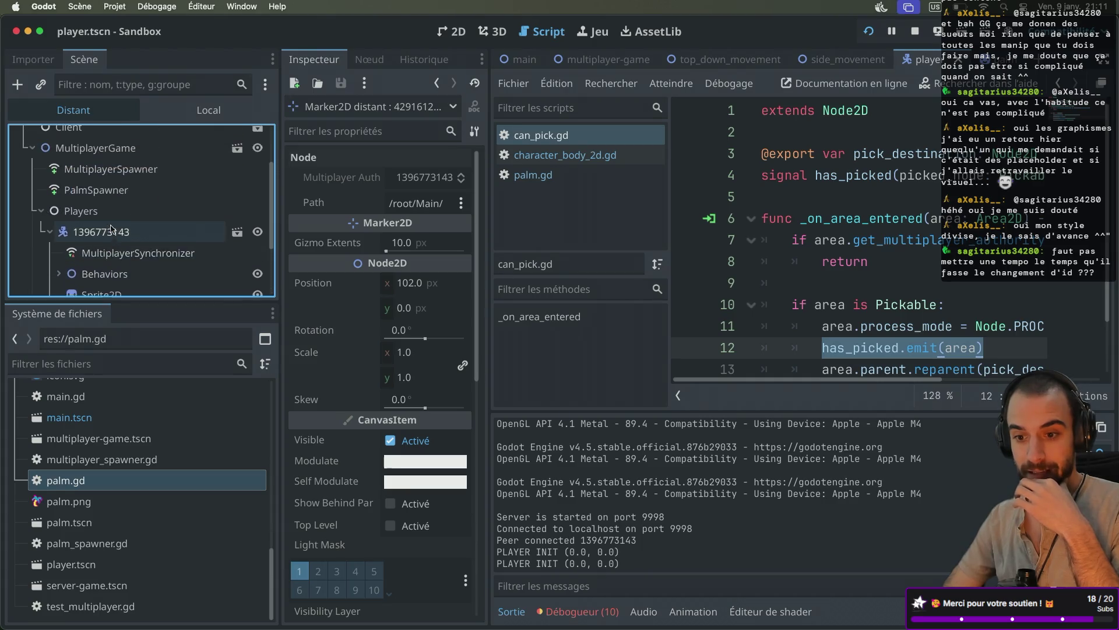
pyautogui.scroll(-4, 111, 229)
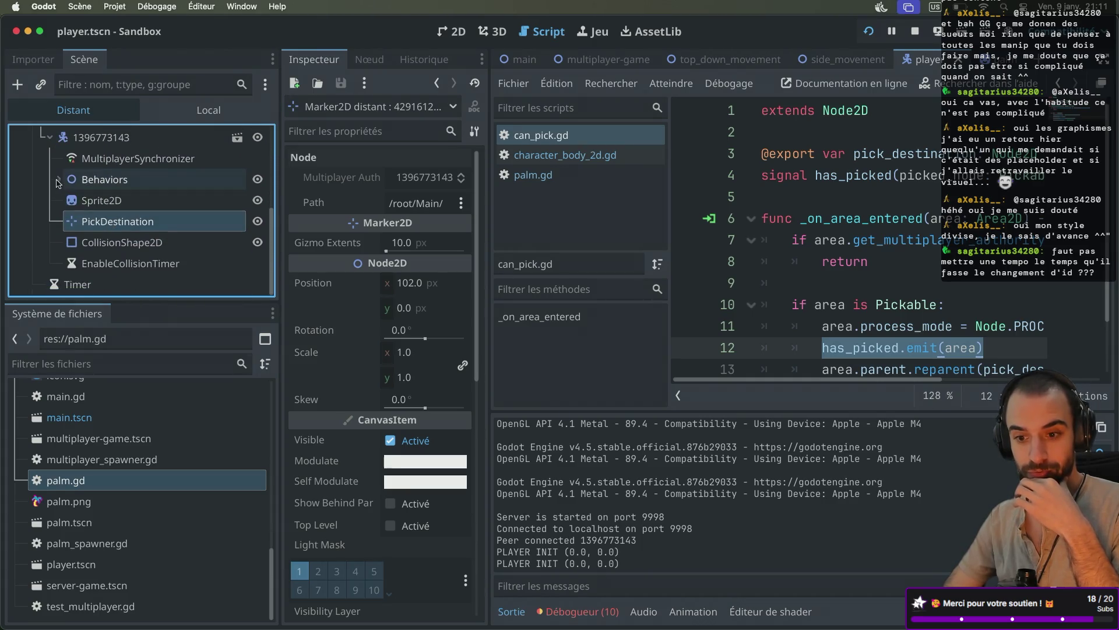
# - Expand the player's Behaviors and CanPick nodes, then show the debugger's Errors list
pyautogui.click(57, 180)
pyautogui.scroll(-1, 64, 198)
pyautogui.click(67, 214)
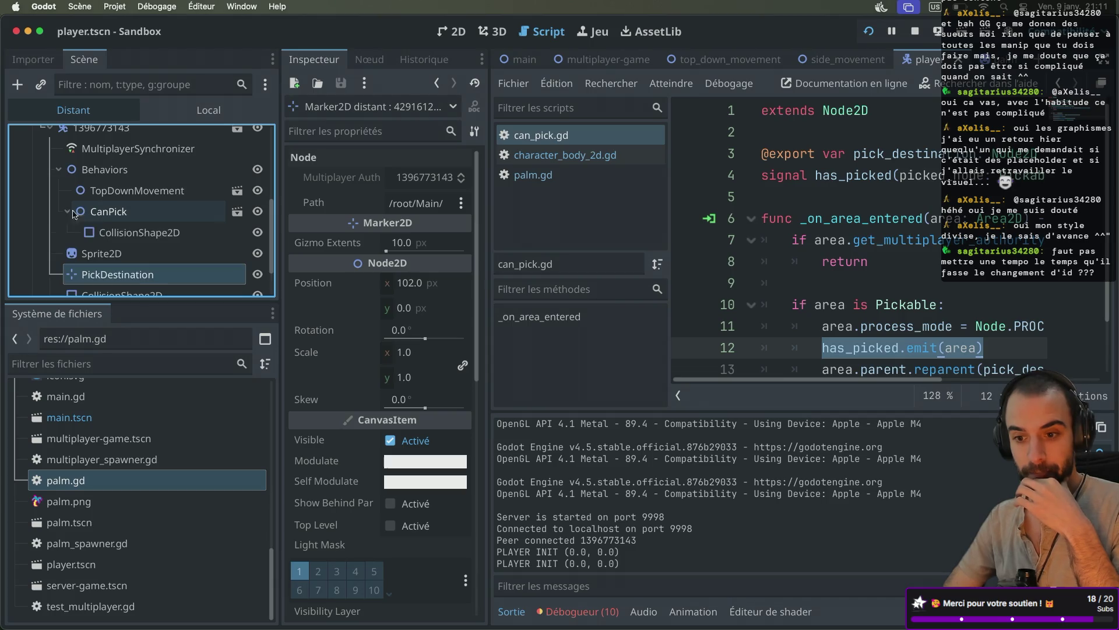
pyautogui.scroll(-1, 114, 239)
pyautogui.scroll(-2, 114, 238)
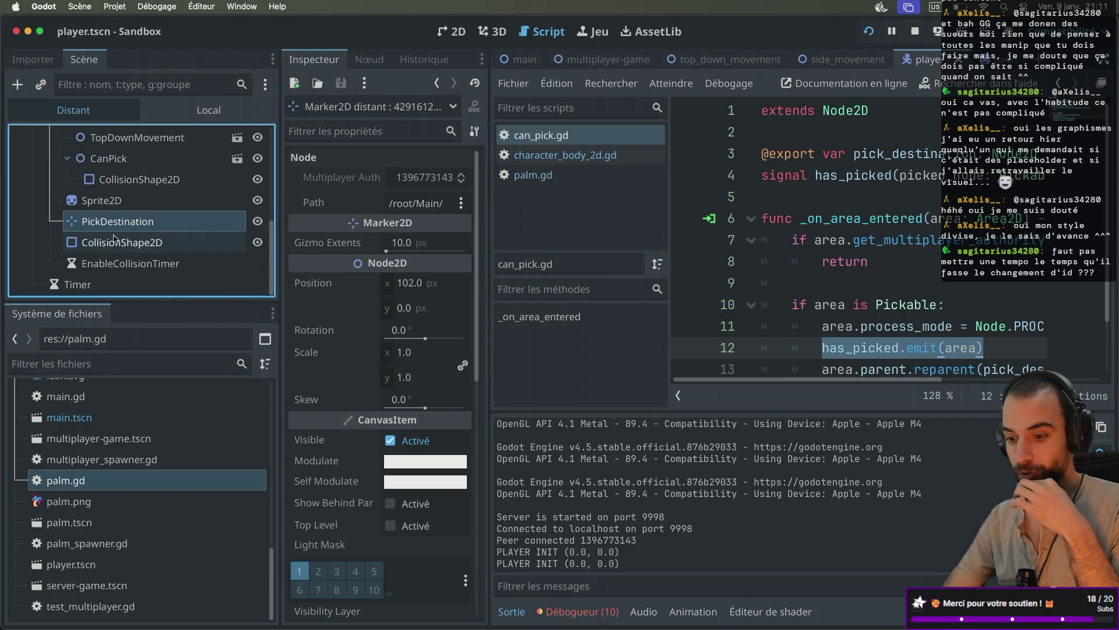
pyautogui.click(578, 611)
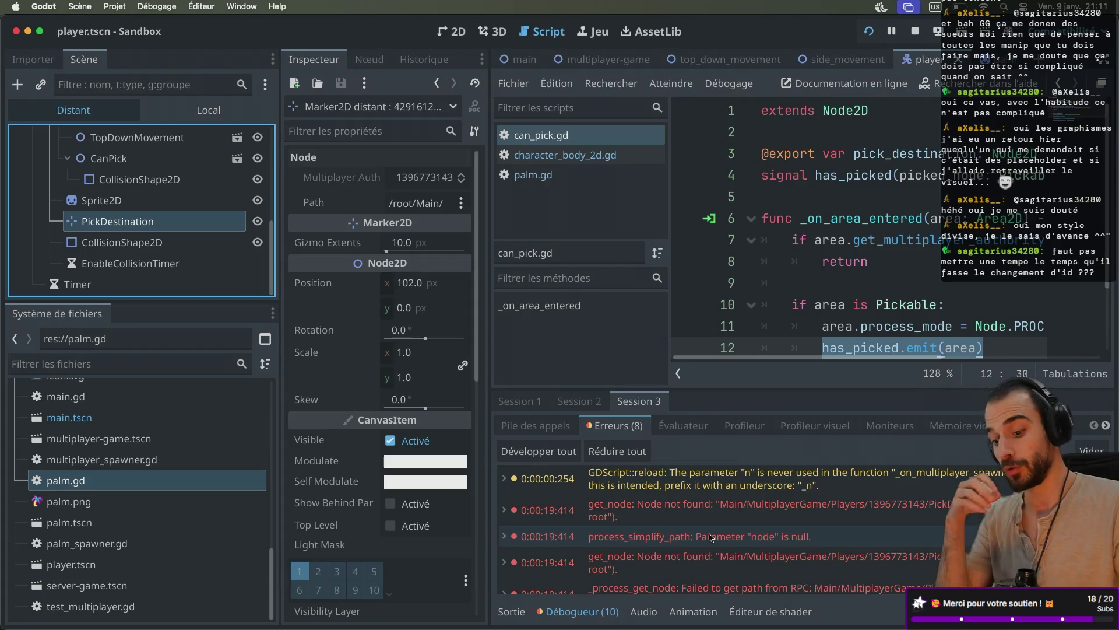
pyautogui.hotkey('ctrl', 'shift', 'F11')
pyautogui.moveTo(306, 237)
pyautogui.mouseDown()
pyautogui.moveTo(379, 242)
pyautogui.moveTo(405, 266)
pyautogui.mouseUp()
pyautogui.click(382, 286)
pyautogui.scroll(-1, 381, 285)
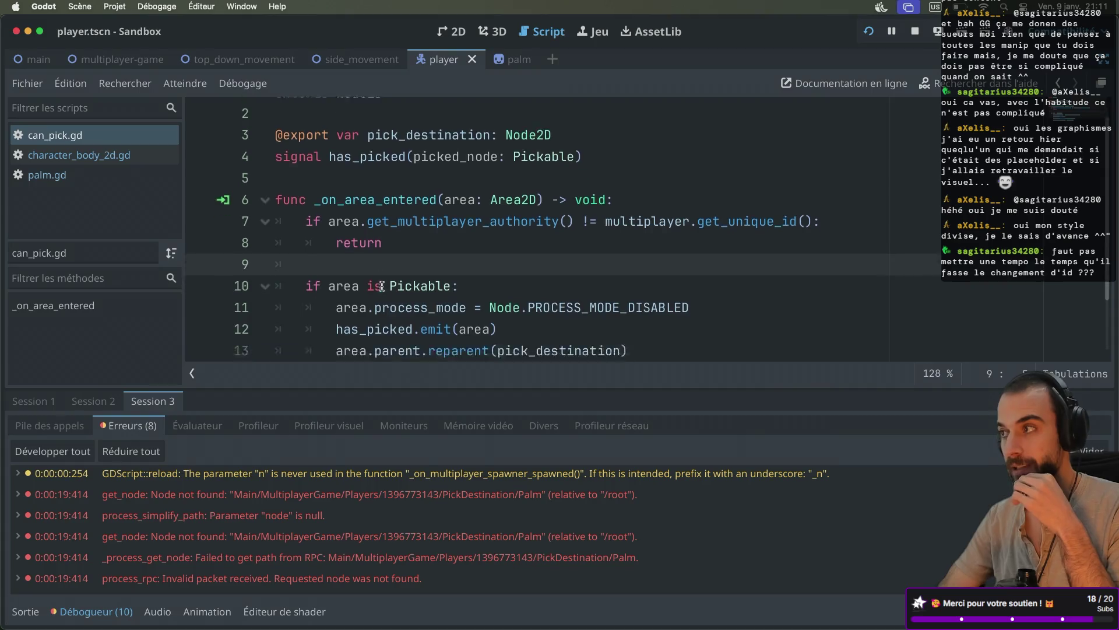
pyautogui.scroll(-3, 382, 286)
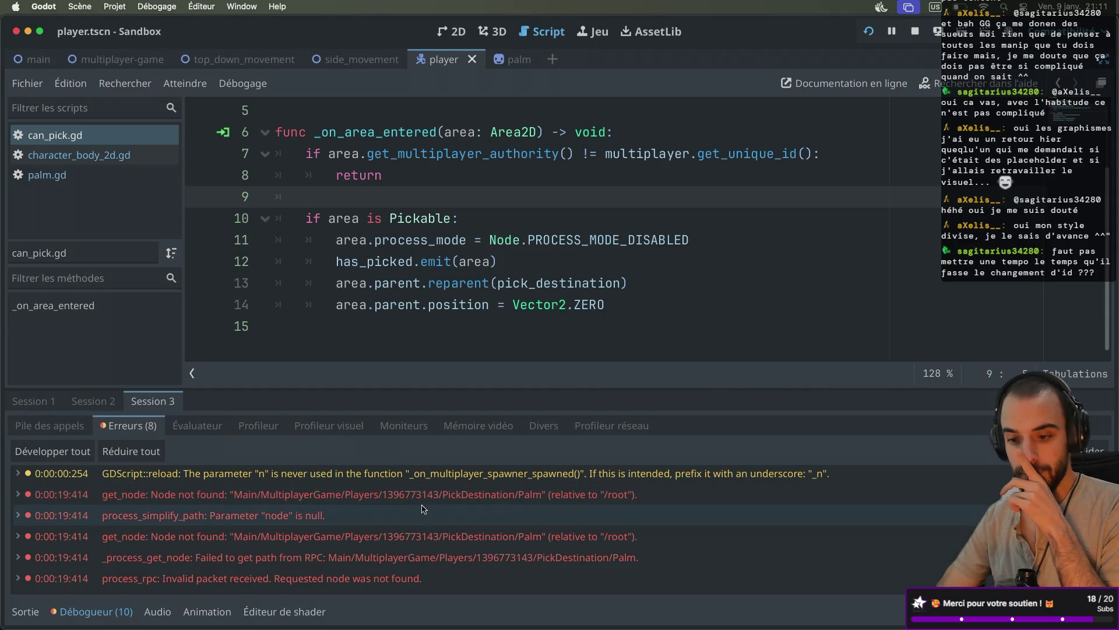
pyautogui.moveTo(466, 498)
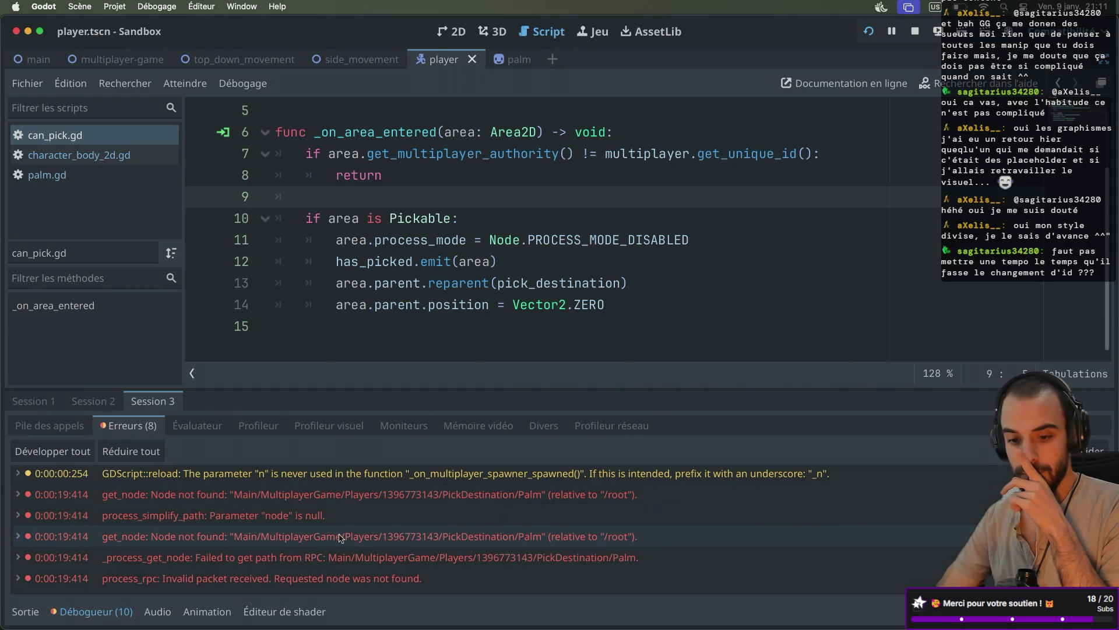
pyautogui.moveTo(407, 478)
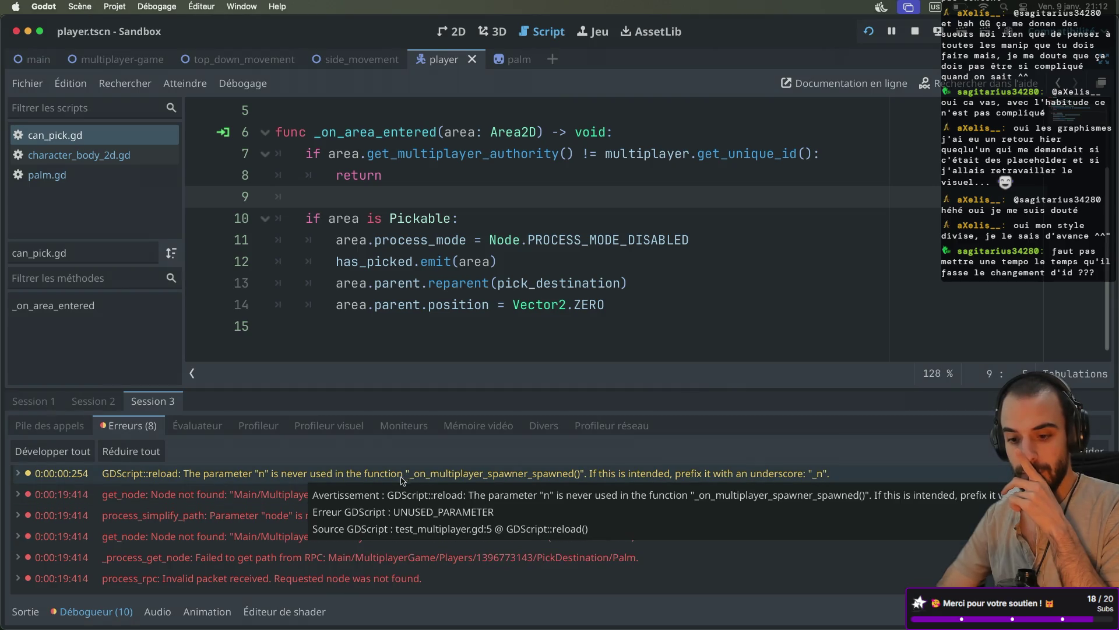
pyautogui.moveTo(362, 495)
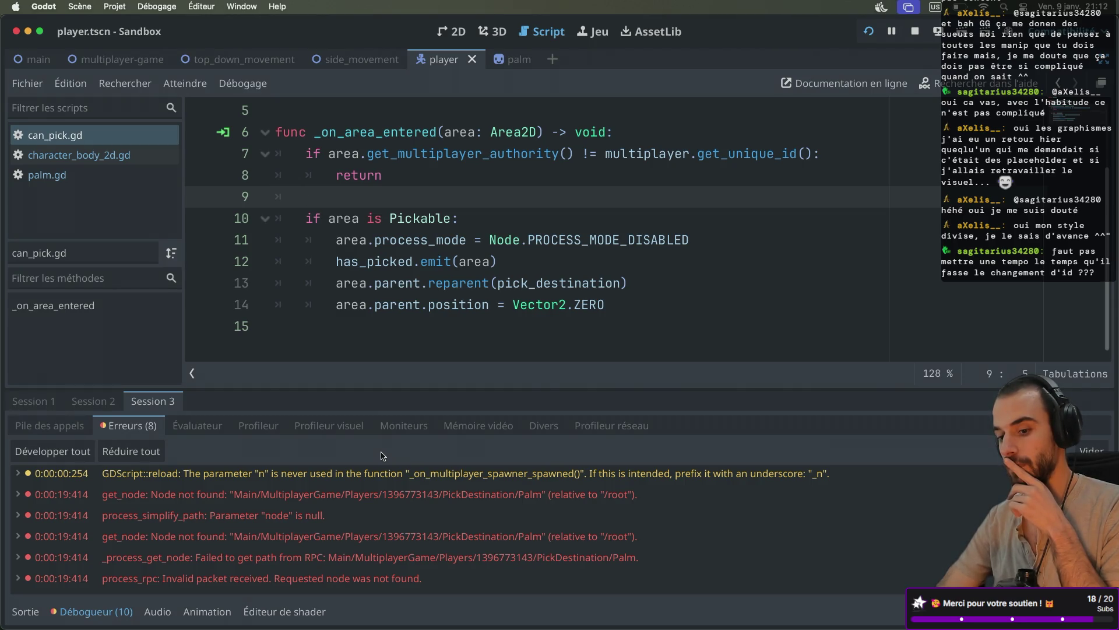
pyautogui.click(94, 401)
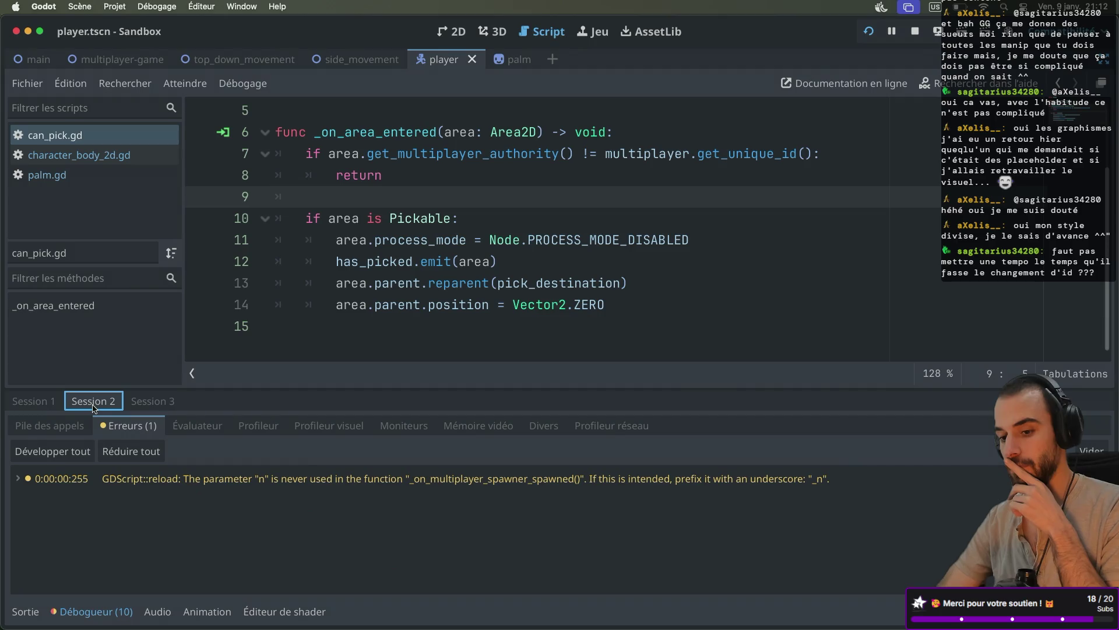
pyautogui.click(35, 401)
pyautogui.click(153, 401)
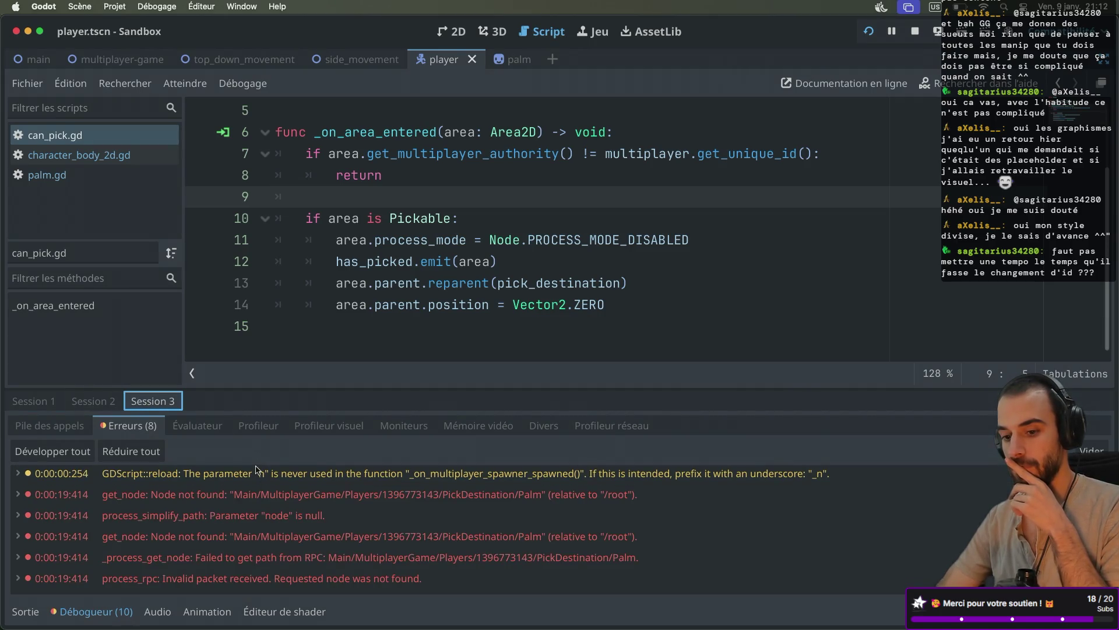
pyautogui.moveTo(256, 470)
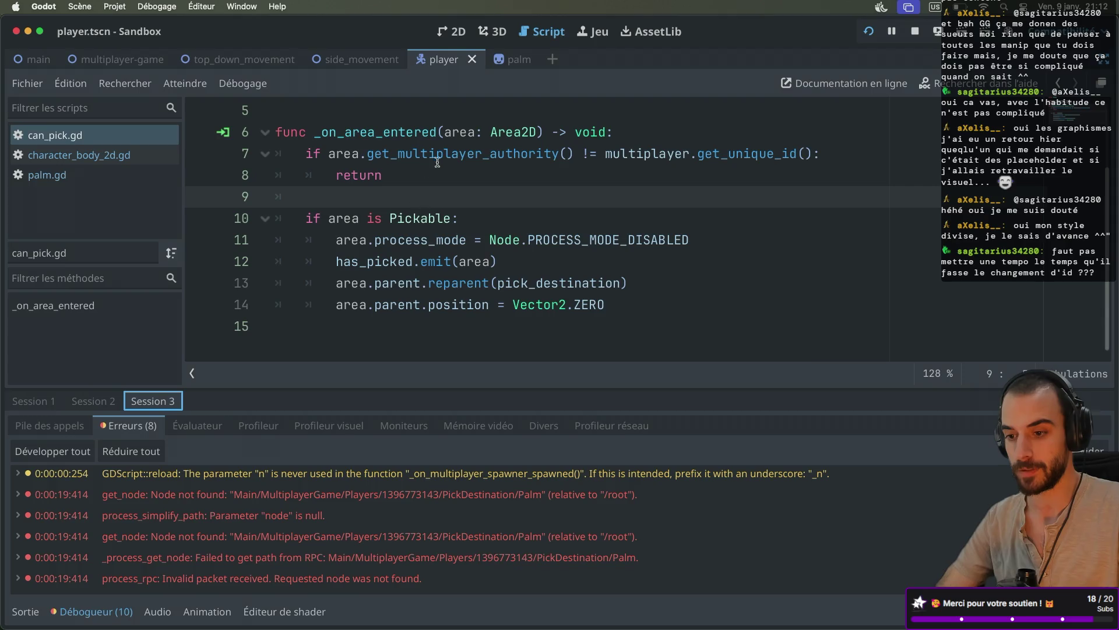
pyautogui.scroll(1, 437, 162)
pyautogui.click(118, 143)
# - Check the take call's player_id in character_body_2d.gd, then open palm.gd and restore the side panels
pyautogui.click(119, 147)
pyautogui.click(481, 326)
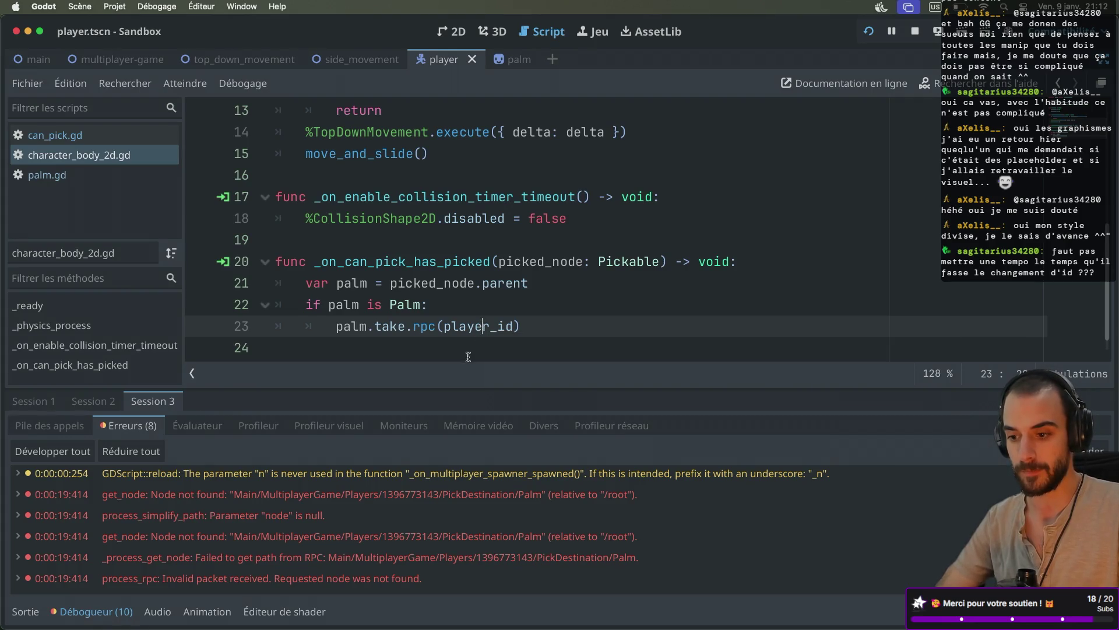
pyautogui.moveTo(475, 326)
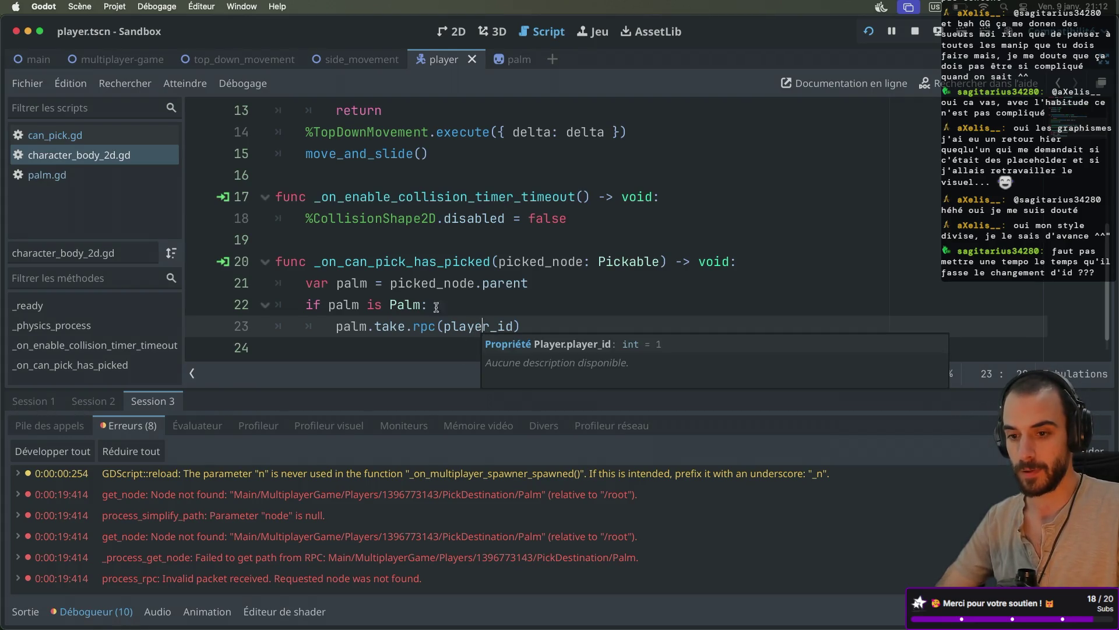
pyautogui.click(76, 175)
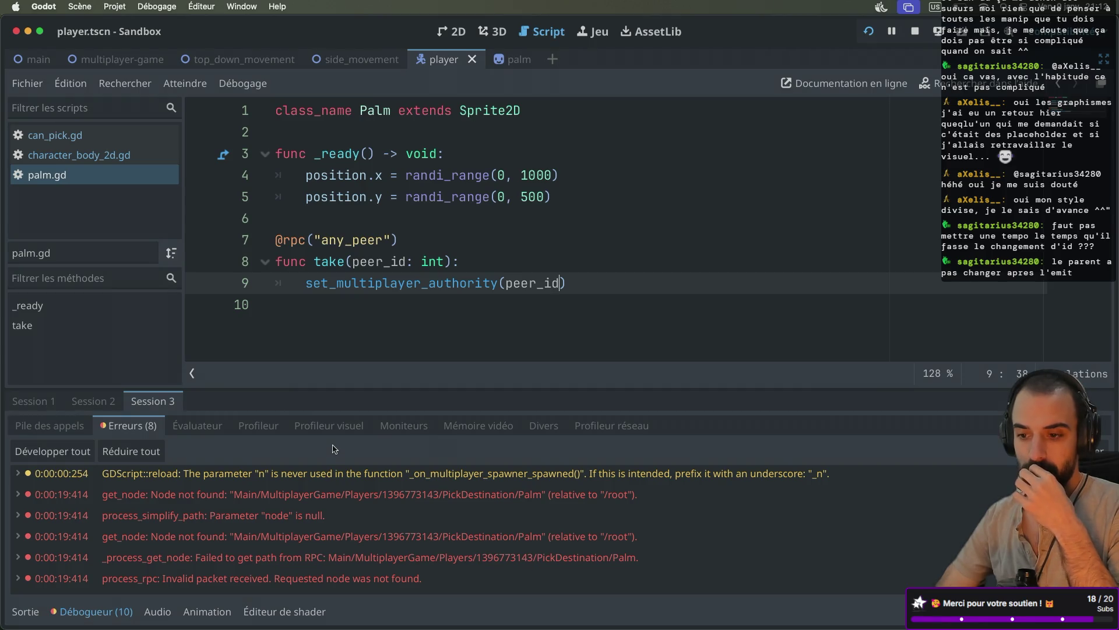
pyautogui.hotkey('ctrl', 'shift', 'F11')
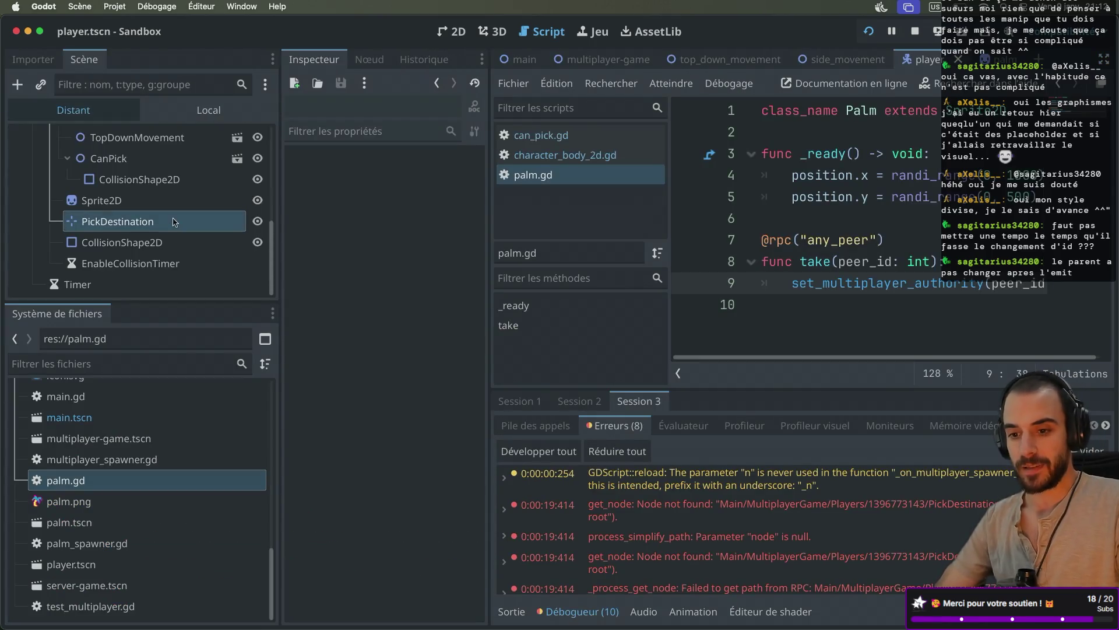
# - Collapse the player node, inspect the remote PalmSpawner's properties, then restart the running game
pyautogui.scroll(5, 132, 216)
pyautogui.scroll(-5, 133, 216)
pyautogui.scroll(5, 132, 226)
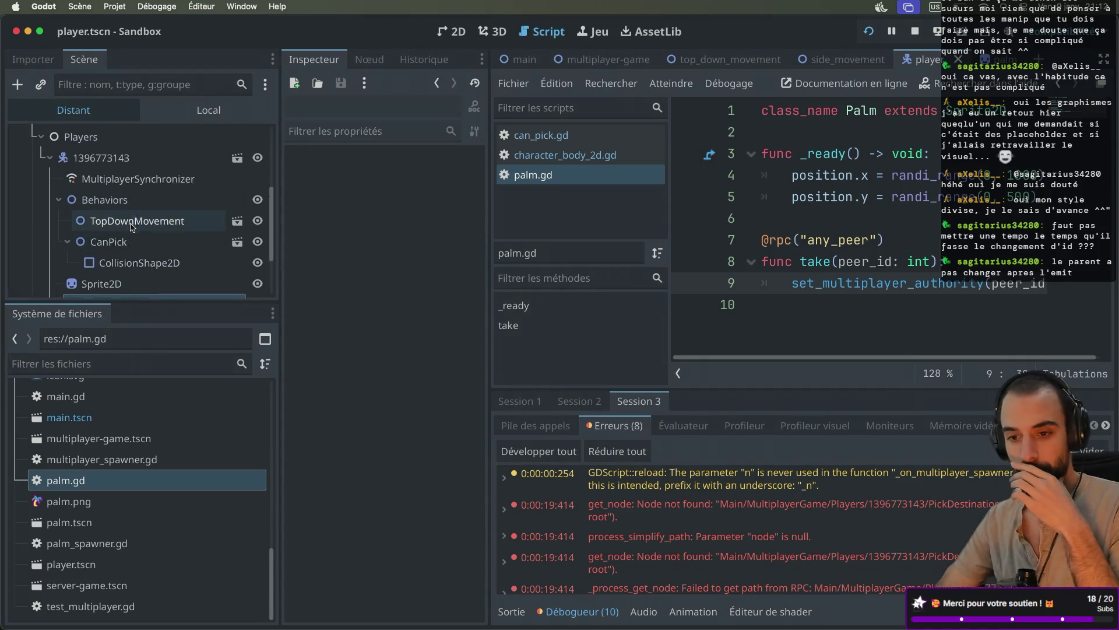
pyautogui.click(49, 182)
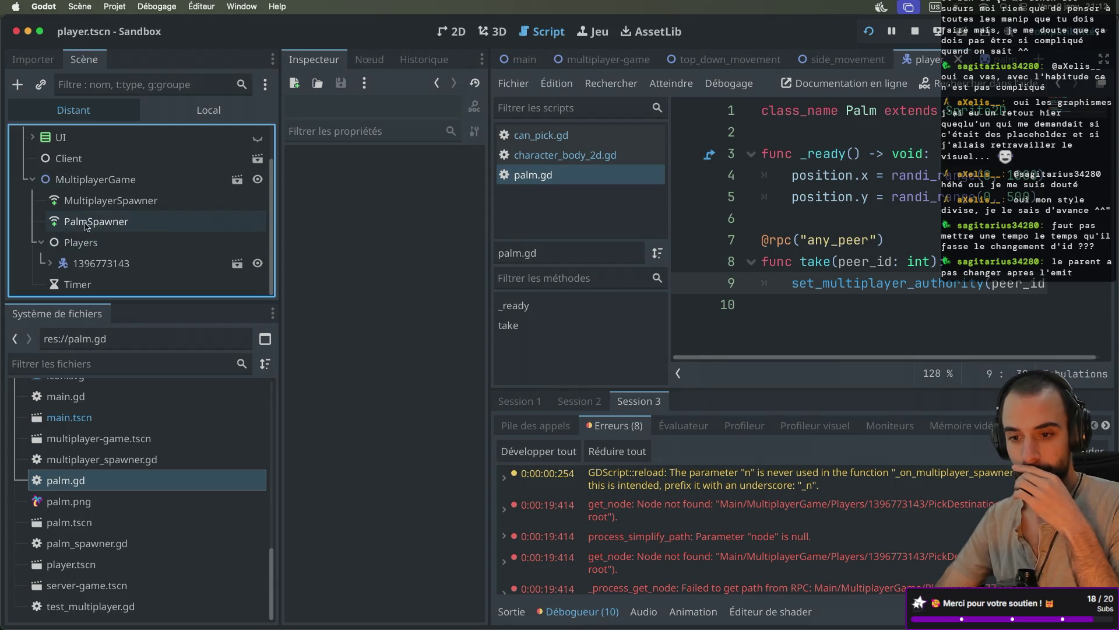
pyautogui.click(93, 227)
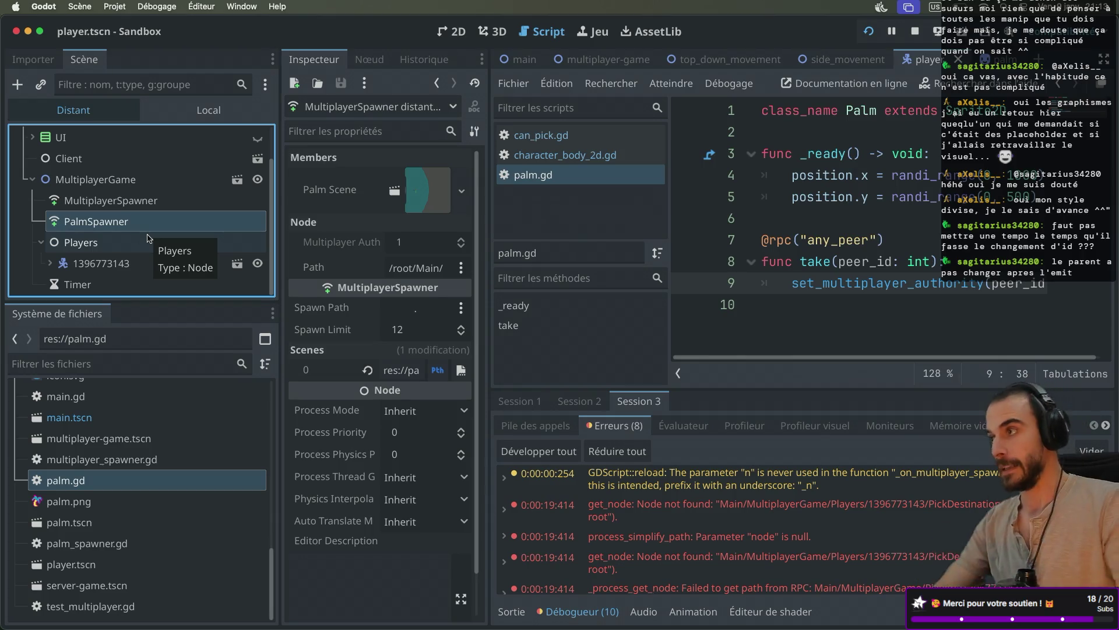
pyautogui.click(870, 34)
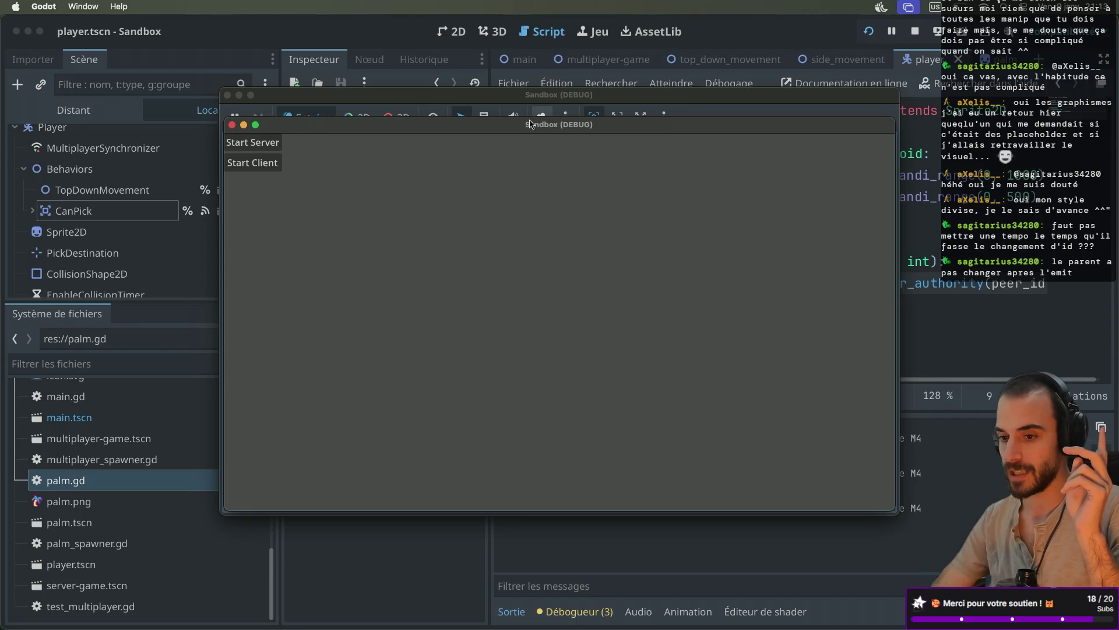
# - Start a server and a client in the two Sandbox windows and check the remote tree for the Palm
pyautogui.click(487, 271)
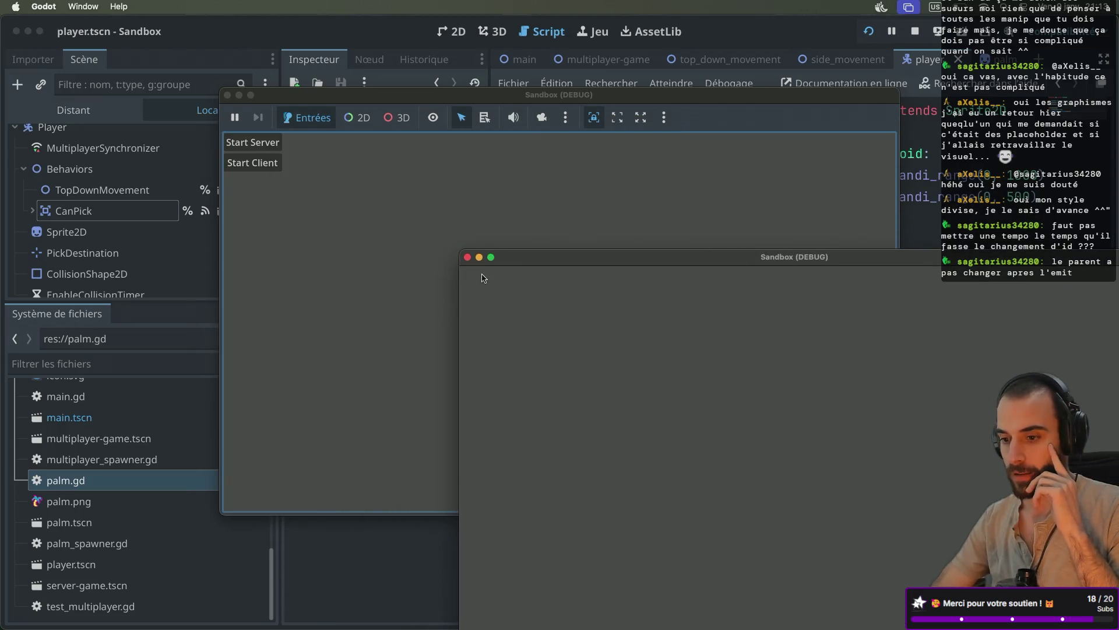
pyautogui.click(69, 117)
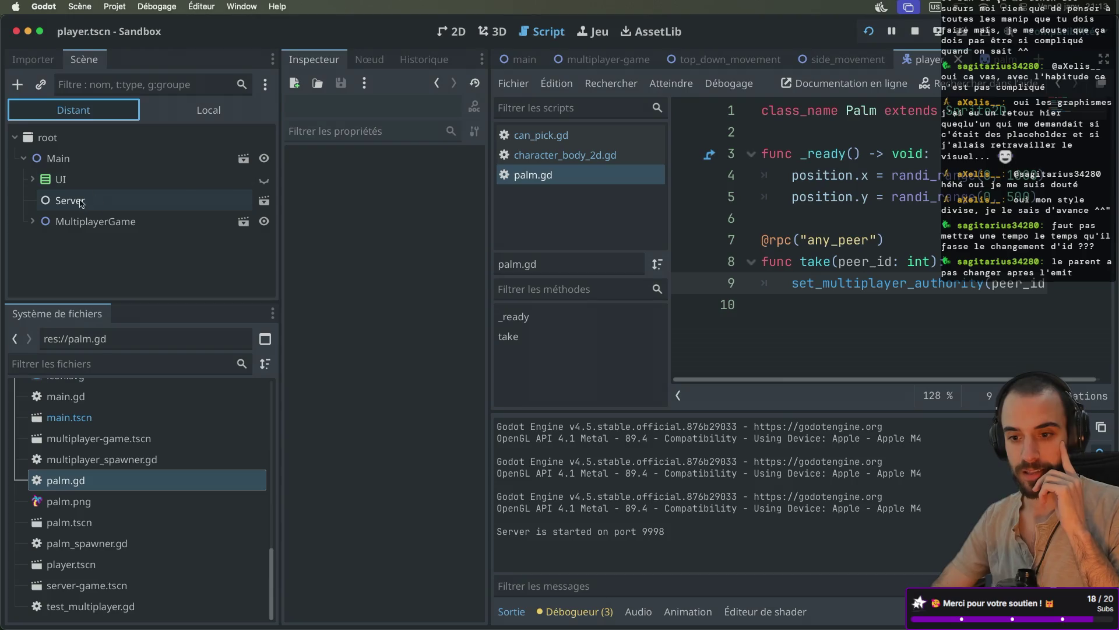
pyautogui.click(869, 31)
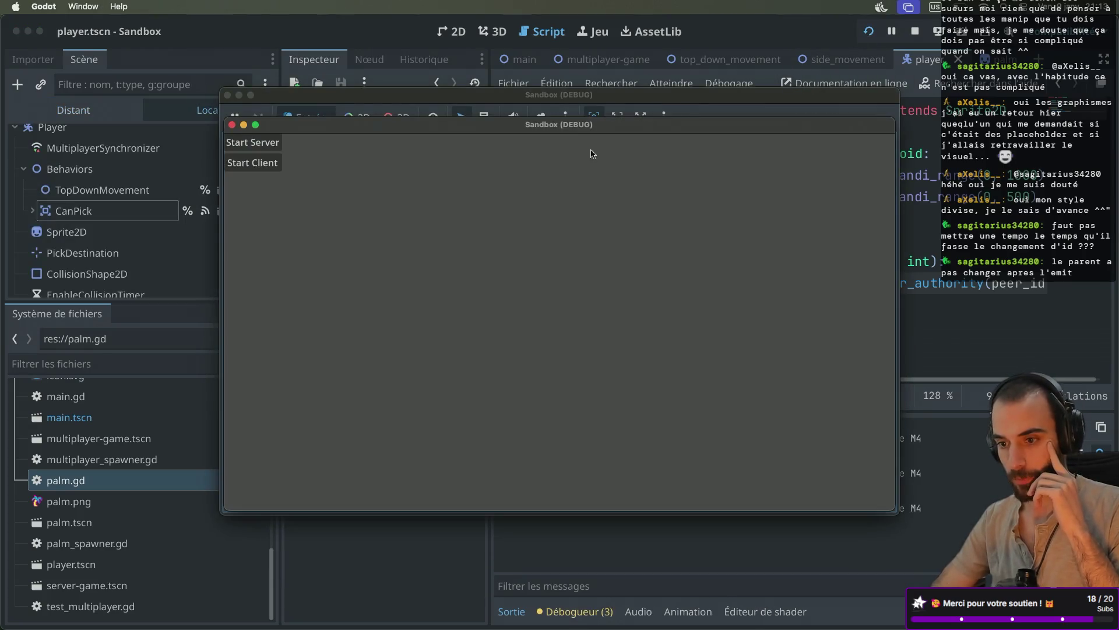
pyautogui.moveTo(516, 118); pyautogui.dragTo(839, 237)
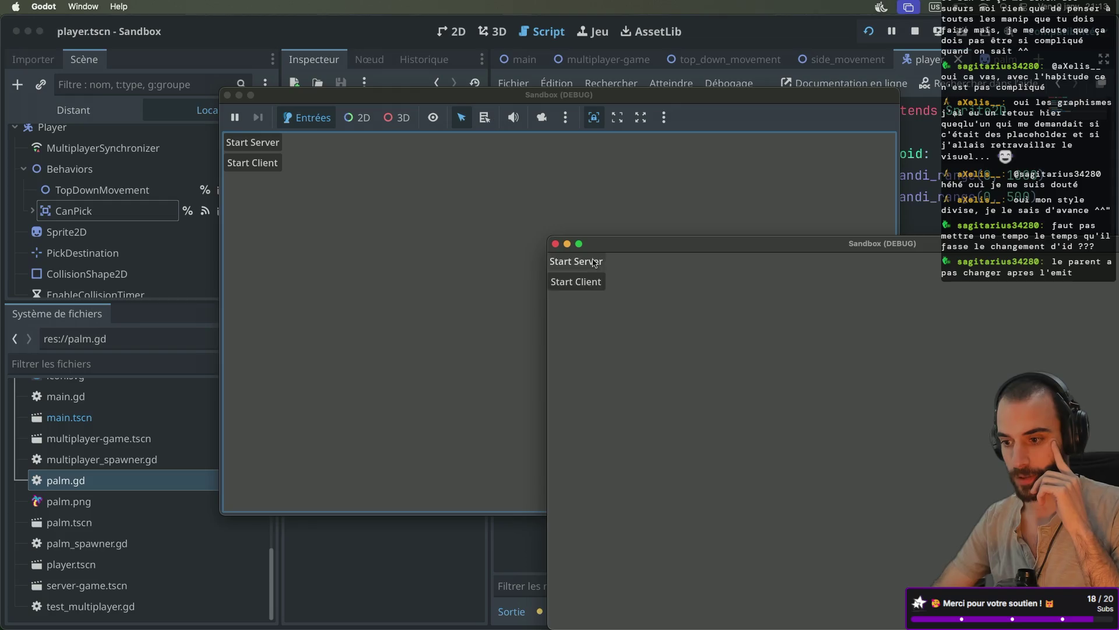
pyautogui.click(412, 245)
pyautogui.click(279, 167)
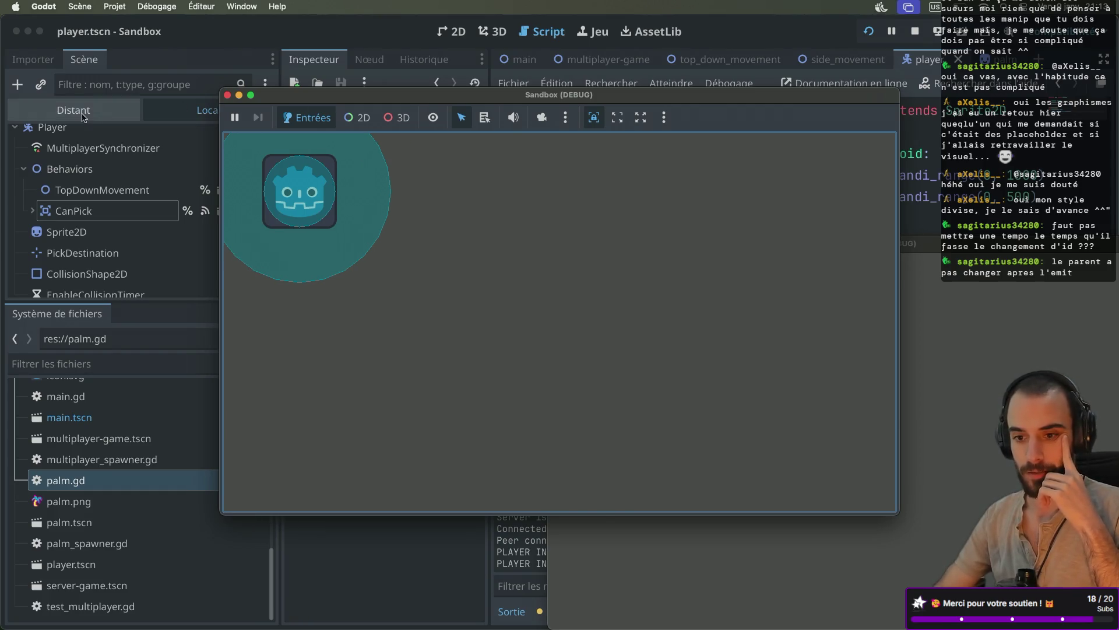
pyautogui.click(64, 110)
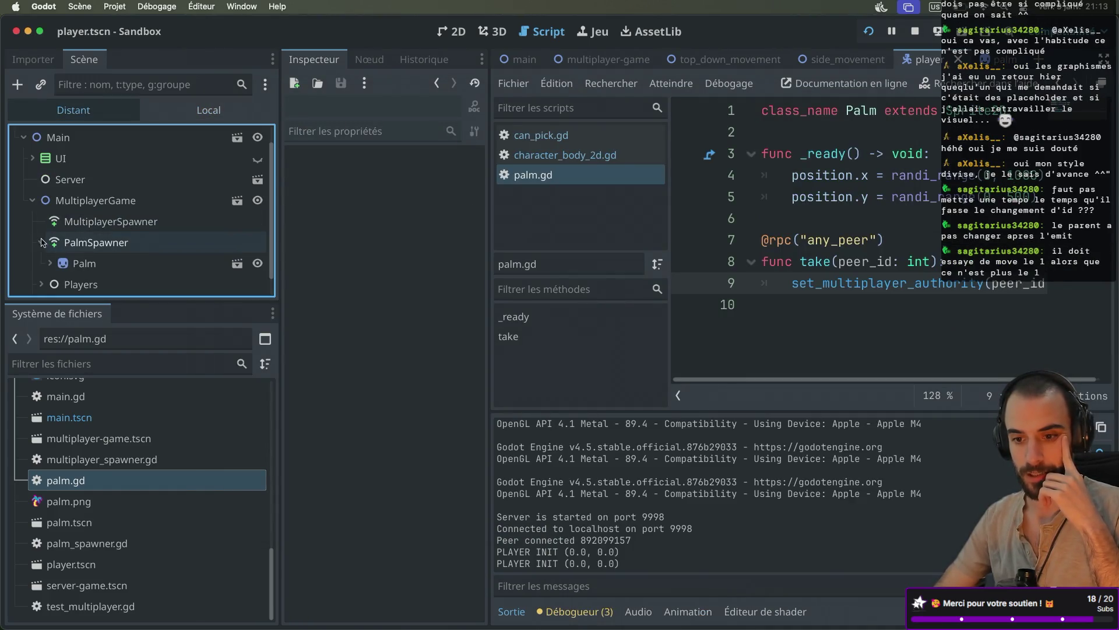
pyautogui.scroll(-1, 63, 236)
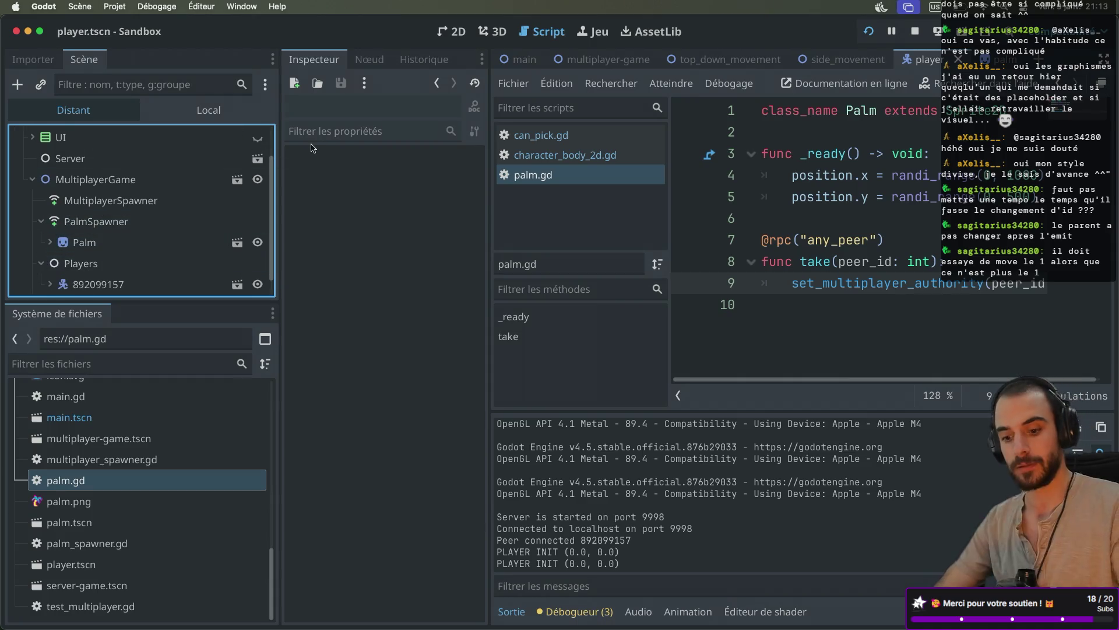
# - Relaunch the game with fresh instances and move the new window down and right
pyautogui.press('super+Tab')
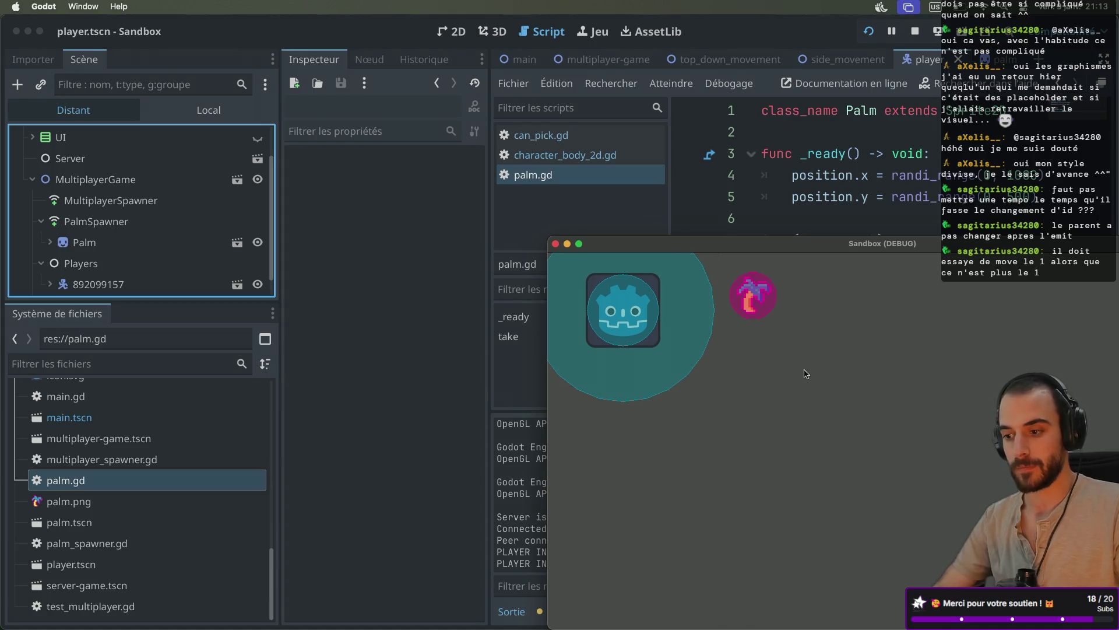
pyautogui.click(868, 33)
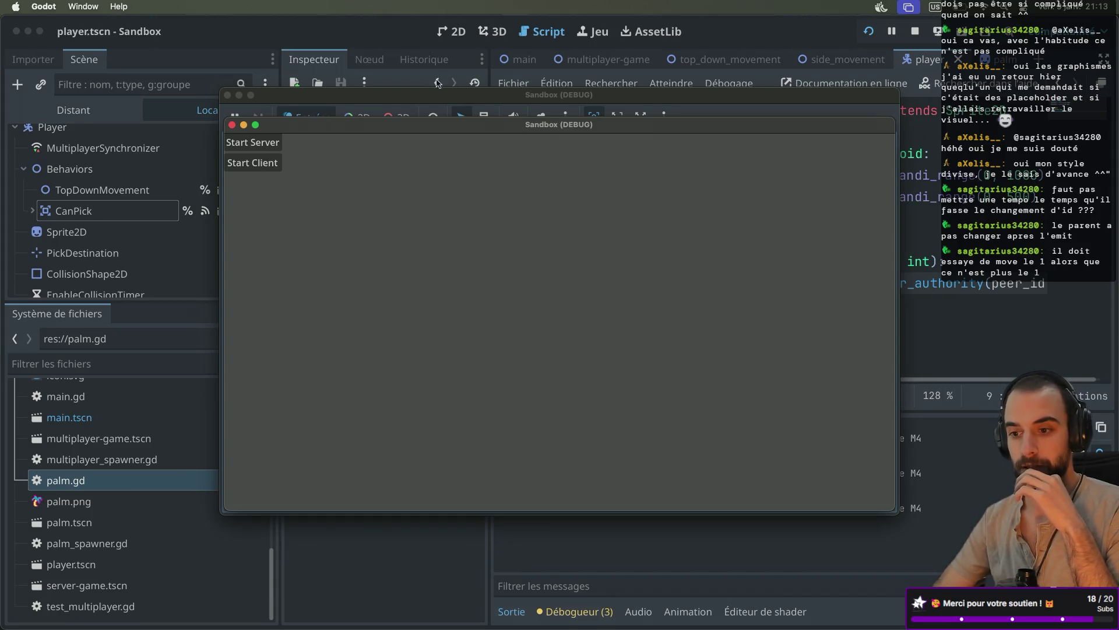
pyautogui.moveTo(427, 124); pyautogui.dragTo(651, 218)
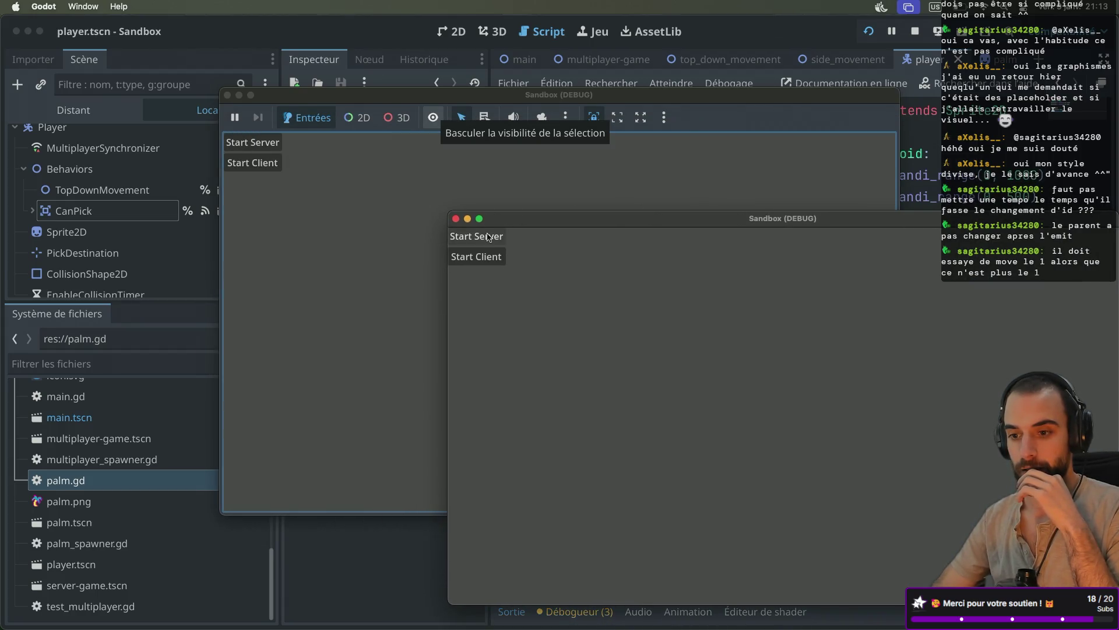
# - Start the server and client, confirm in both windows that the client's player carries the Palm
pyautogui.click(488, 237)
pyautogui.click(403, 212)
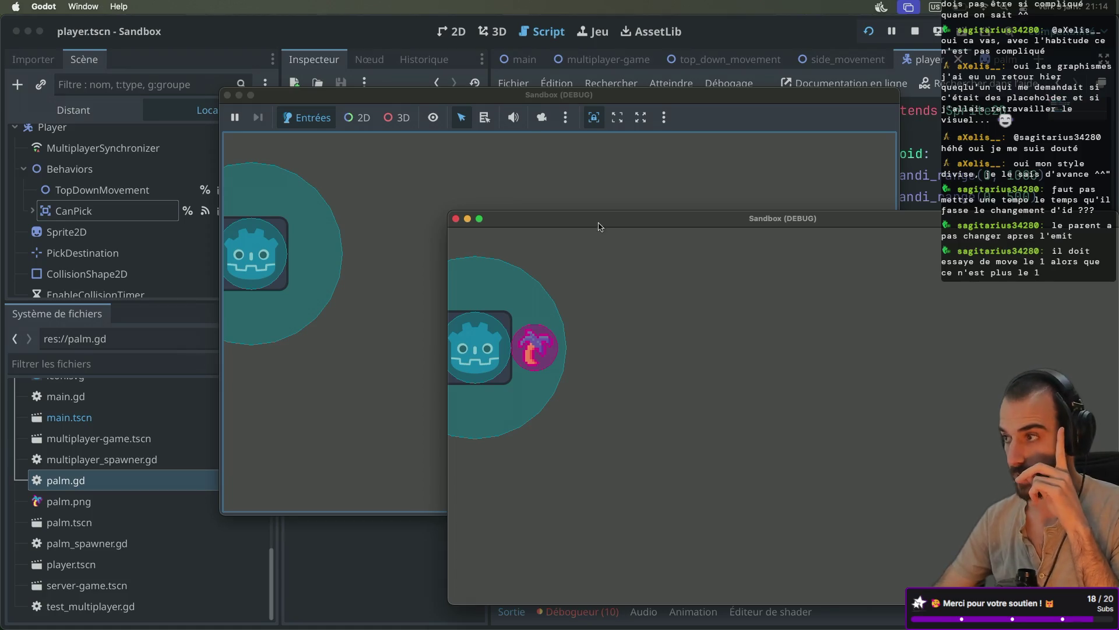
pyautogui.click(586, 197)
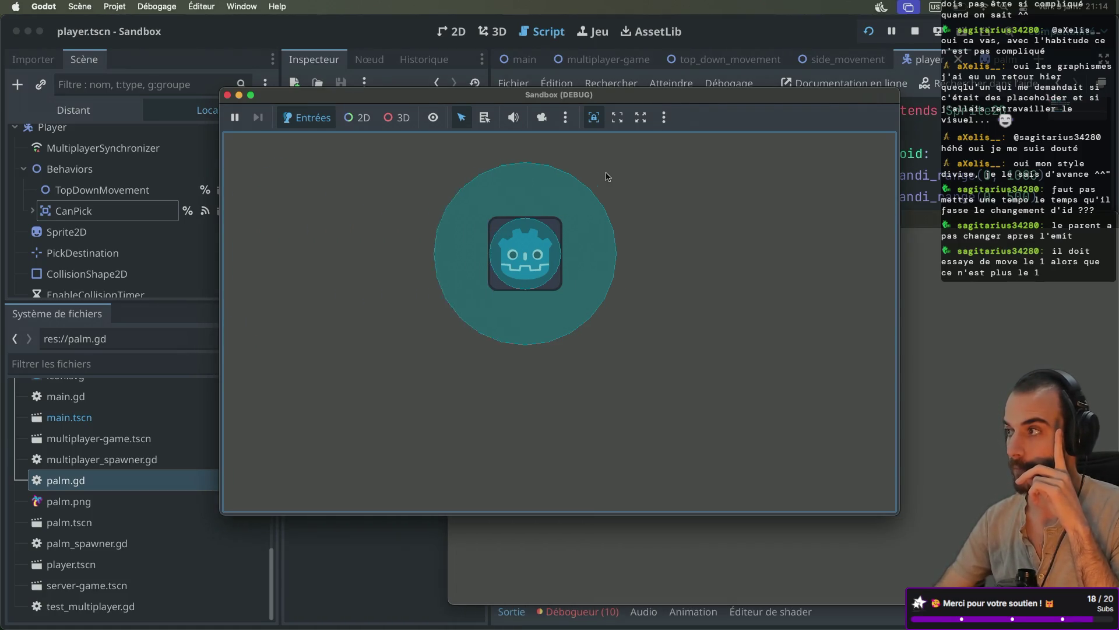
pyautogui.click(918, 233)
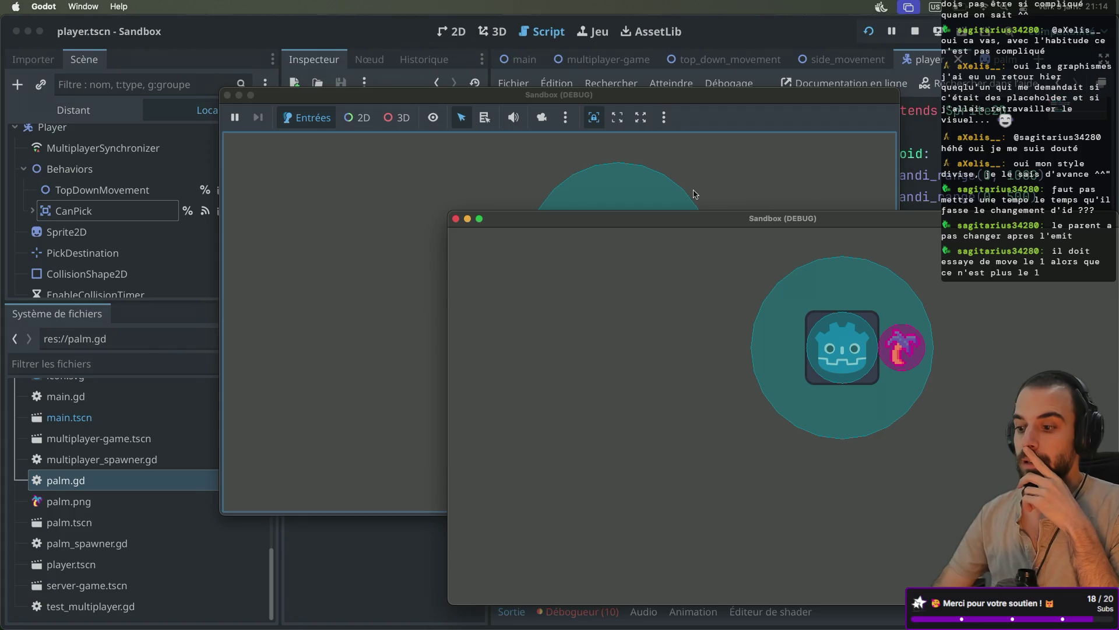
pyautogui.click(287, 40)
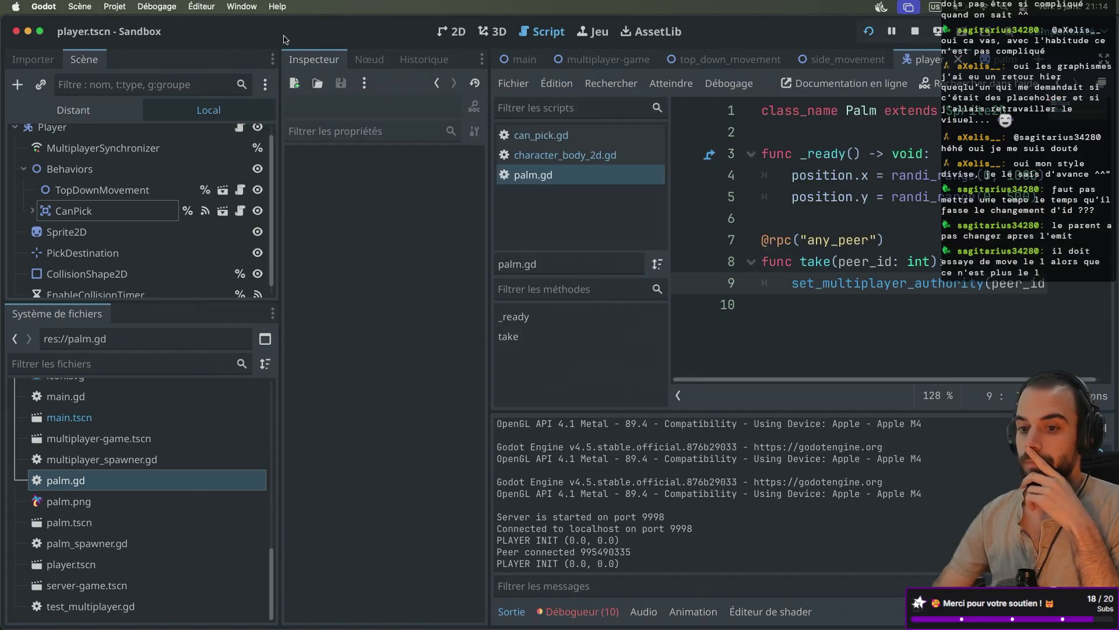
# - Expand Players, the connected player and PickDestination in the remote tree to find the Palm
pyautogui.click(64, 113)
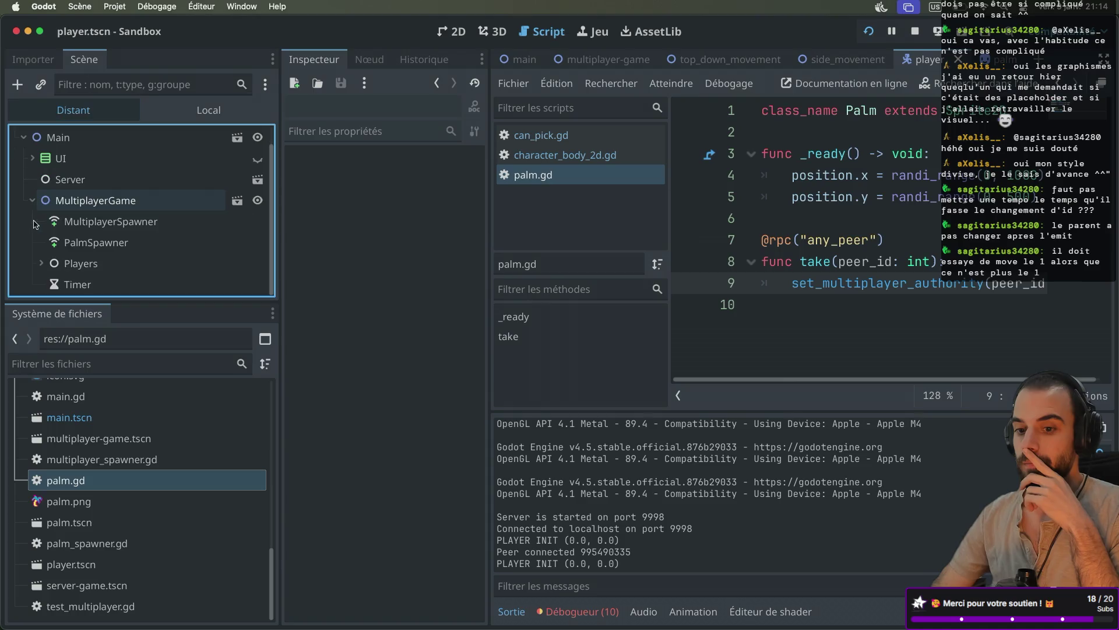
pyautogui.click(41, 262)
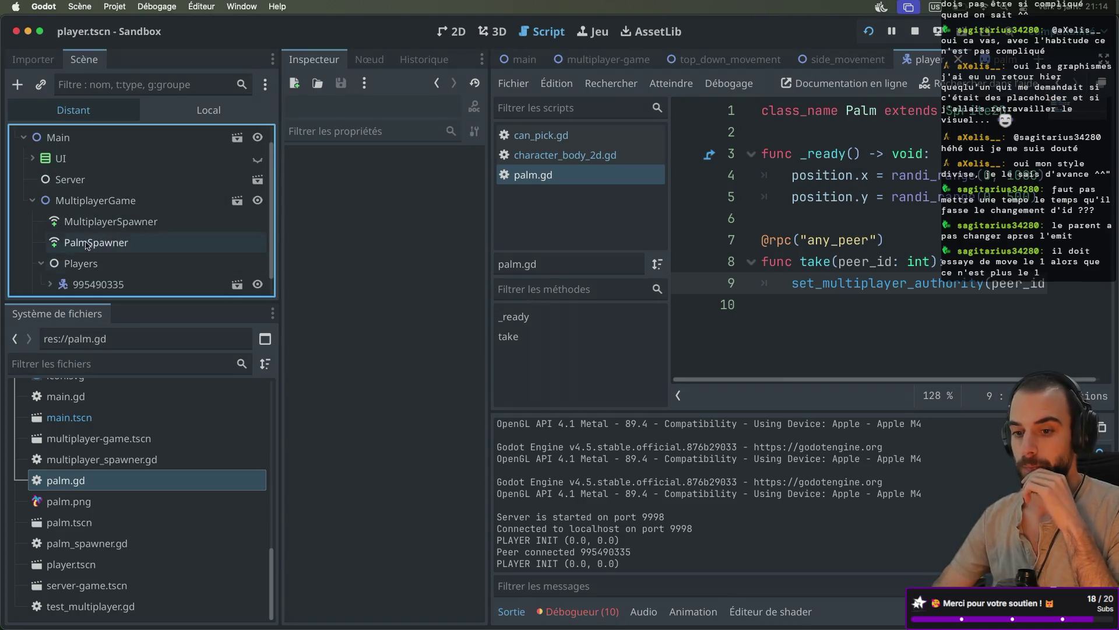
pyautogui.scroll(-1, 121, 241)
pyautogui.click(51, 263)
pyautogui.scroll(-5, 126, 233)
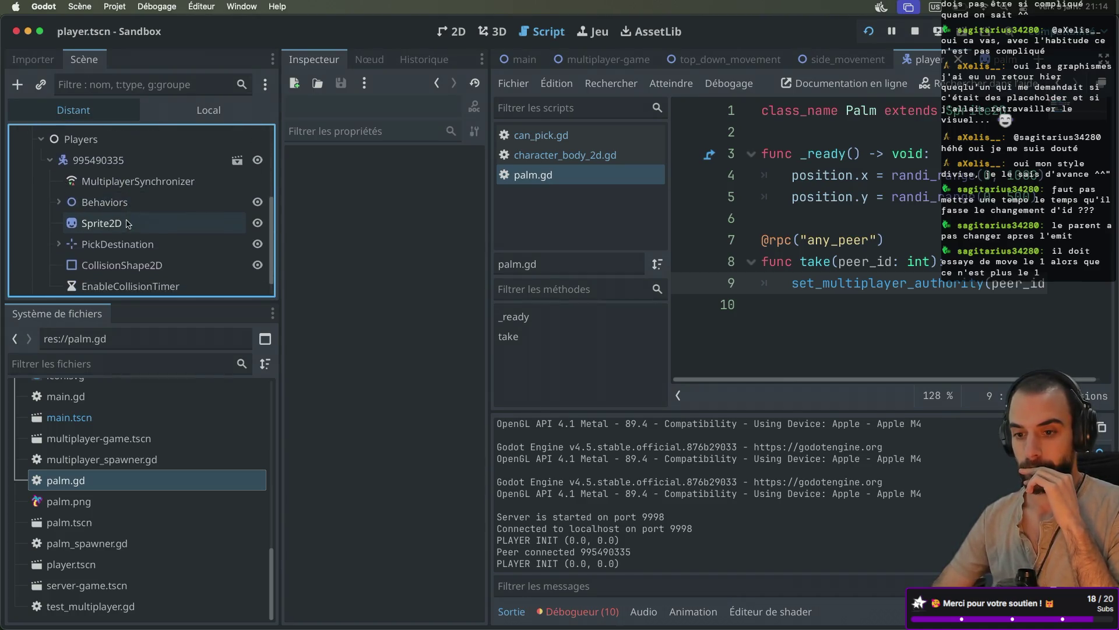
pyautogui.click(58, 222)
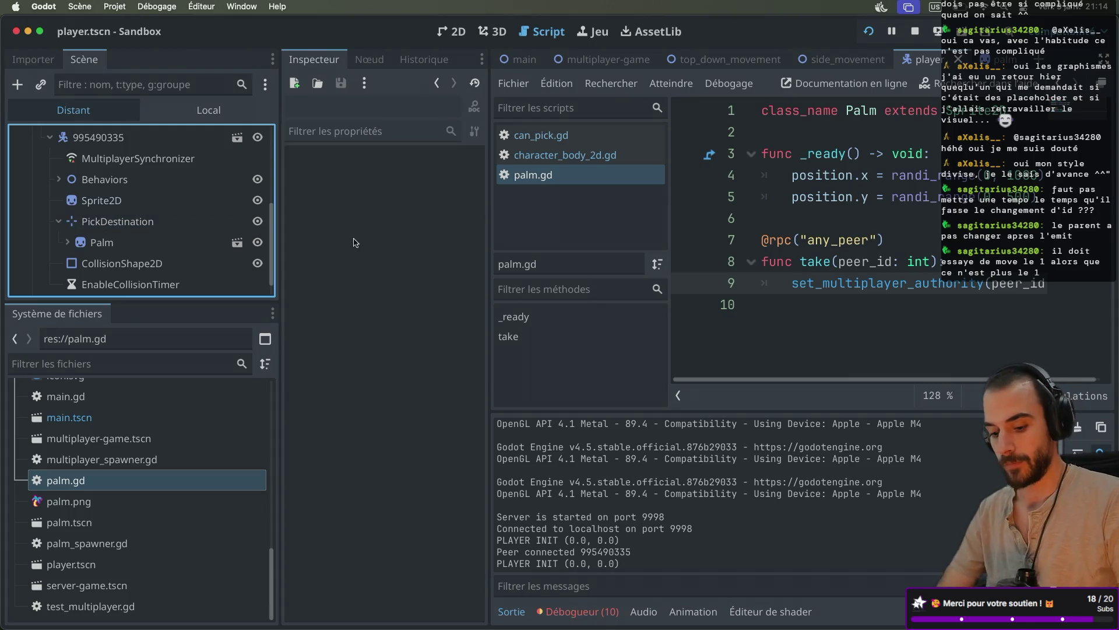
# - In distraction-free mode, review can_pick.gd's reparent line and character_body_2d.gd's take.rpc(player_id) call
pyautogui.press('ctrl+super+d')
pyautogui.click(79, 143)
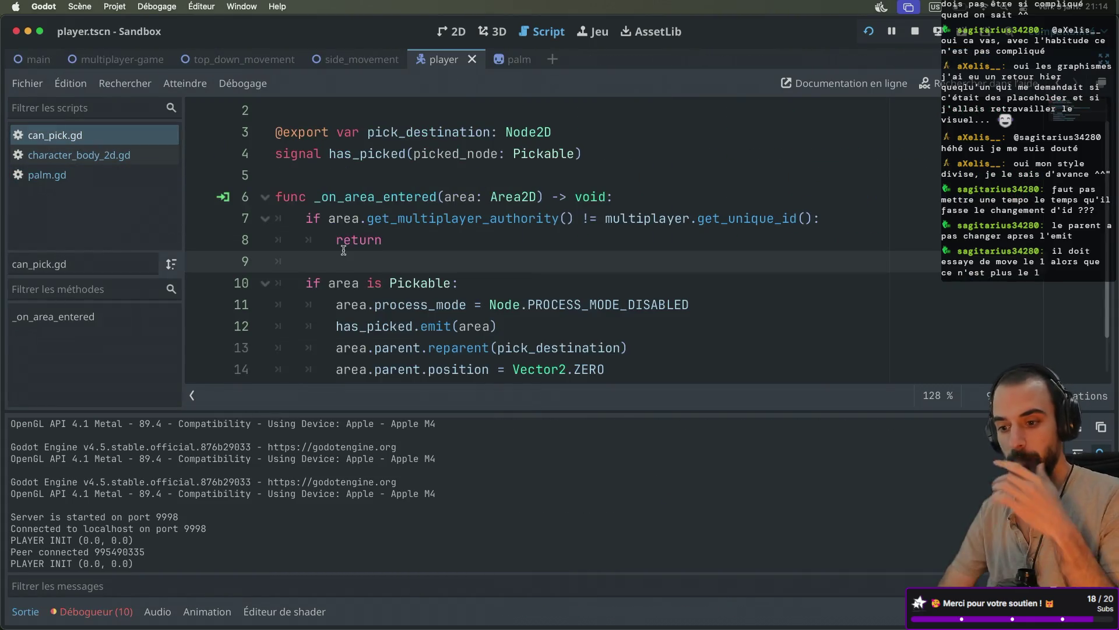
pyautogui.scroll(-1, 344, 250)
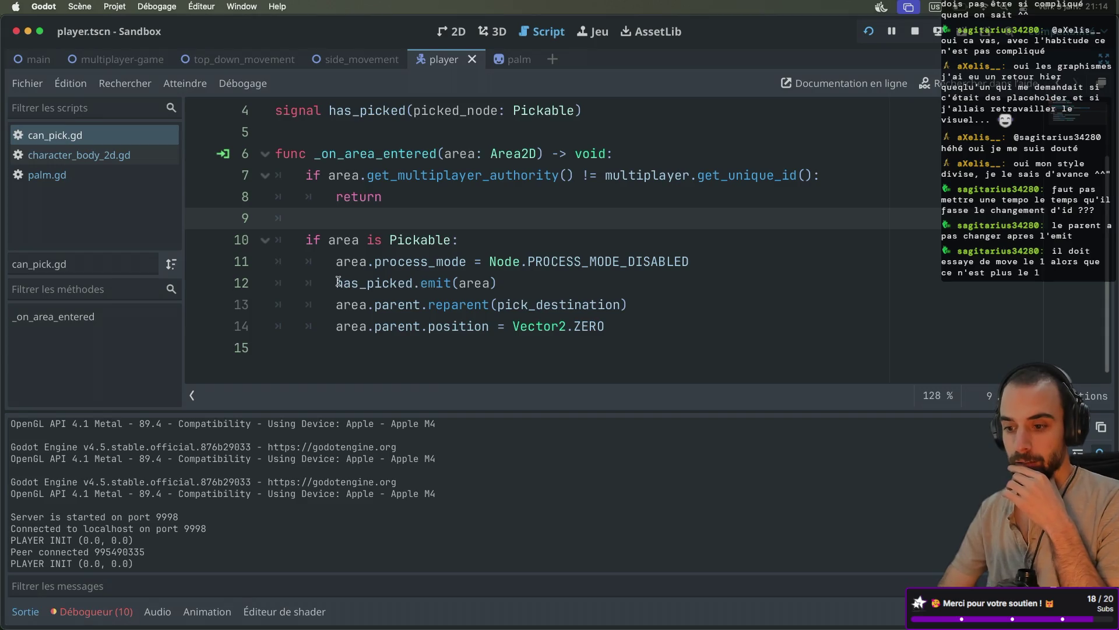
pyautogui.moveTo(335, 304); pyautogui.dragTo(631, 304)
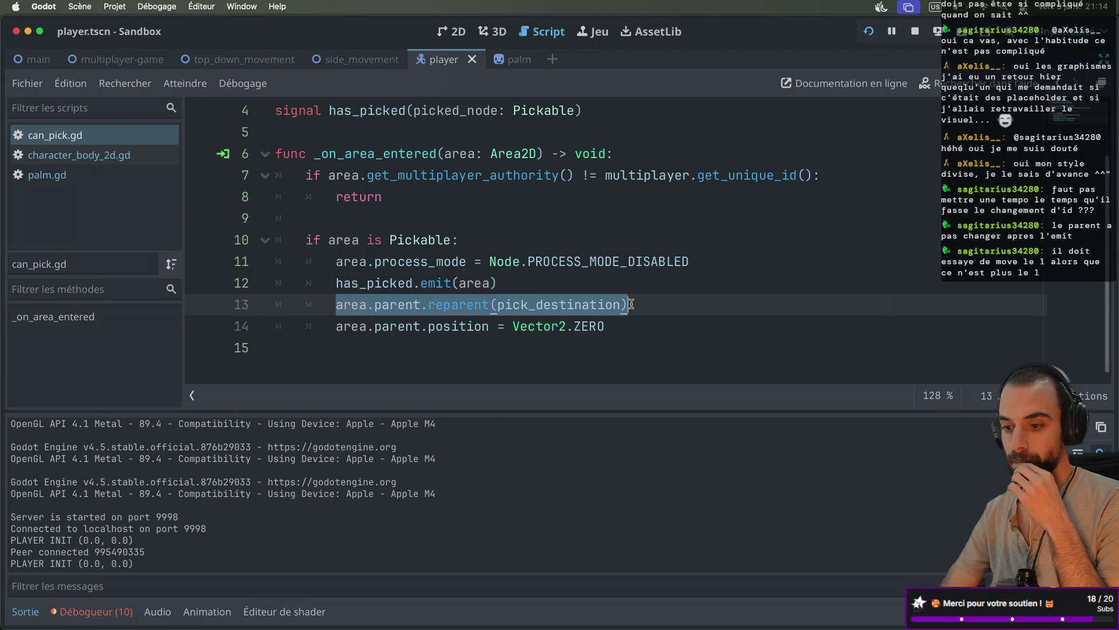
pyautogui.click(97, 154)
pyautogui.doubleClick(386, 326)
pyautogui.doubleClick(464, 327)
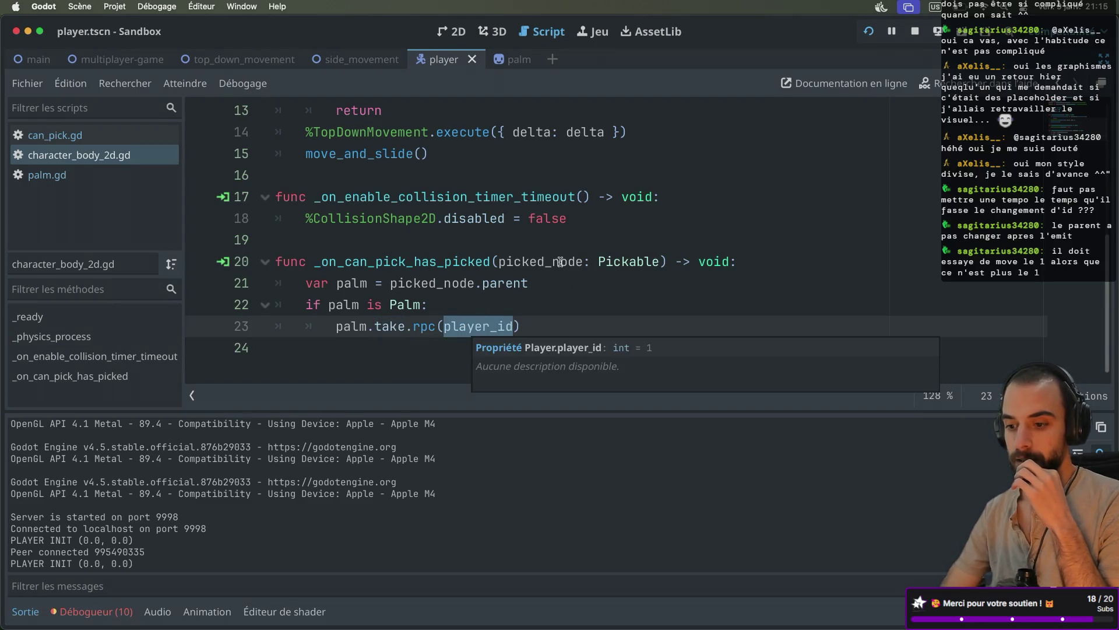
# - Return to can_pick.gd and open the Node documentation for reparent on line 13
pyautogui.click(593, 247)
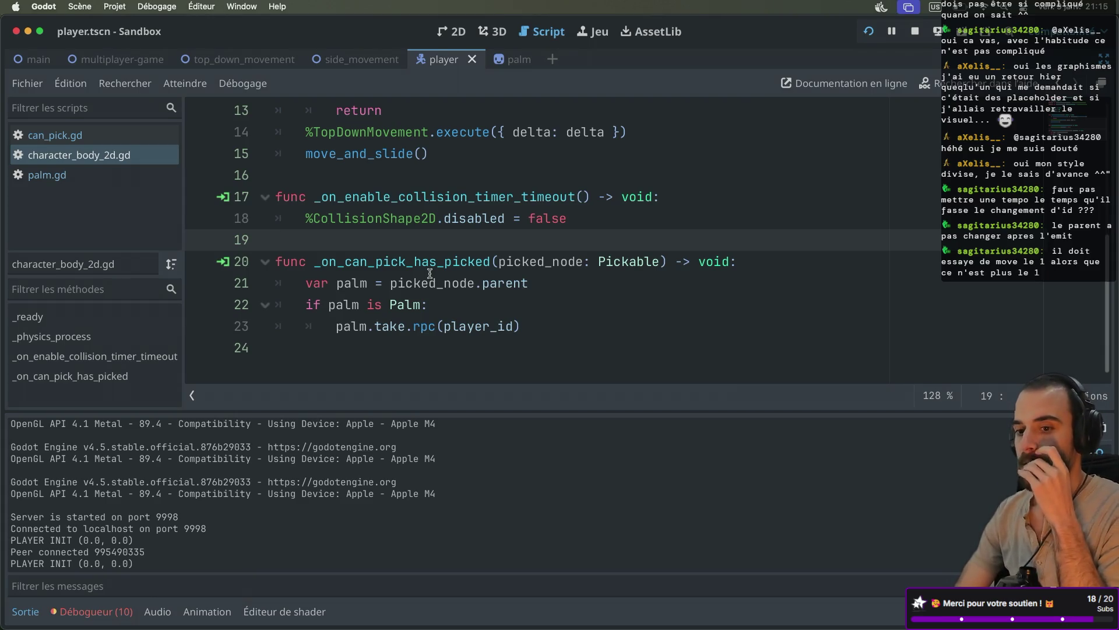
pyautogui.click(116, 140)
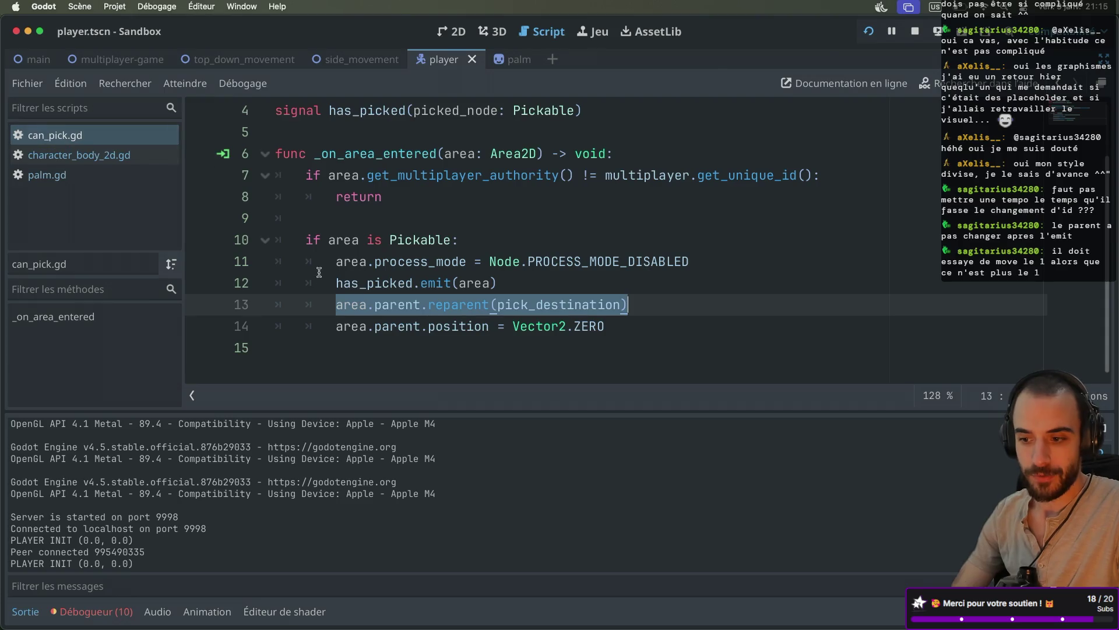
pyautogui.scroll(3, 384, 317)
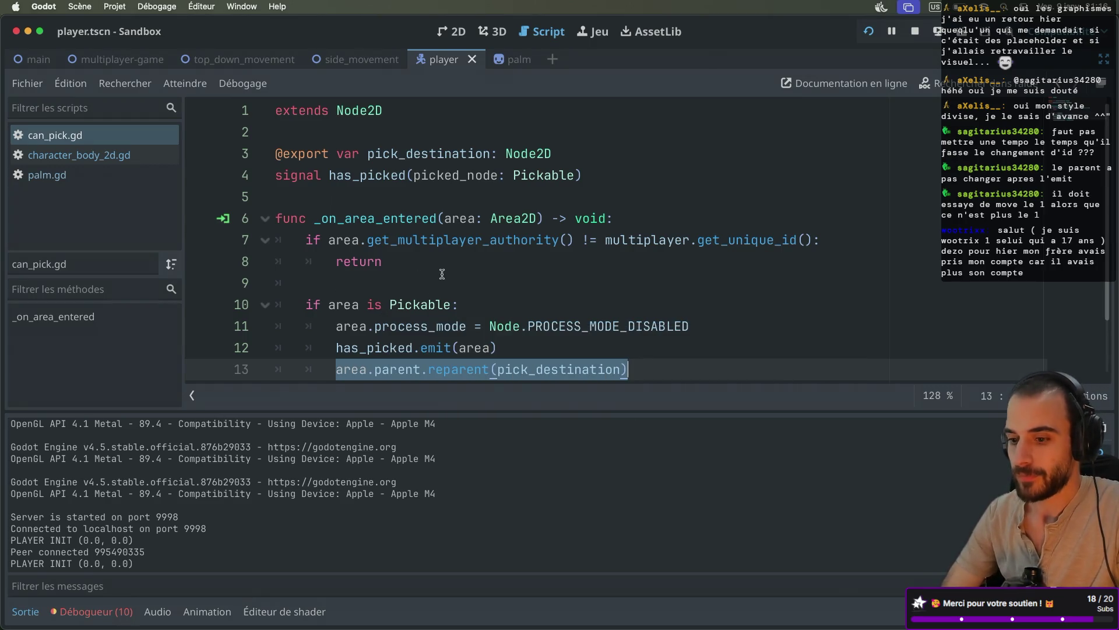
pyautogui.scroll(-3, 443, 274)
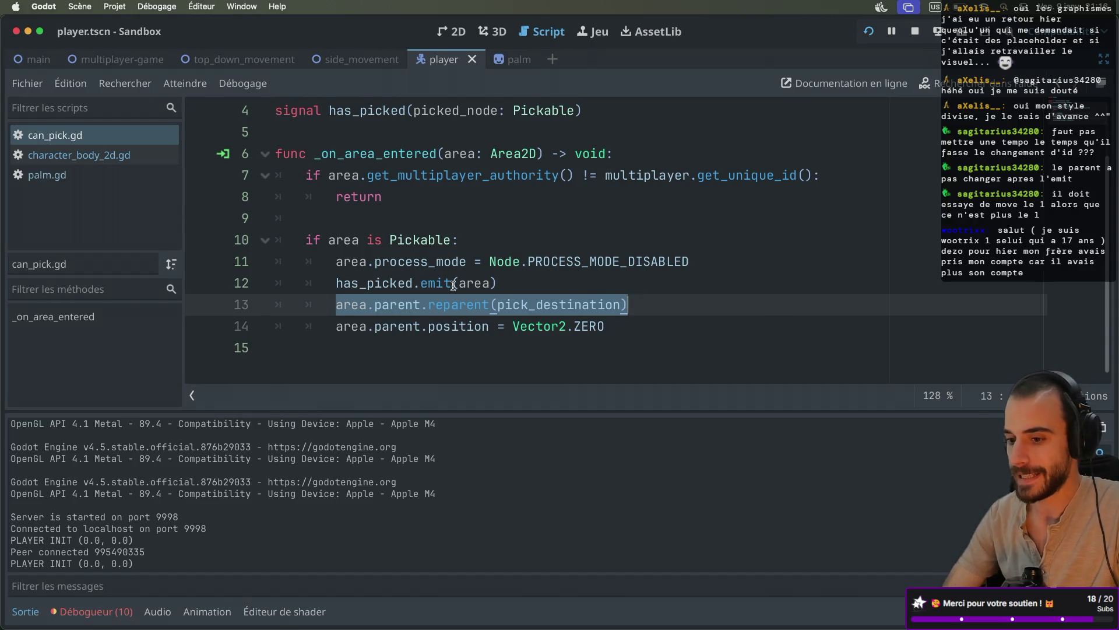
pyautogui.scroll(3, 444, 274)
pyautogui.scroll(-3, 443, 274)
pyautogui.click(488, 236)
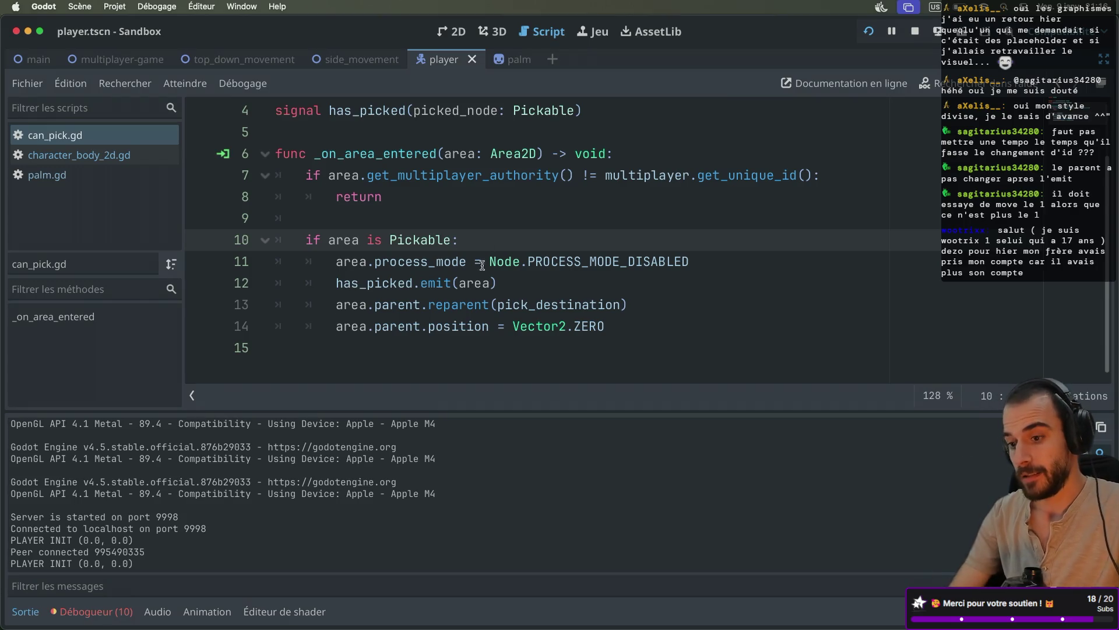
pyautogui.keyDown('super'); pyautogui.click(450, 308); pyautogui.keyUp('super')
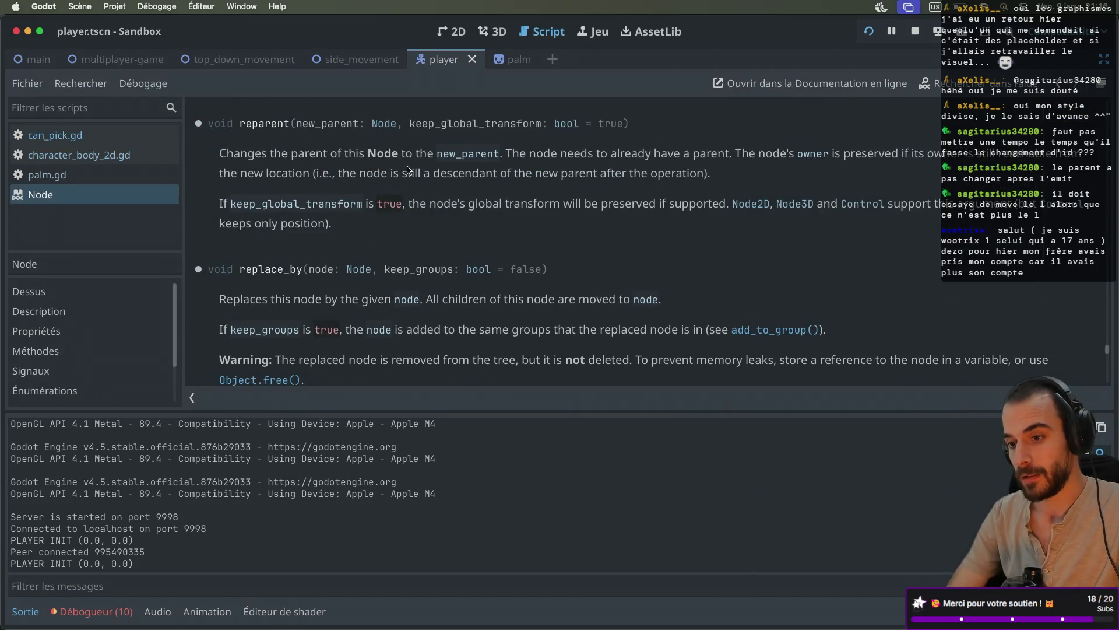
# - Read the reparent() docs, then turn off distraction-free mode to restore the docks
pyautogui.scroll(2, 446, 127)
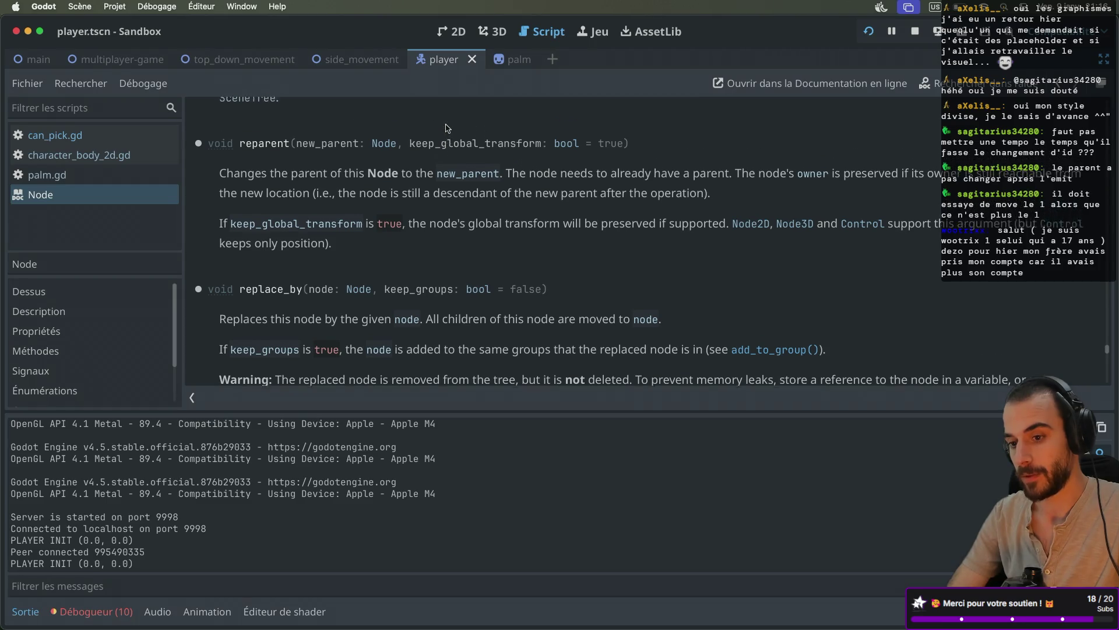
pyautogui.scroll(-3, 447, 127)
pyautogui.scroll(1, 446, 127)
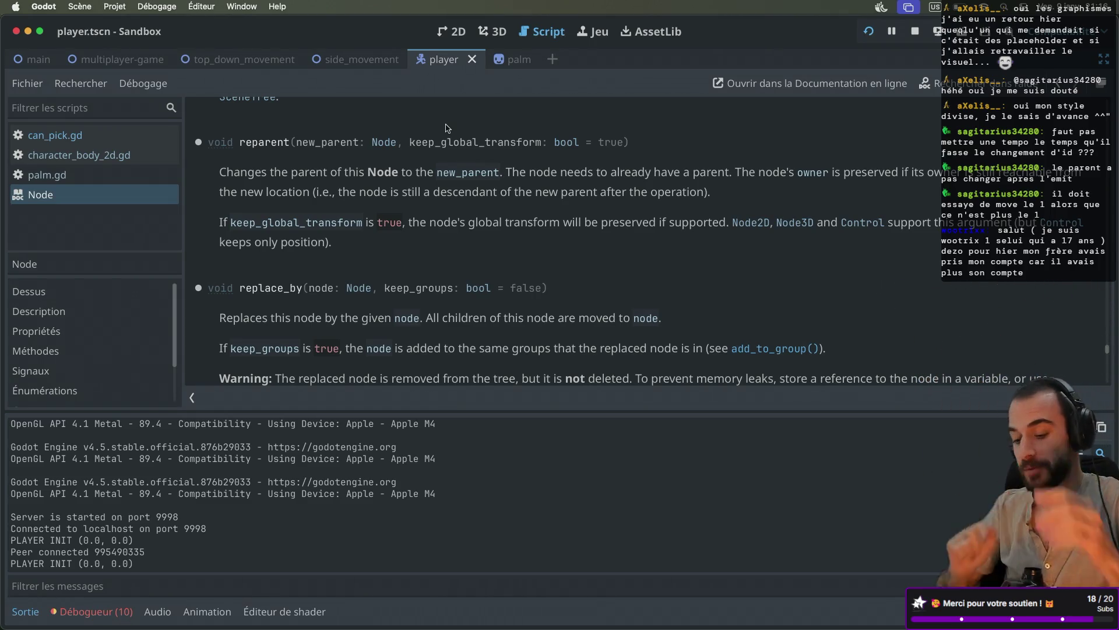
pyautogui.press('ctrl+super+d')
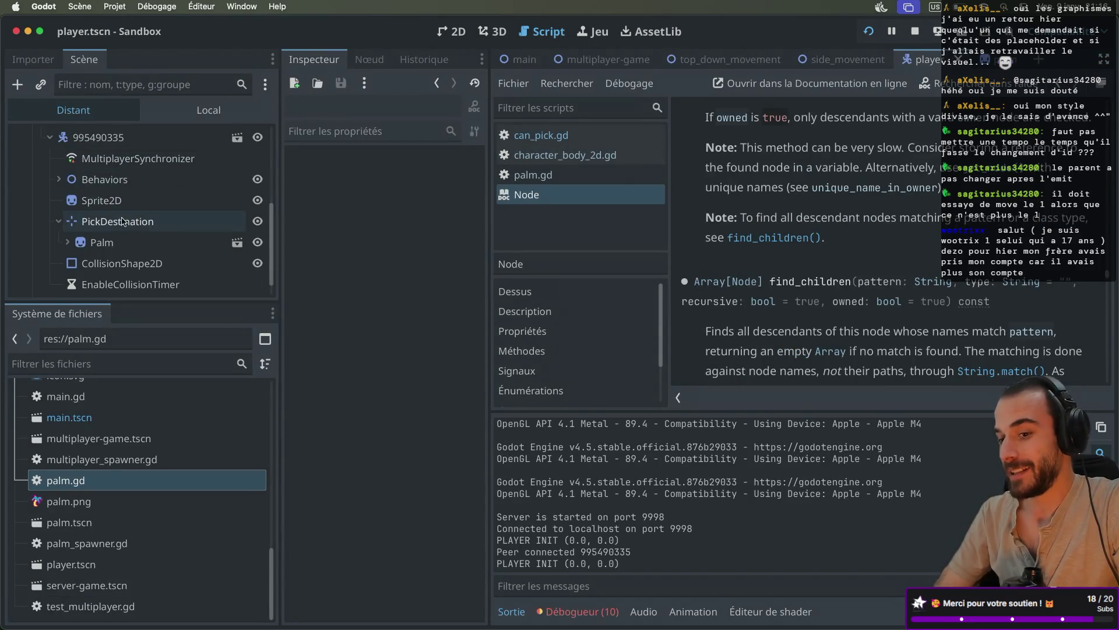
# - In the player's Local scene tree, select PickDestination and start adding a child node to it
pyautogui.click(208, 110)
pyautogui.scroll(-1, 81, 227)
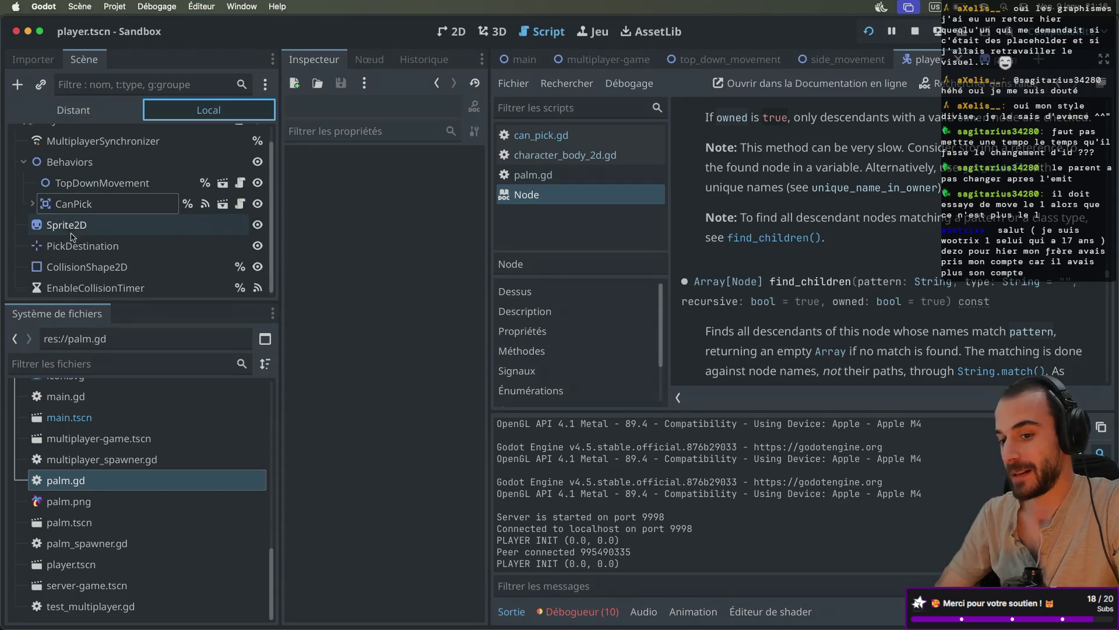
pyautogui.click(95, 242)
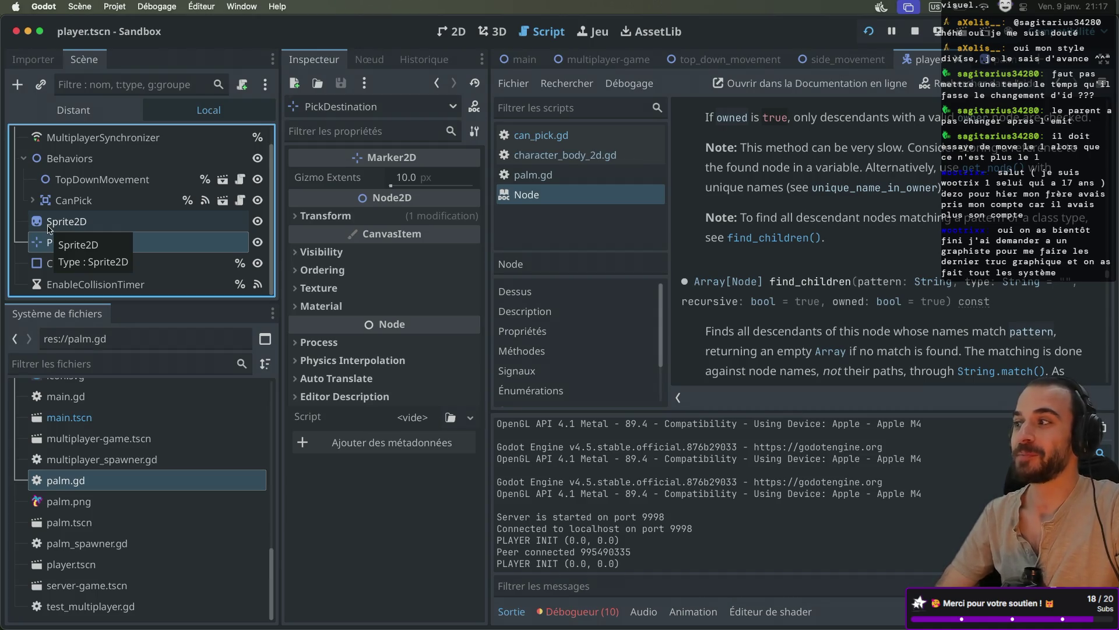
pyautogui.doubleClick(74, 241)
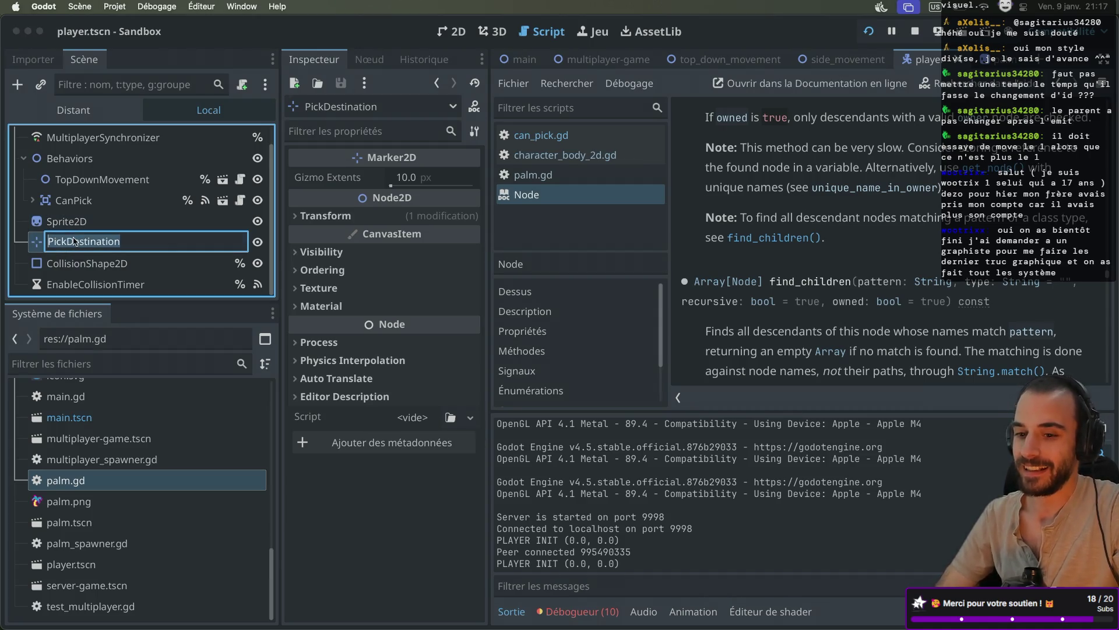
pyautogui.click(75, 242)
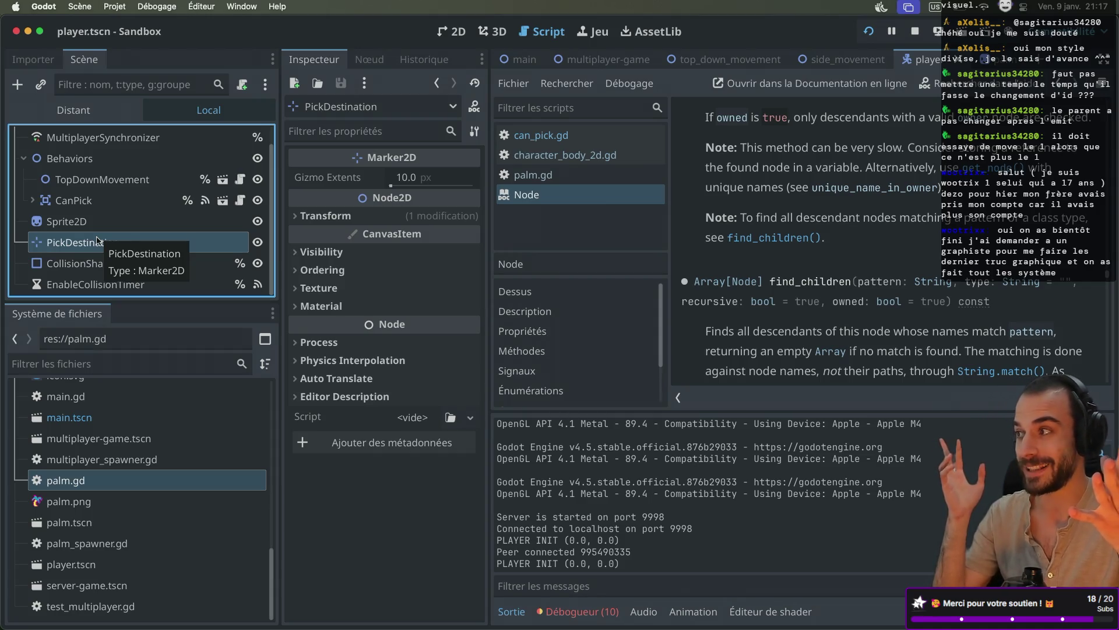
pyautogui.click(86, 226)
pyautogui.click(81, 240)
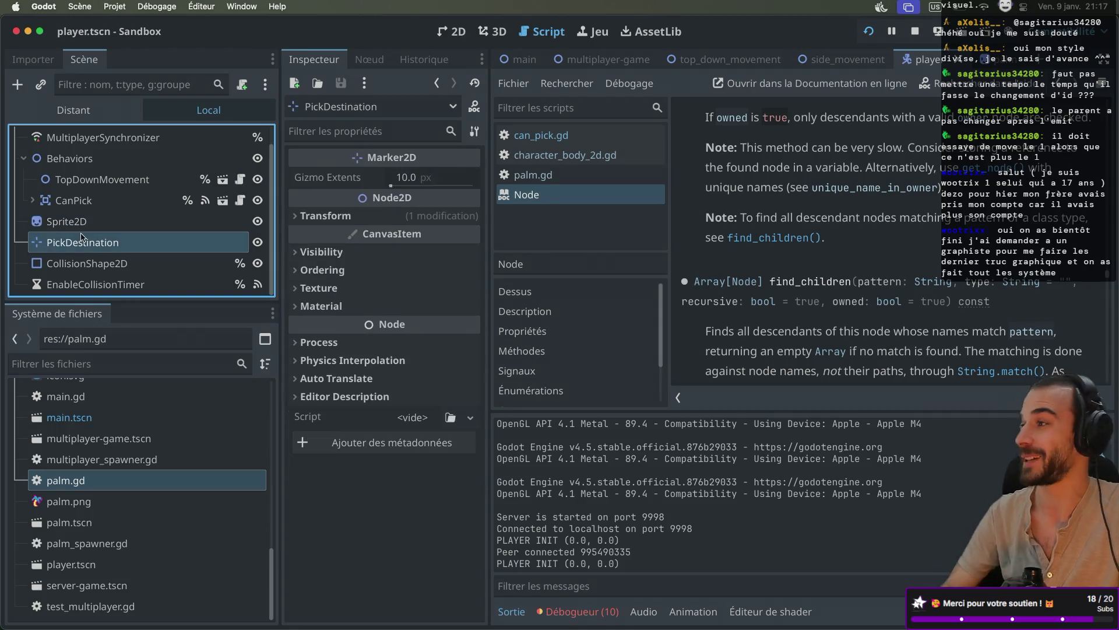
pyautogui.hotkey('ctrl', 'a')
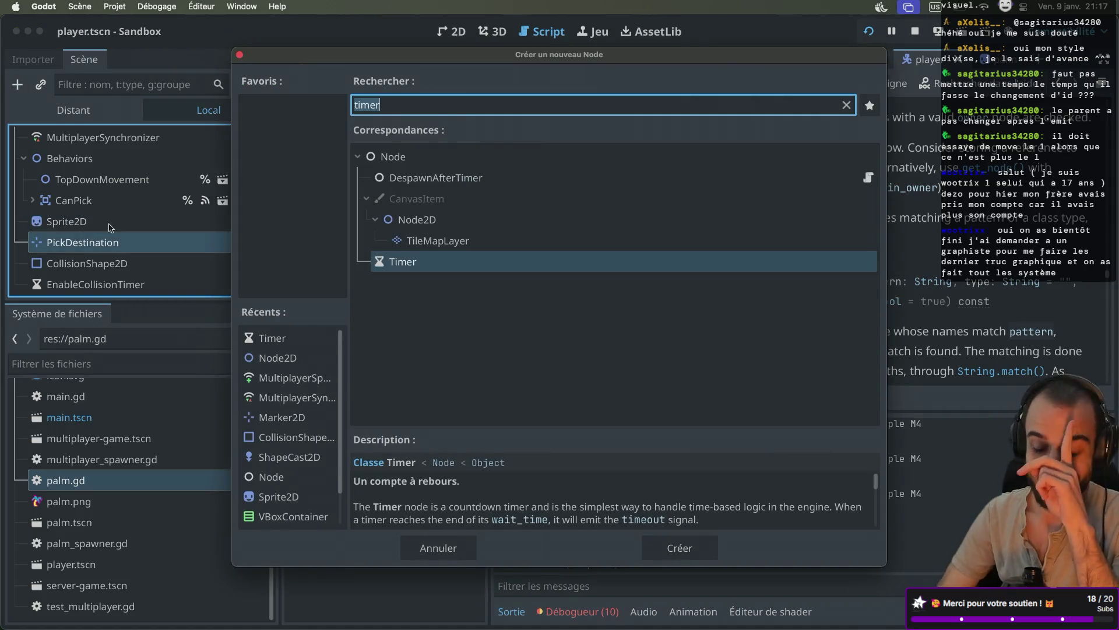
# - Delete the added MultiplayerSpawner child and instead change PickDestination's type to MultiplayerSpawner
pyautogui.write('spawn')
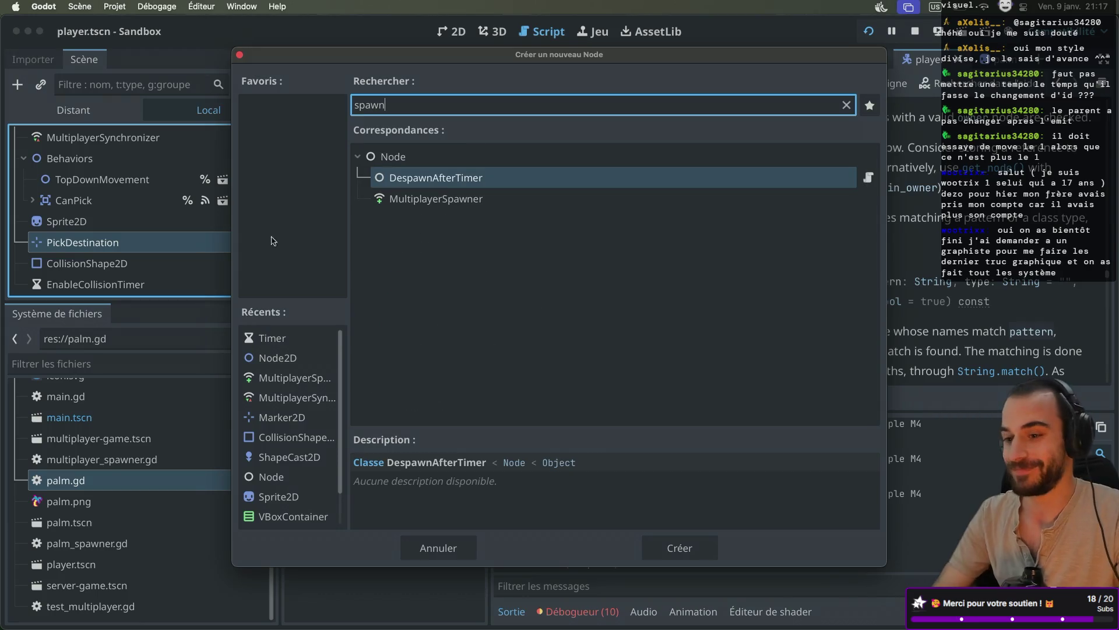
pyautogui.click(478, 208)
pyautogui.doubleClick(478, 208)
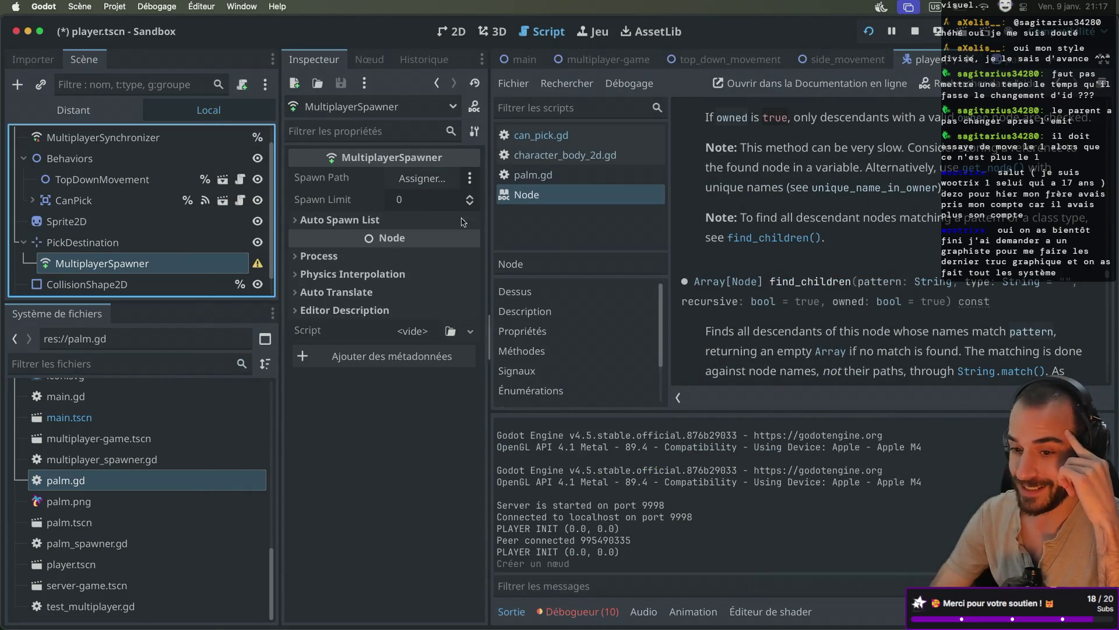
pyautogui.rightClick(129, 271)
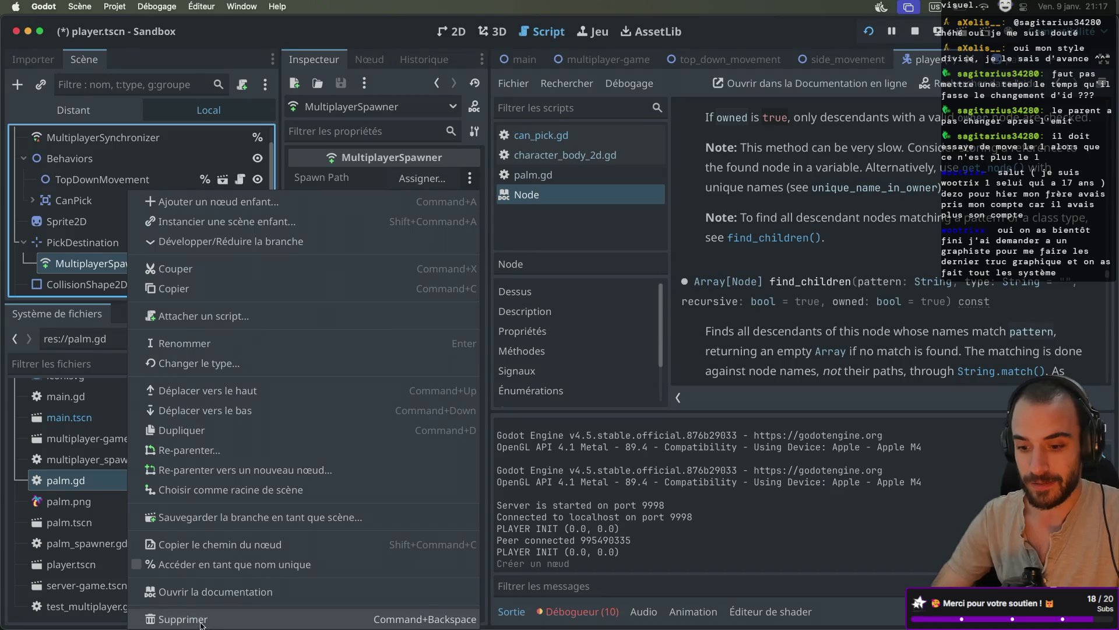
pyautogui.click(164, 620)
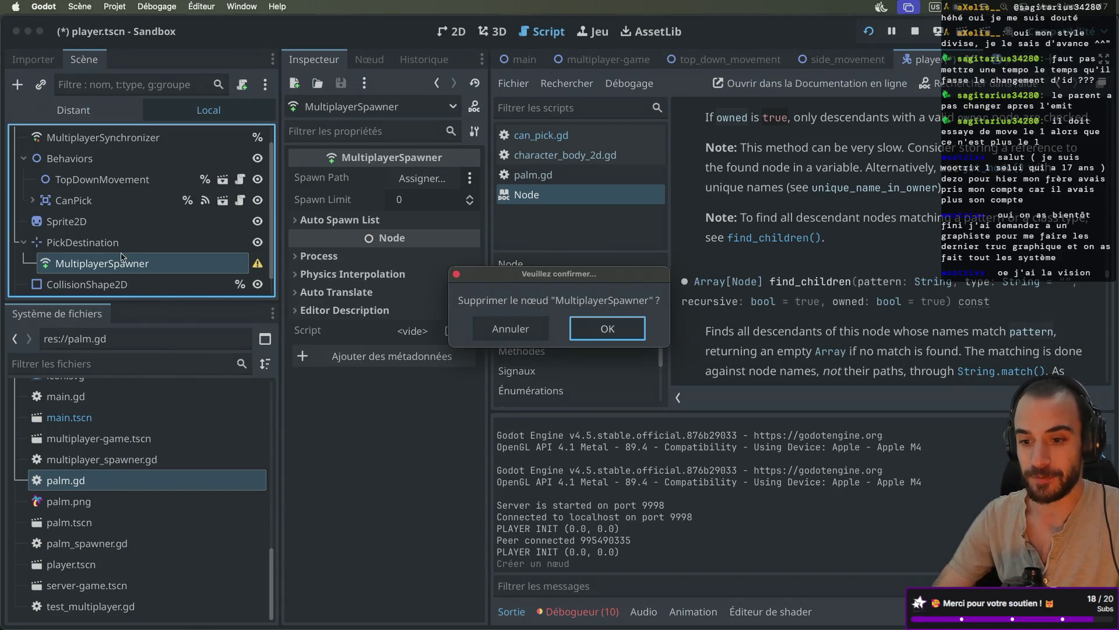
pyautogui.click(607, 330)
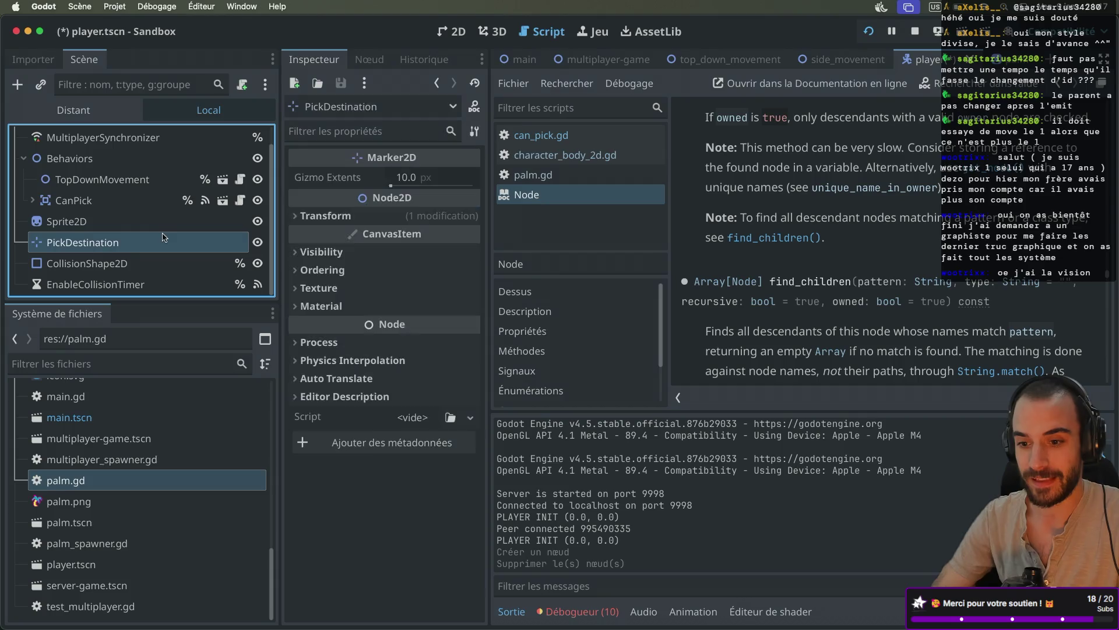
pyautogui.rightClick(164, 242)
pyautogui.click(245, 363)
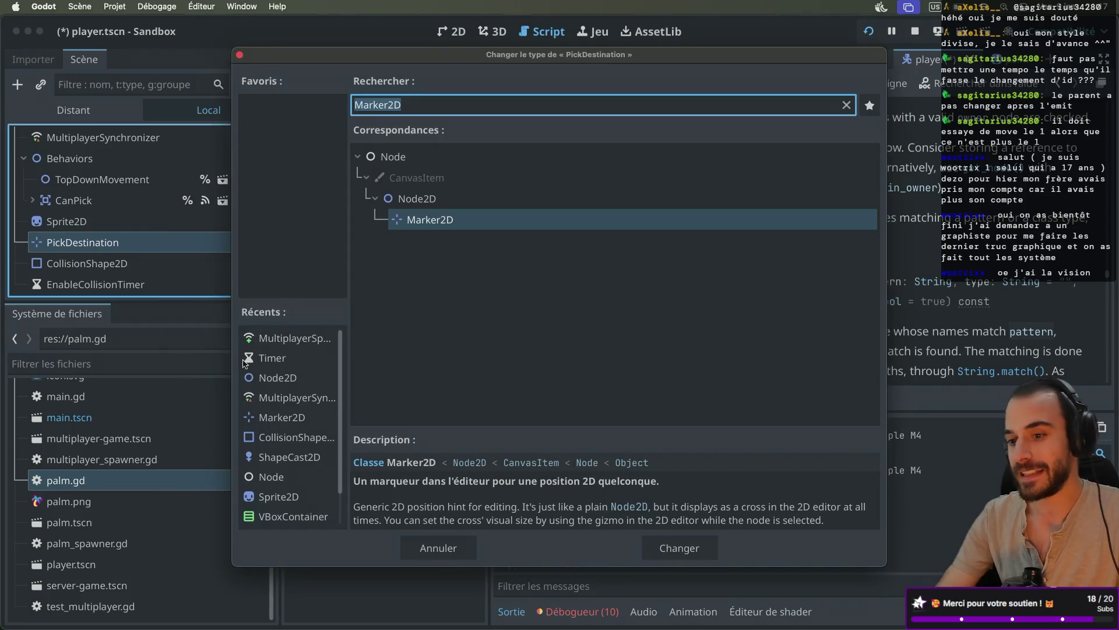
pyautogui.write('spawn')
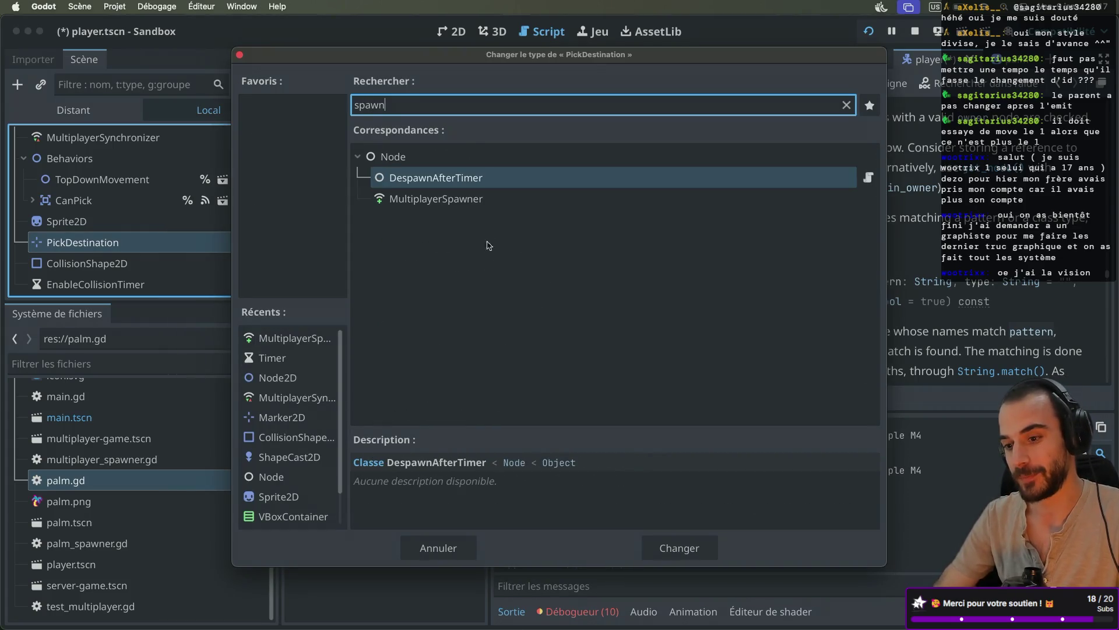
pyautogui.click(469, 201)
pyautogui.doubleClick(469, 201)
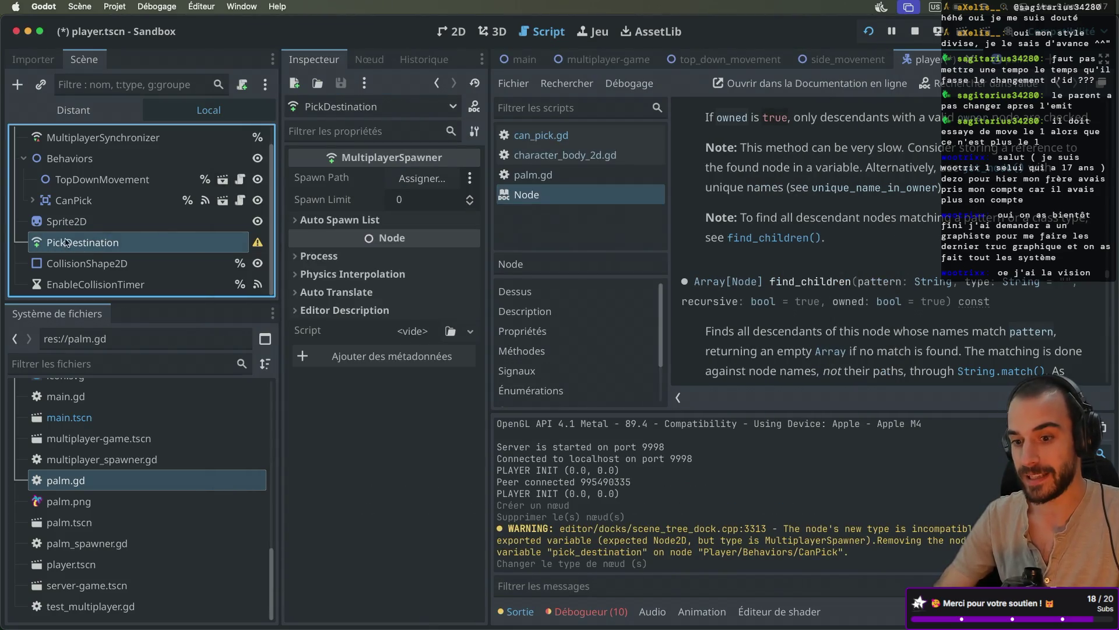
# - Set PickDestination's Spawn Path to PickDestination itself and its Spawn Limit to 1
pyautogui.click(238, 246)
pyautogui.click(419, 181)
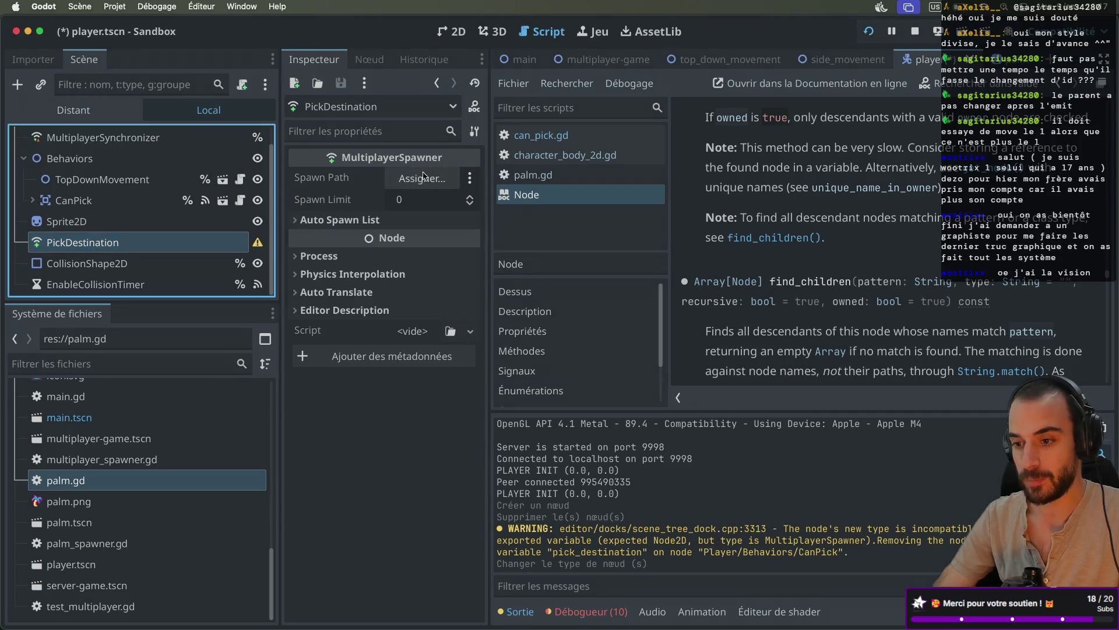
pyautogui.click(419, 181)
pyautogui.click(507, 276)
pyautogui.doubleClick(508, 276)
pyautogui.click(417, 200)
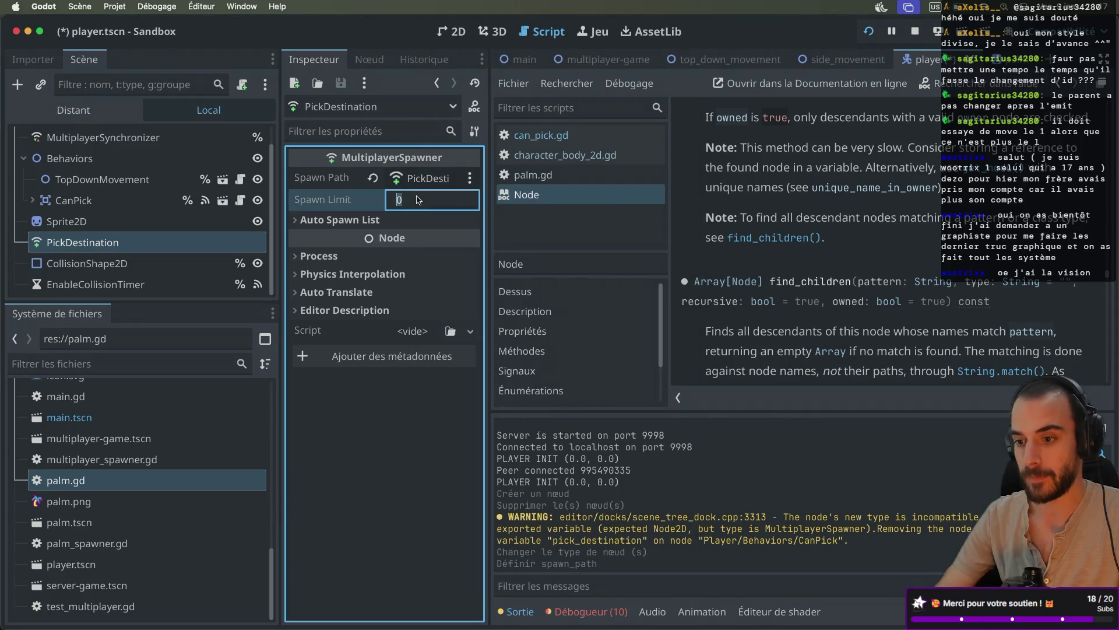
pyautogui.write('1')
pyautogui.press('Return')
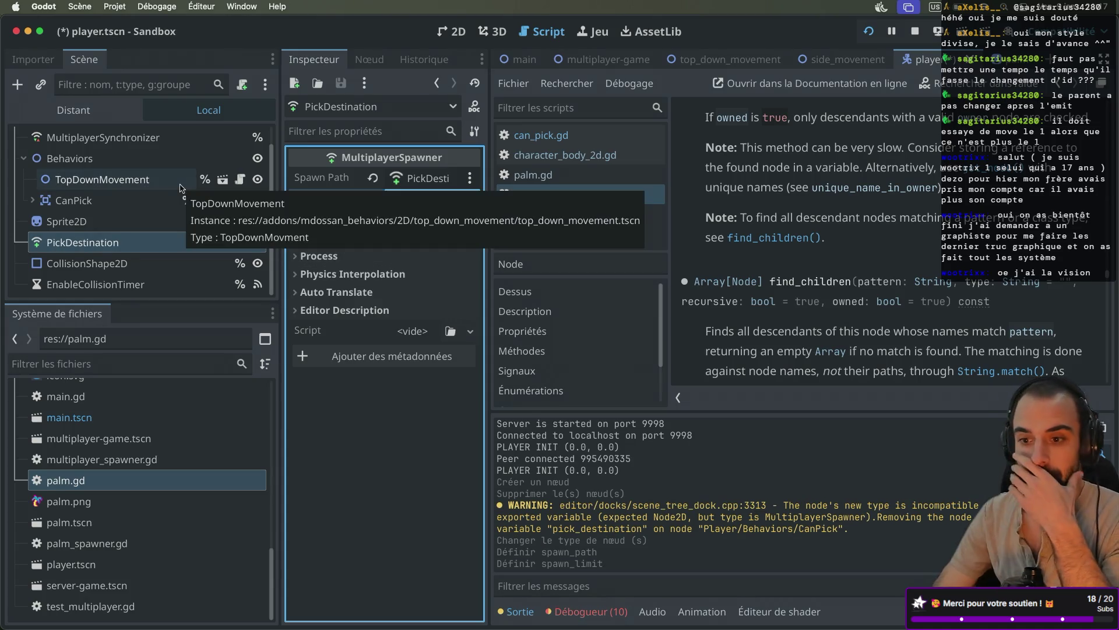
pyautogui.scroll(1, 177, 190)
pyautogui.scroll(-1, 177, 190)
pyautogui.scroll(1, 177, 190)
pyautogui.click(315, 219)
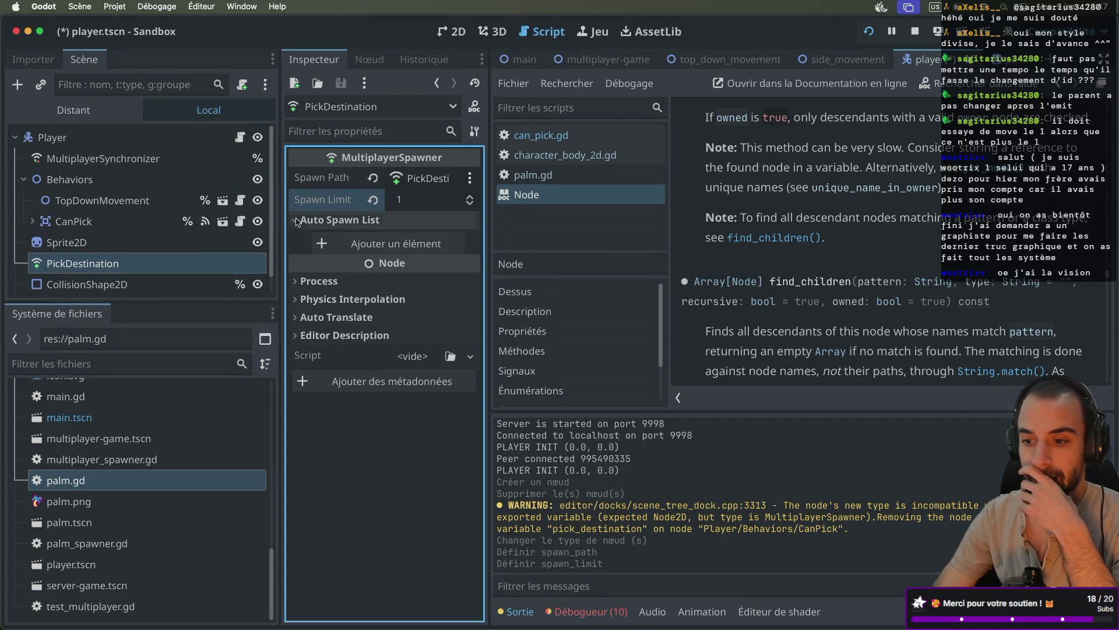
# - Add an Auto Spawn List entry holding palm.tscn and save the player scene
pyautogui.click(373, 245)
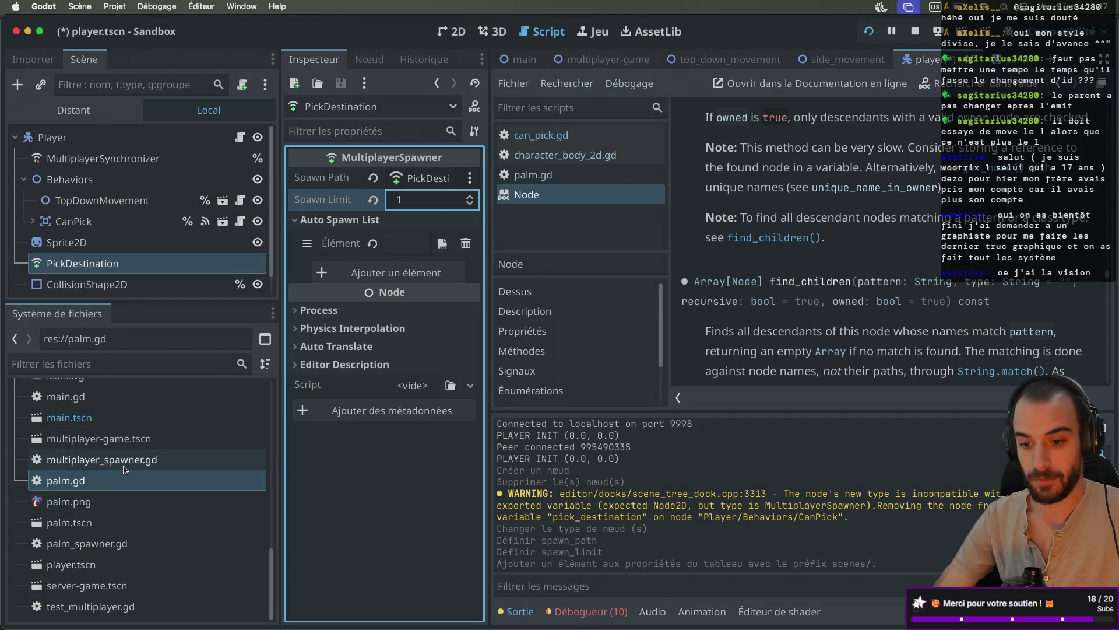
pyautogui.moveTo(91, 523); pyautogui.dragTo(410, 240)
pyautogui.hotkey('ctrl', 's')
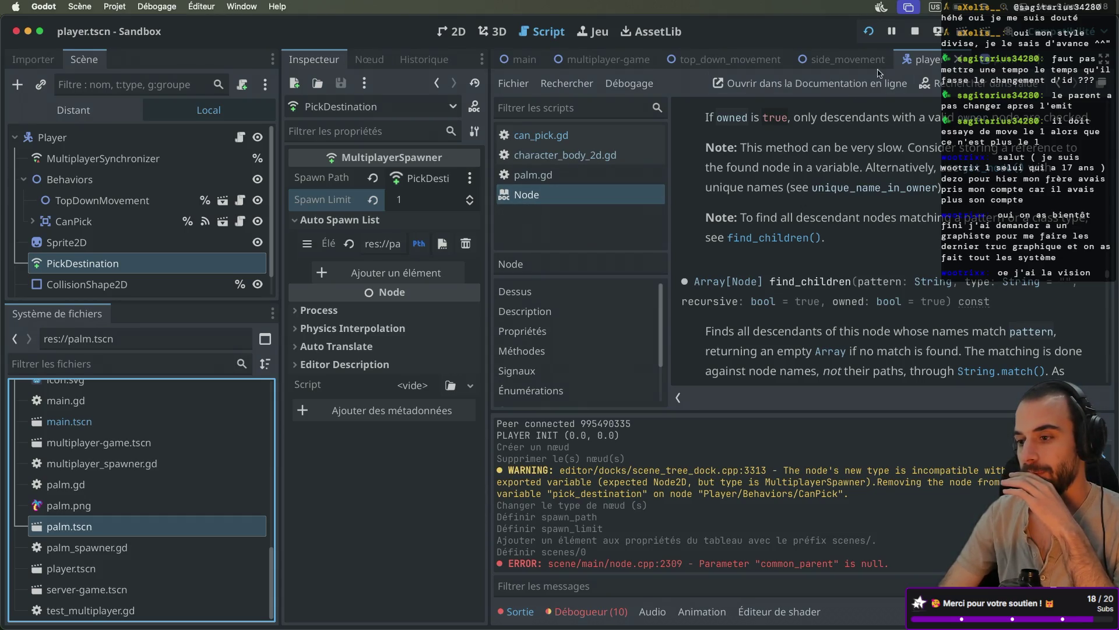
# - Launch two game instances, arrange their windows and start the session so the player spawns
pyautogui.click(871, 30)
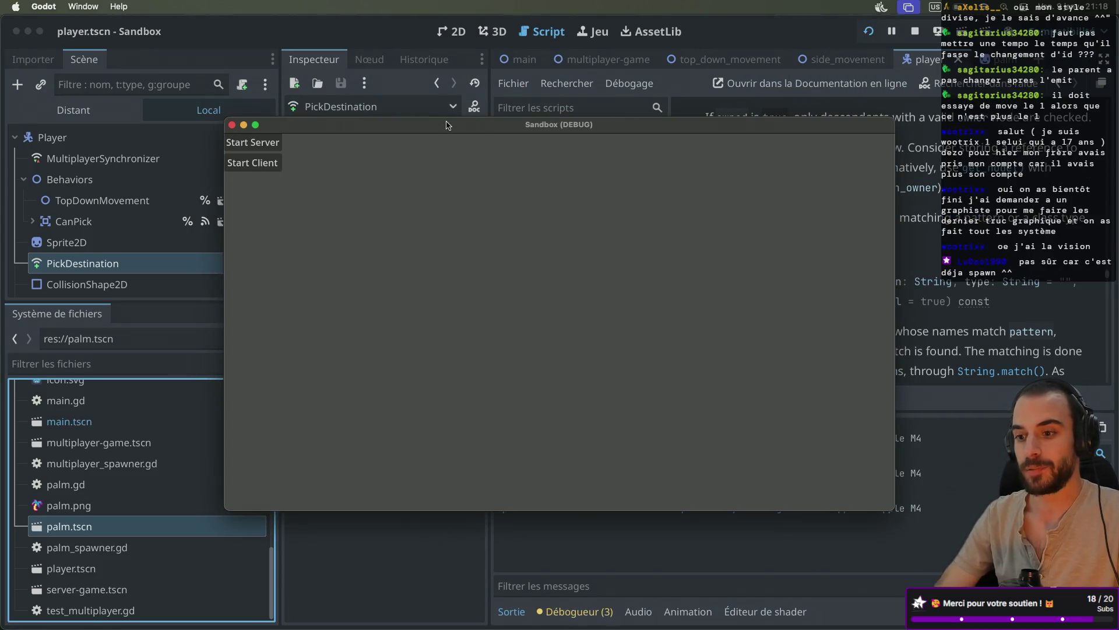
pyautogui.moveTo(449, 126); pyautogui.dragTo(492, 137)
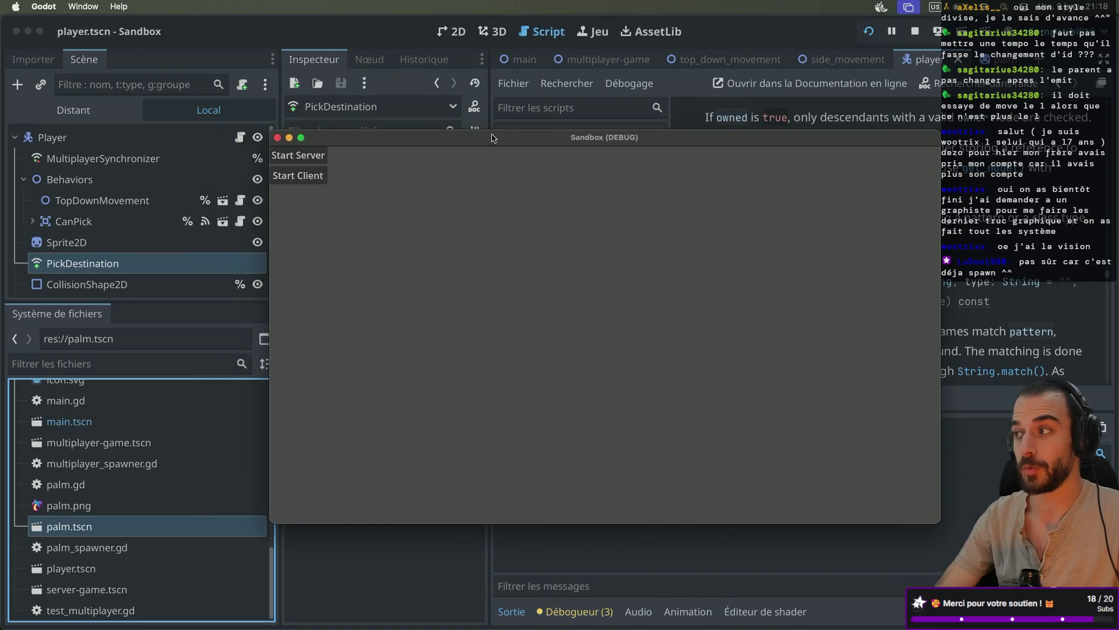
pyautogui.click(869, 31)
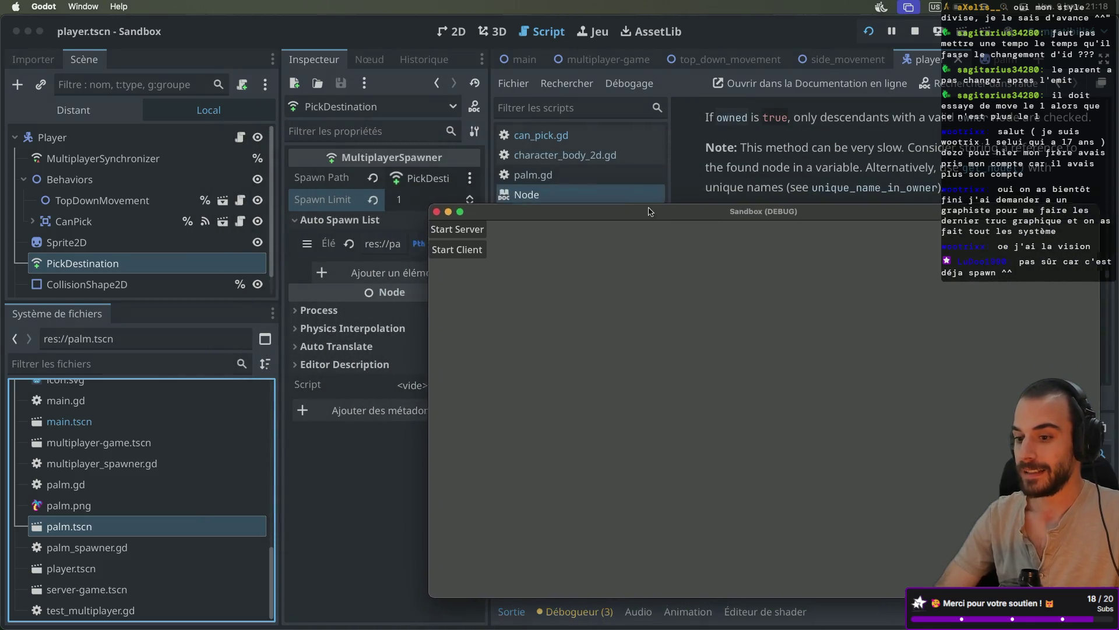
pyautogui.click(869, 33)
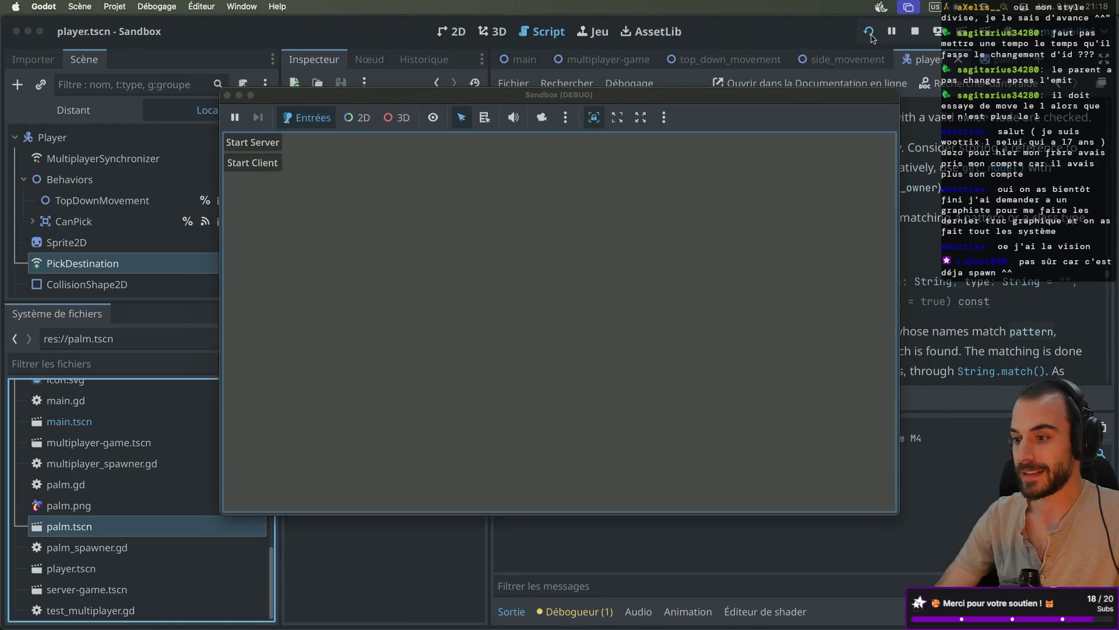
pyautogui.moveTo(574, 128)
pyautogui.mouseDown()
pyautogui.moveTo(601, 234)
pyautogui.moveTo(629, 280)
pyautogui.mouseUp()
pyautogui.click(421, 241)
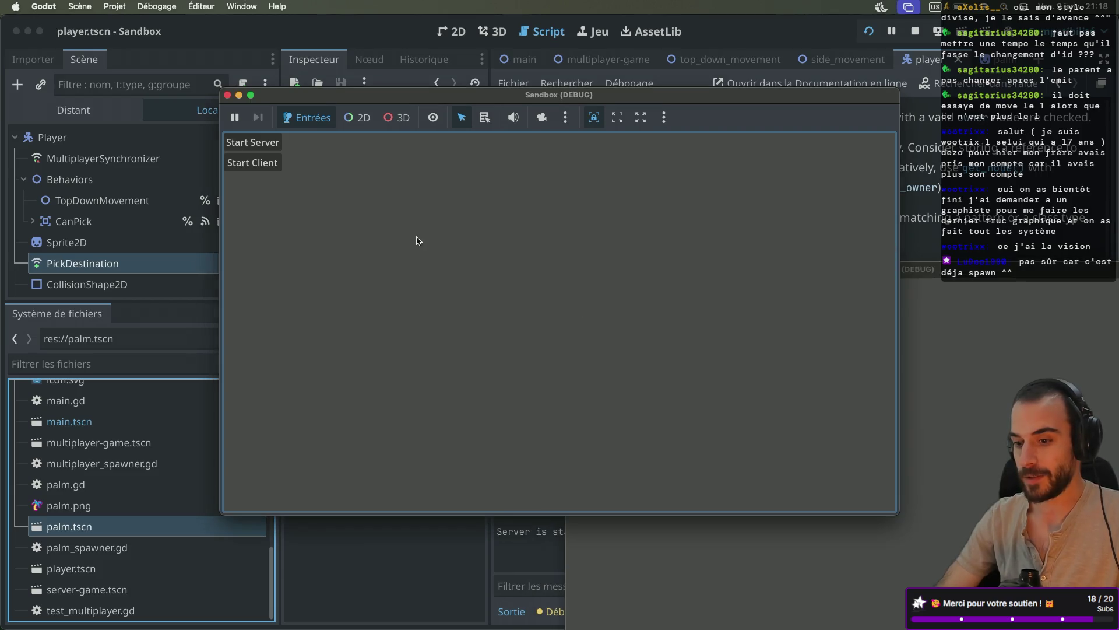
pyautogui.click(259, 165)
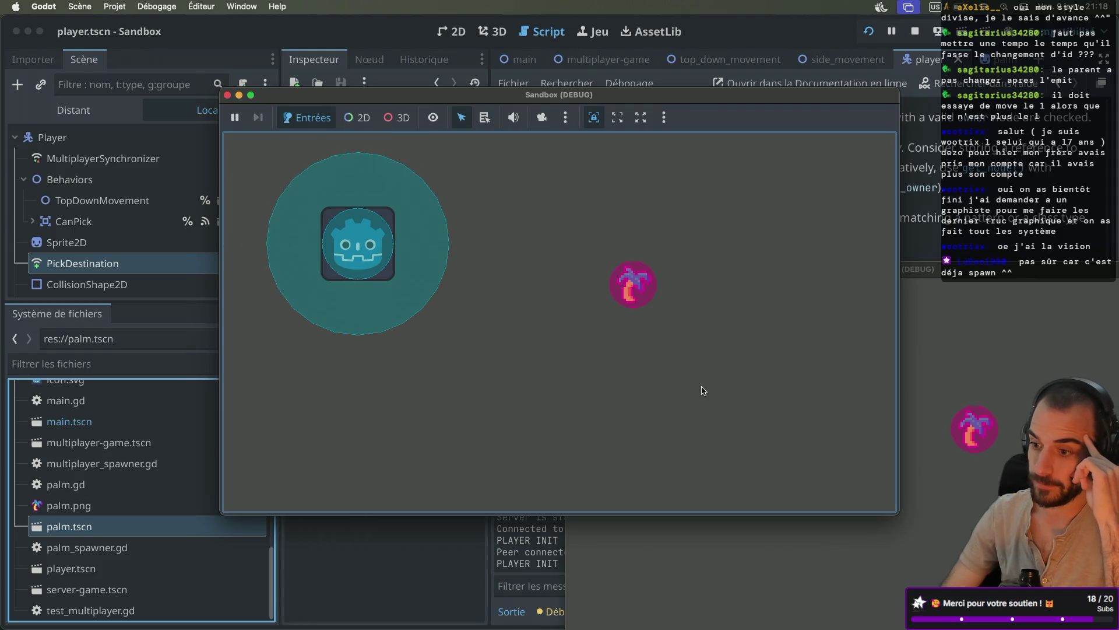
# - Walk the player onto the palm, checking both game windows, then return to the editor
pyautogui.click(1068, 346)
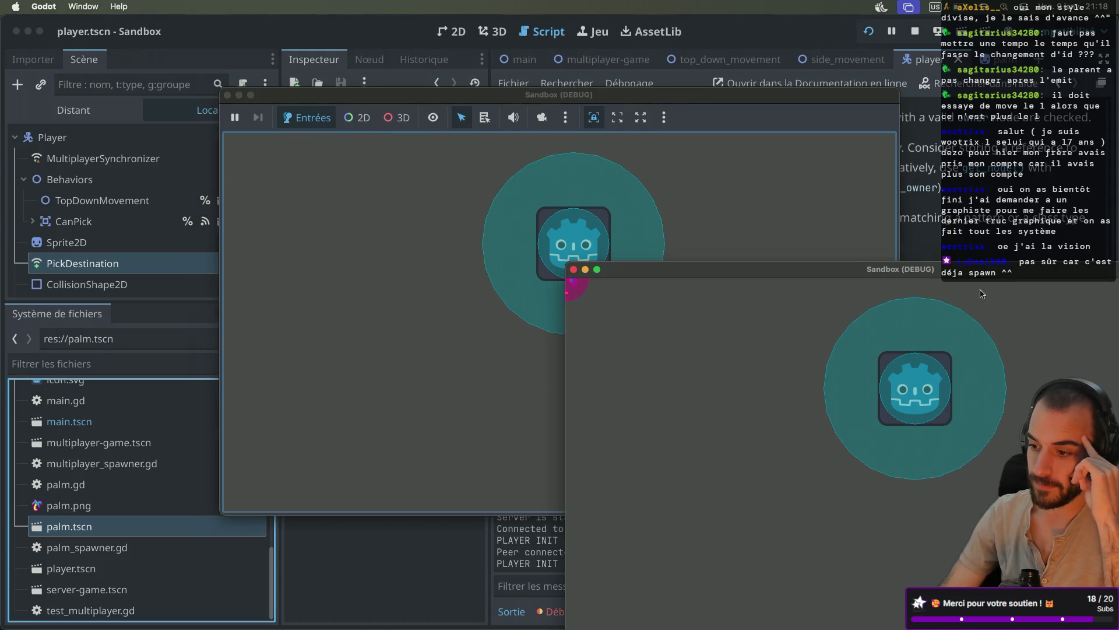
pyautogui.click(717, 228)
pyautogui.click(1040, 337)
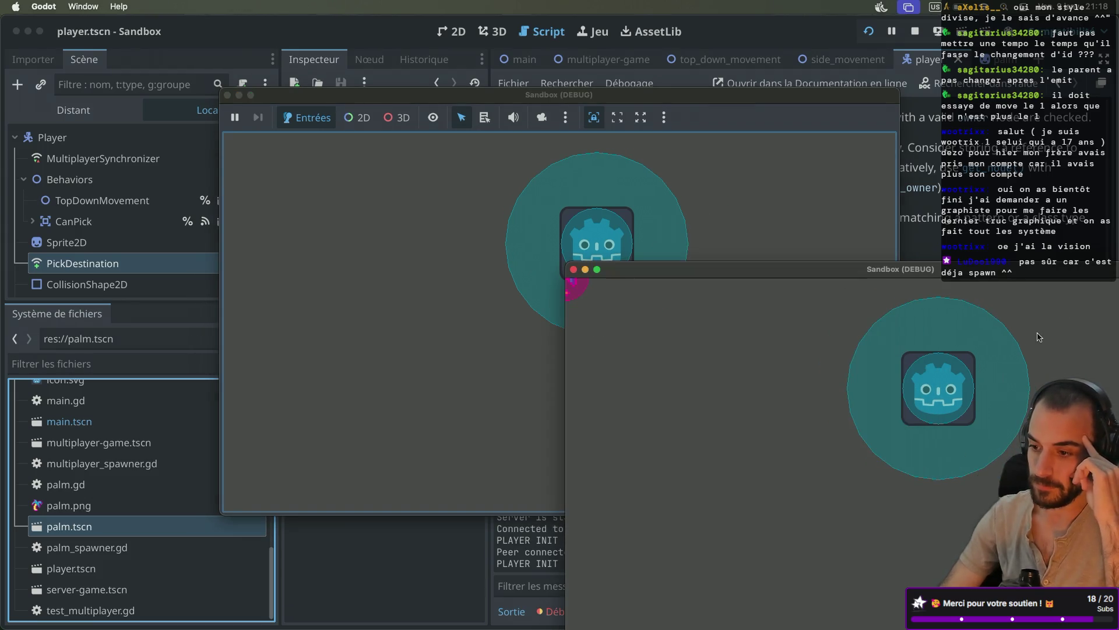
pyautogui.click(789, 179)
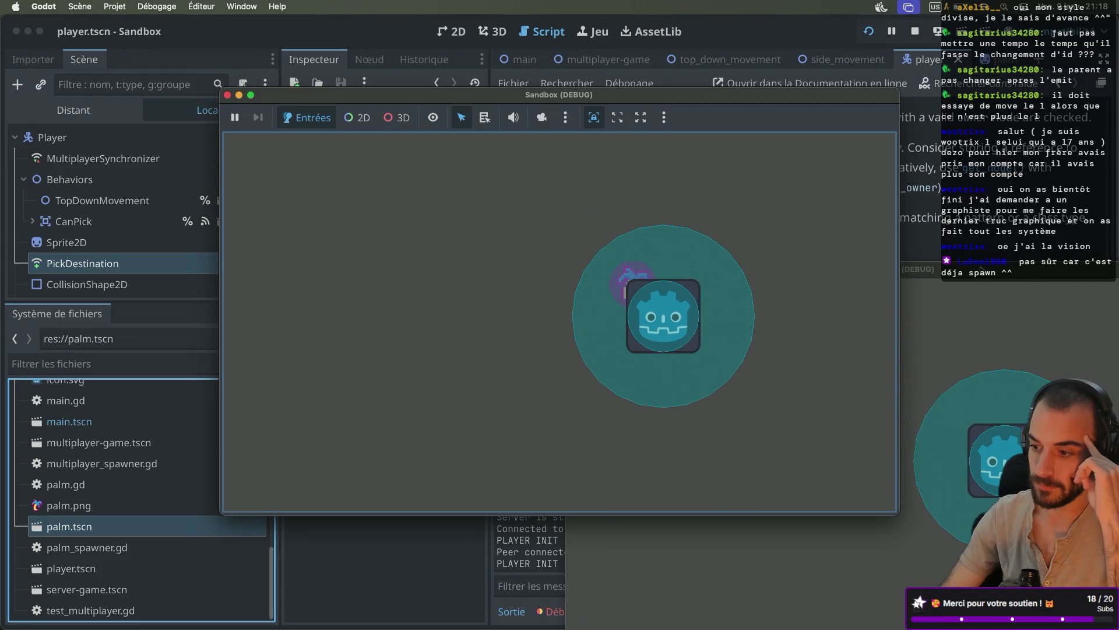
pyautogui.click(983, 270)
pyautogui.click(693, 154)
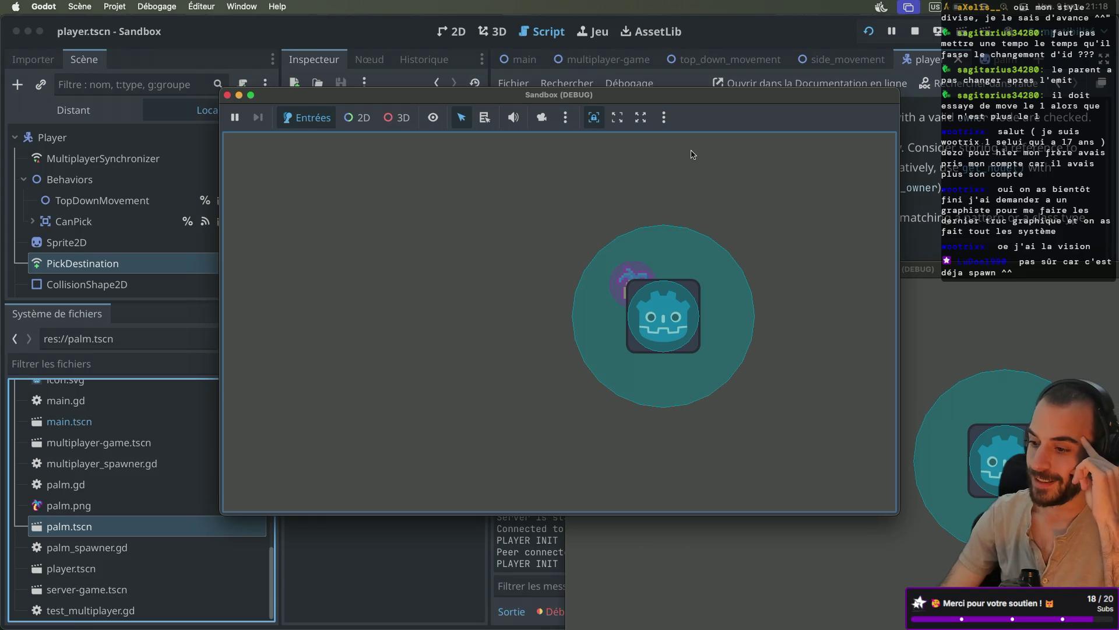
pyautogui.click(978, 362)
pyautogui.click(675, 195)
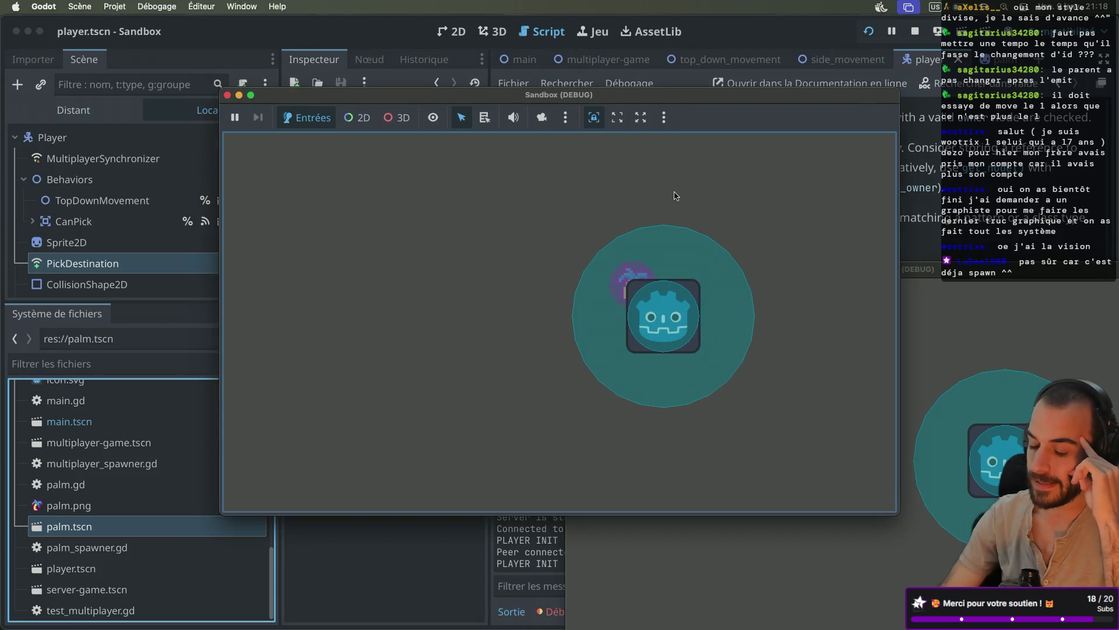
pyautogui.click(537, 587)
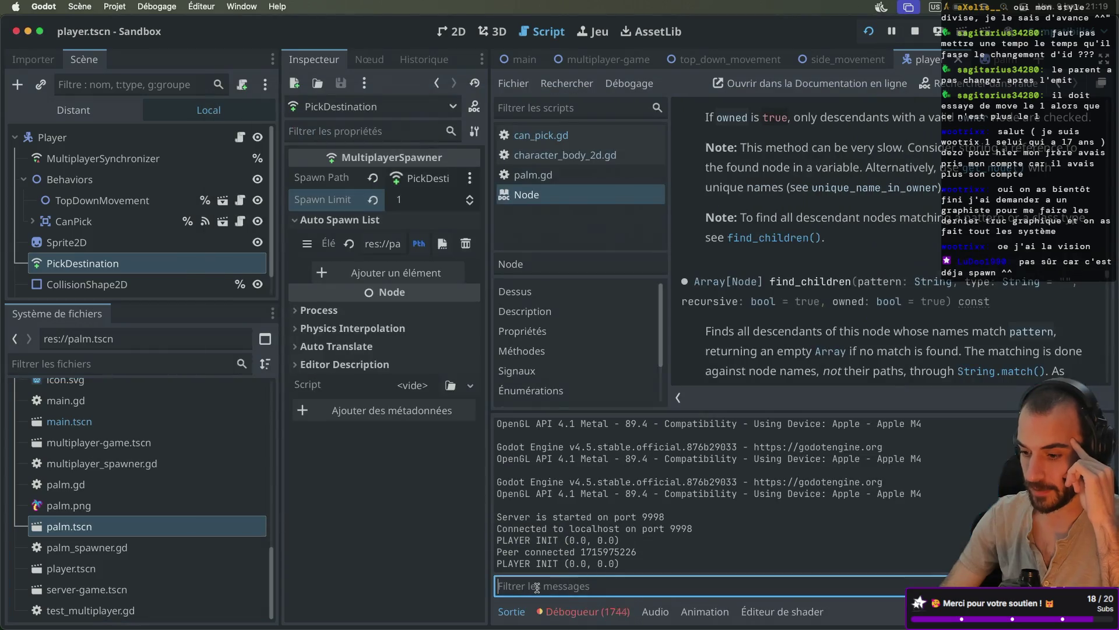
# - Check the debugger's error list and the remote player's PickDestination spawner, then stop the game
pyautogui.click(582, 611)
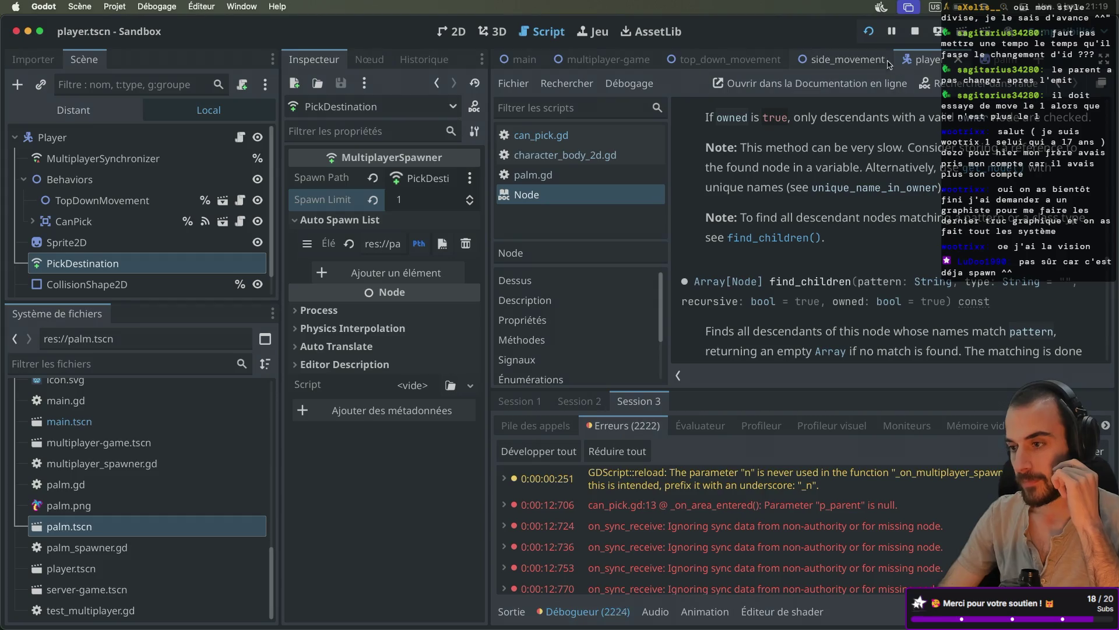
pyautogui.click(53, 117)
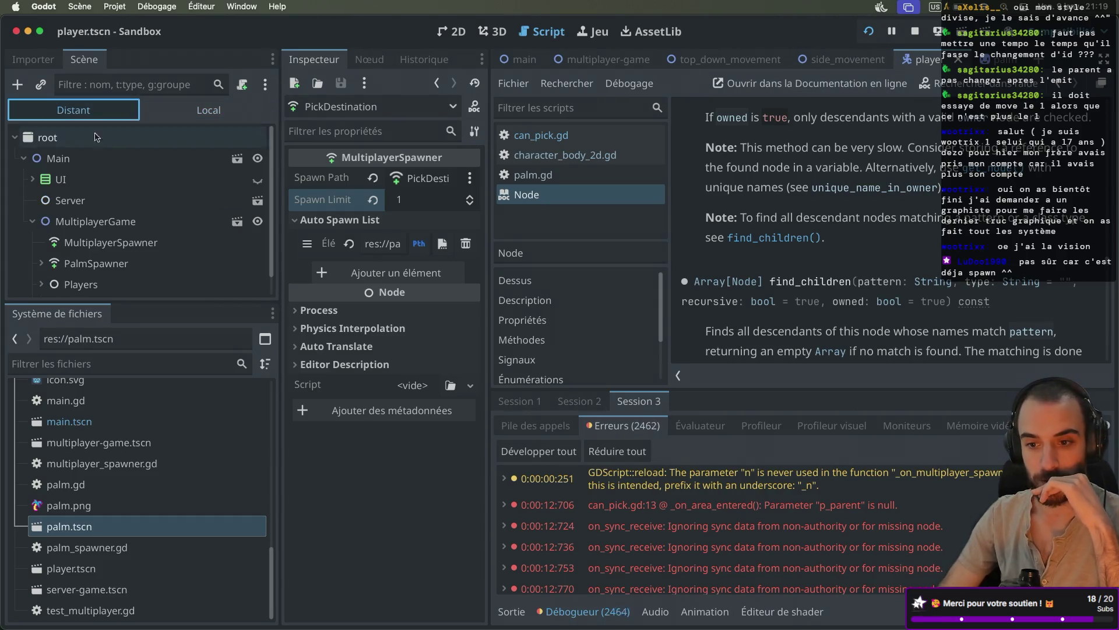
pyautogui.click(42, 263)
pyautogui.scroll(-1, 53, 245)
pyautogui.click(51, 264)
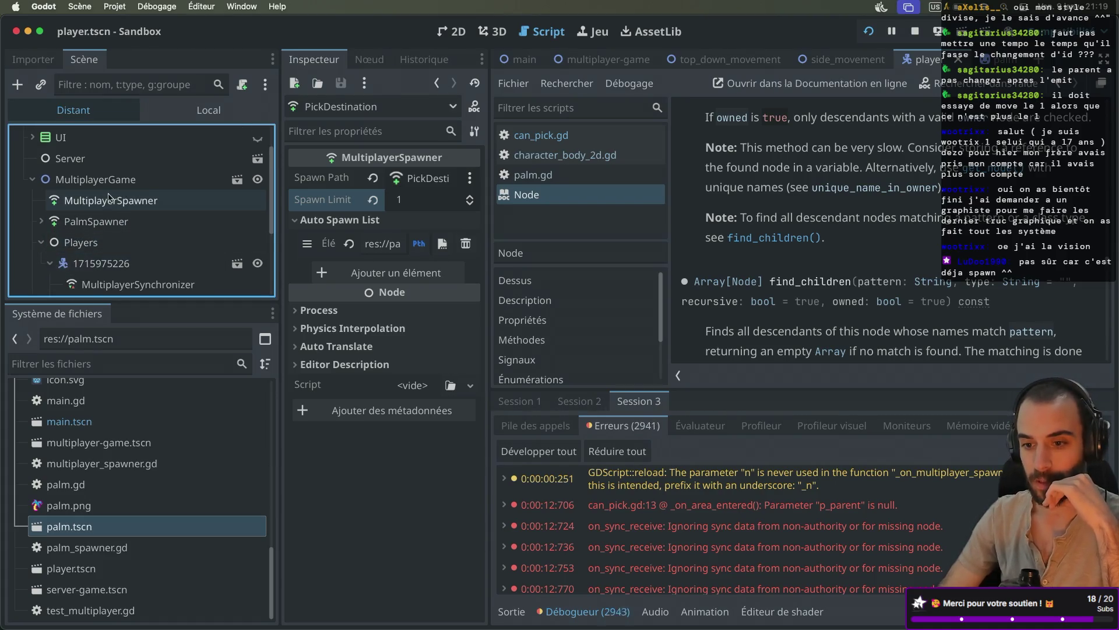
pyautogui.scroll(-3, 76, 199)
pyautogui.click(100, 222)
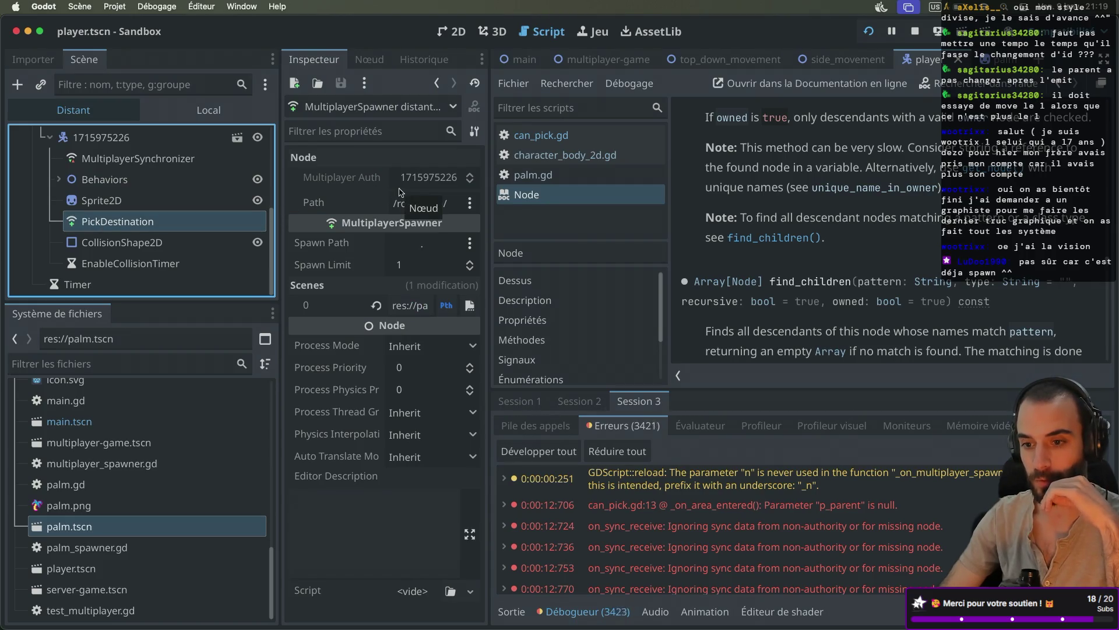
pyautogui.scroll(2, 140, 220)
pyautogui.scroll(-1, 140, 220)
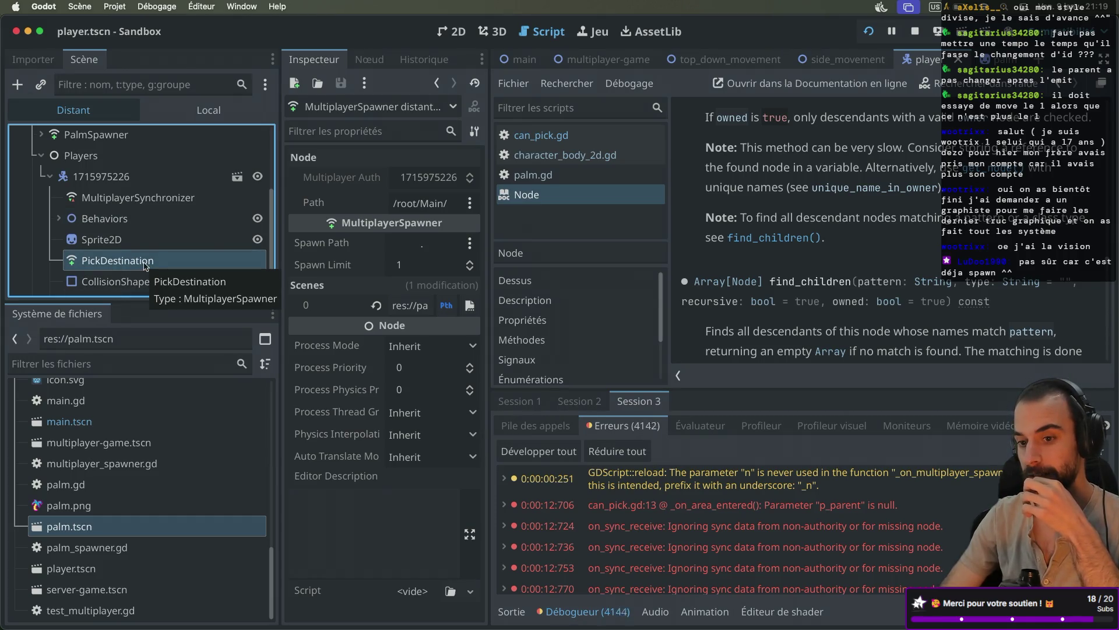
pyautogui.click(915, 31)
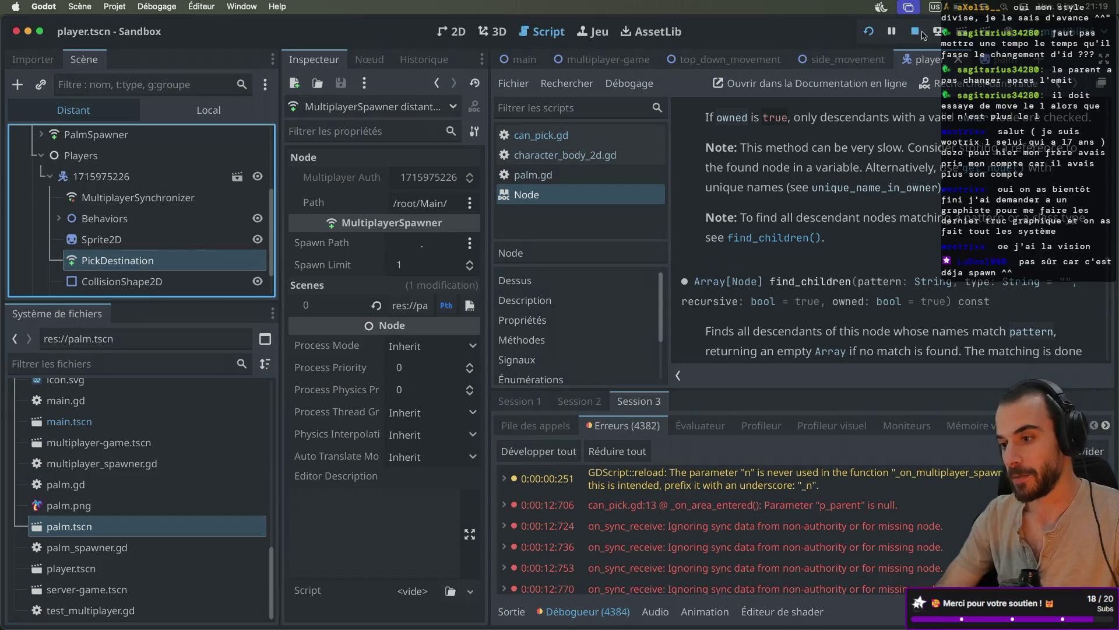
# - In can_pick.gd, comment out the reparent call and the position reset line
pyautogui.press('ctrl+super+d')
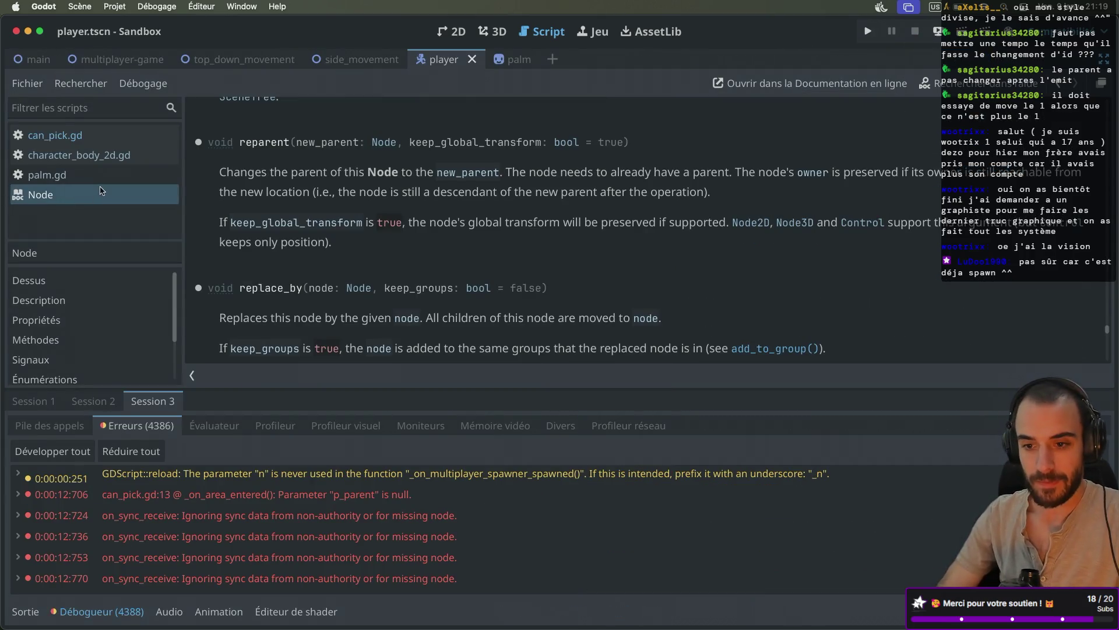
pyautogui.hotkey('alt', 'Left')
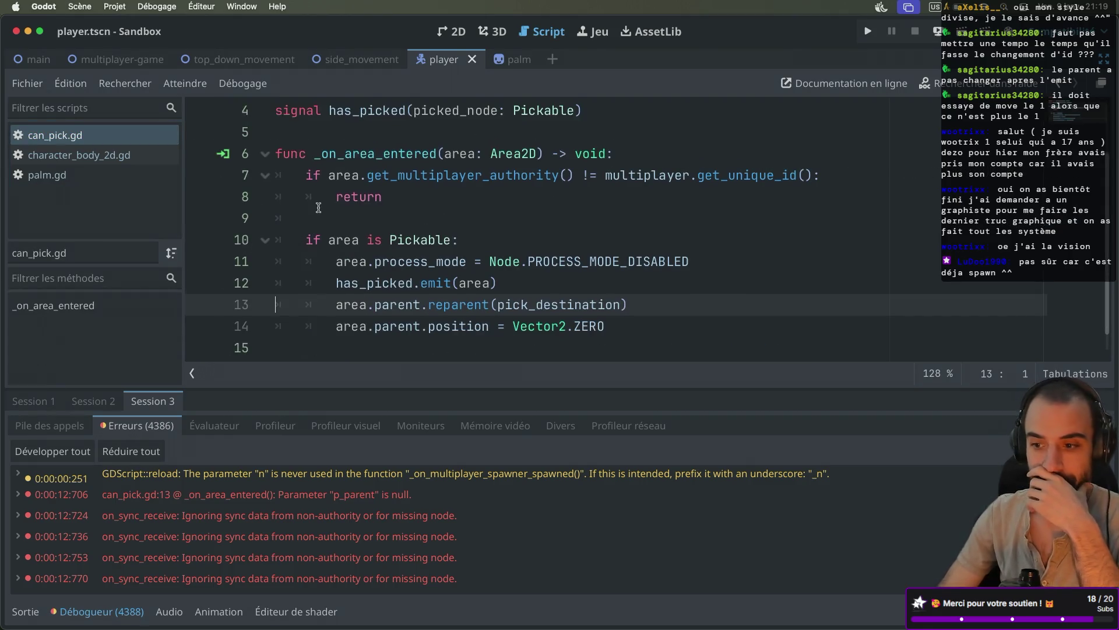
pyautogui.scroll(-1, 351, 226)
pyautogui.click(338, 285)
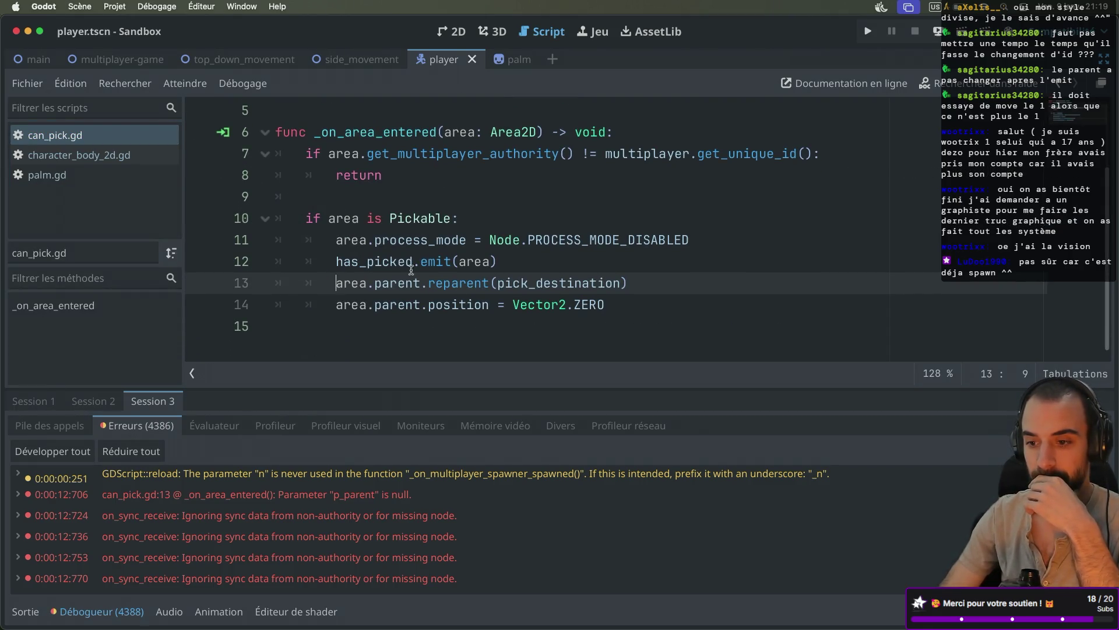
pyautogui.press('super+k')
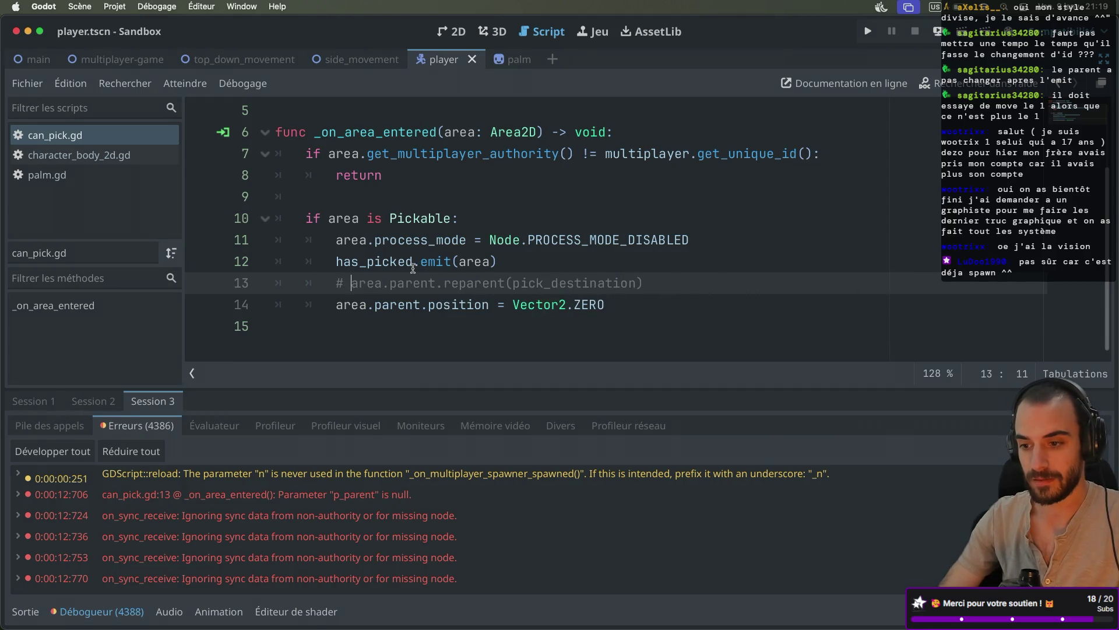
pyautogui.click(343, 300)
pyautogui.press('super+k')
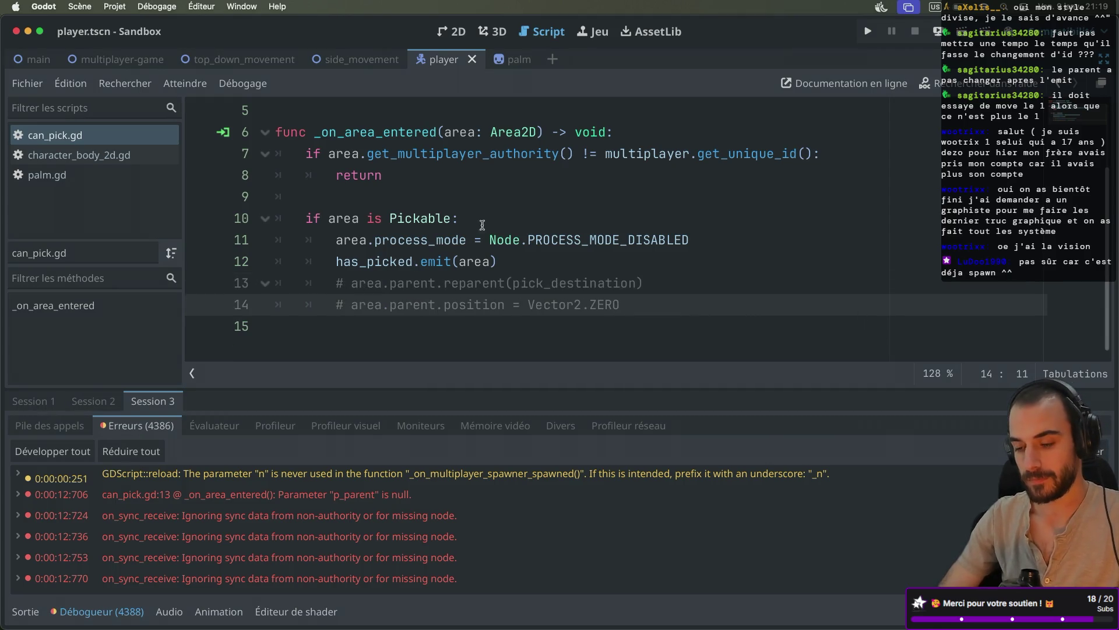
pyautogui.click(566, 247)
pyautogui.click(529, 263)
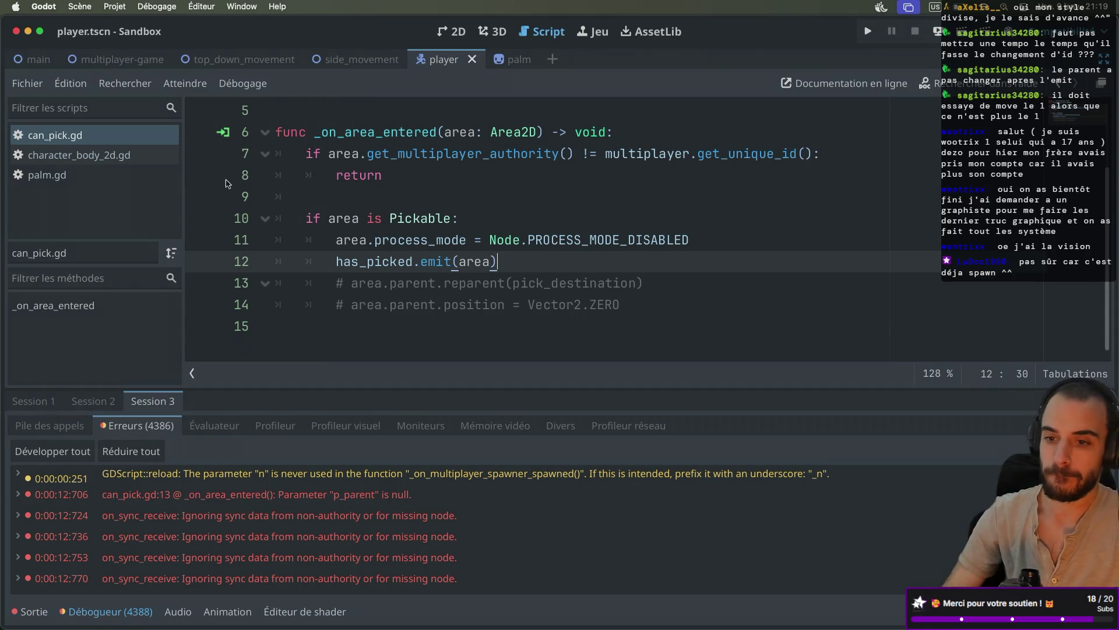
# - In character_body_2d.gd, start a palm.reparent call on a new line after the take rpc call
pyautogui.click(79, 154)
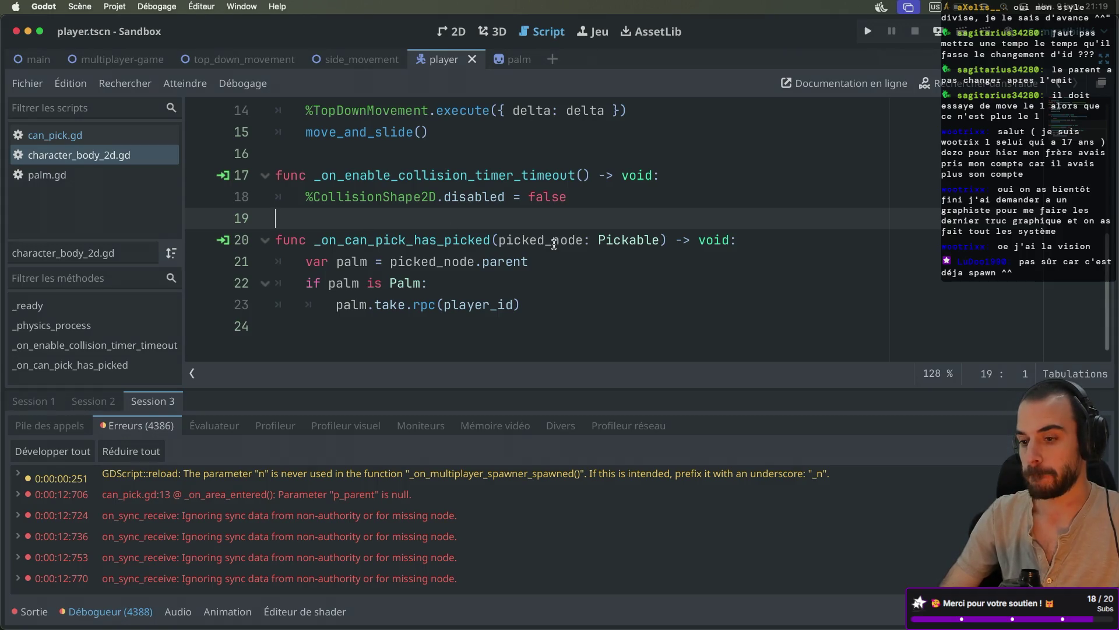
pyautogui.doubleClick(424, 304)
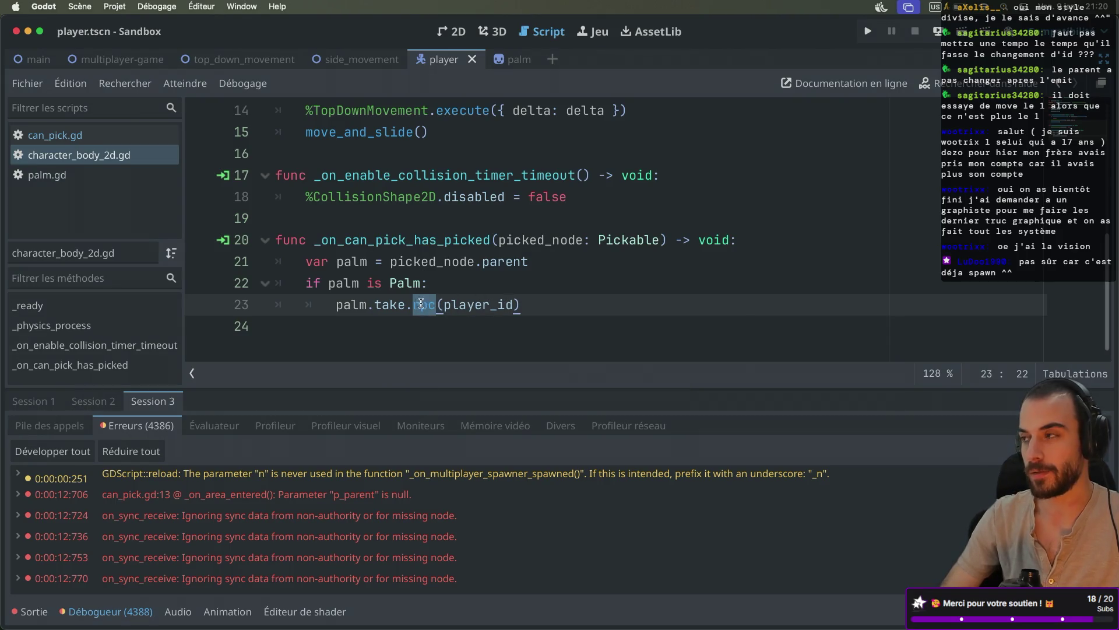
pyautogui.moveTo(337, 304); pyautogui.dragTo(515, 304)
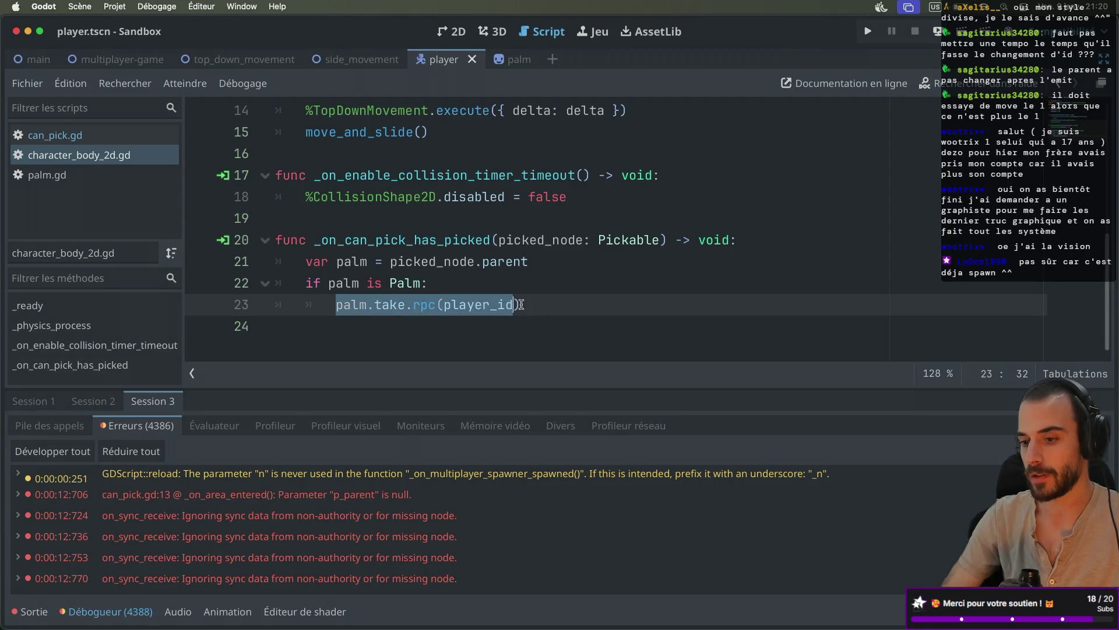
pyautogui.click(542, 305)
pyautogui.press('Return')
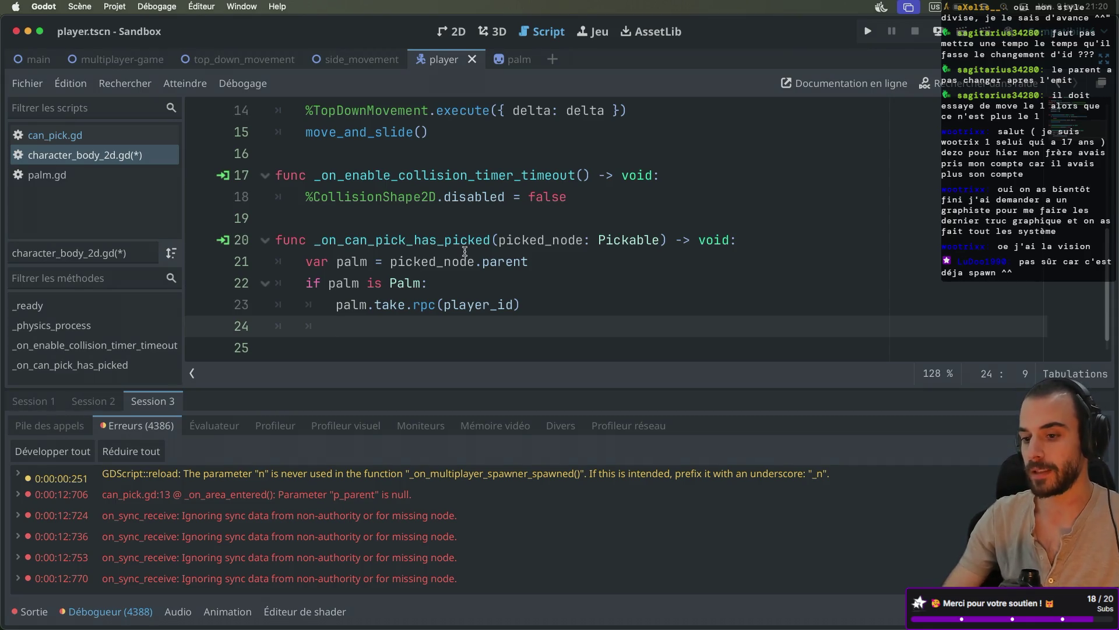
pyautogui.write('pa')
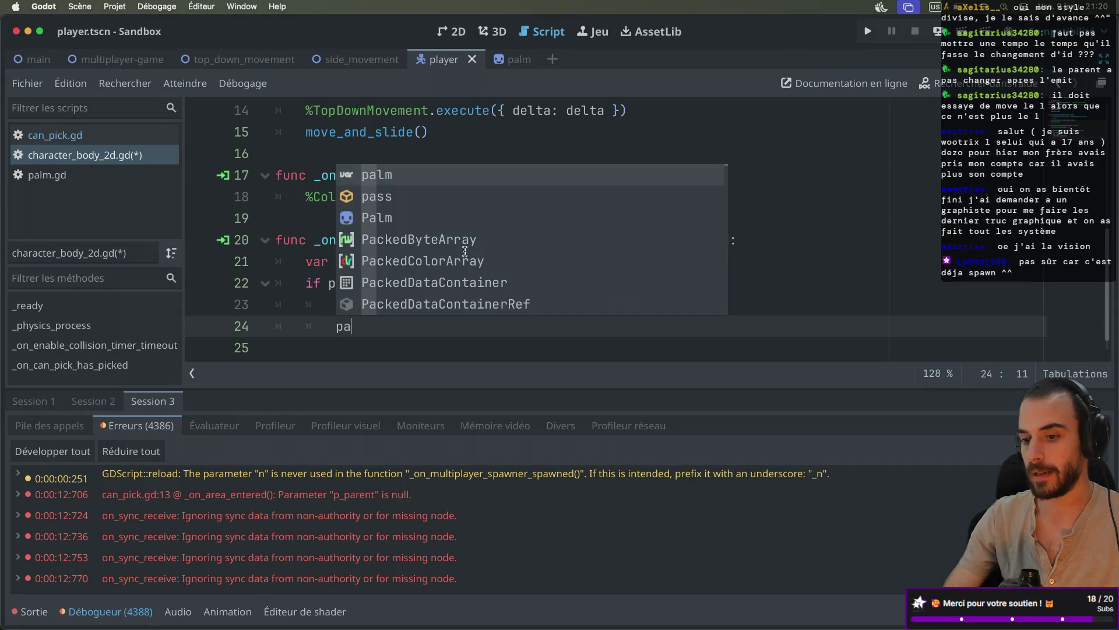
pyautogui.write('lm.repas')
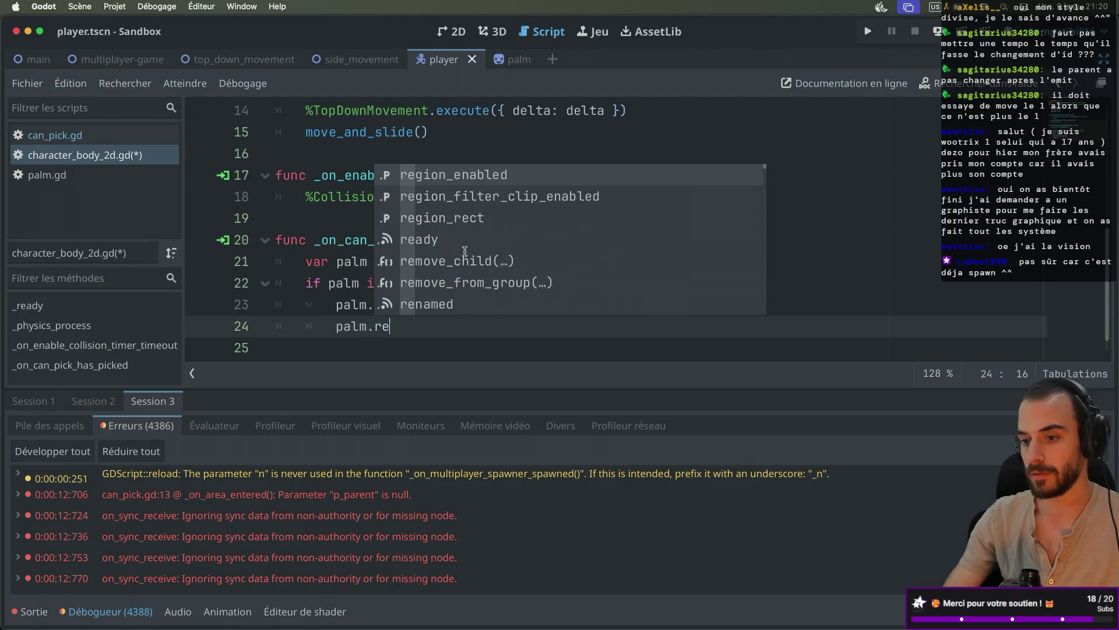
pyautogui.press('BackSpace')
pyautogui.press('Return')
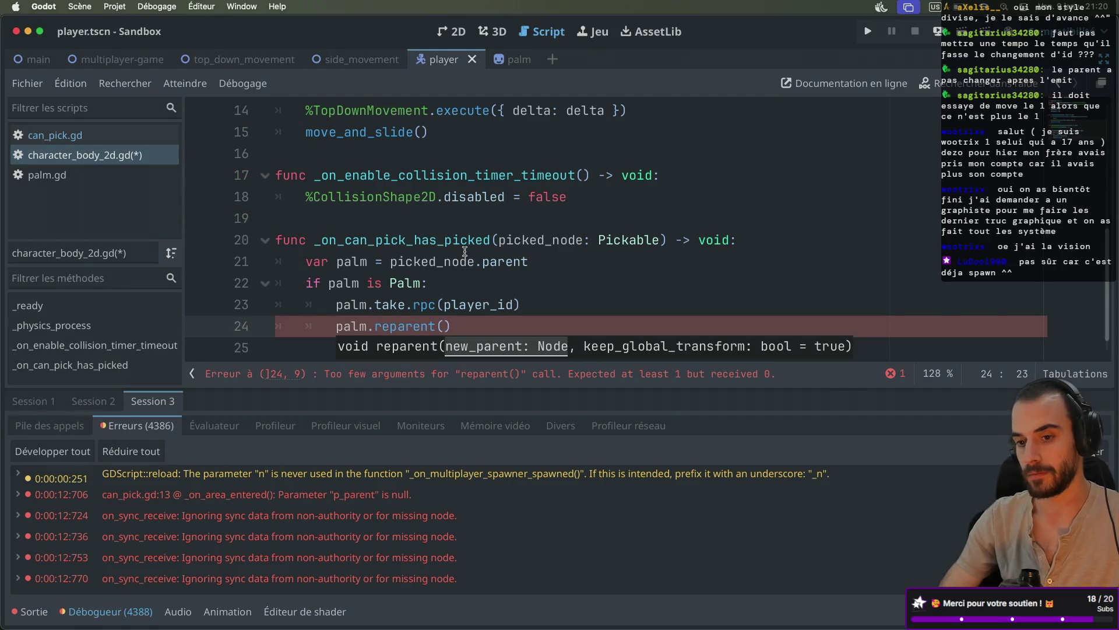
# - Give PickDestination a unique name, complete reparent(%PickDestination), save, and run the project
pyautogui.press('ctrl+super+d')
pyautogui.rightClick(162, 234)
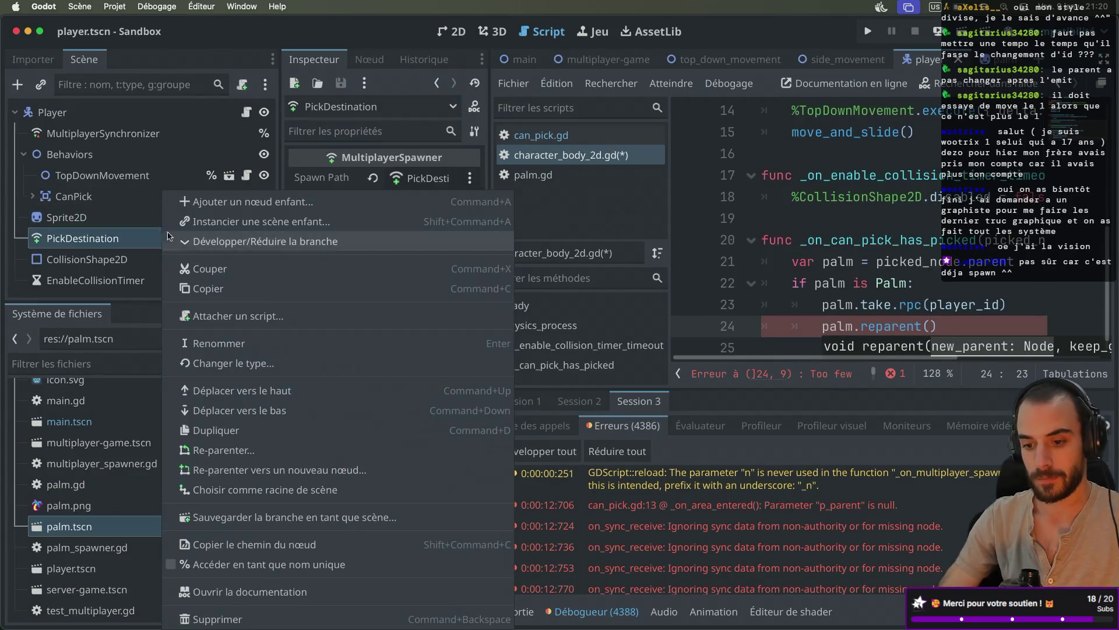
pyautogui.click(181, 571)
pyautogui.press('ctrl+super+d')
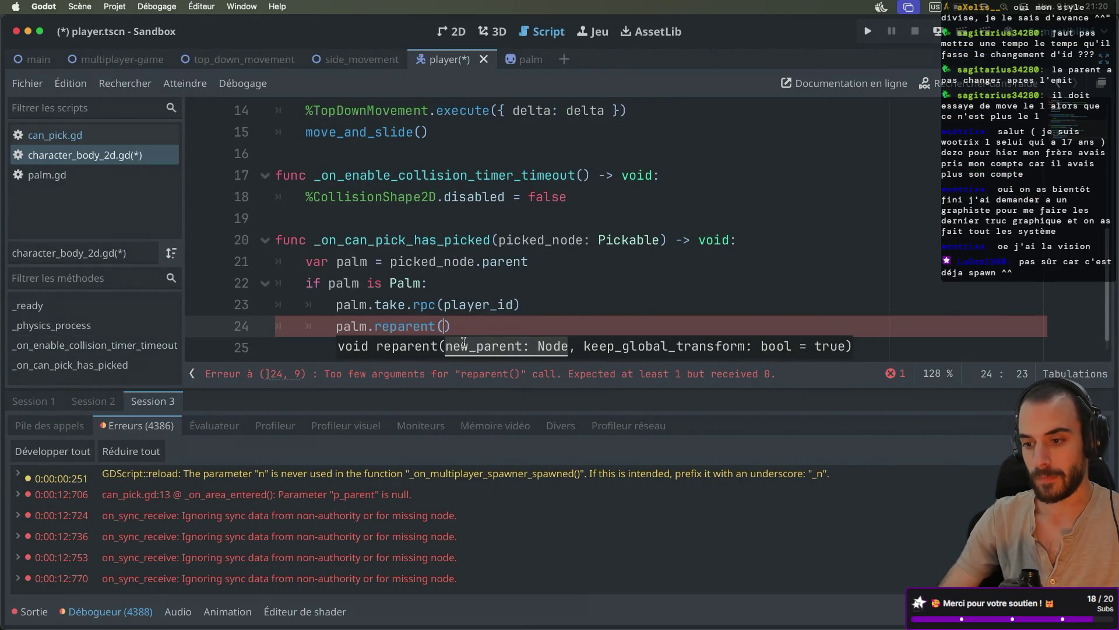
pyautogui.write('%P')
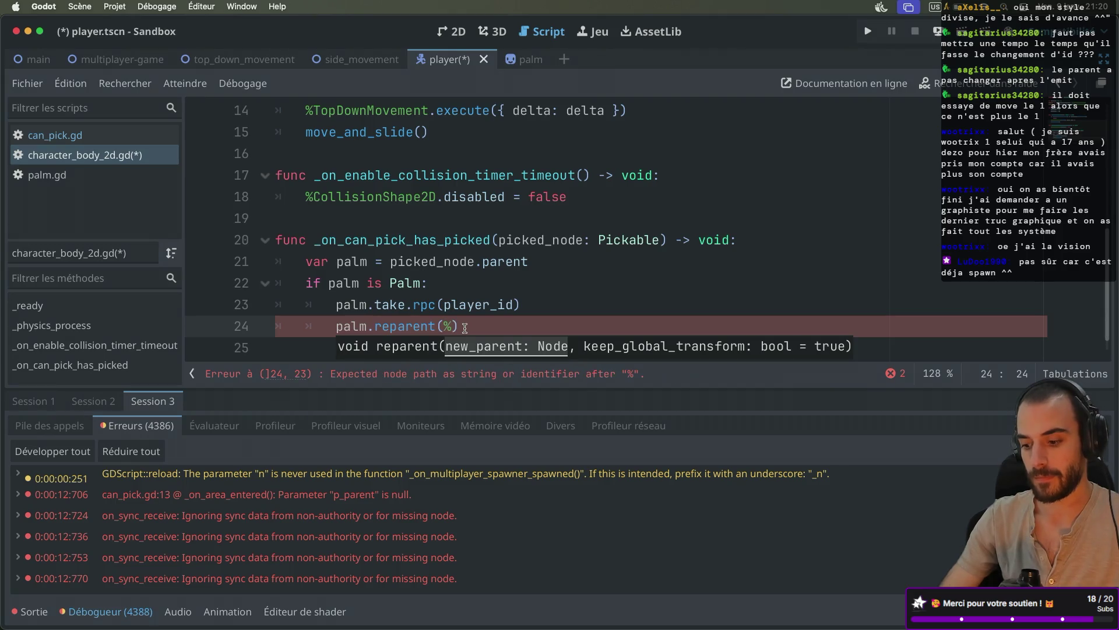
pyautogui.press('Return')
pyautogui.press('super+s')
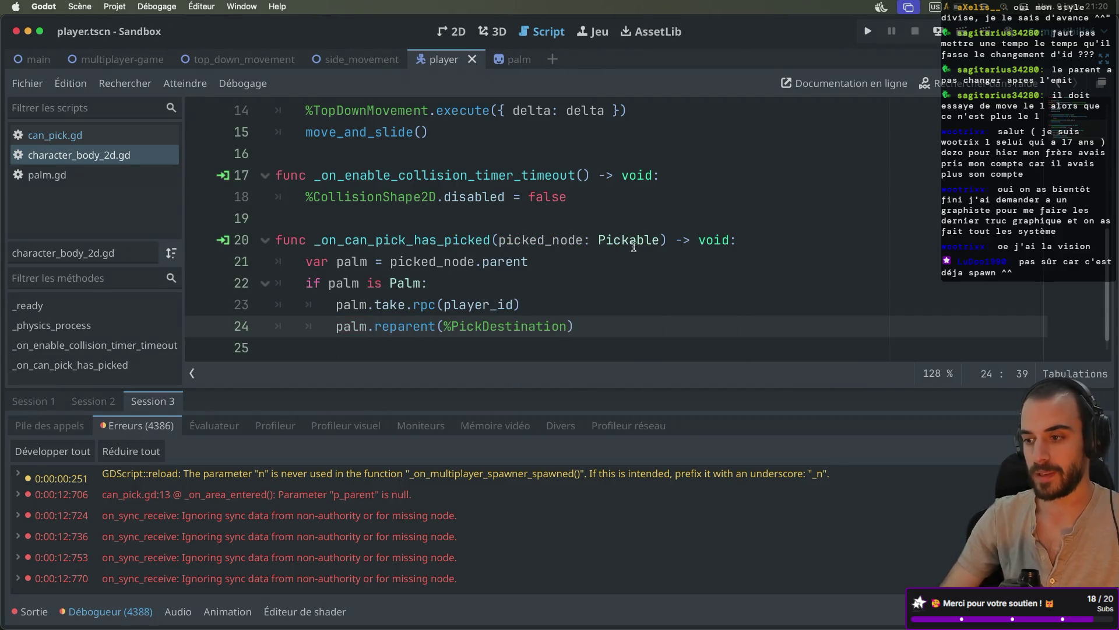
pyautogui.click(868, 30)
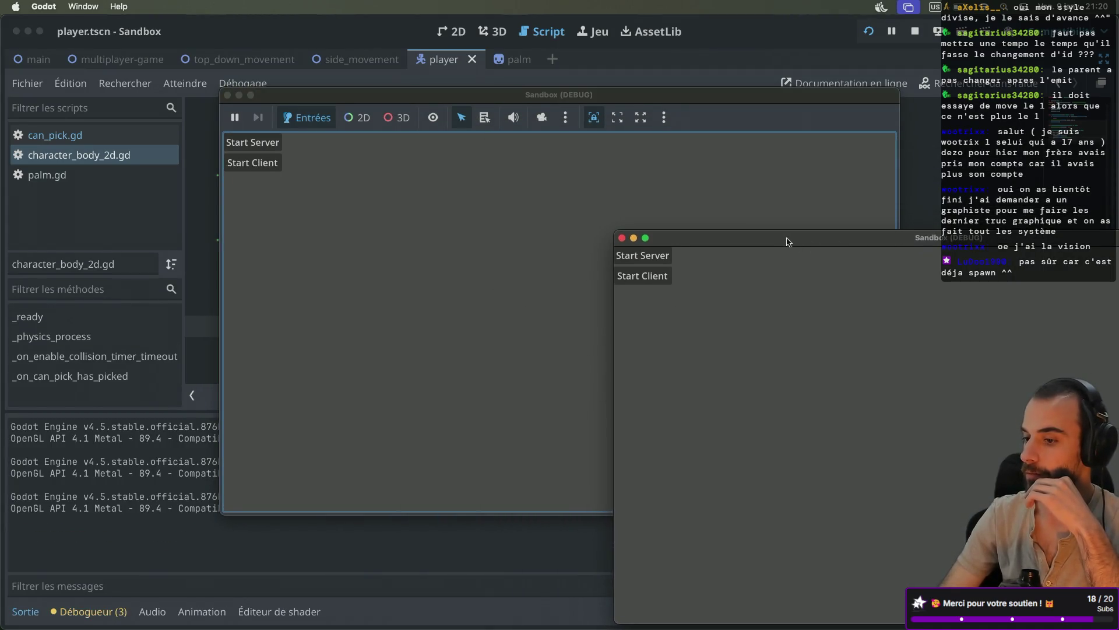
# - Start the server in one window, connect a client in the other, and walk the player around
pyautogui.click(700, 264)
pyautogui.click(521, 264)
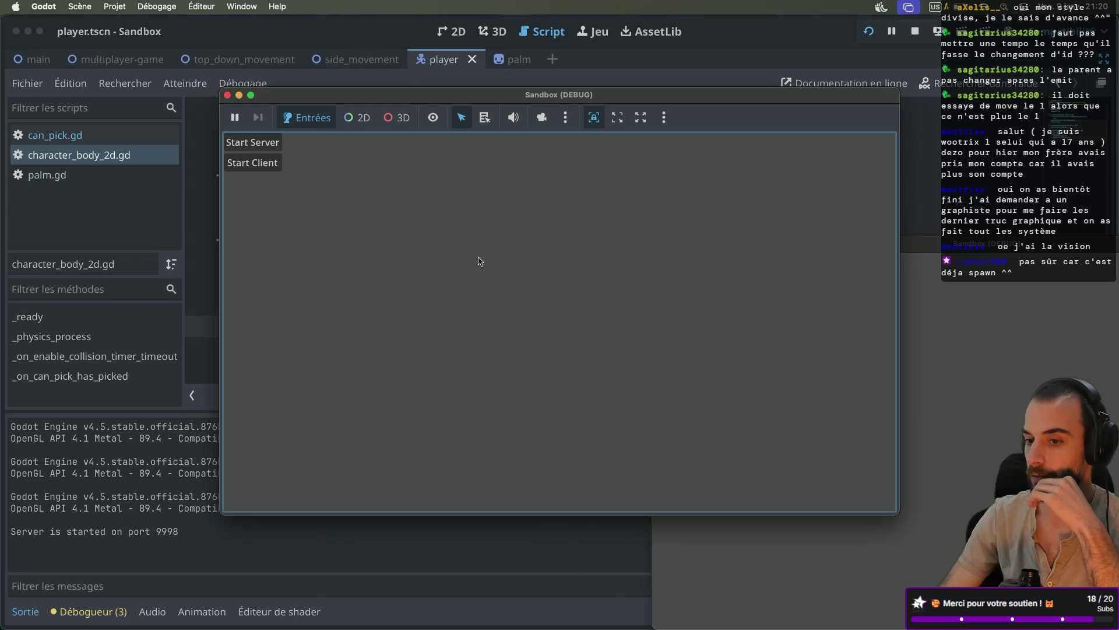
pyautogui.click(274, 165)
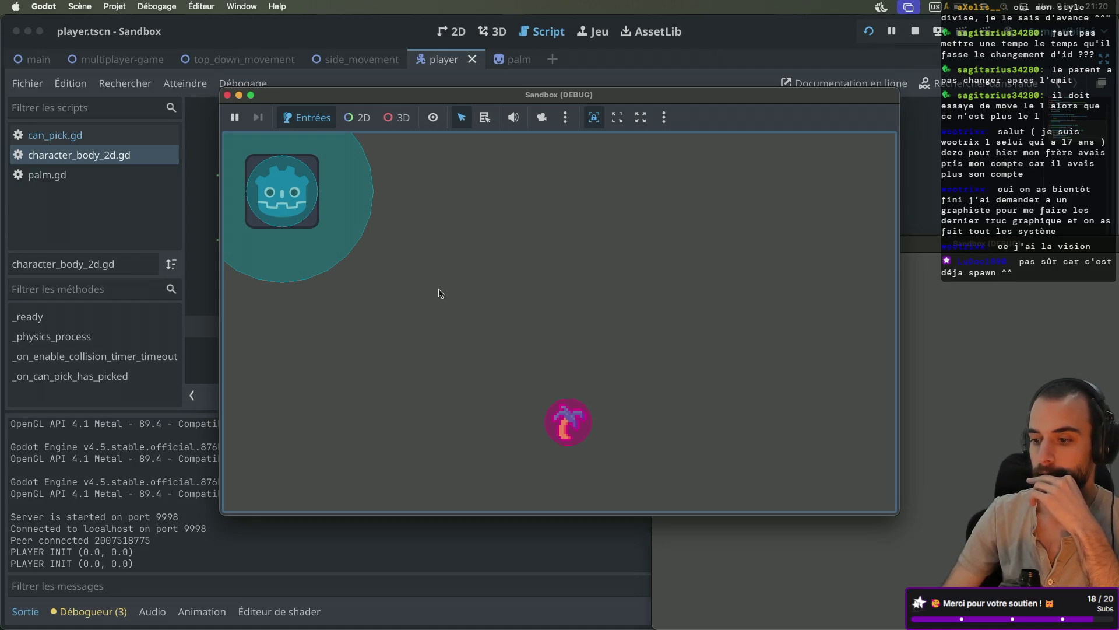
pyautogui.press('Right')
pyautogui.press('Down')
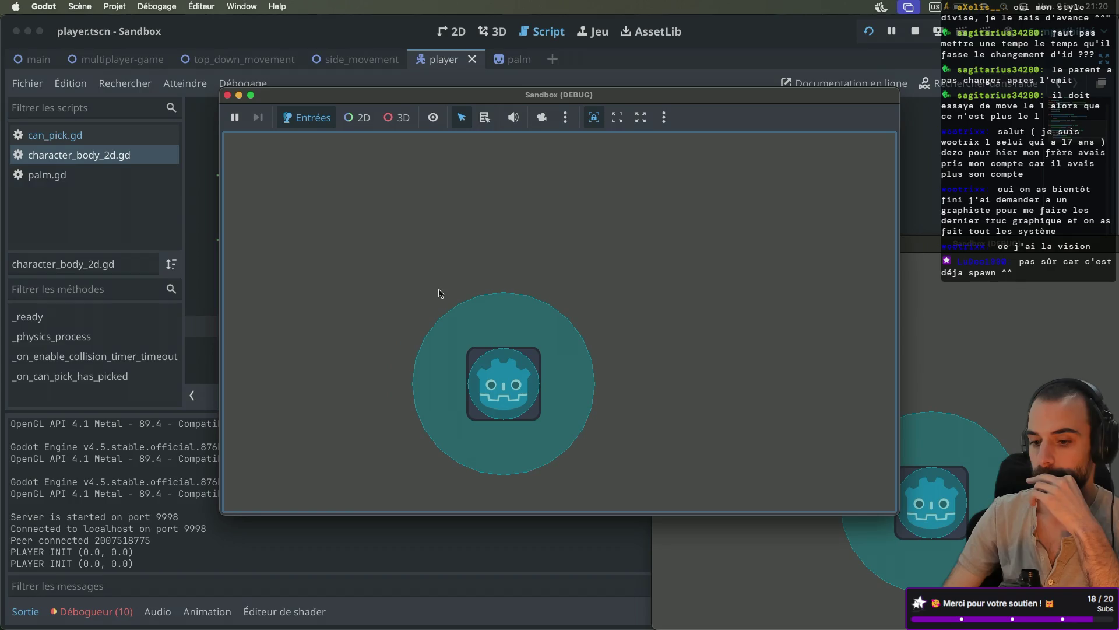
pyautogui.press('Up')
pyautogui.press('Left')
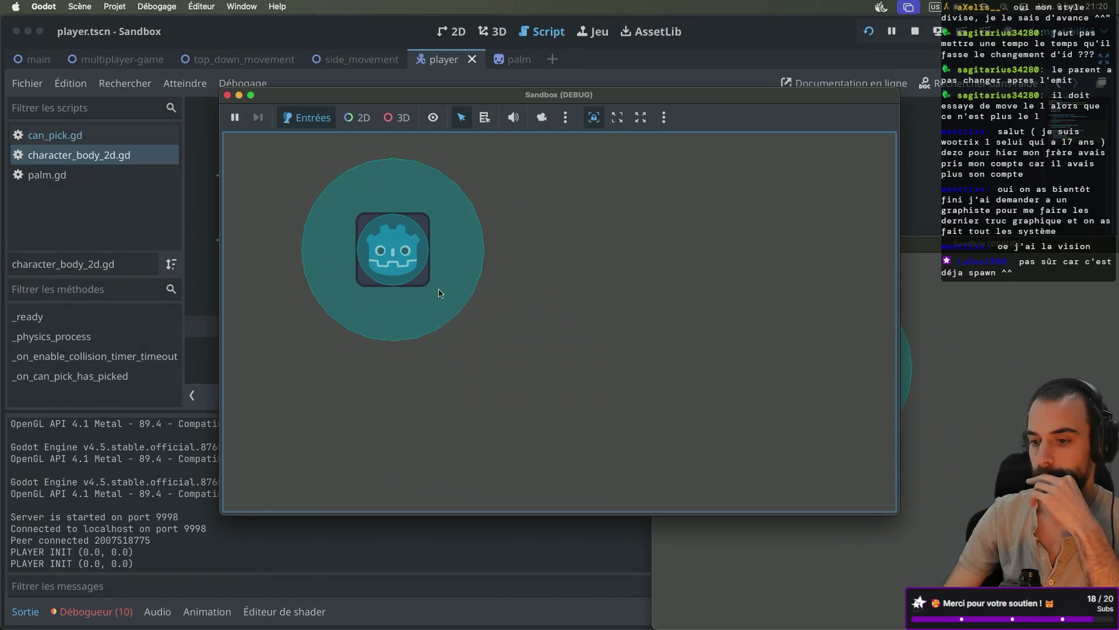
pyautogui.press('Down')
pyautogui.press('Right')
# - Review Session 1's debugger errors about the reparented Palm not being found
pyautogui.click(96, 611)
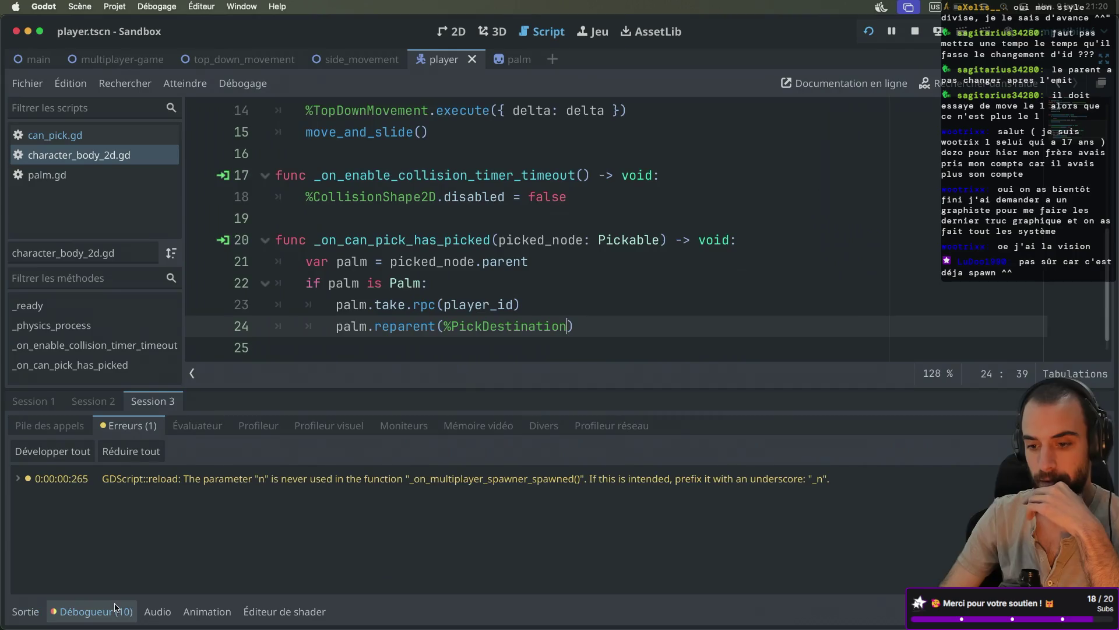
pyautogui.click(116, 409)
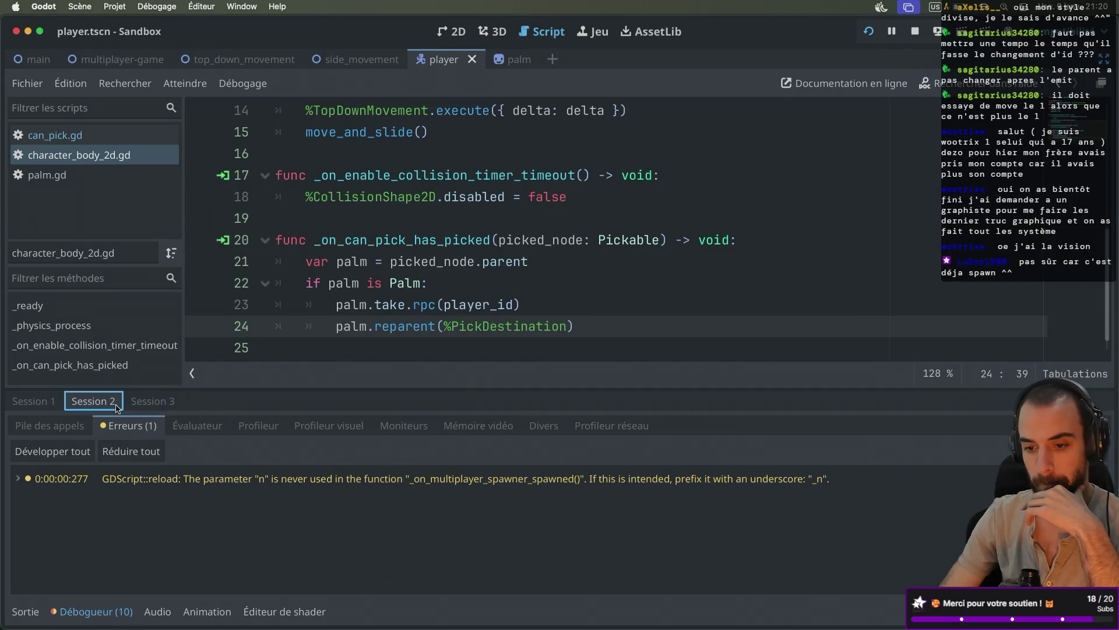
pyautogui.click(32, 408)
pyautogui.scroll(1, 285, 557)
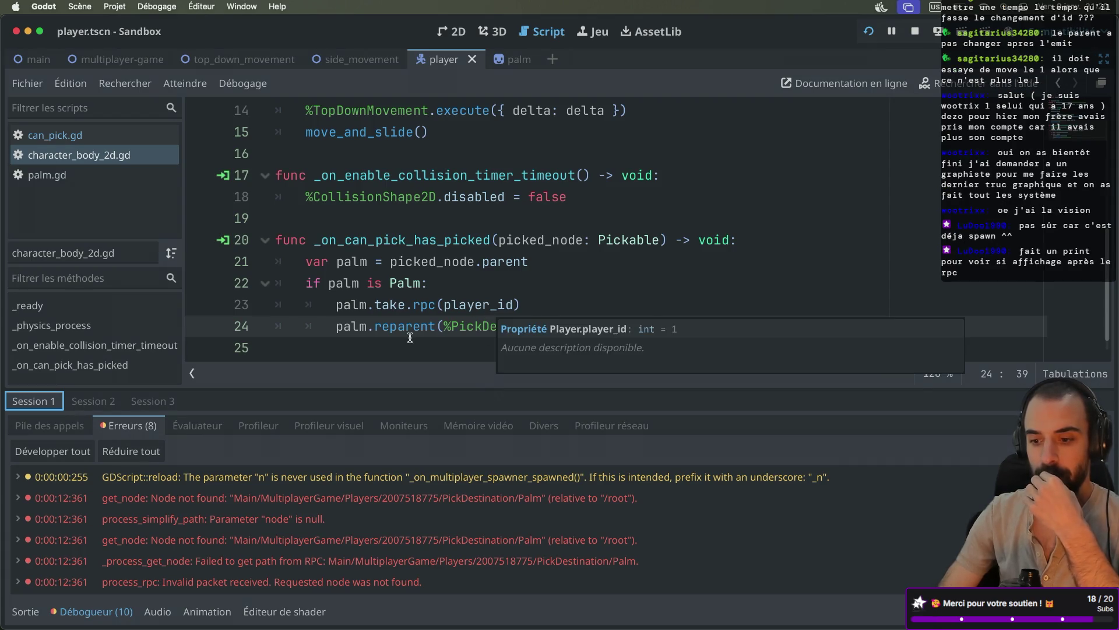
pyautogui.moveTo(410, 337)
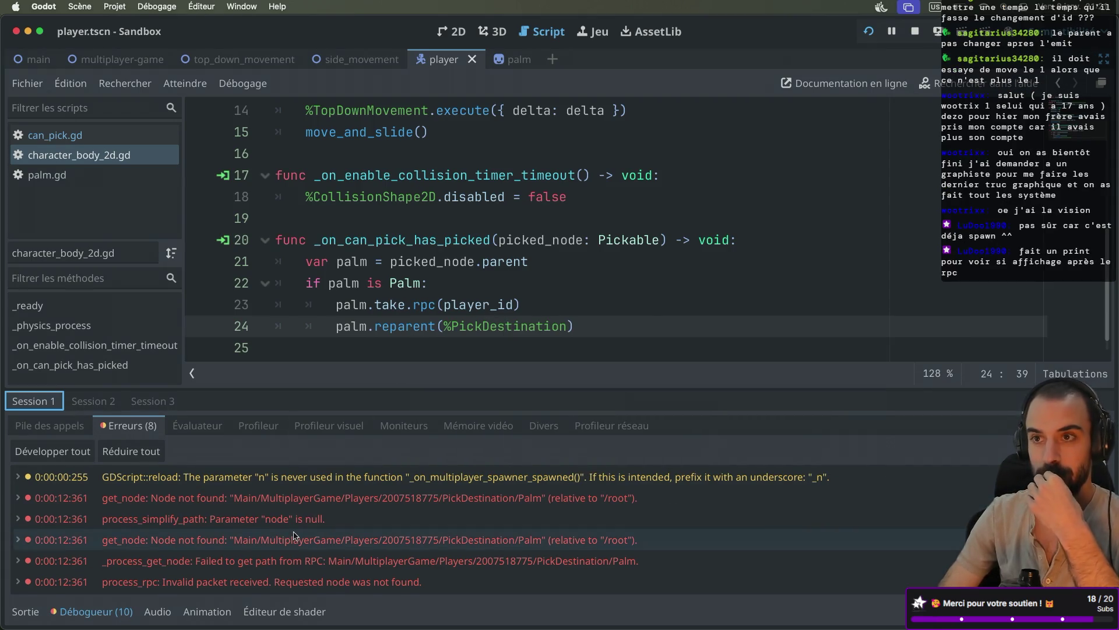
pyautogui.scroll(-2, 296, 535)
pyautogui.scroll(-1, 296, 535)
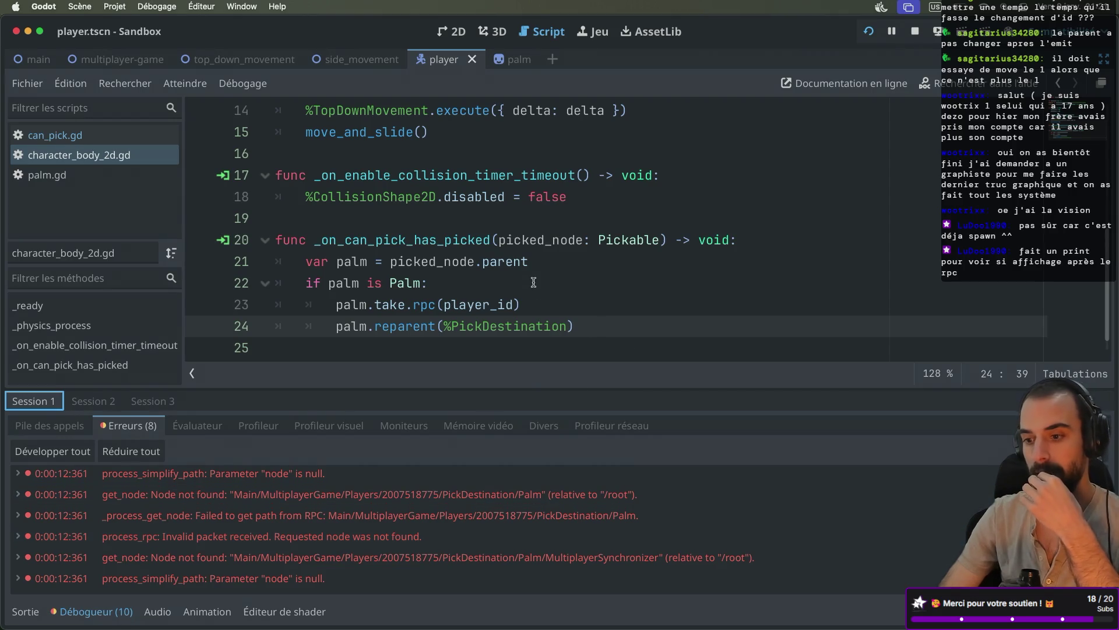
pyautogui.click(554, 302)
# - Add print("RPC DONE") after the rpc line, relaunch, start the server and connect a client
pyautogui.press('Return')
pyautogui.write('print("')
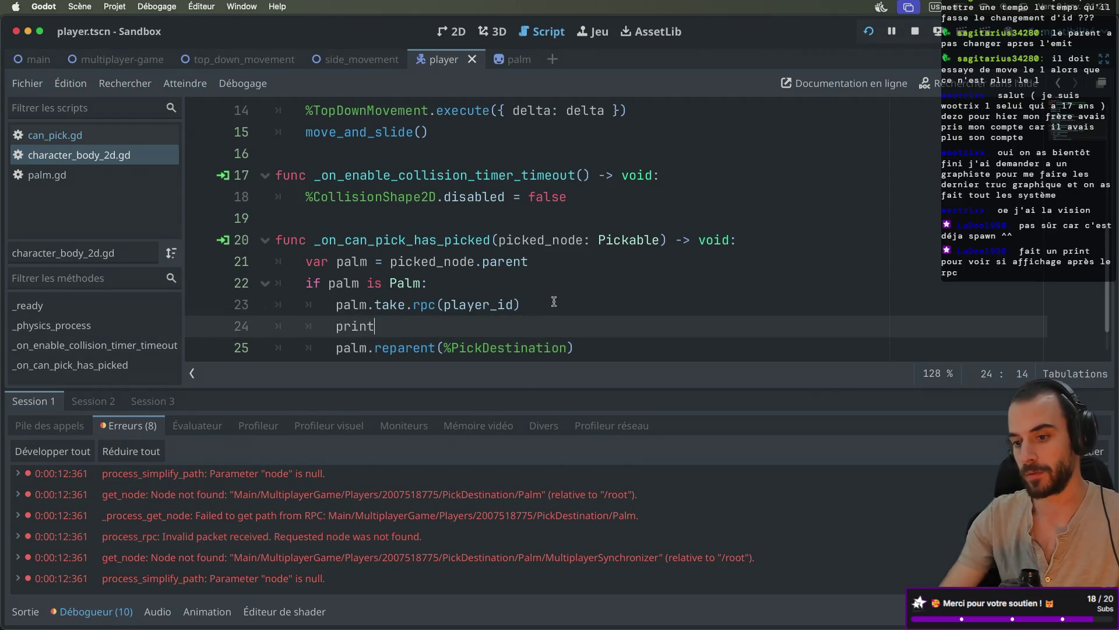
pyautogui.write('RPC DONE')
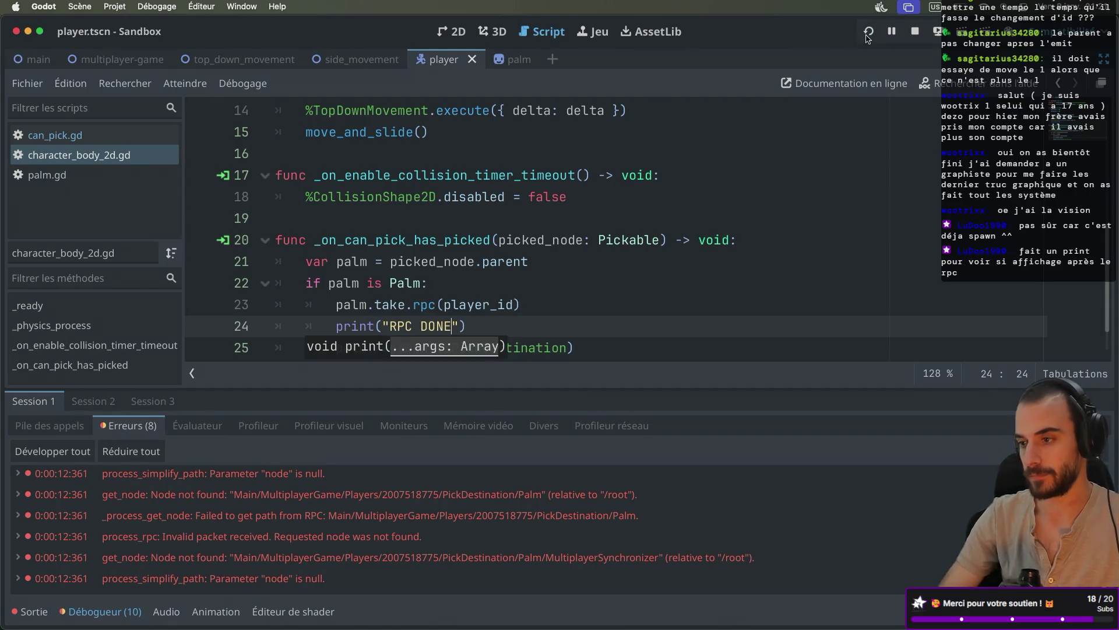
pyautogui.click(868, 31)
pyautogui.moveTo(699, 126); pyautogui.dragTo(994, 265)
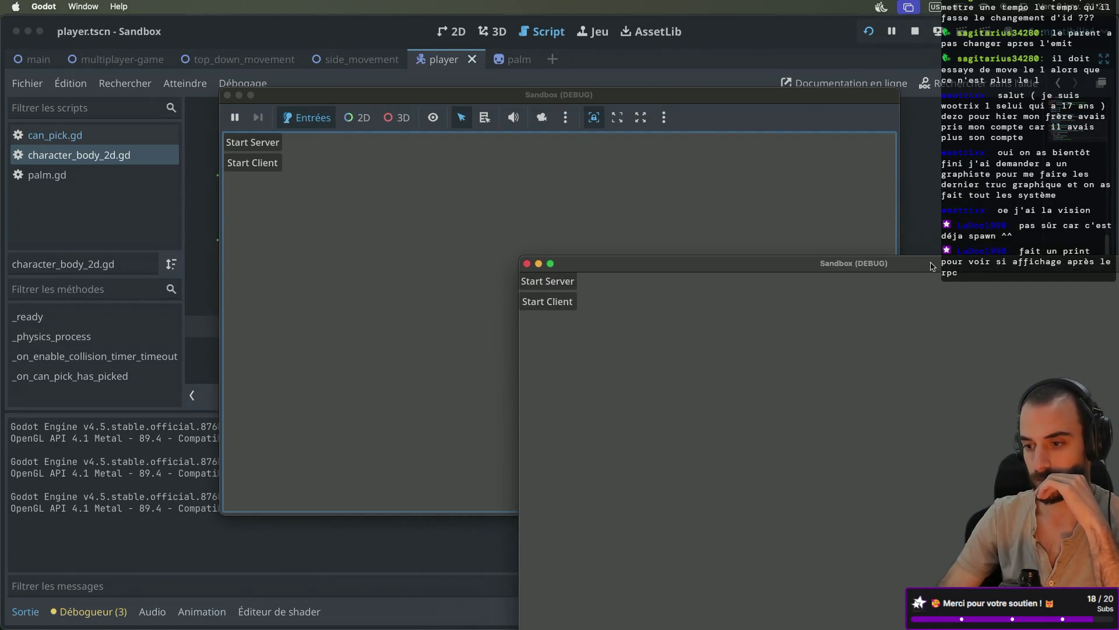
pyautogui.click(570, 286)
pyautogui.click(389, 290)
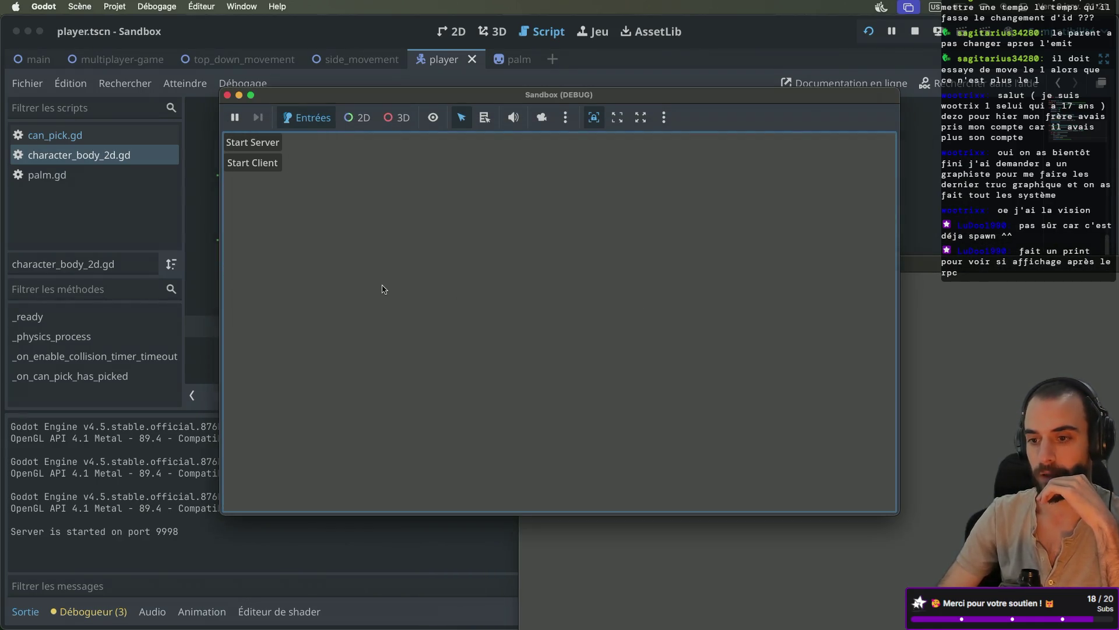
pyautogui.click(272, 166)
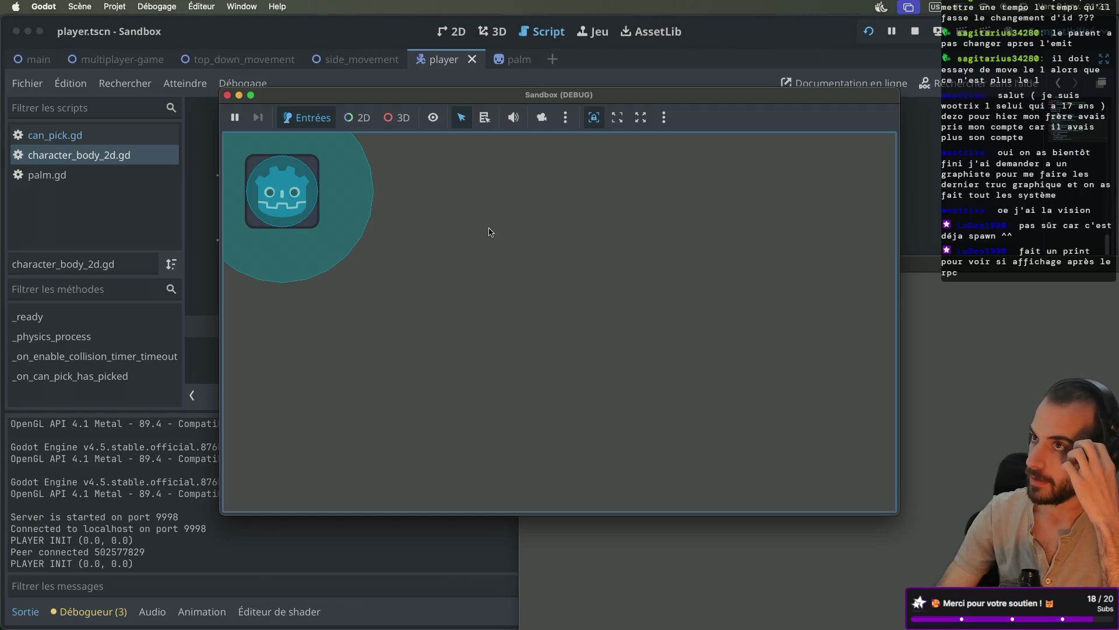
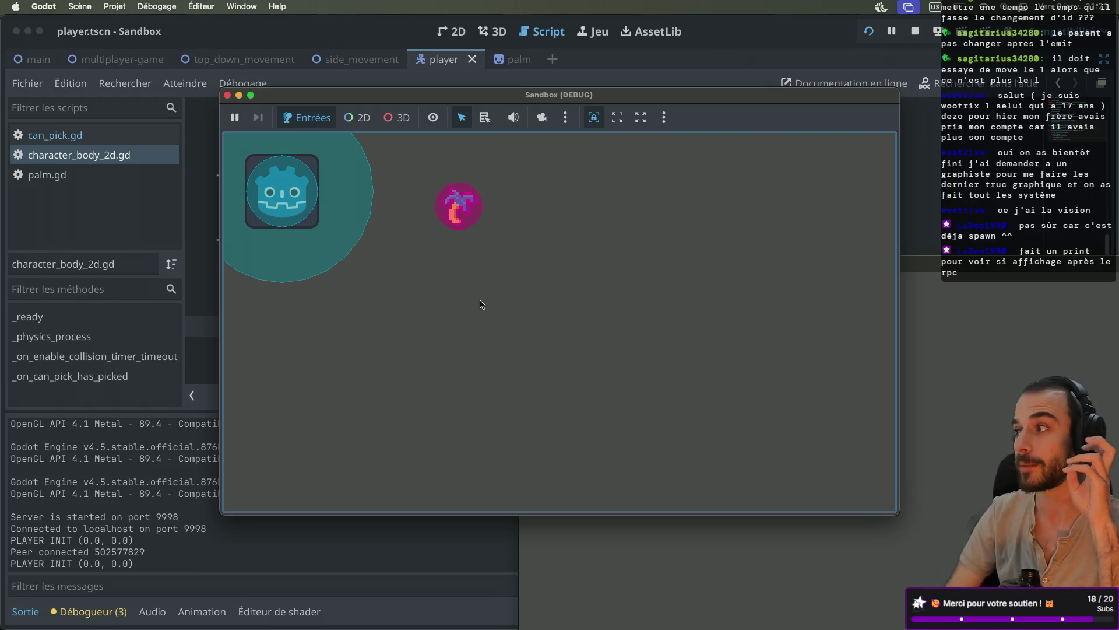
# - Walk the player right onto the palm to pick it up, then return to the editor
pyautogui.press('Right')
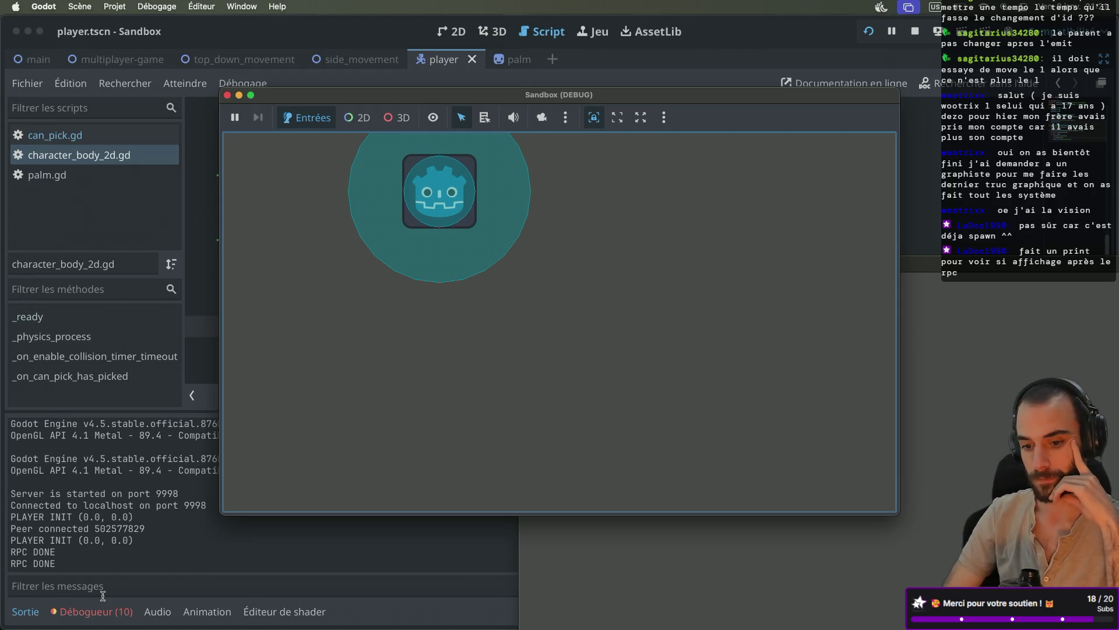
pyautogui.click(90, 610)
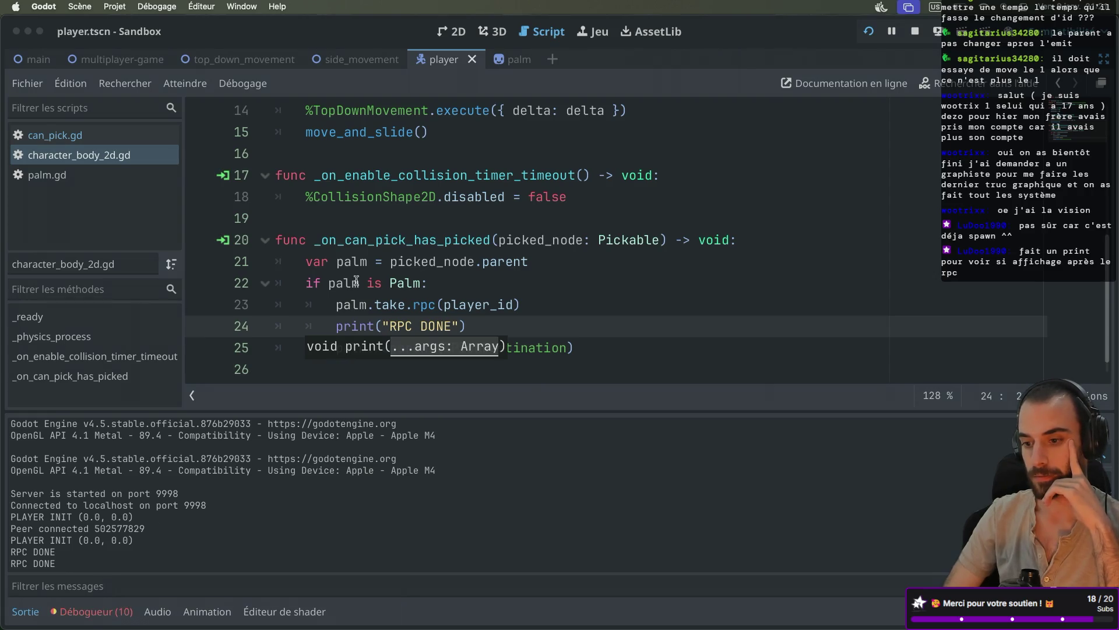
# - Read the Callable rpc documentation for the rpc call on line 23, then close it
pyautogui.click(424, 276)
pyautogui.keyDown('super'); pyautogui.click(425, 304); pyautogui.keyUp('super')
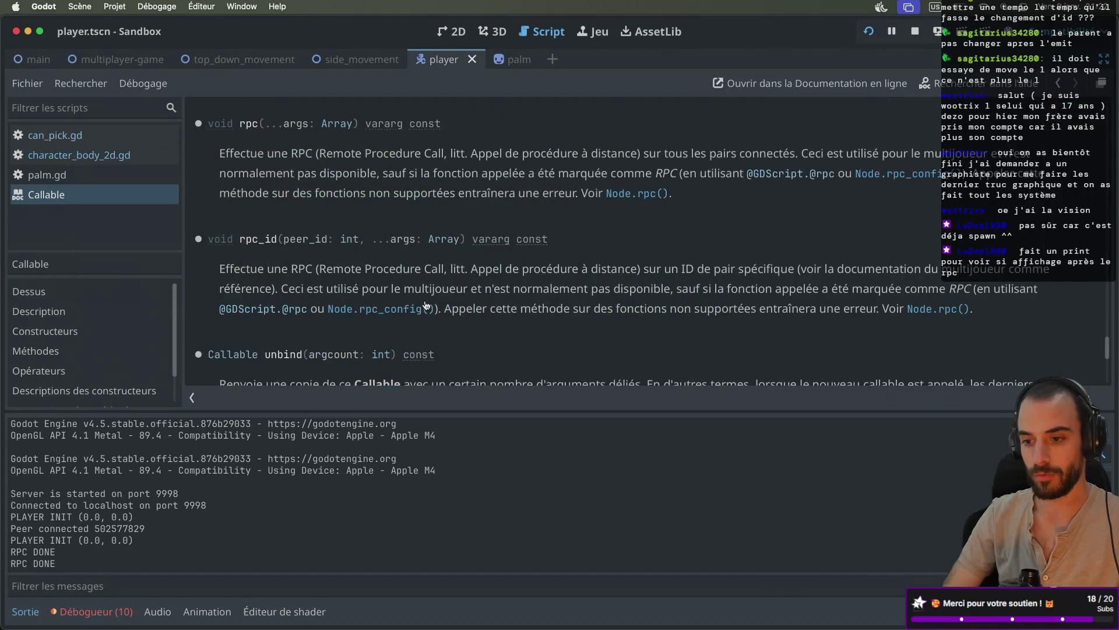
pyautogui.scroll(-2, 281, 179)
pyautogui.scroll(10, 281, 179)
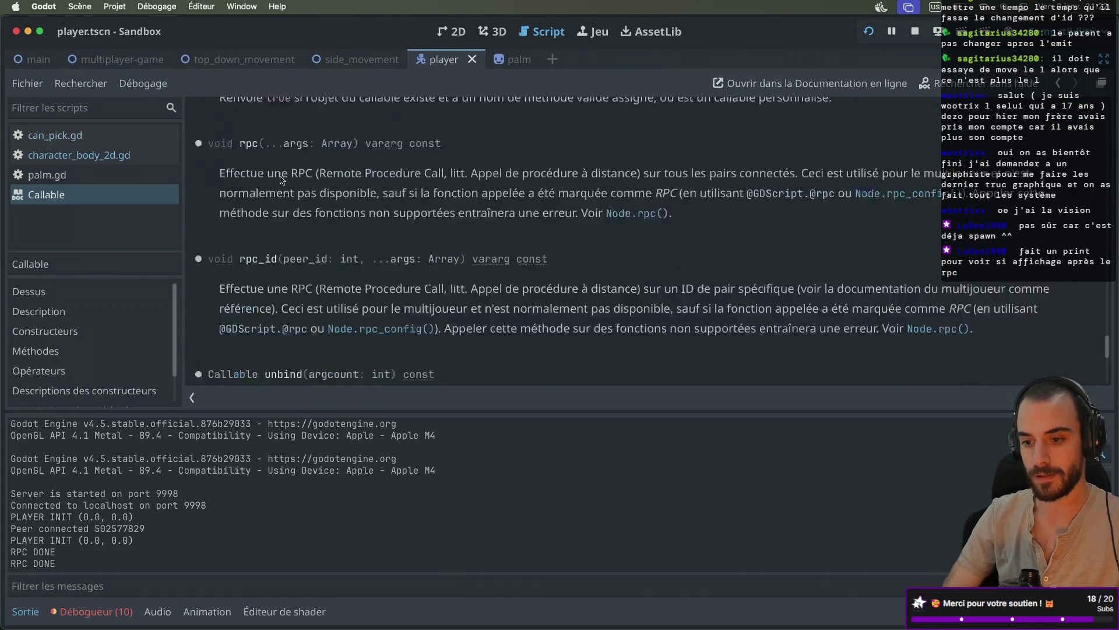
pyautogui.scroll(8, 281, 179)
pyautogui.scroll(-4, 280, 179)
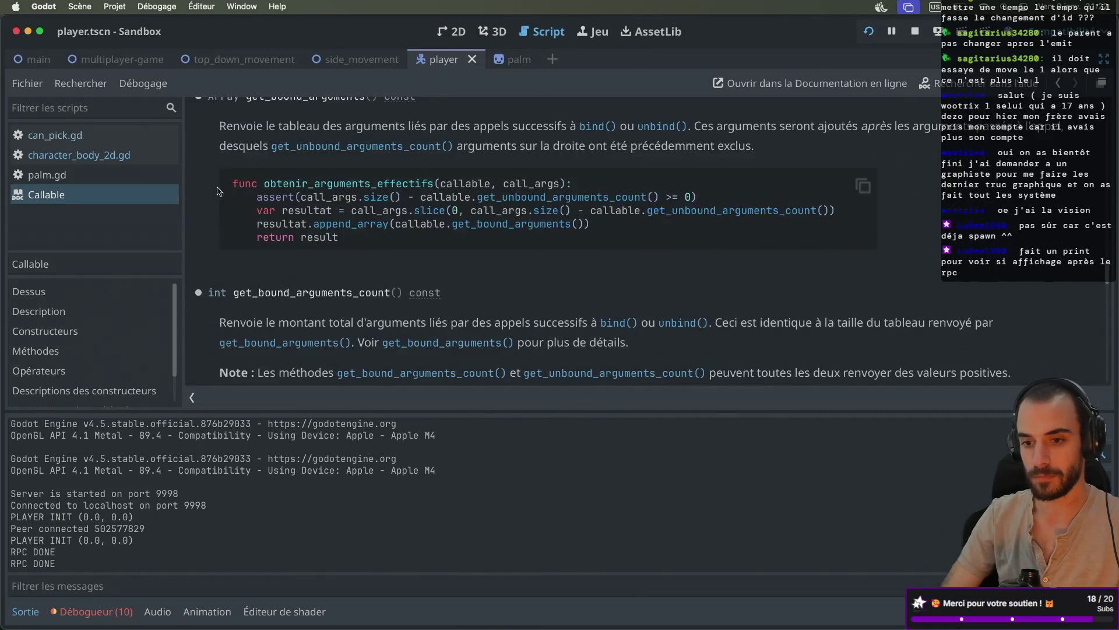
pyautogui.press('super+w')
pyautogui.click(57, 135)
pyautogui.click(48, 175)
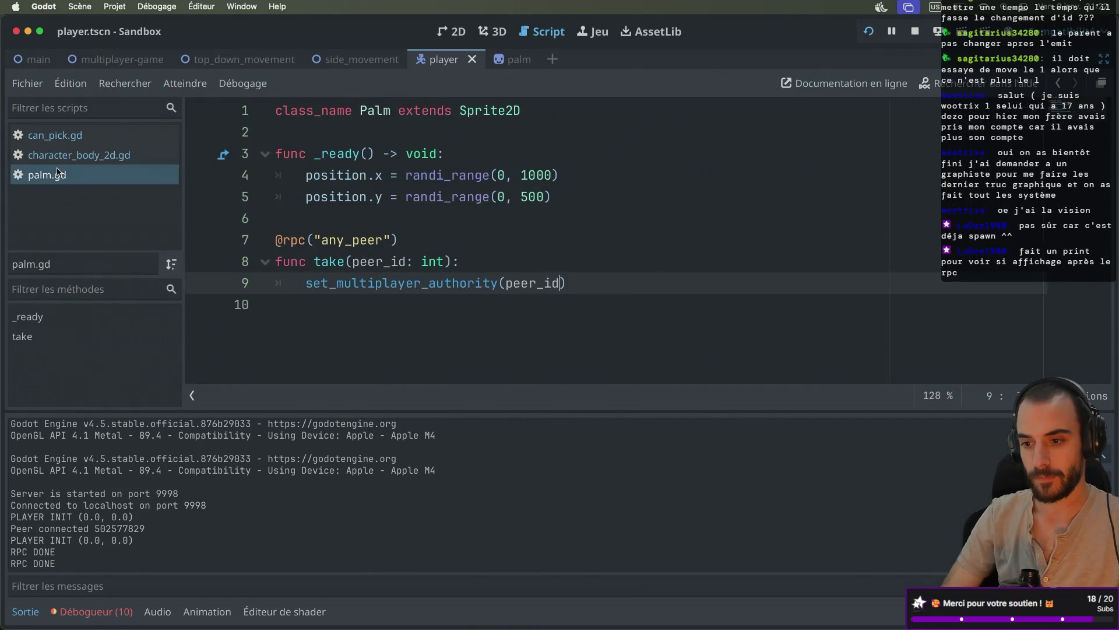
pyautogui.click(294, 240)
pyautogui.moveTo(294, 240)
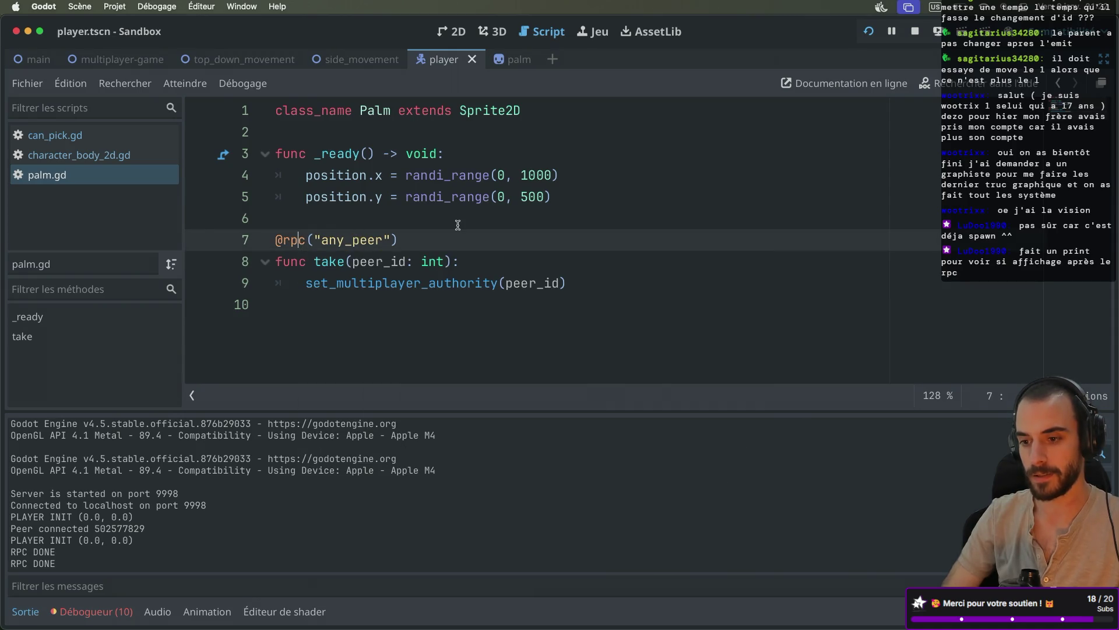
pyautogui.moveTo(317, 194)
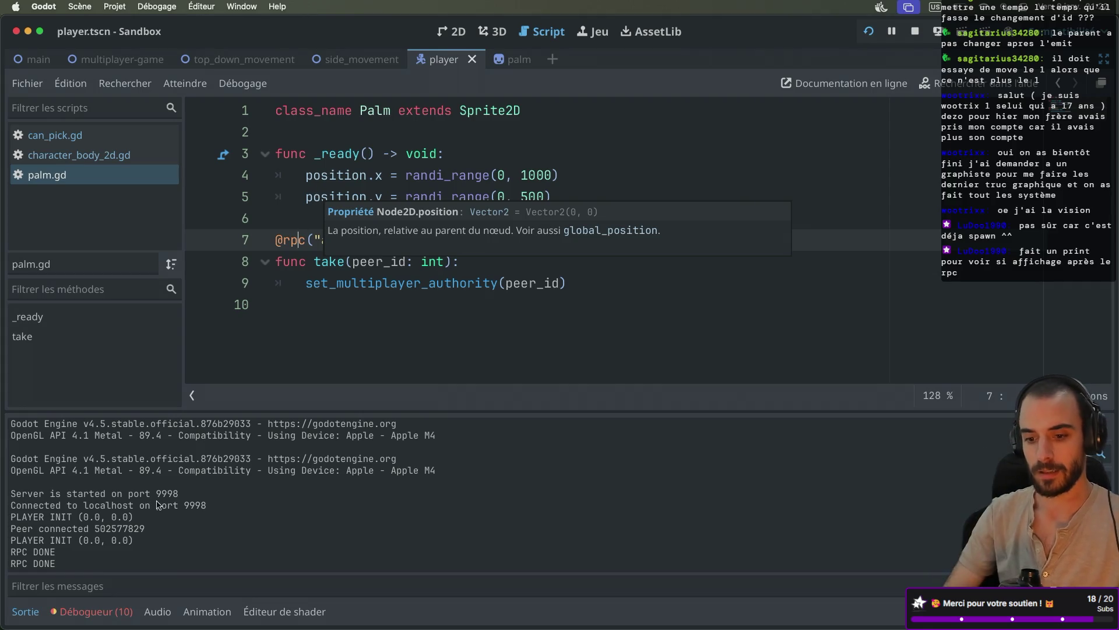
pyautogui.click(95, 611)
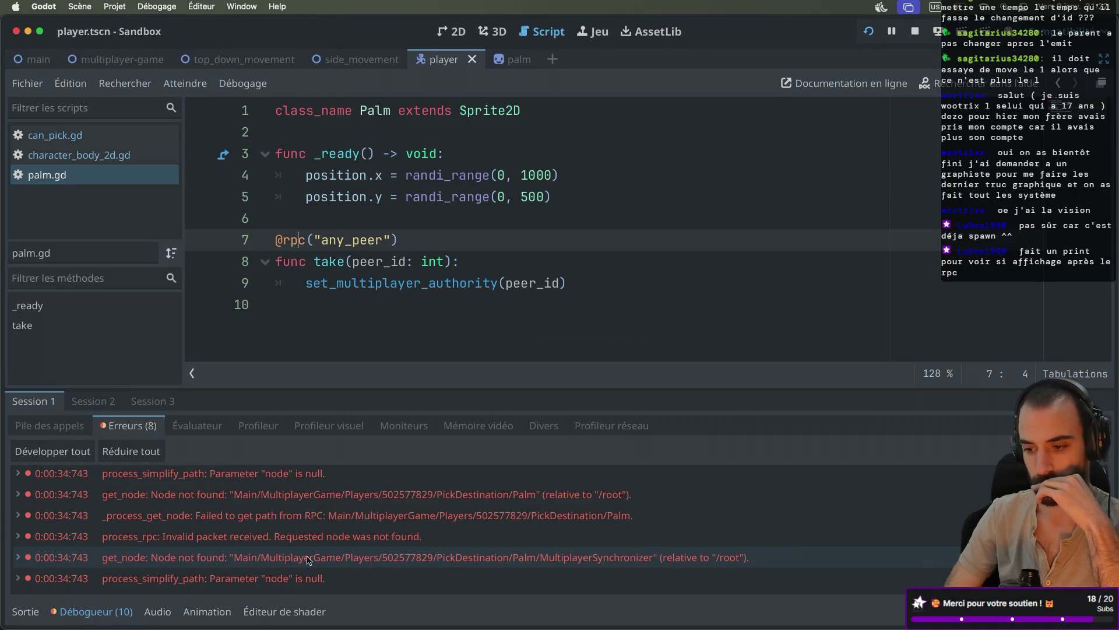
# - Inspect the Erreurs rows reporting 'Node not found' for the Palm under PickDestination
pyautogui.moveTo(317, 558)
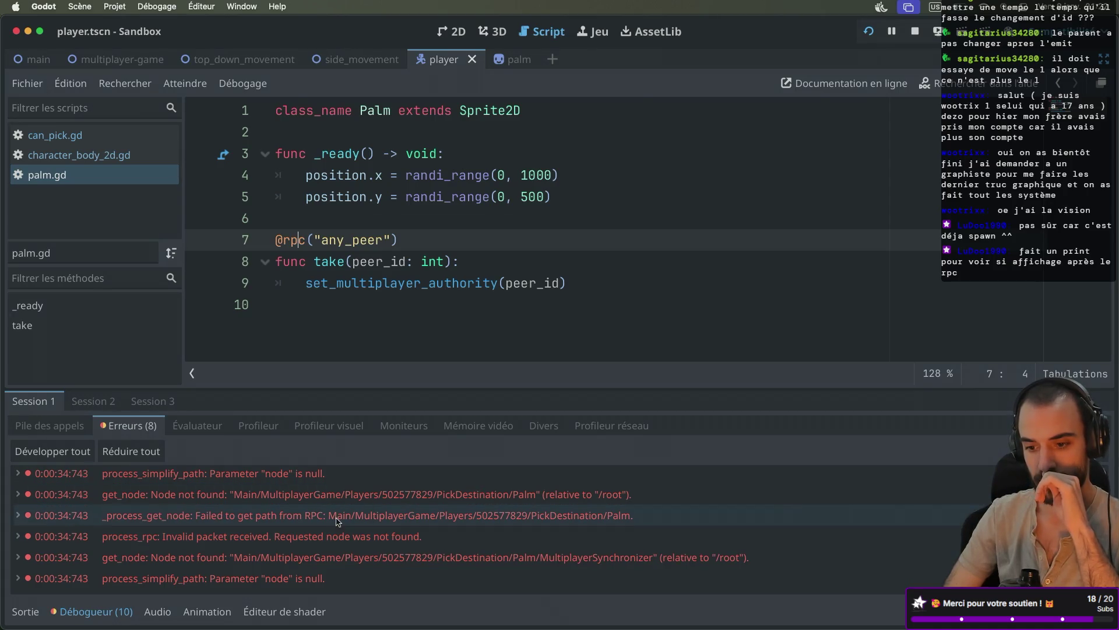
pyautogui.moveTo(238, 538)
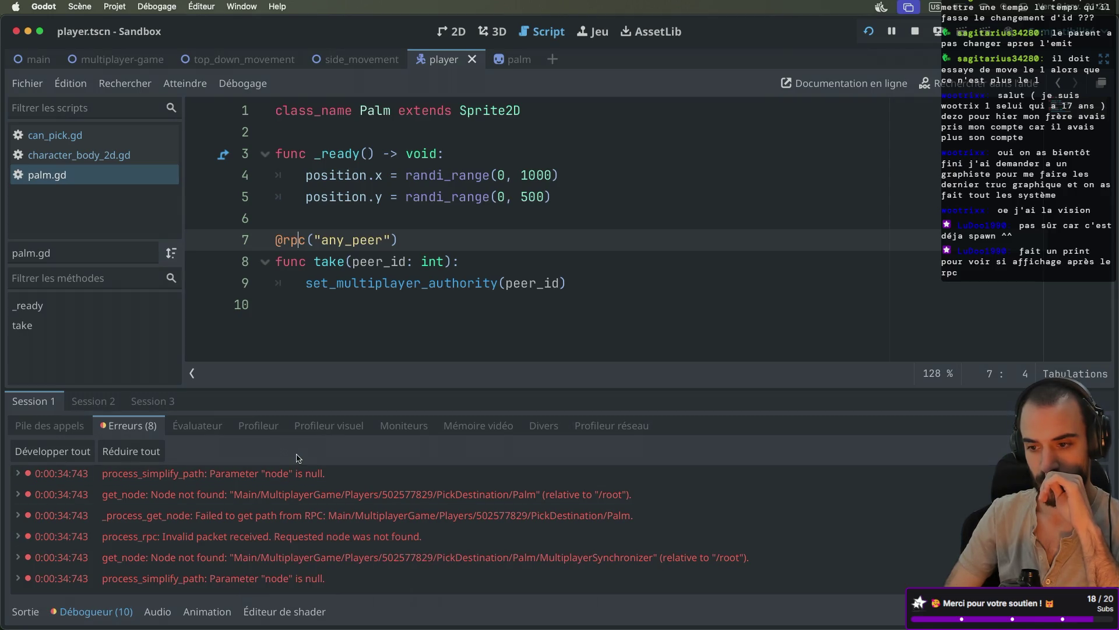
pyautogui.moveTo(369, 275)
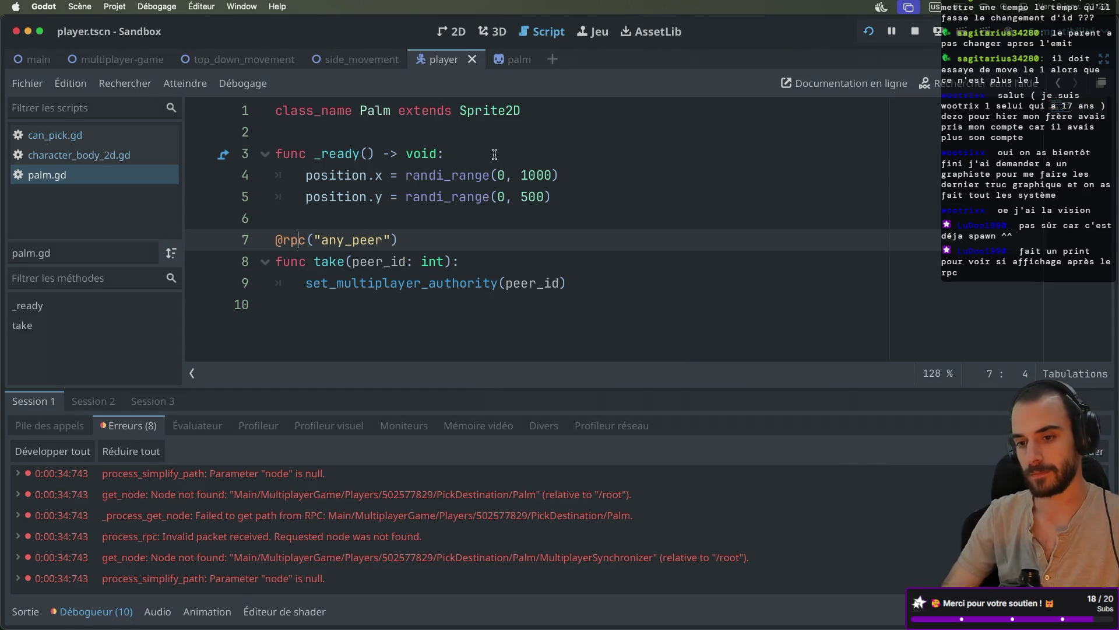
# - Switch to the can_pick.gd script and look over its contents
pyautogui.click(111, 135)
pyautogui.scroll(-1, 436, 197)
pyautogui.scroll(1, 436, 197)
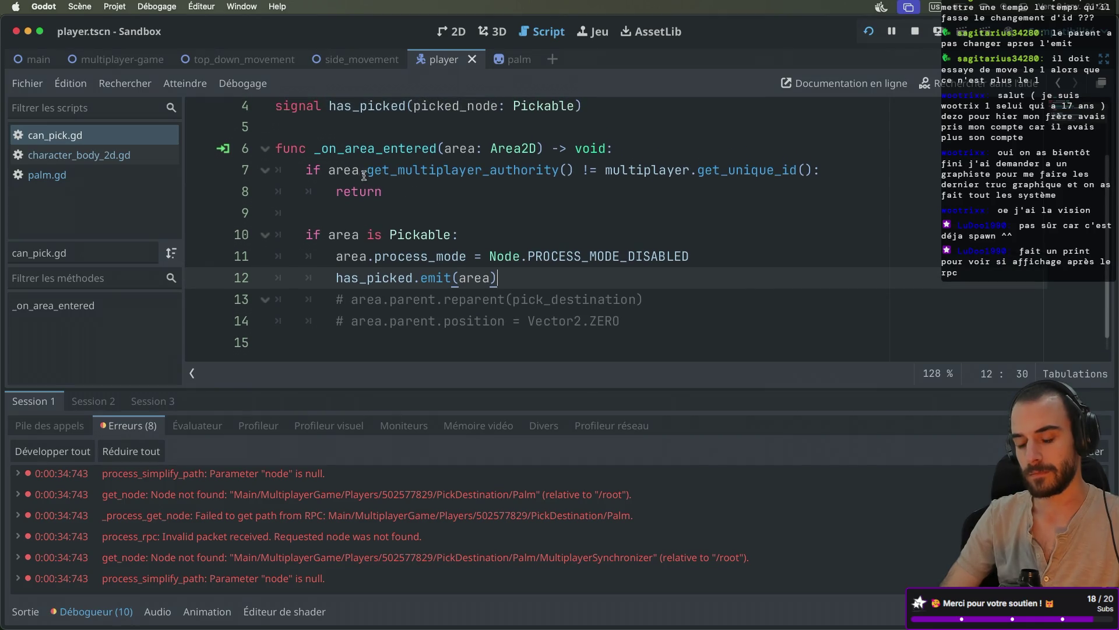
# - Examine the multiplayer authority check on lines 7–8 and the Pickable condition on line 10
pyautogui.moveTo(330, 169); pyautogui.dragTo(421, 170)
pyautogui.click(397, 192)
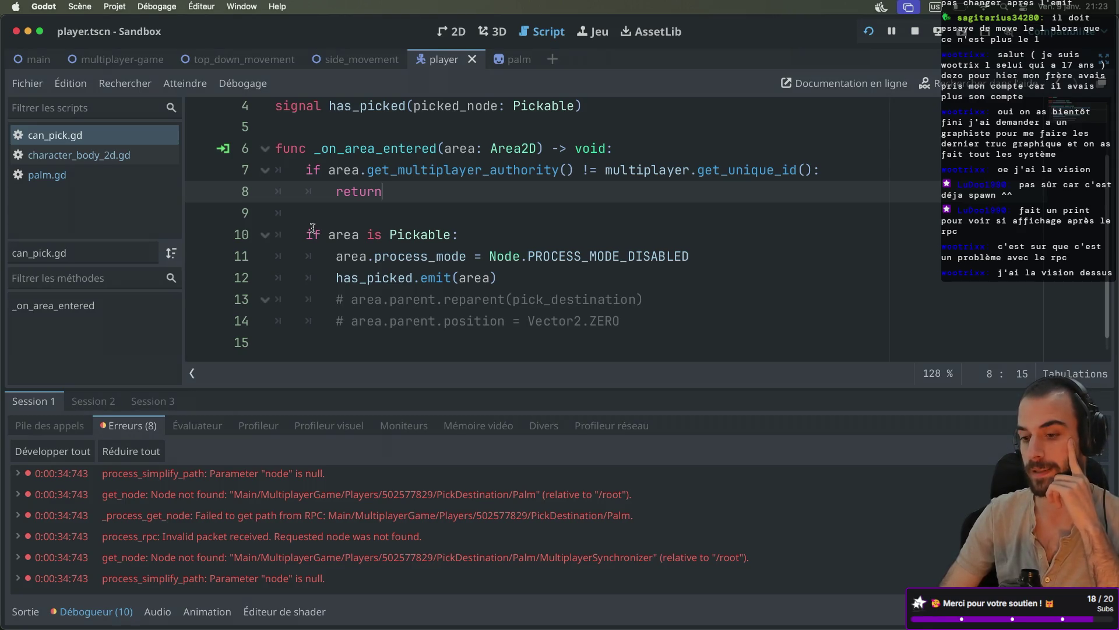
pyautogui.click(344, 235)
pyautogui.doubleClick(344, 235)
pyautogui.doubleClick(402, 235)
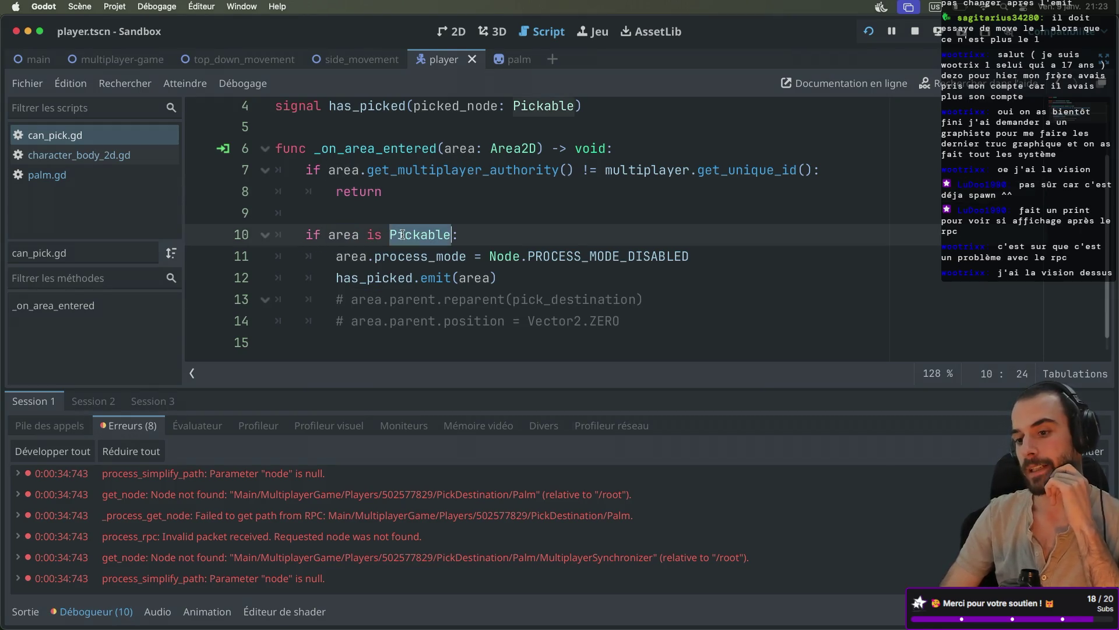
# - Examine the process_mode line and the has_picked.emit call, then switch to character_body_2d.gd
pyautogui.moveTo(336, 257); pyautogui.dragTo(692, 257)
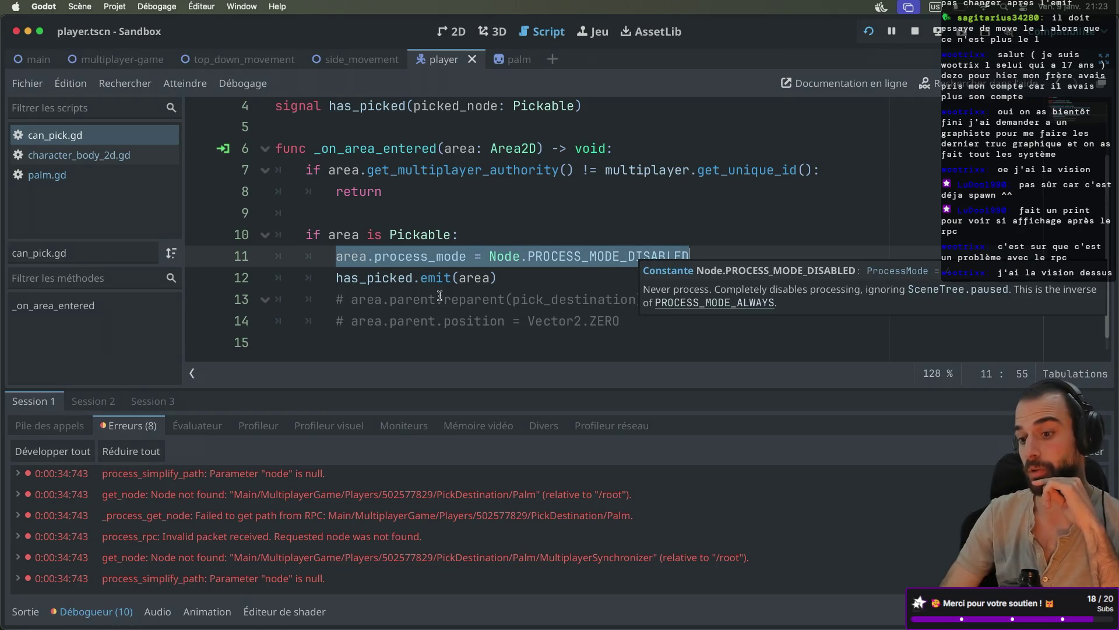
pyautogui.doubleClick(415, 256)
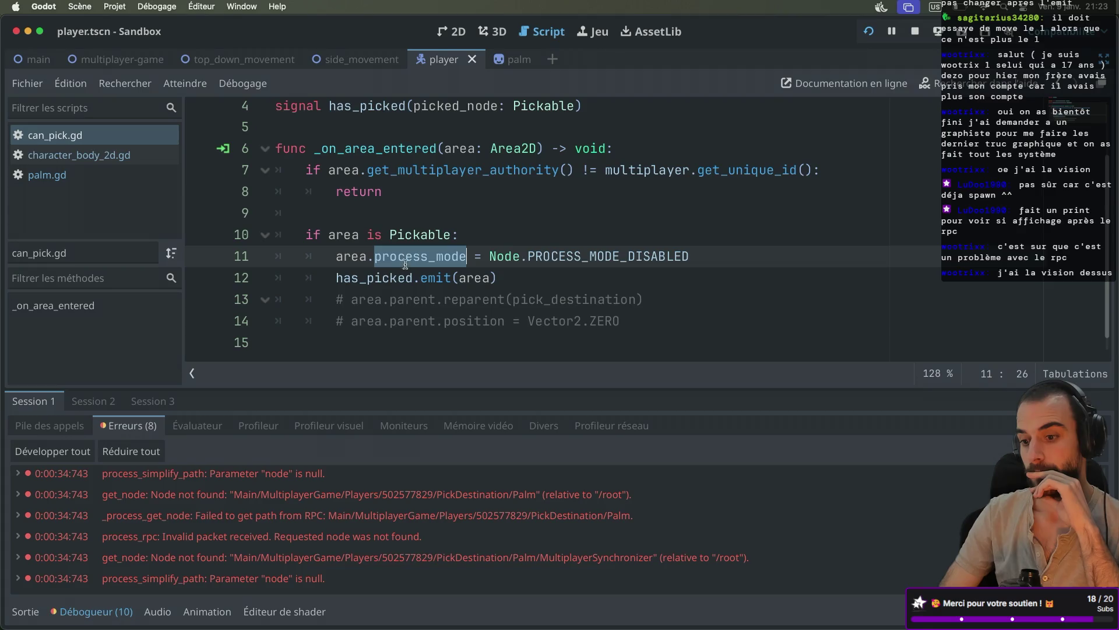
pyautogui.doubleClick(383, 278)
pyautogui.moveTo(432, 278)
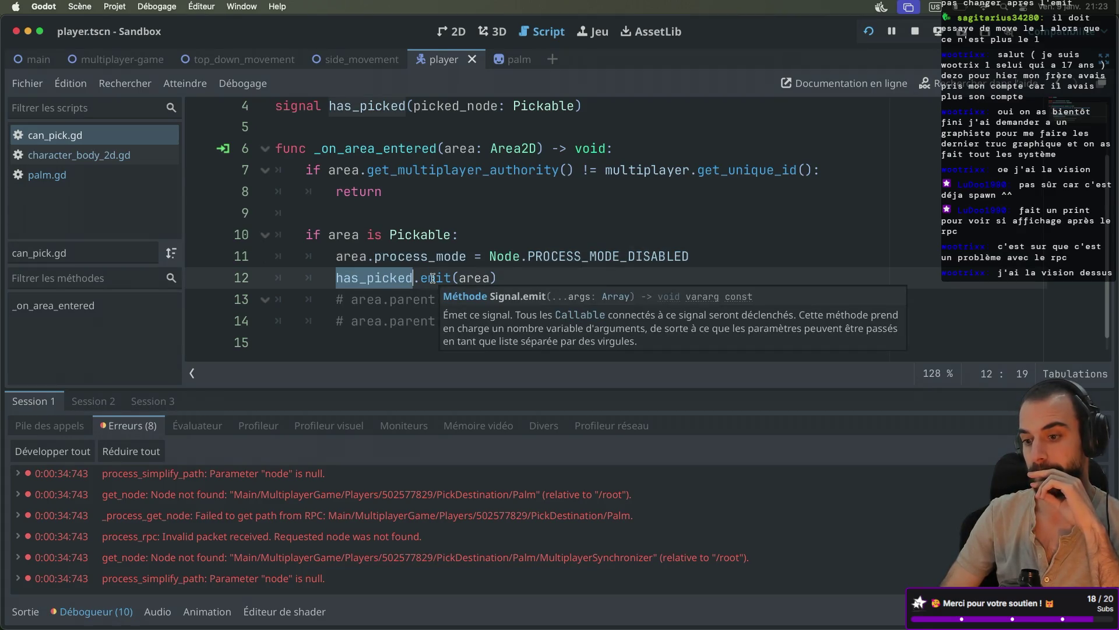
pyautogui.doubleClick(432, 278)
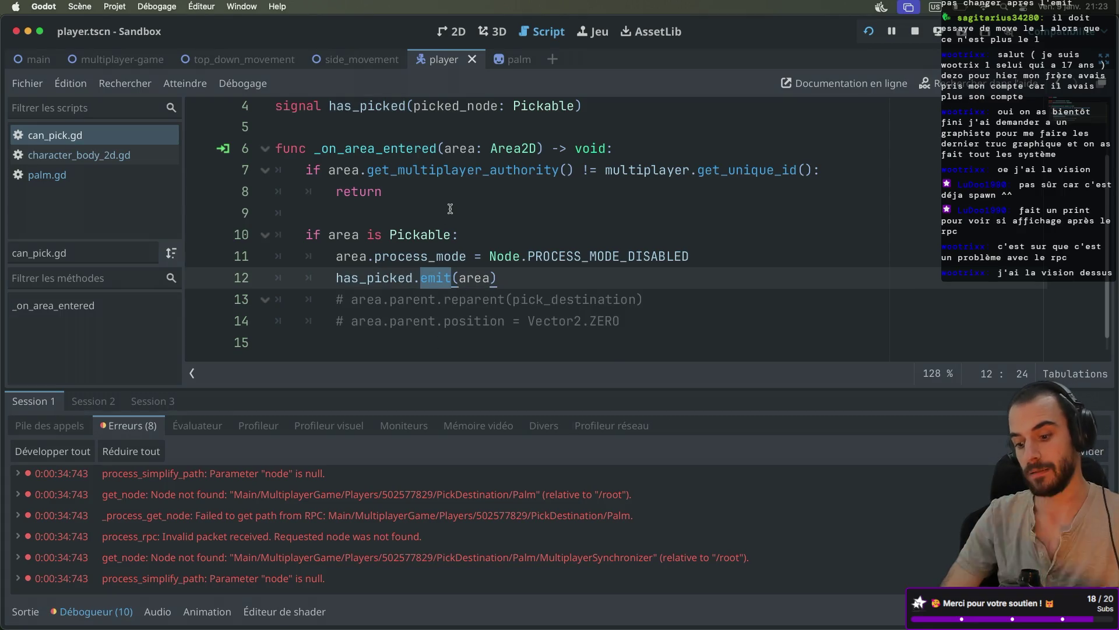
pyautogui.click(123, 156)
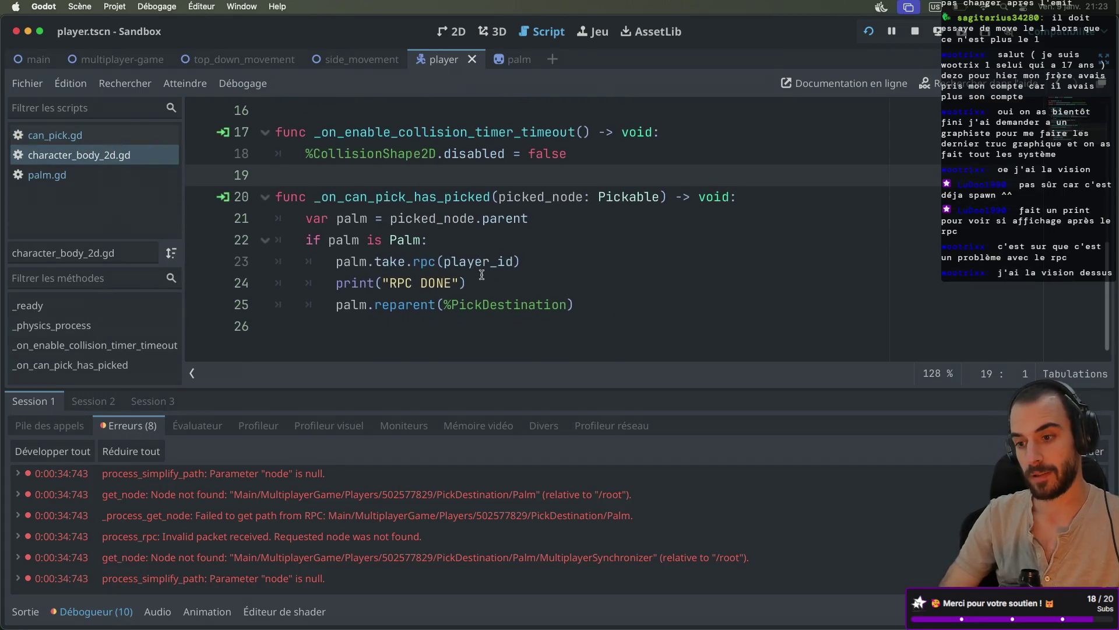
# - Trace picked_node and the take.rpc call in _on_can_pick_has_picked, then go back to palm.gd
pyautogui.doubleClick(528, 197)
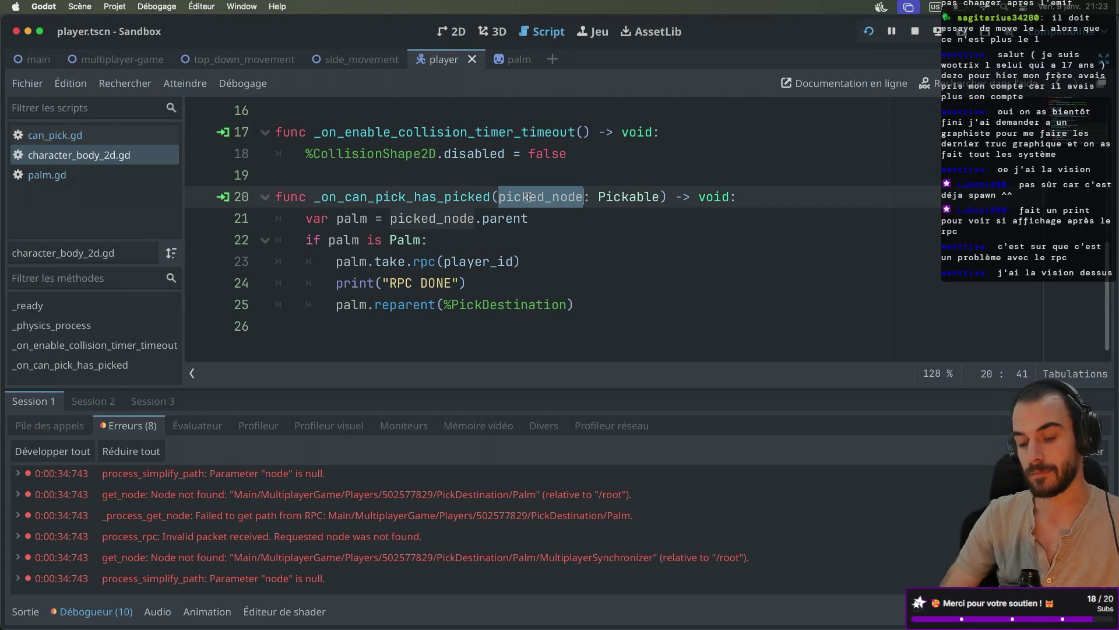
pyautogui.scroll(2, 528, 197)
pyautogui.scroll(-2, 528, 197)
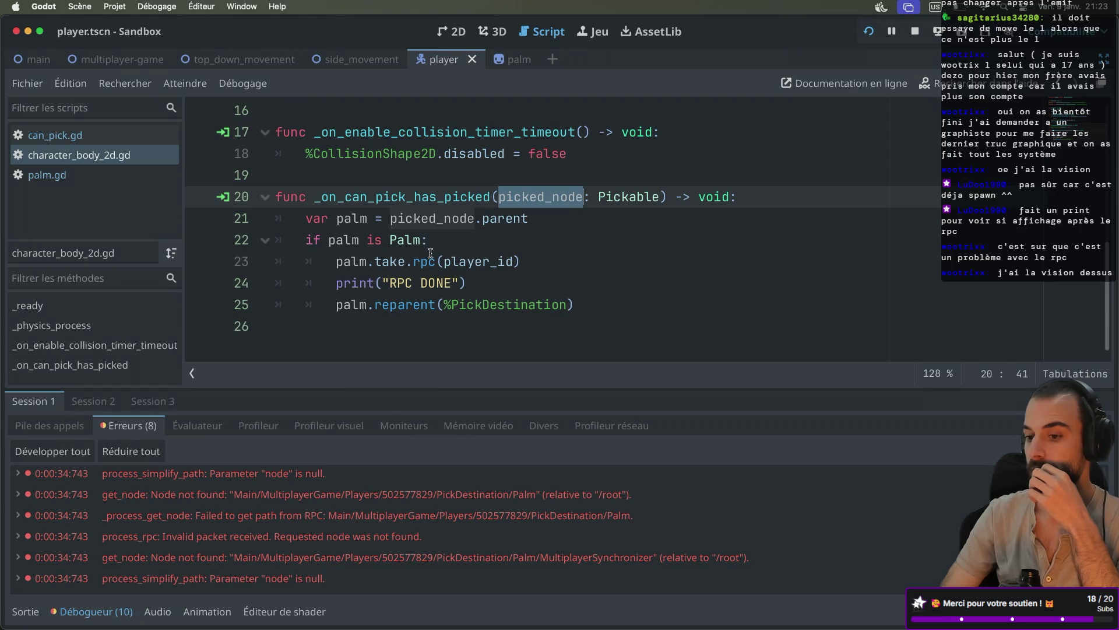
pyautogui.moveTo(431, 252)
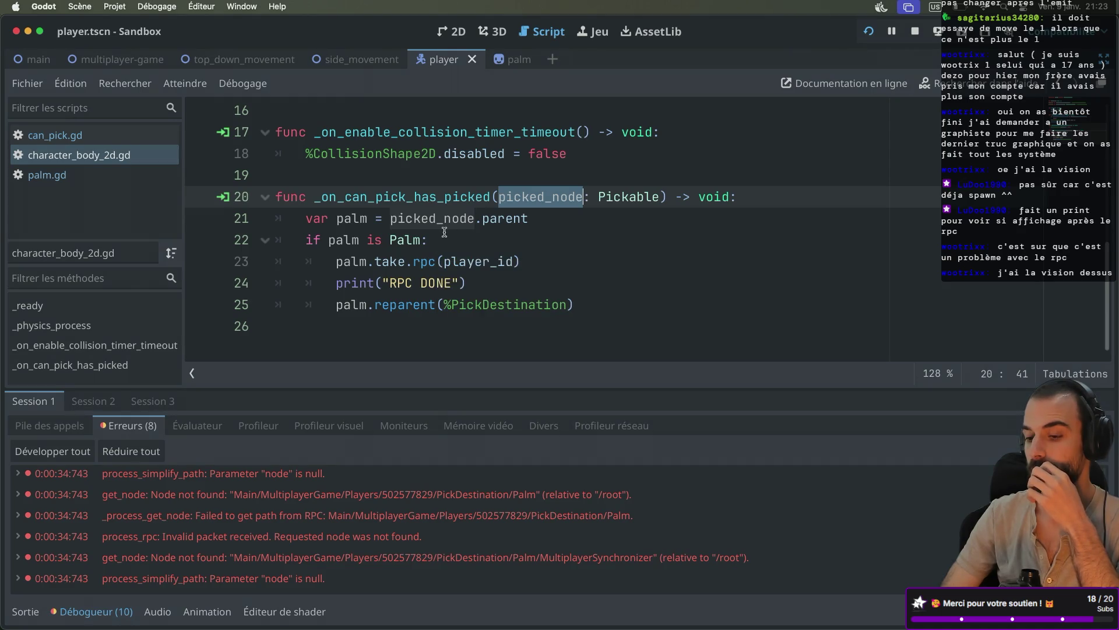
pyautogui.click(55, 135)
pyautogui.click(75, 177)
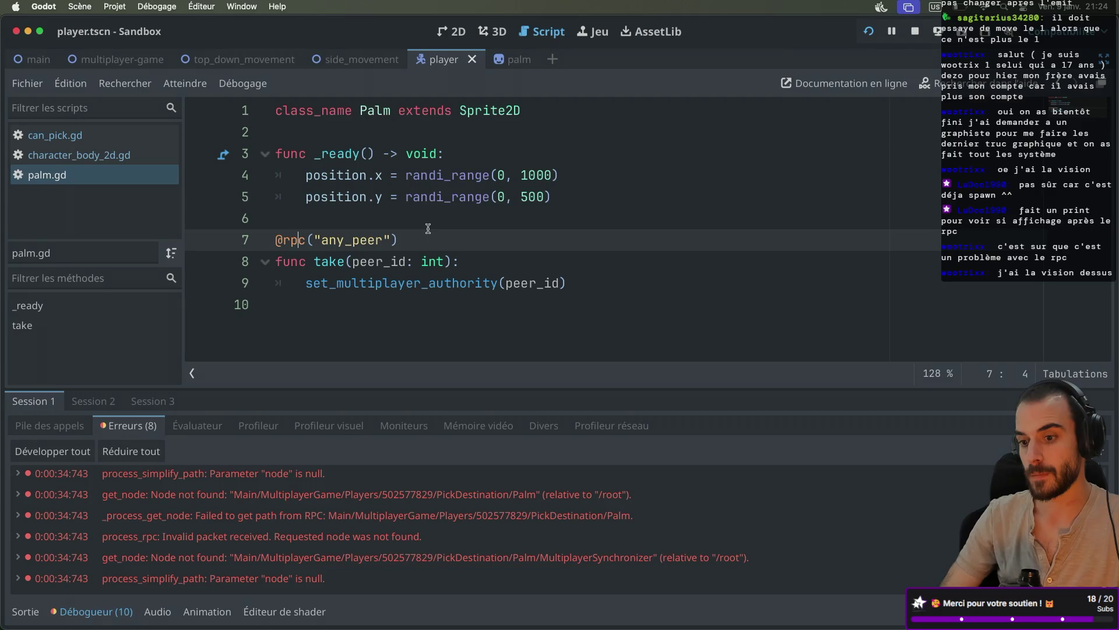
pyautogui.click(393, 238)
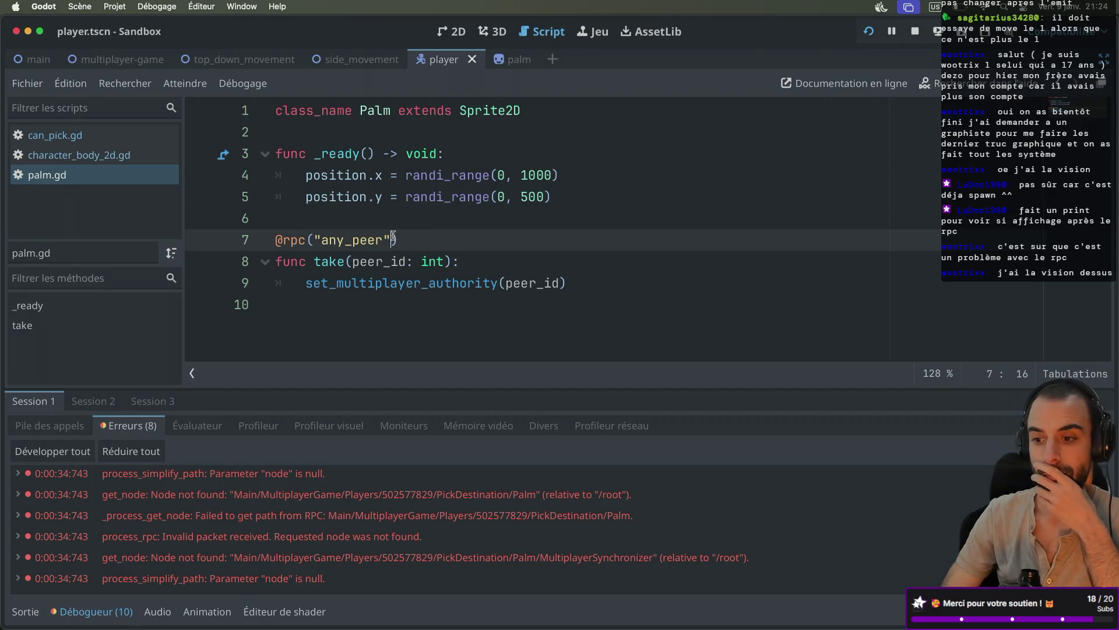
pyautogui.write(', "c')
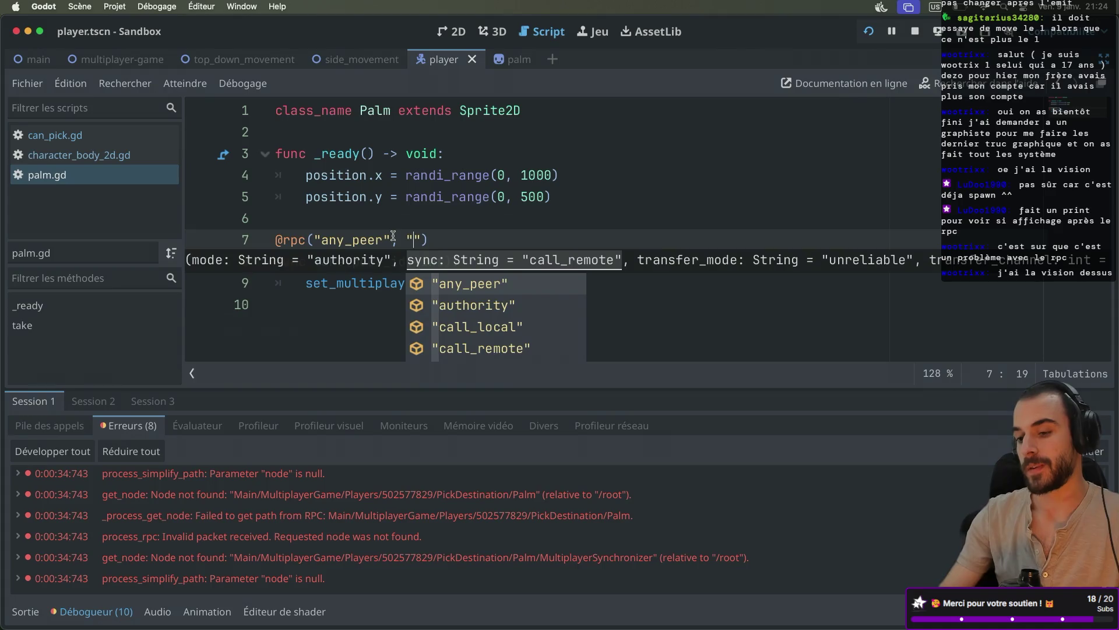
pyautogui.press('Return')
# - Save palm.gd and restart the running game with the change
pyautogui.click(559, 220)
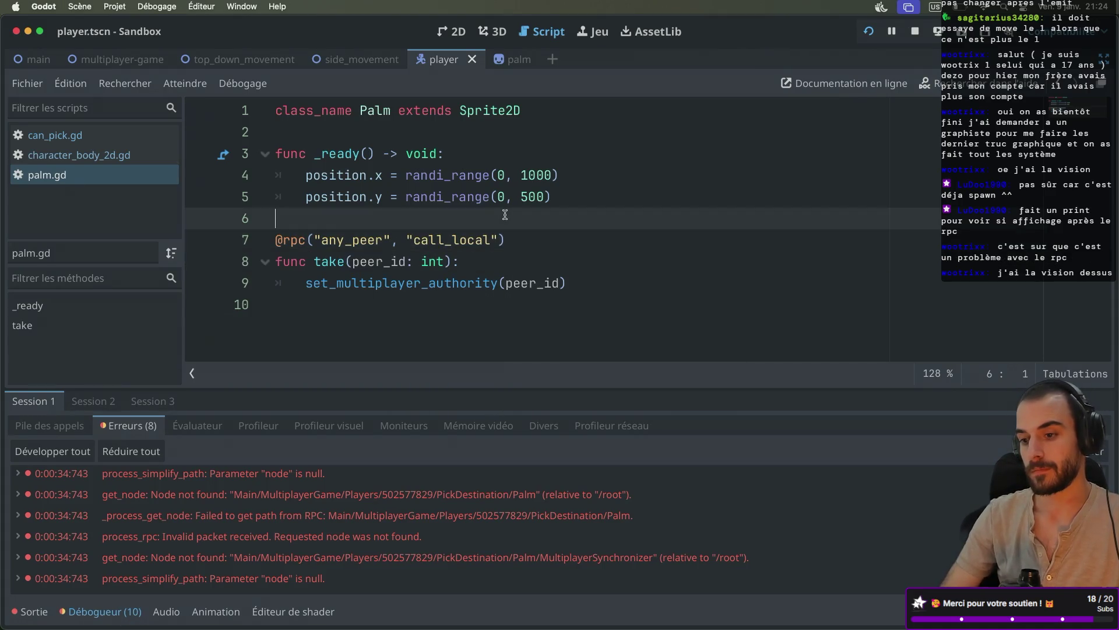
pyautogui.moveTo(393, 240); pyautogui.dragTo(511, 240)
pyautogui.click(357, 257)
pyautogui.click(314, 239)
pyautogui.moveTo(313, 240); pyautogui.dragTo(418, 240)
pyautogui.click(548, 240)
pyautogui.hotkey('ctrl', 's')
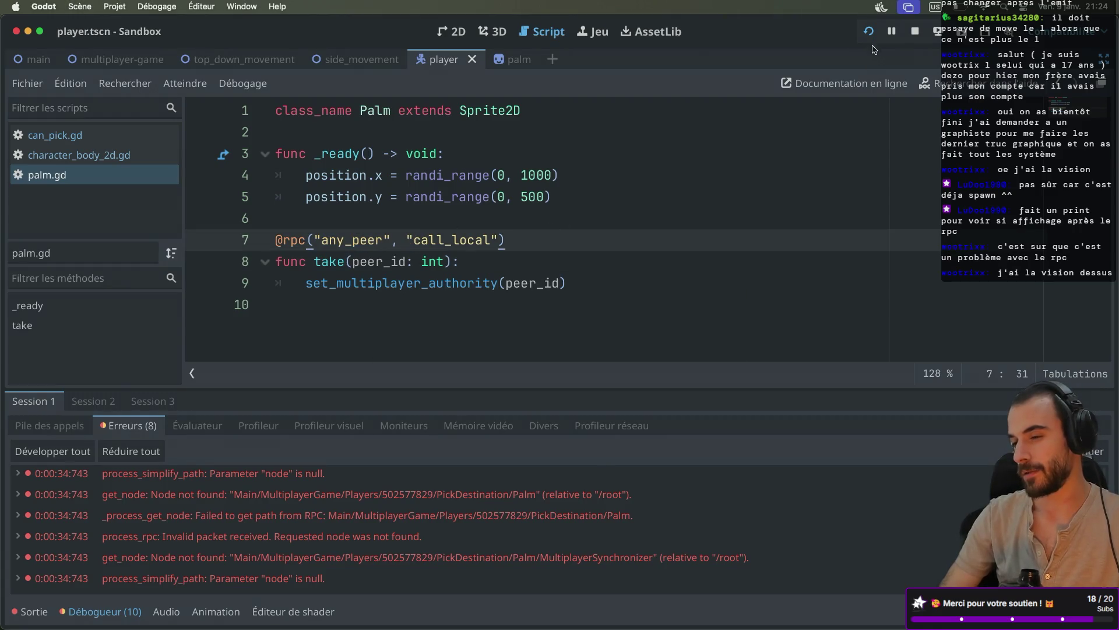
pyautogui.click(870, 34)
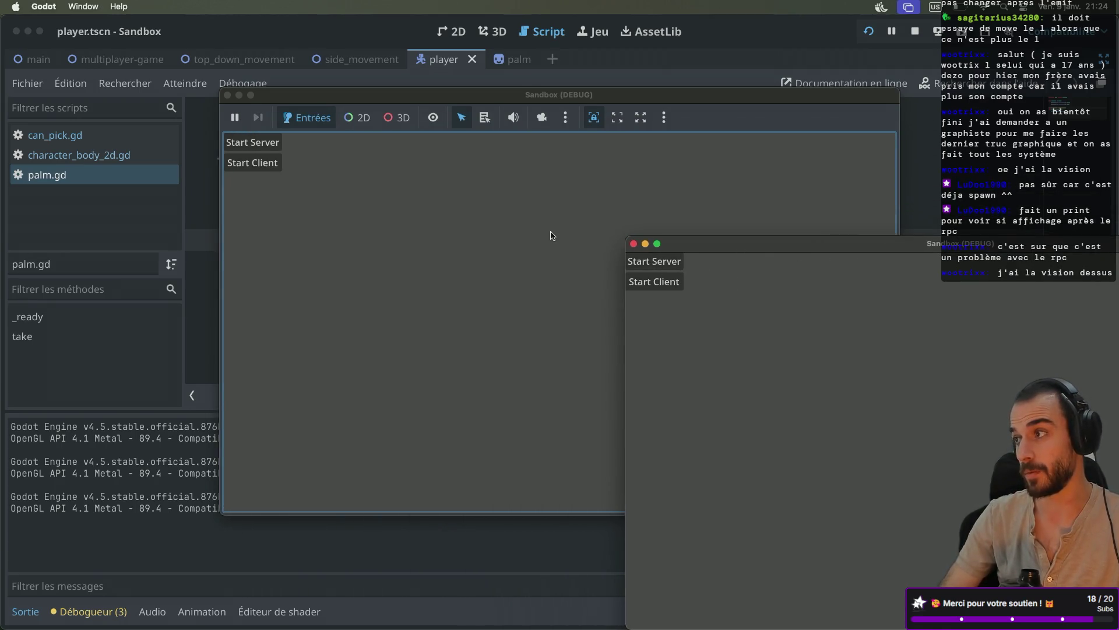
# - Start a server in one game window, connect a client in the other, and pick up the palm
pyautogui.click(651, 267)
pyautogui.click(409, 252)
pyautogui.click(261, 168)
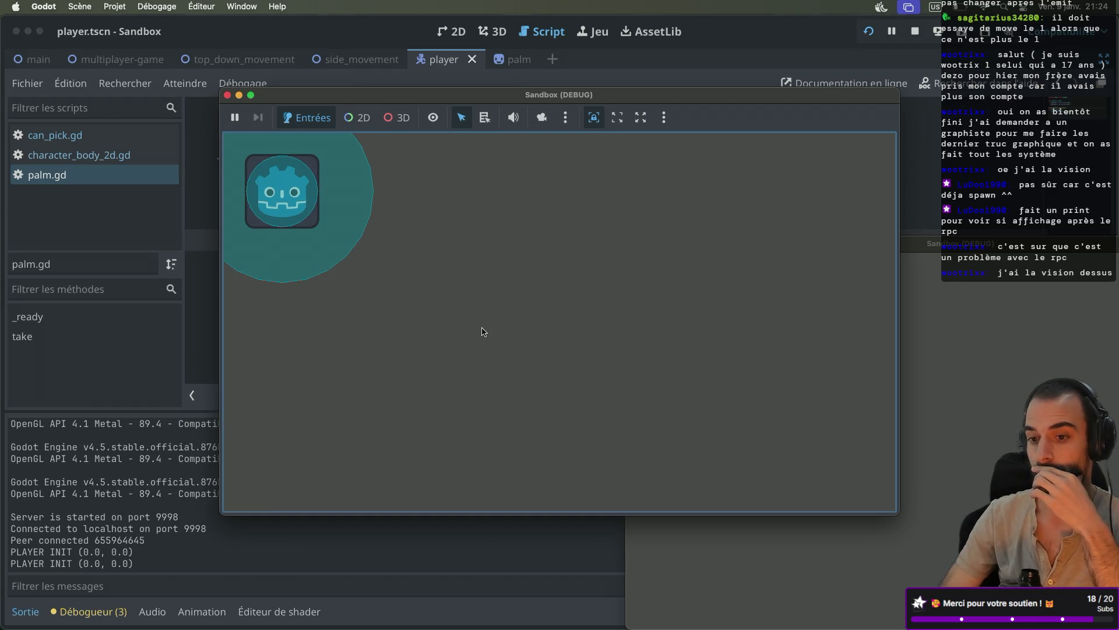
pyautogui.click(443, 301)
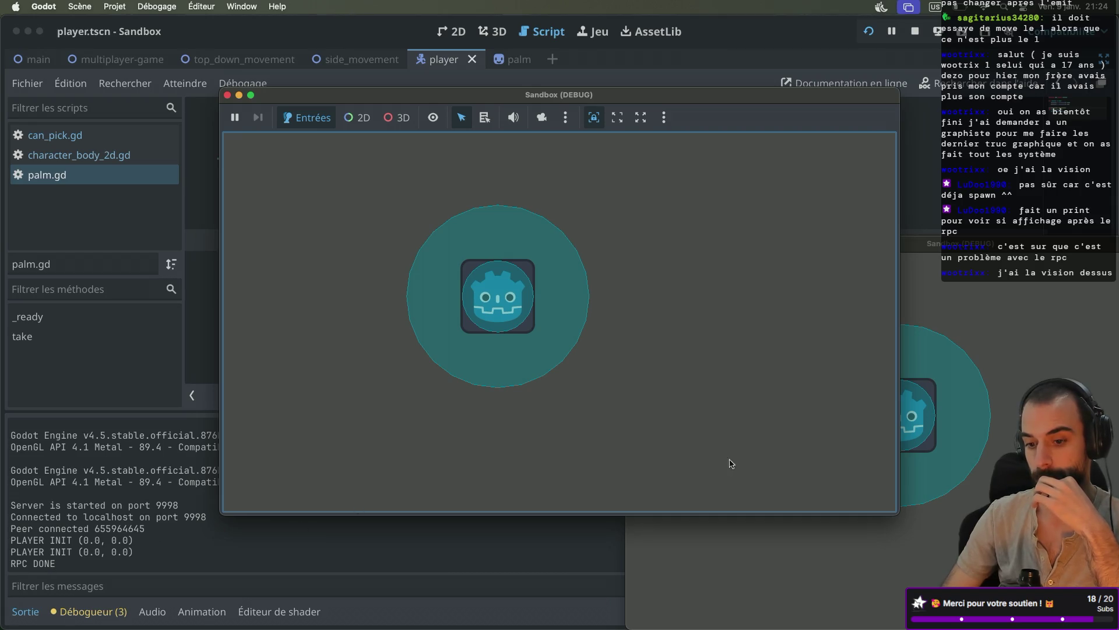
# - Check the second game window, move the player right, then close and stop both games
pyautogui.click(949, 401)
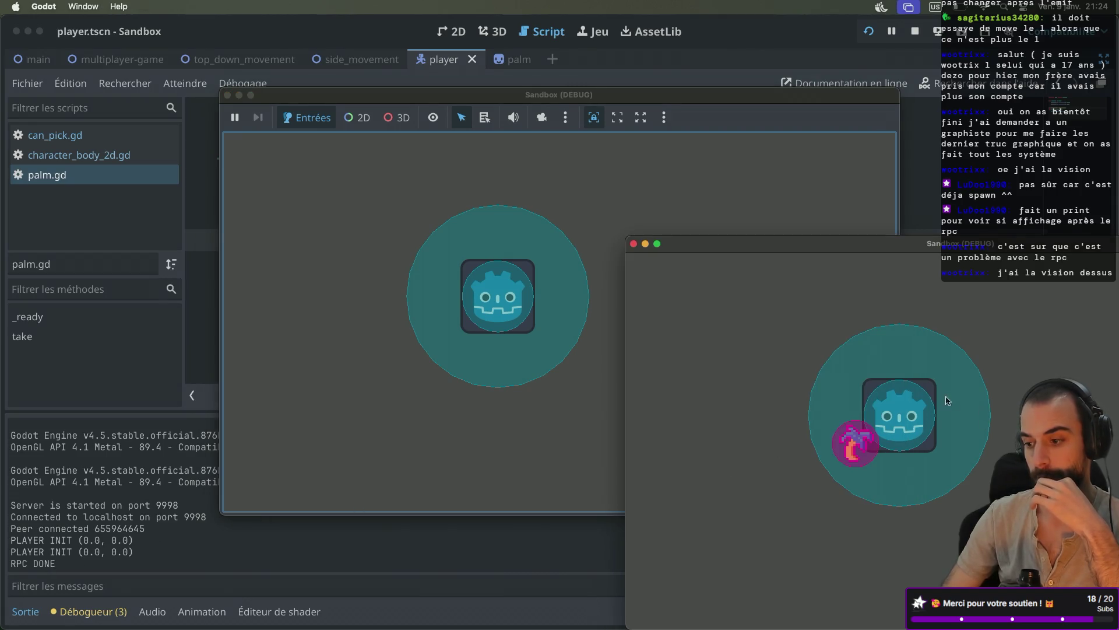
pyautogui.click(603, 232)
pyautogui.press('Right')
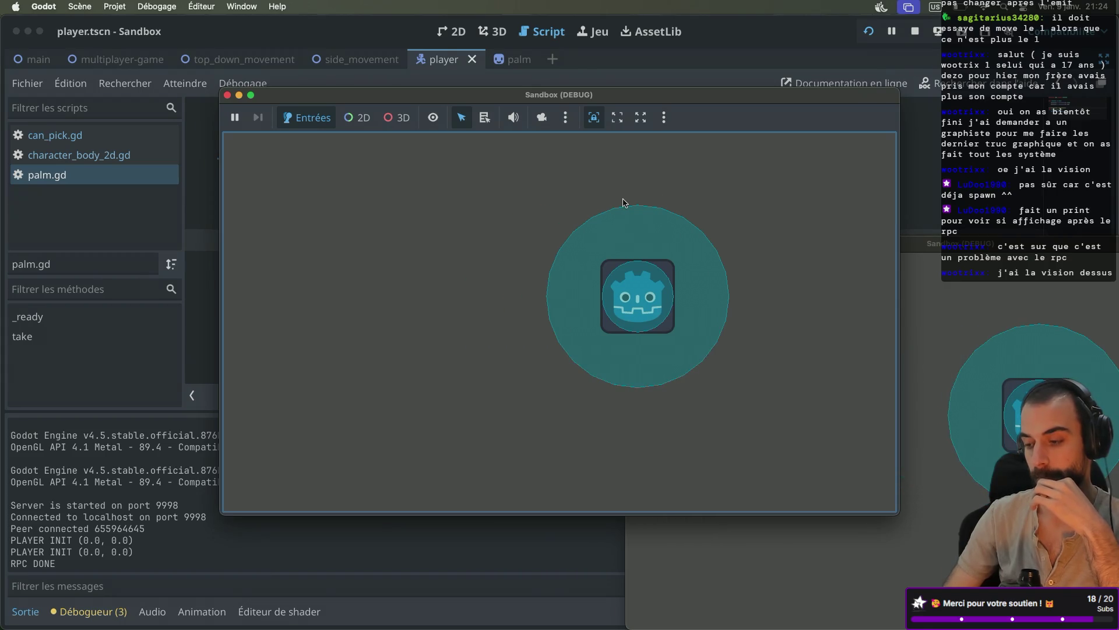
pyautogui.click(972, 338)
pyautogui.press('super+period')
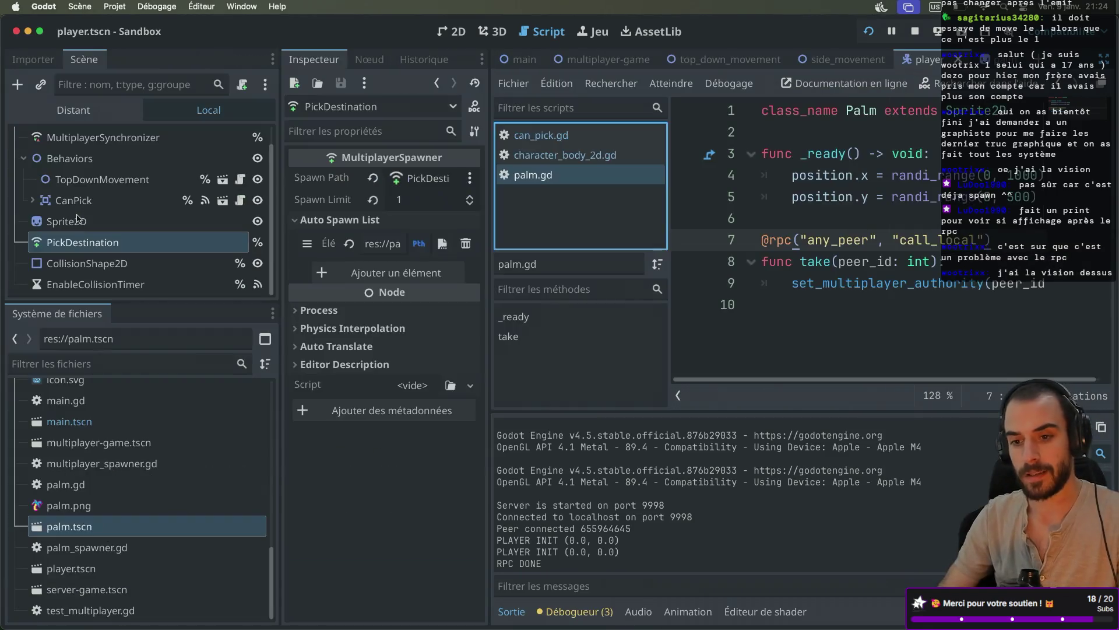
# - In the Distant scene tree, expand Main > MultiplayerGame > Players down to the connected player
pyautogui.click(73, 109)
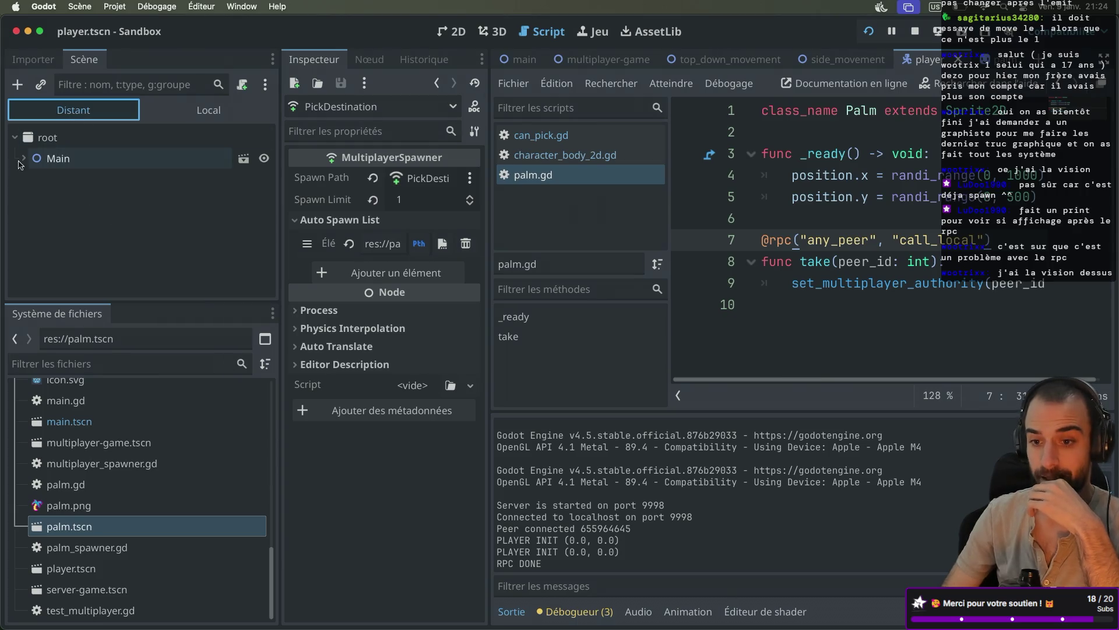
pyautogui.click(22, 158)
pyautogui.click(32, 263)
pyautogui.scroll(-2, 113, 232)
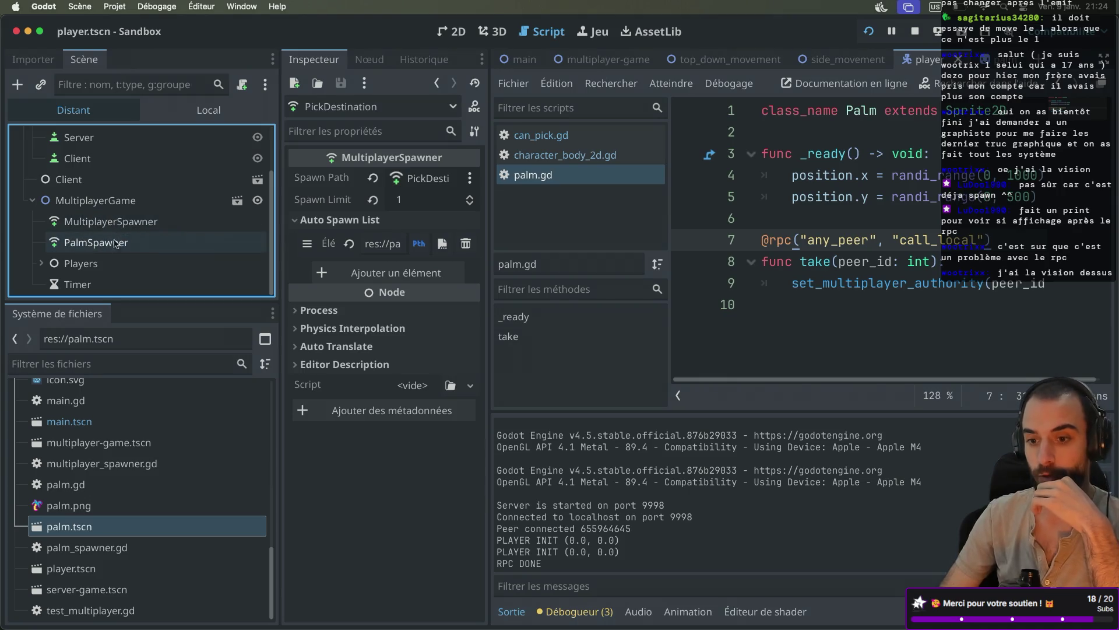
pyautogui.click(42, 263)
pyautogui.scroll(-1, 52, 257)
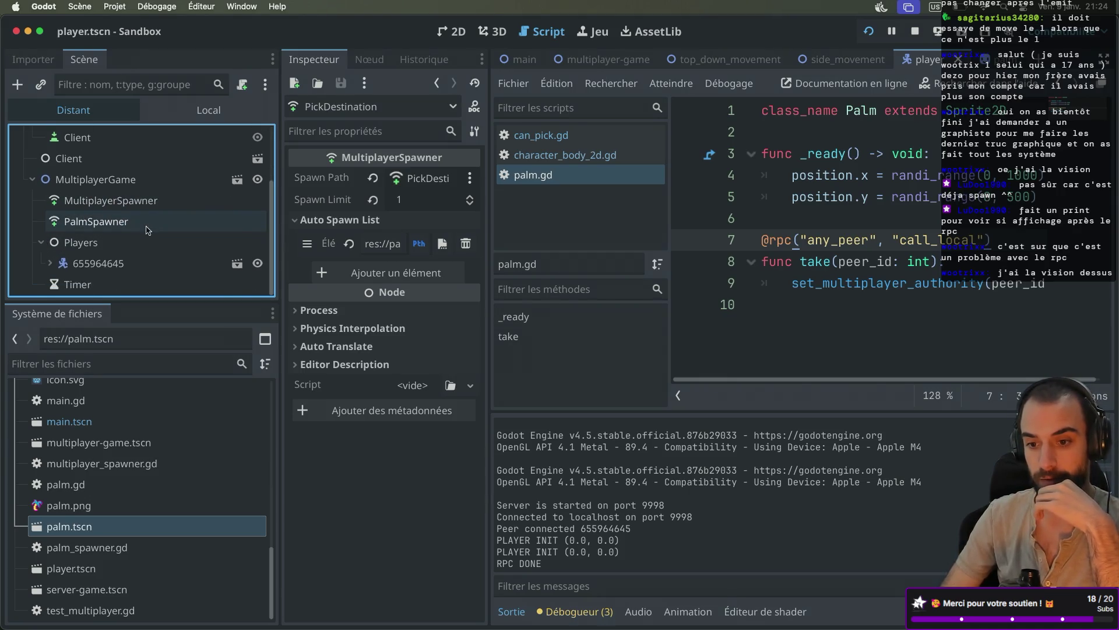
pyautogui.click(50, 263)
pyautogui.scroll(-3, 116, 228)
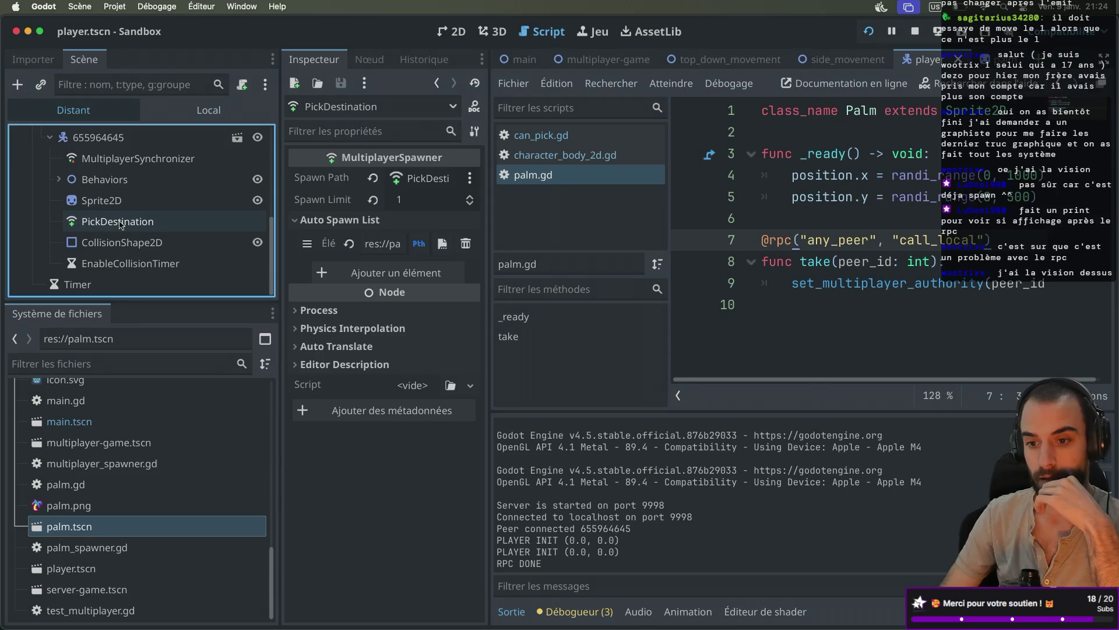
# - Review each debug session in the Débogueur panel, then expand the script editor to full width
pyautogui.click(576, 617)
pyautogui.click(578, 401)
pyautogui.click(638, 401)
pyautogui.click(596, 403)
pyautogui.click(523, 401)
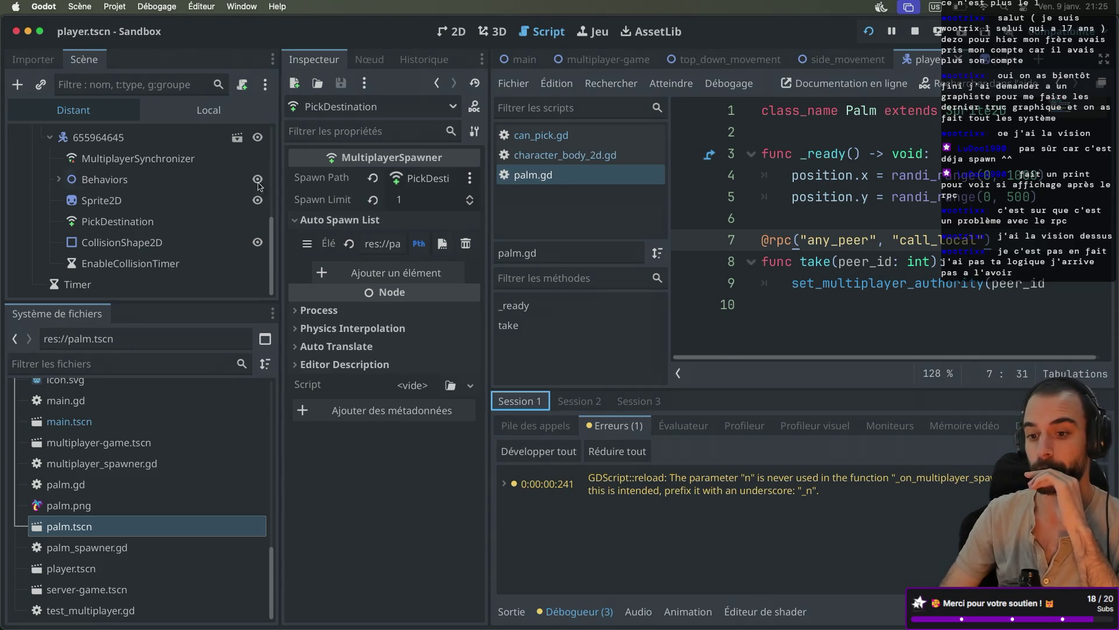
pyautogui.scroll(5, 210, 191)
pyautogui.scroll(-3, 175, 210)
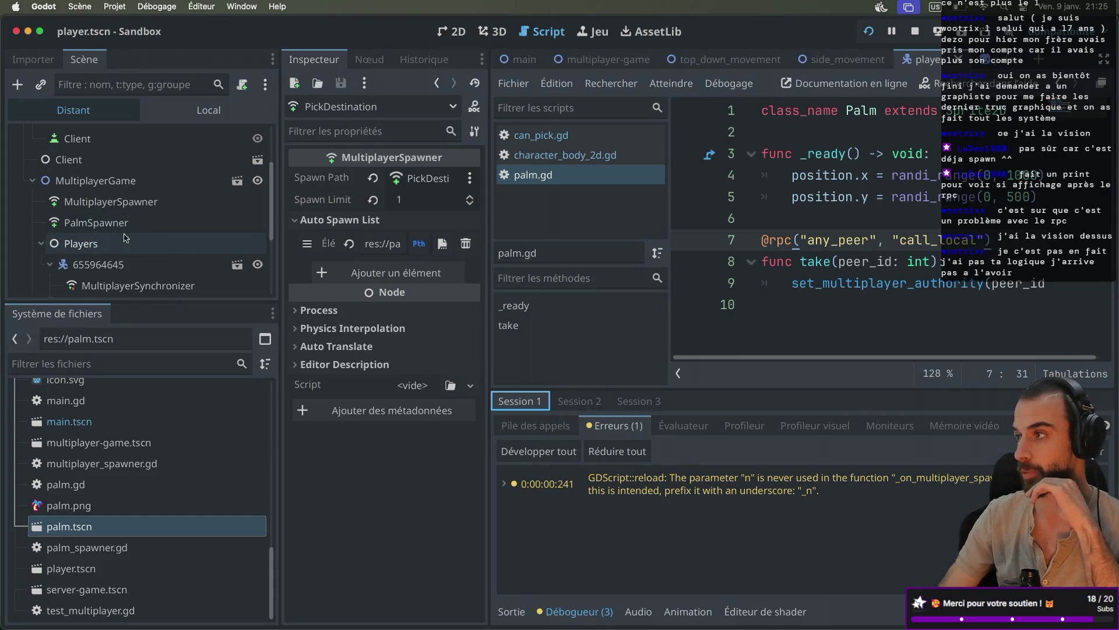
pyautogui.scroll(-1, 110, 233)
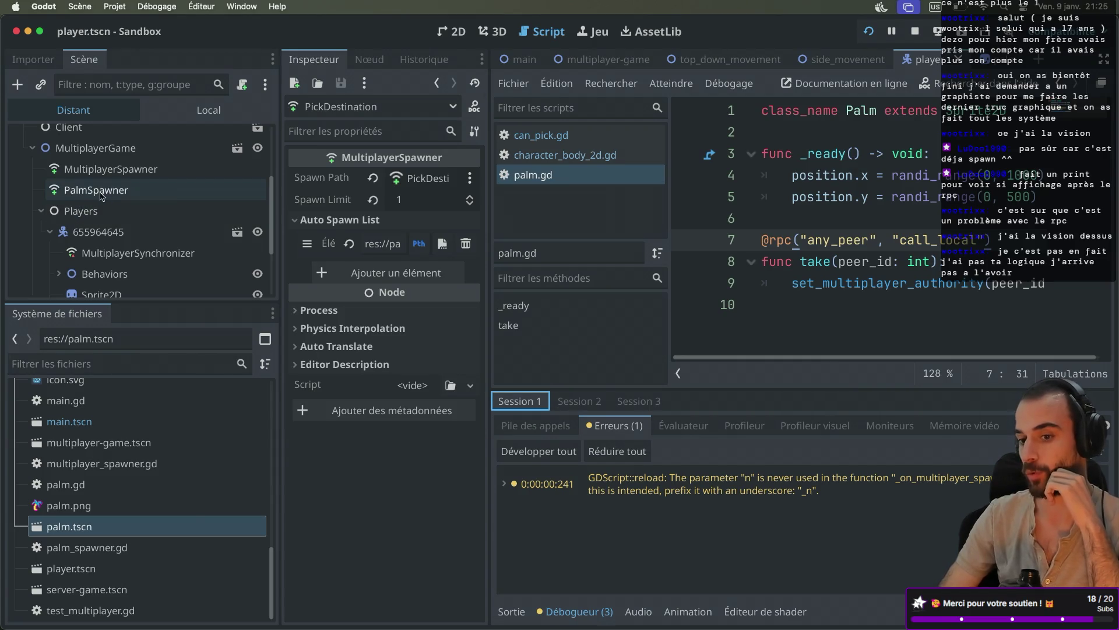
pyautogui.scroll(-3, 102, 198)
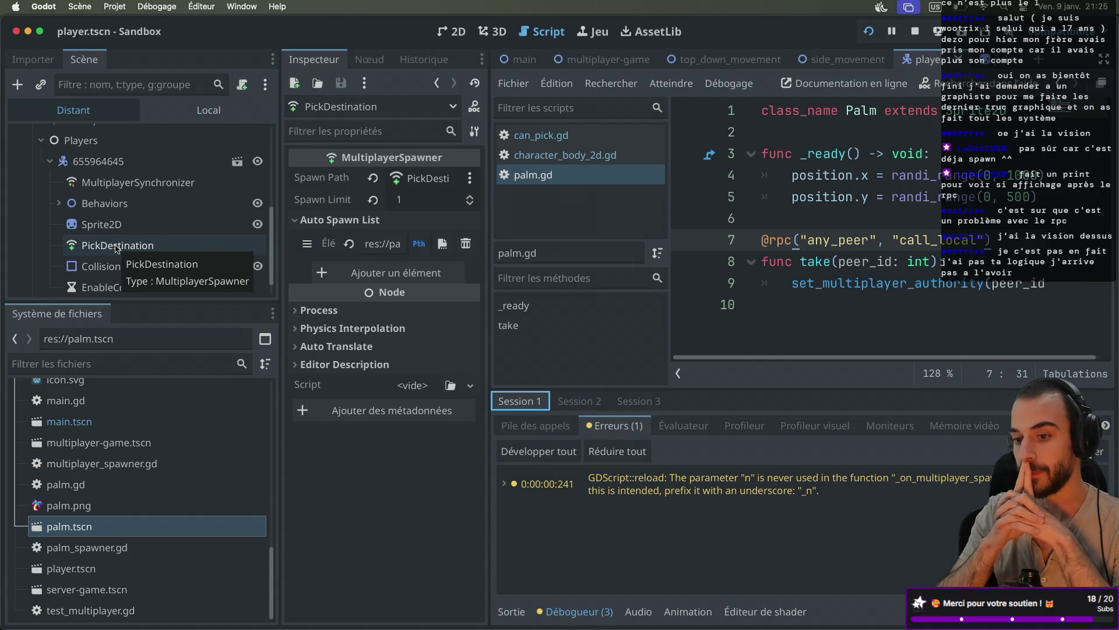
pyautogui.scroll(3, 116, 249)
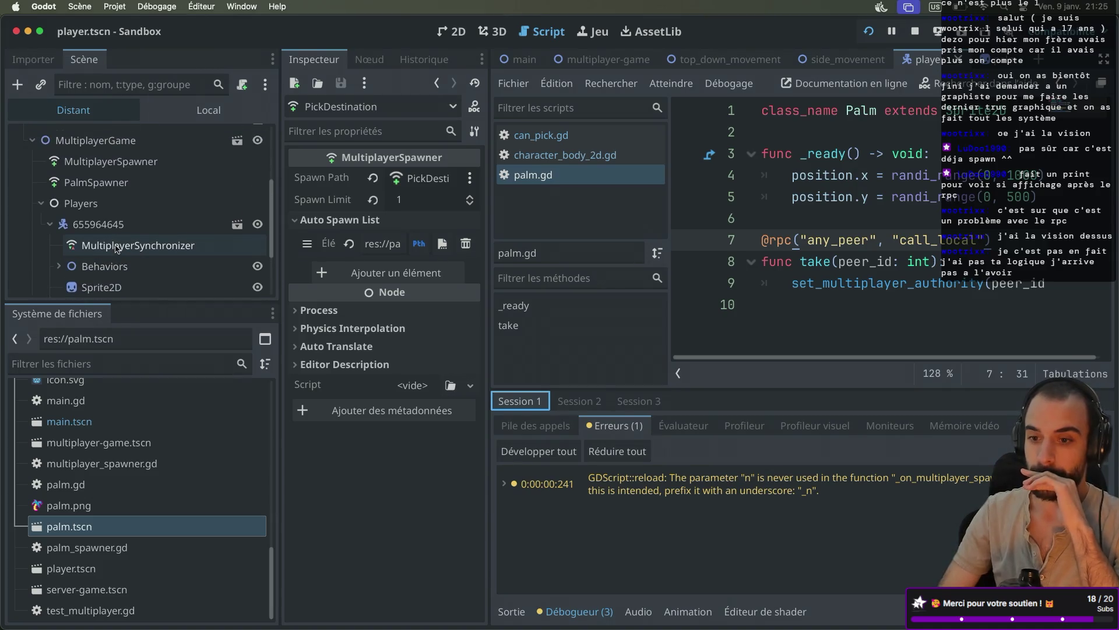
pyautogui.scroll(-1, 116, 249)
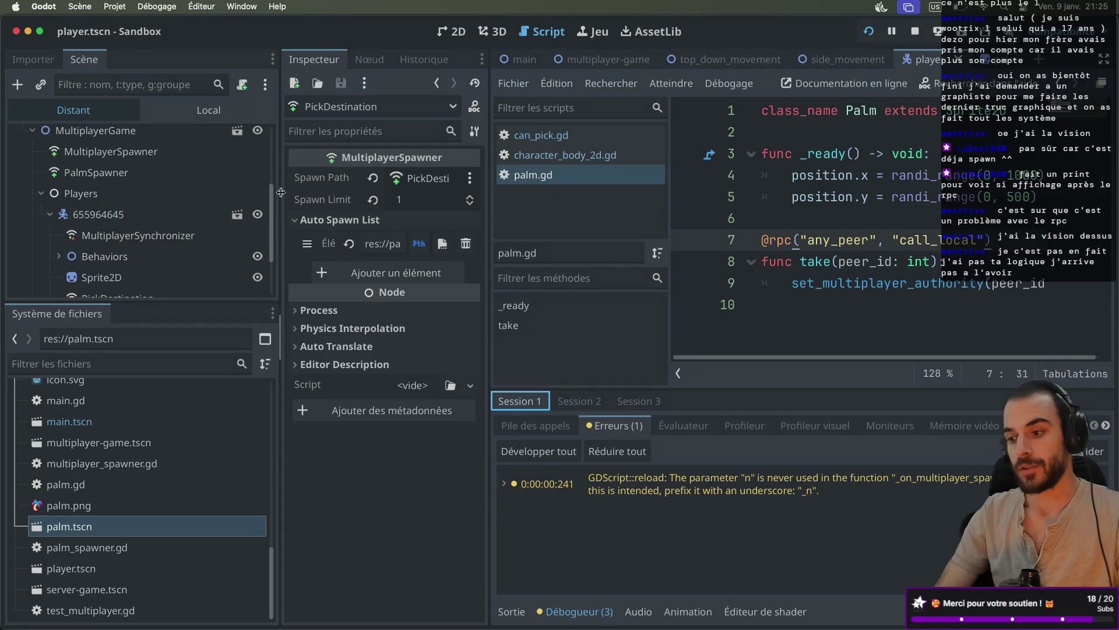
pyautogui.press('super+ctrl+d')
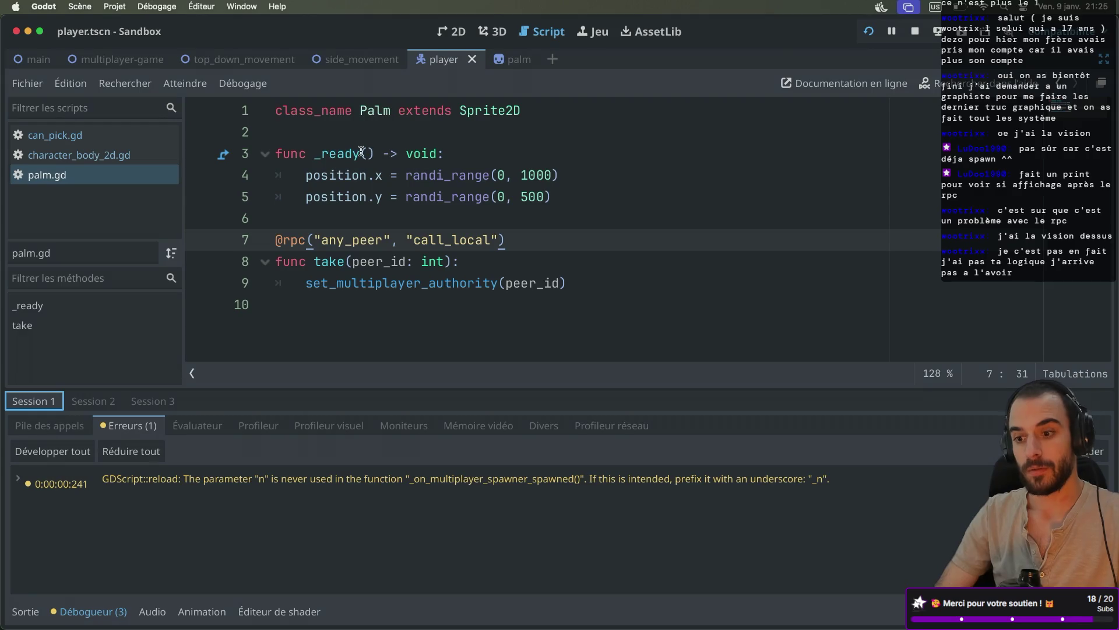
# - Step back through the script history to can_pick.gd and go to the end of line 10's Pickable check
pyautogui.hotkey('alt', 'Left')
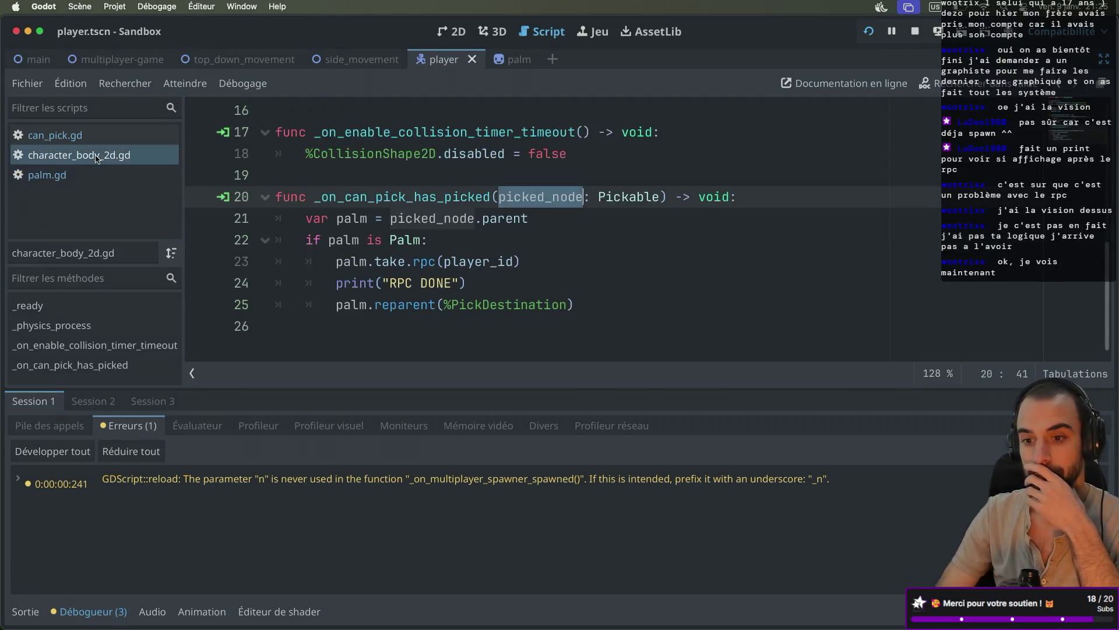
pyautogui.hotkey('alt', 'Left')
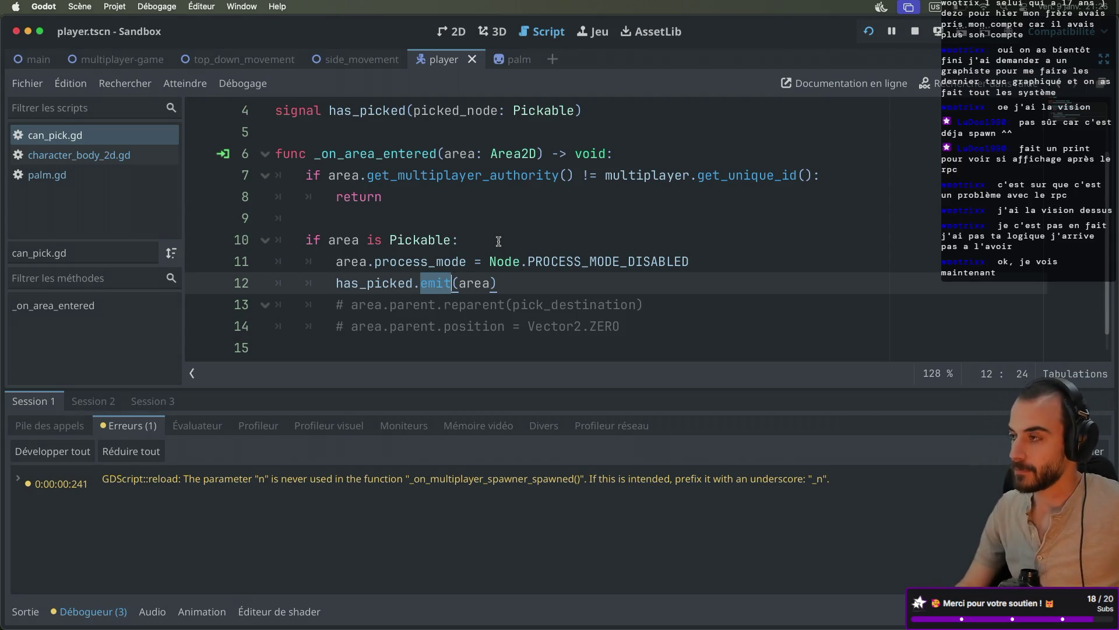
pyautogui.click(498, 241)
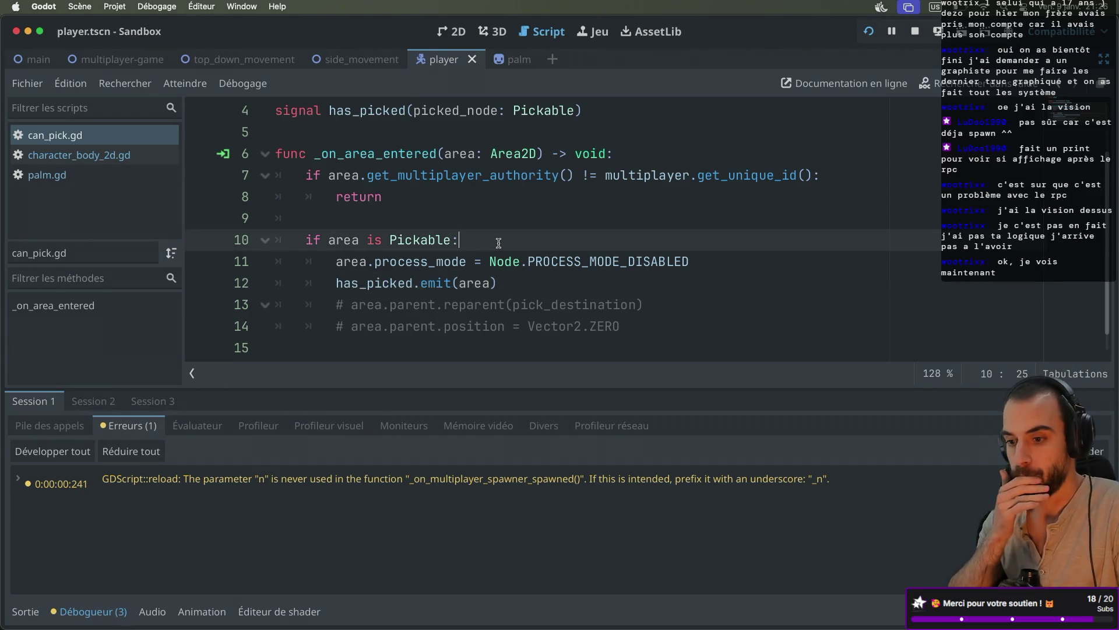
# - Uncomment line 13 'area.parent.reparent(pick_destination)' in can_pick.gd and save
pyautogui.press('Return')
pyautogui.write('area.')
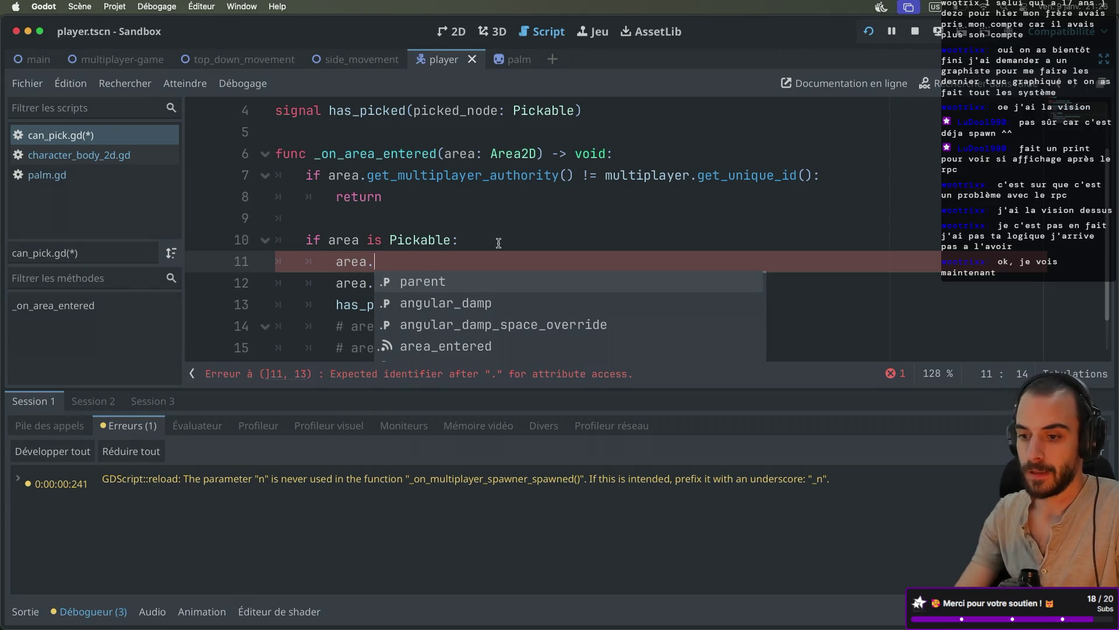
pyautogui.press('BackSpace')
pyautogui.press('BackSpace')
pyautogui.press('BackSpace')
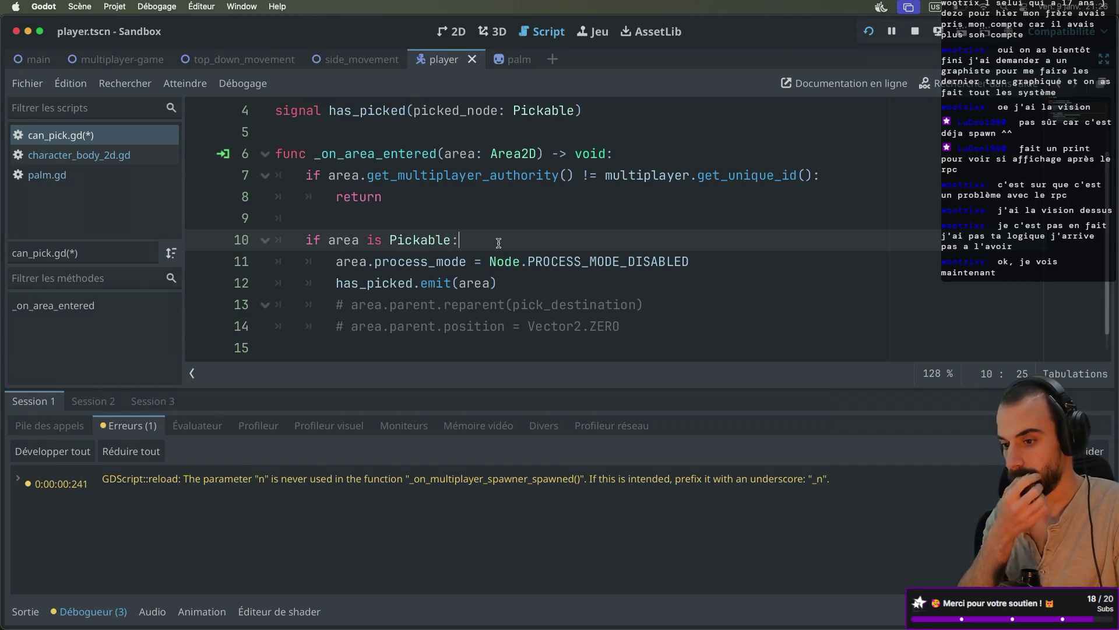
pyautogui.click(352, 304)
pyautogui.press('BackSpace')
pyautogui.press('BackSpace')
pyautogui.press('cmd+s')
# - Select the has_picked.emit(area) line, then relaunch the project
pyautogui.click(499, 284)
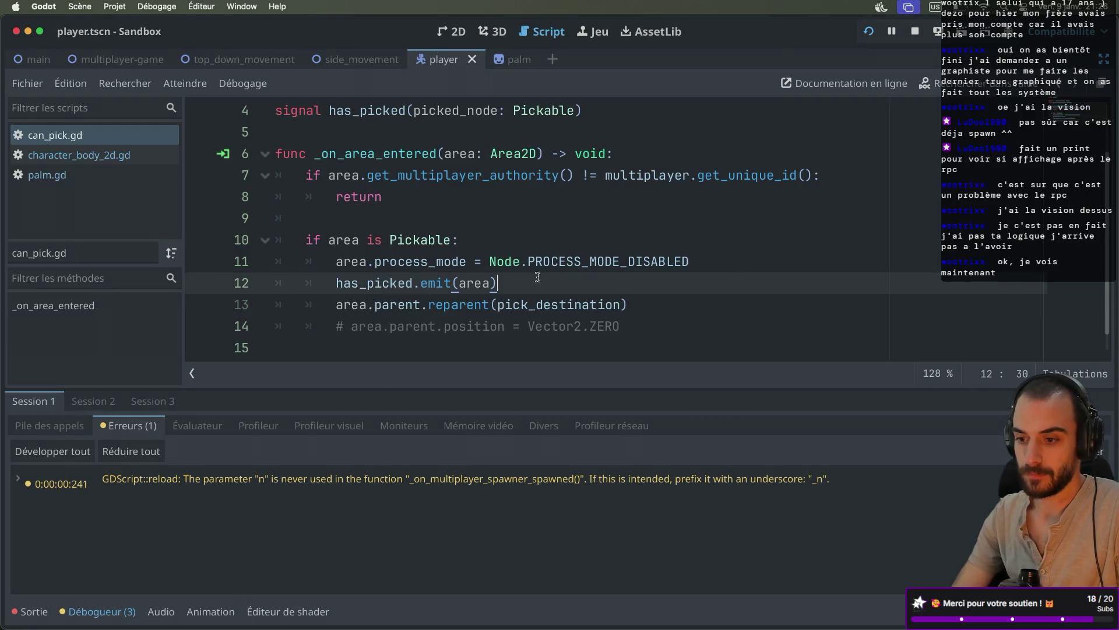
pyautogui.moveTo(516, 283); pyautogui.dragTo(265, 282)
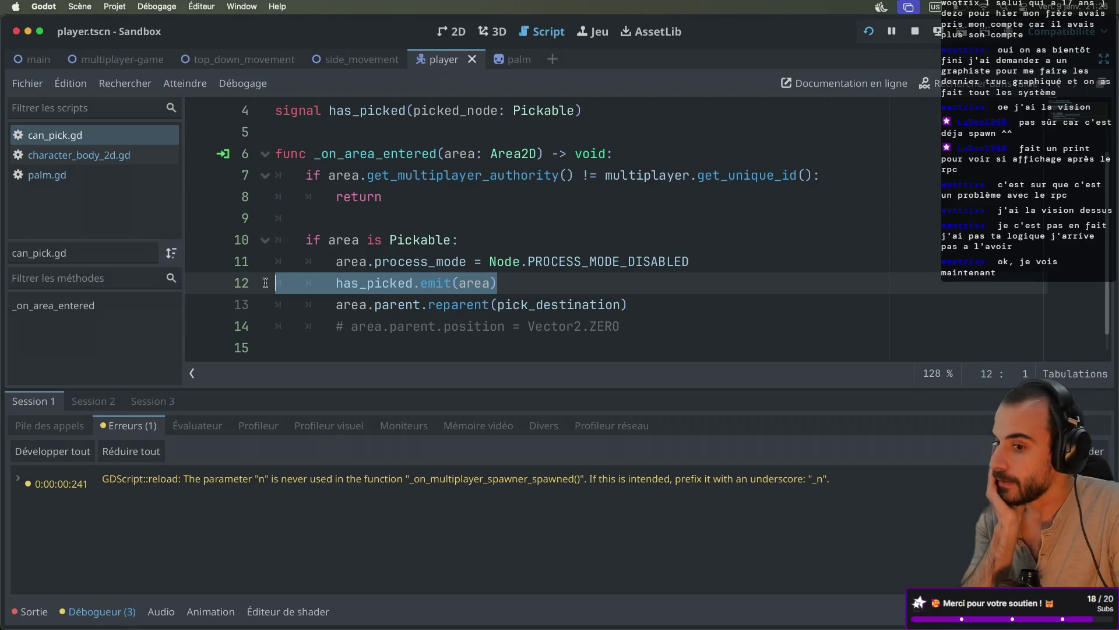
pyautogui.press('super+b')
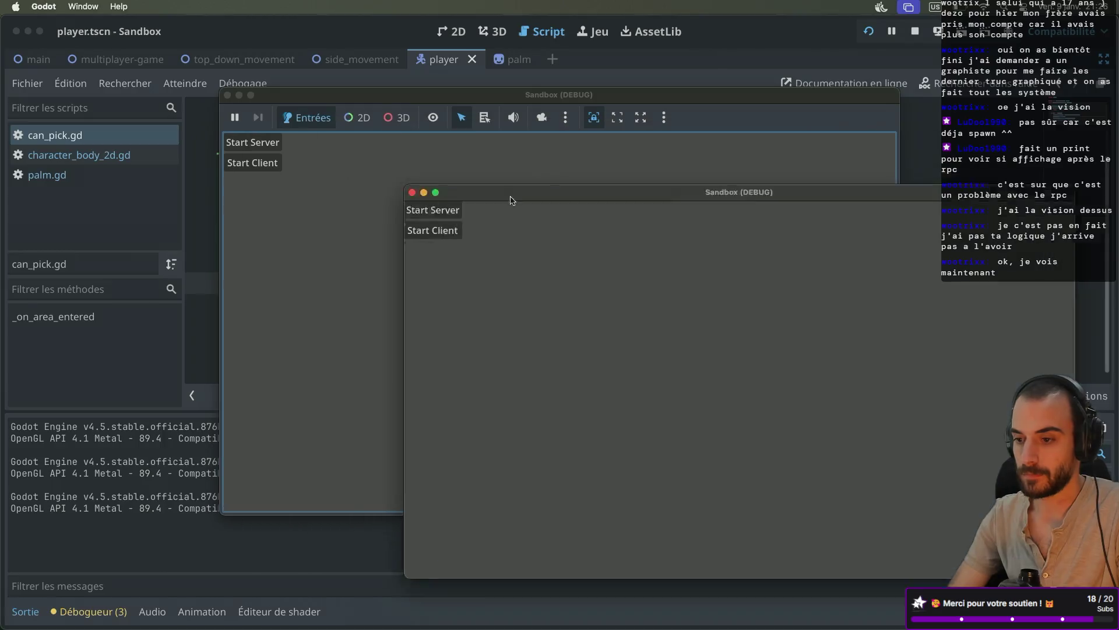
# - Start the server and client, walk the player right and down onto the palm, then close both game windows
pyautogui.click(251, 146)
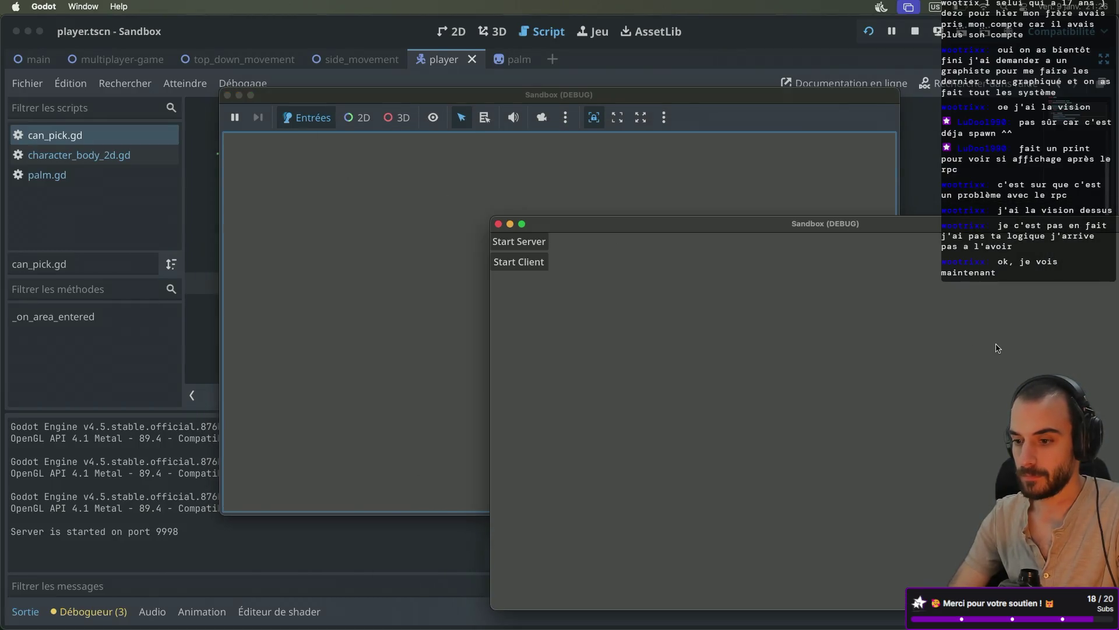
pyautogui.click(518, 263)
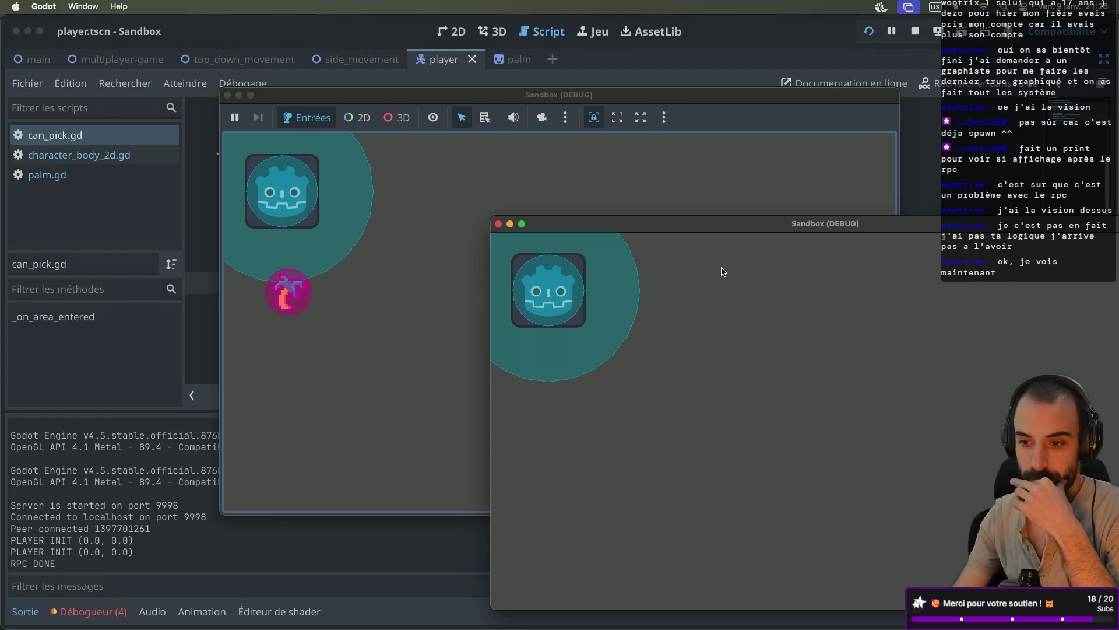
pyautogui.press('Right')
pyautogui.press('Down')
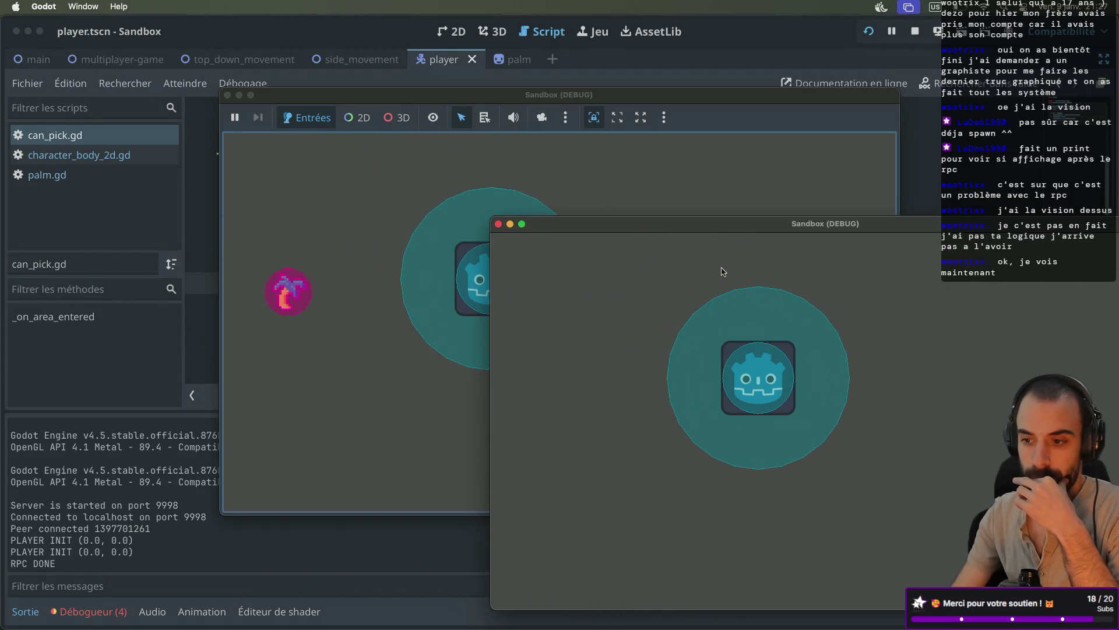
pyautogui.click(497, 224)
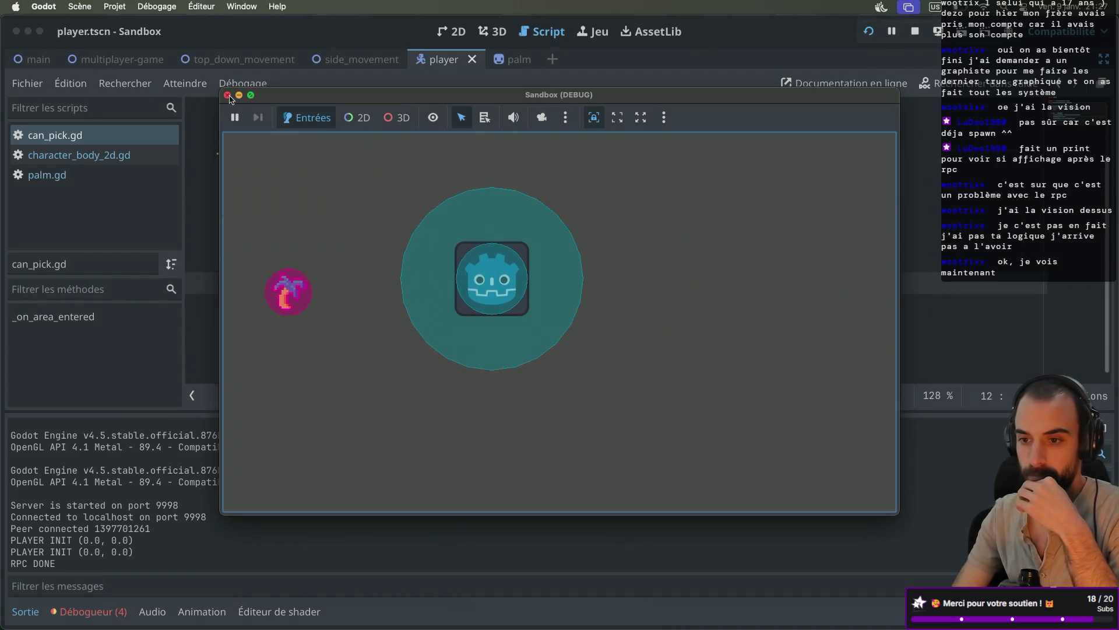
pyautogui.click(228, 96)
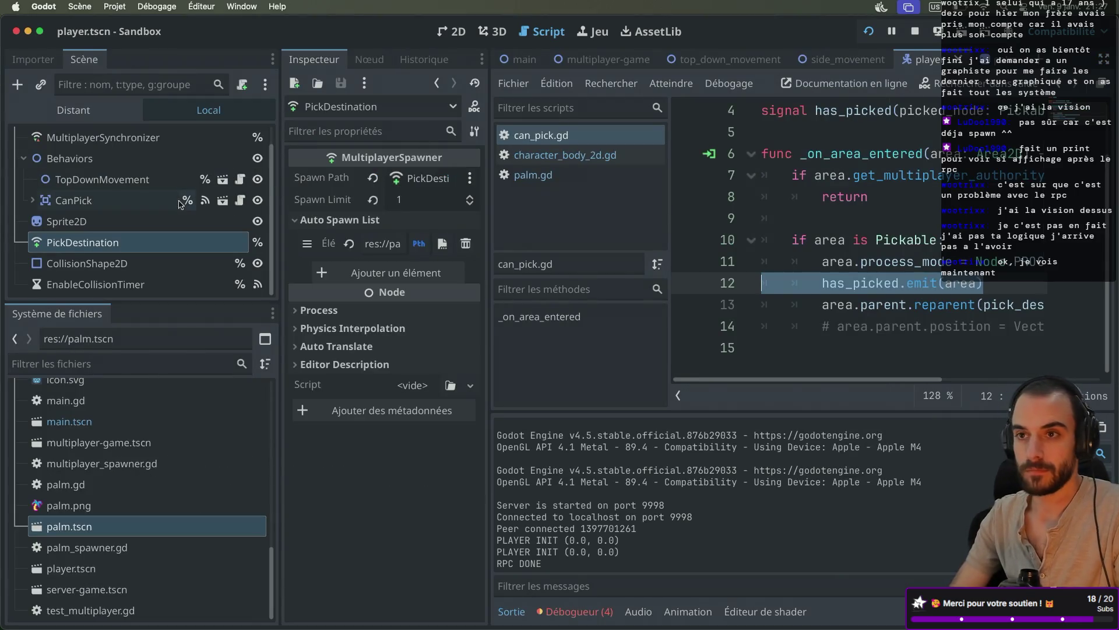
# - Review the Player scene nodes, then enter distraction-free mode so can_pick.gd fills the window
pyautogui.scroll(1, 107, 245)
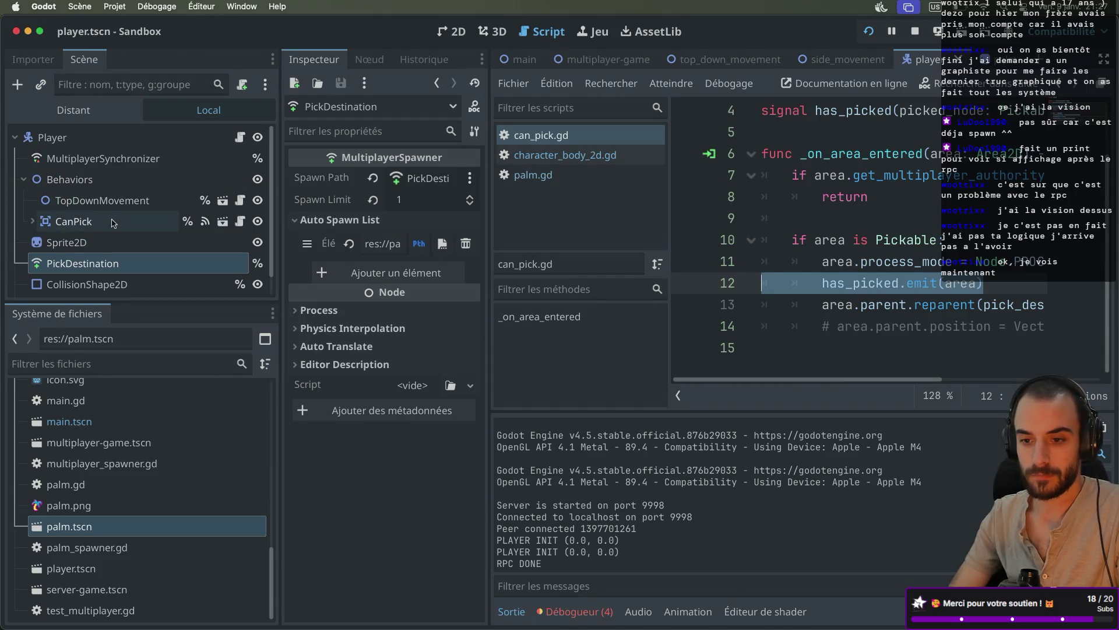
pyautogui.moveTo(107, 226)
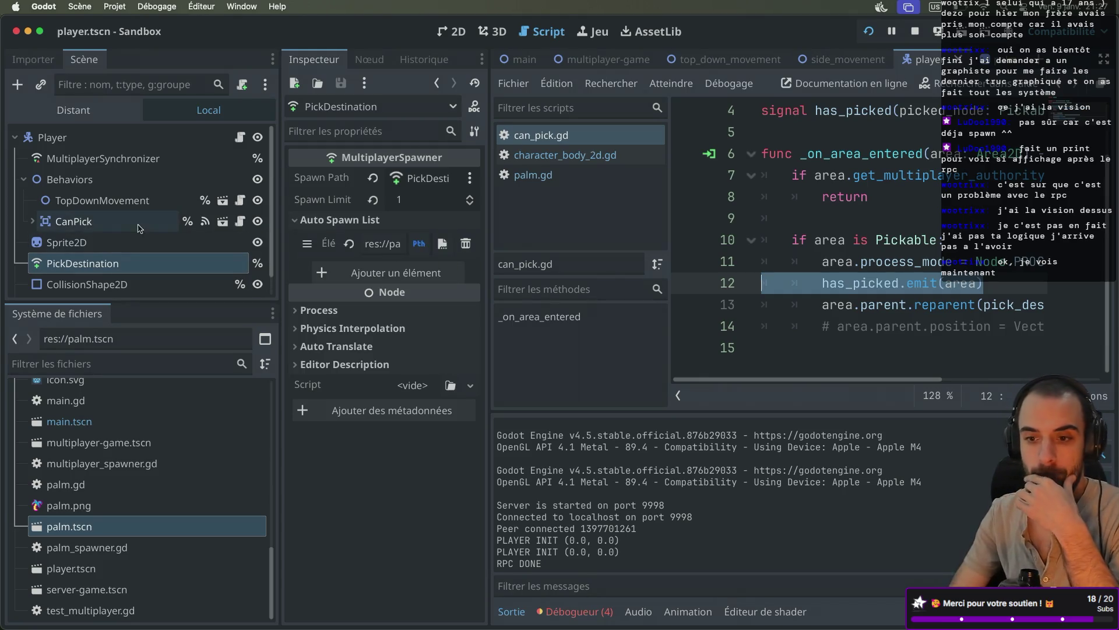
pyautogui.moveTo(143, 202)
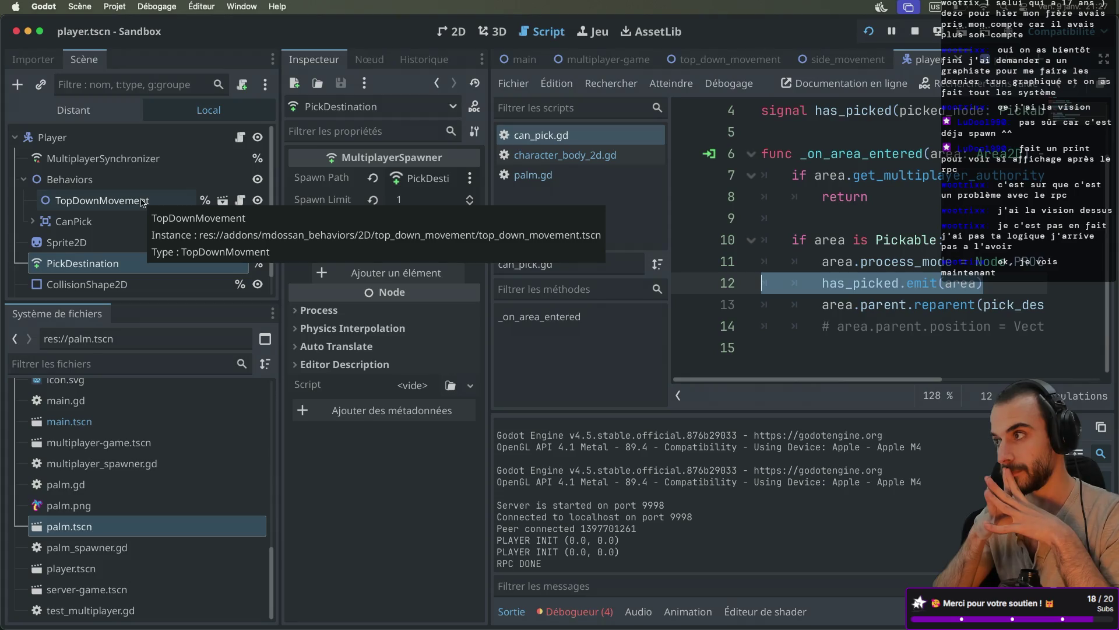
pyautogui.press('ctrl+super+d')
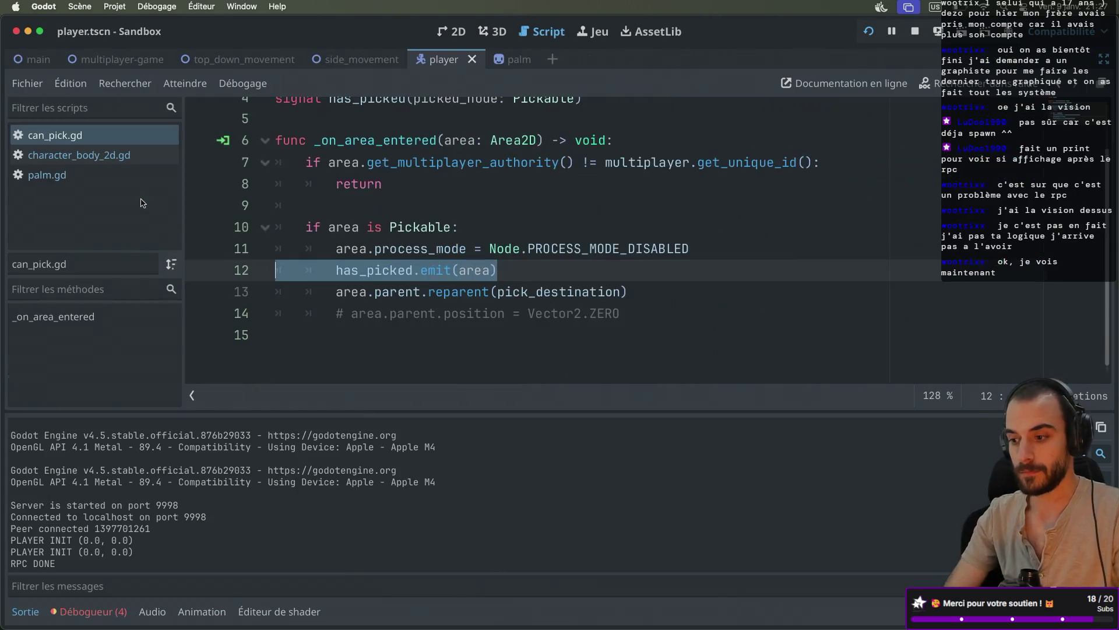
# - Comment out the reparent-to-pick_destination line 13 in can_pick.gd
pyautogui.click(339, 293)
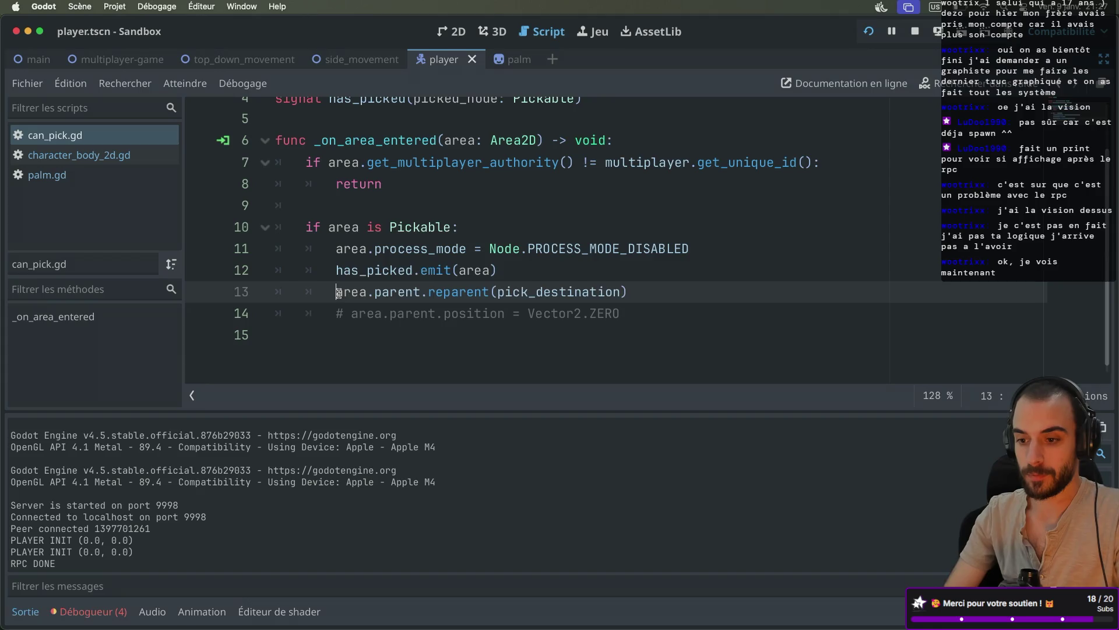
pyautogui.press('super+k')
pyautogui.click(513, 268)
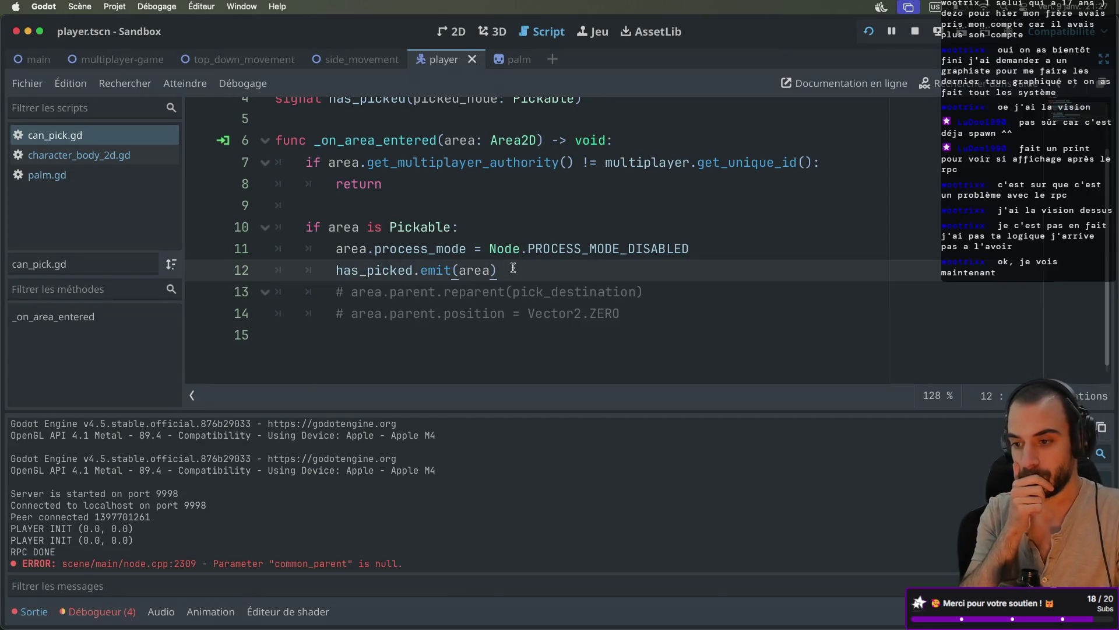
# - Review the take call in character_body_2d.gd and the palm.gd script, then relaunch the game
pyautogui.click(80, 156)
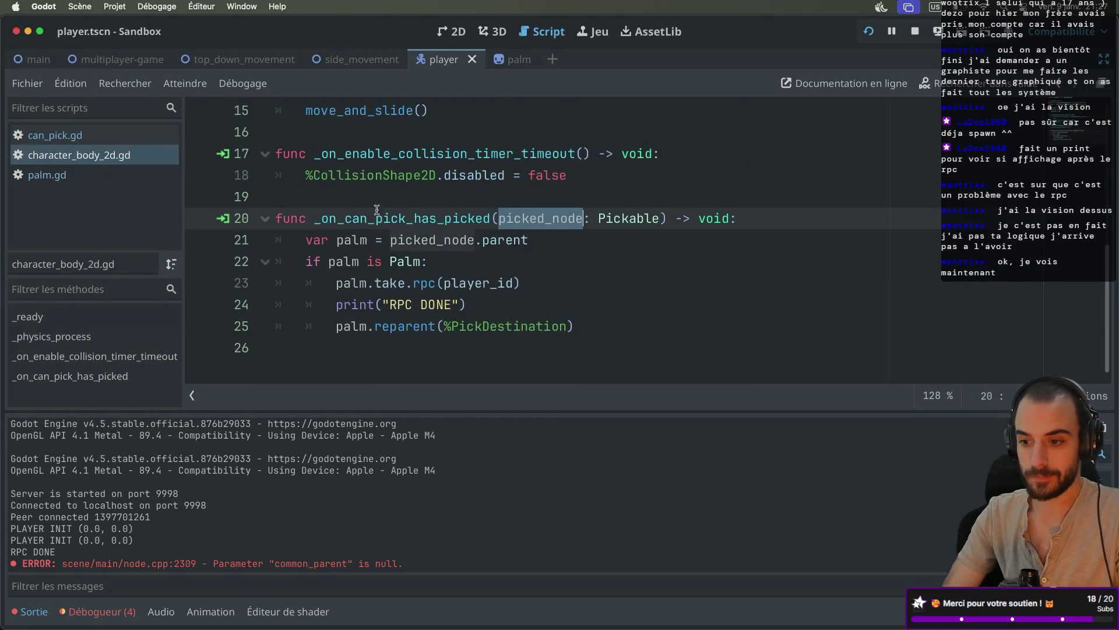
pyautogui.doubleClick(387, 283)
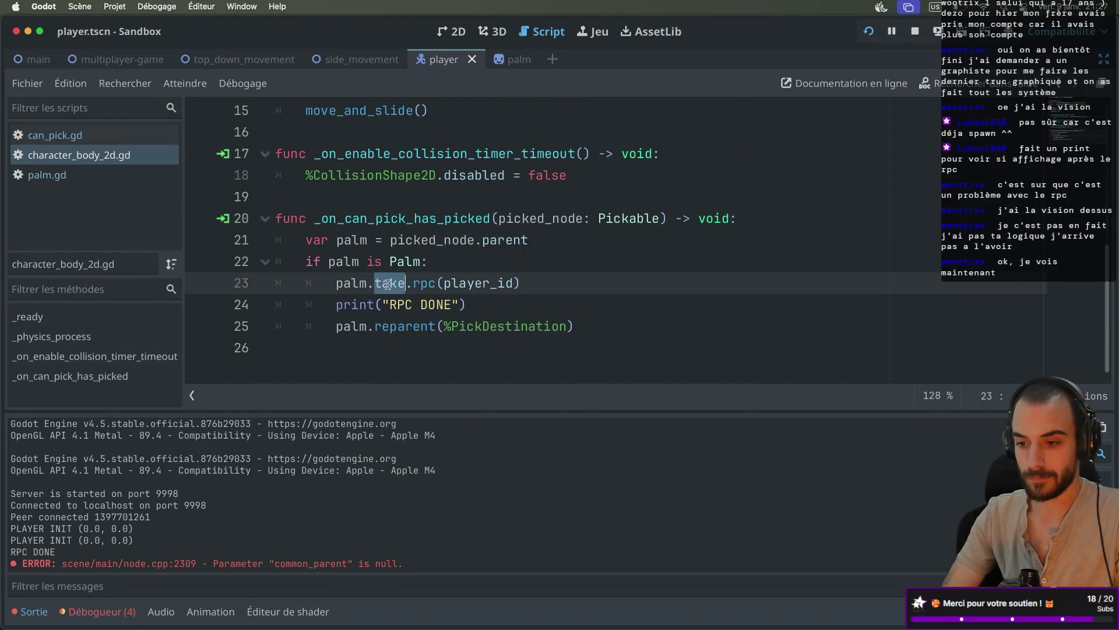
pyautogui.click(52, 175)
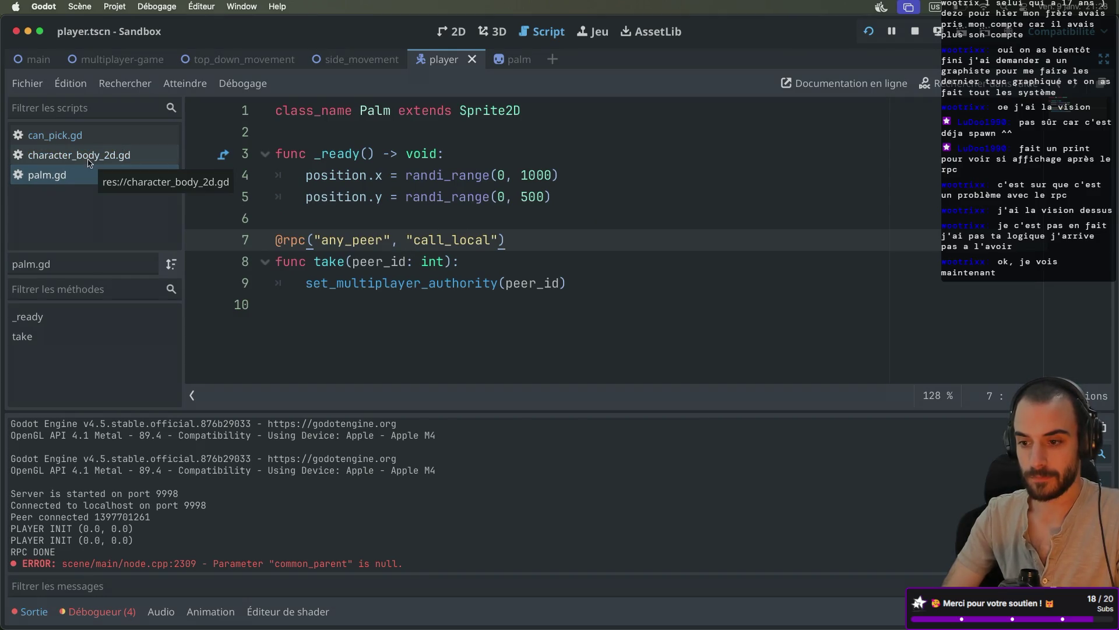
pyautogui.click(868, 31)
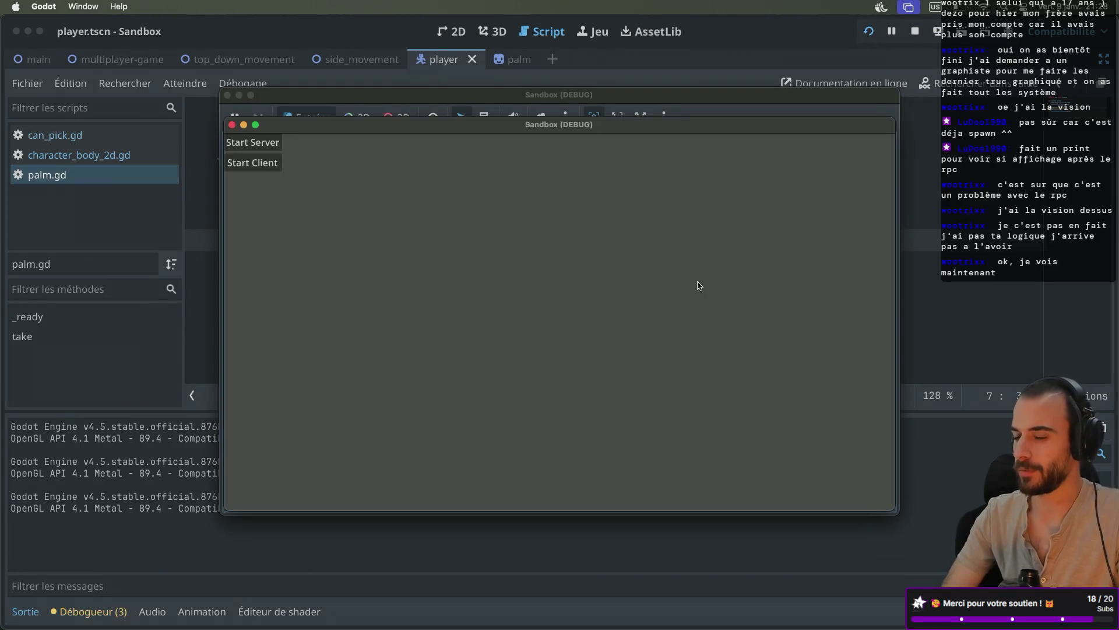
# - Move the second game window to the lower right, start the server there, and connect the first as client
pyautogui.moveTo(585, 124)
pyautogui.mouseDown()
pyautogui.moveTo(884, 207)
pyautogui.moveTo(893, 231)
pyautogui.mouseUp()
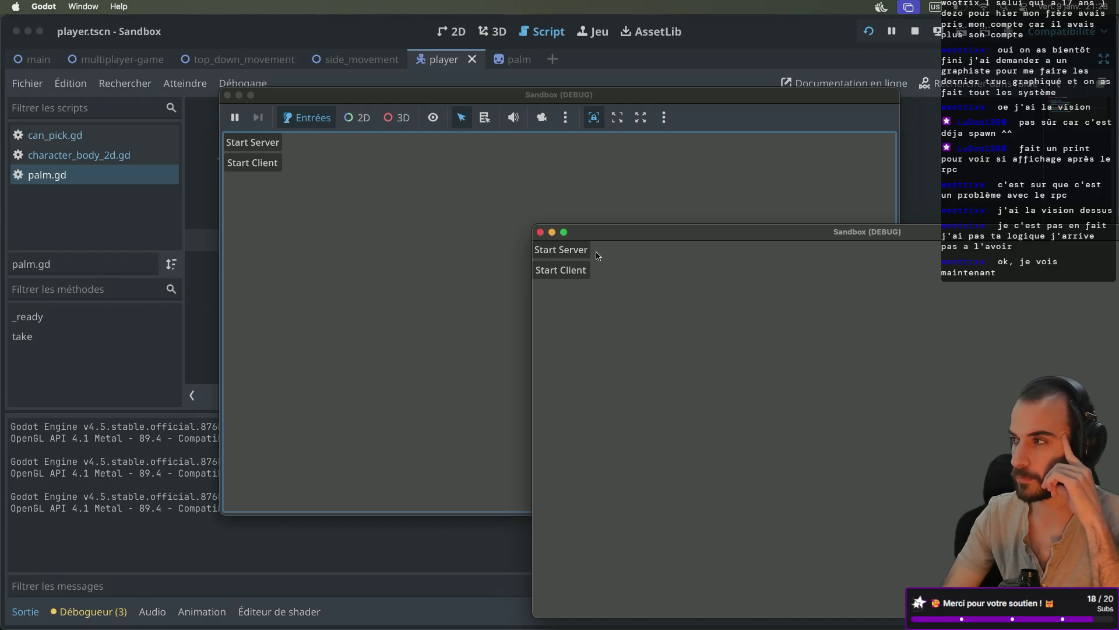
pyautogui.click(577, 249)
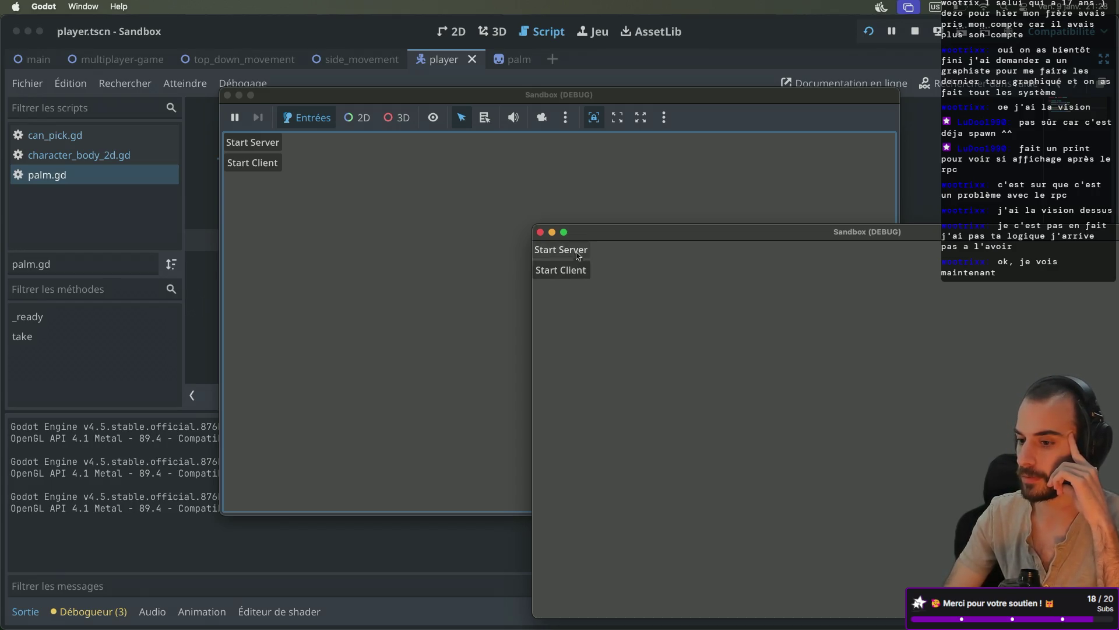
pyautogui.click(406, 246)
pyautogui.click(256, 163)
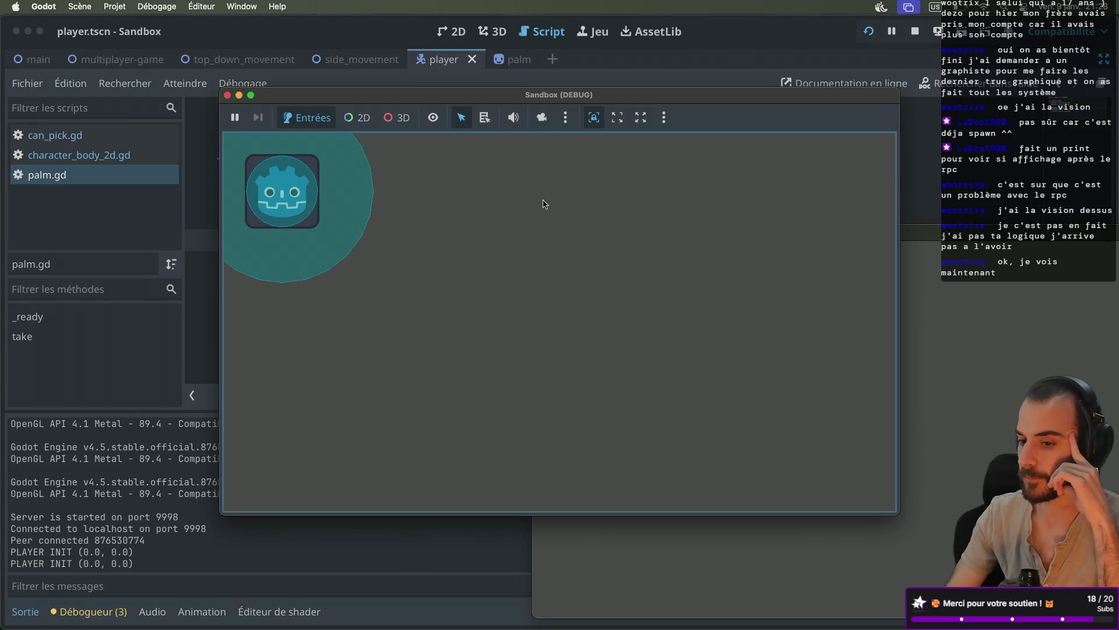
# - Walk the player right and down onto the palm, triggering RPC DONE, then close the game
pyautogui.press('Right')
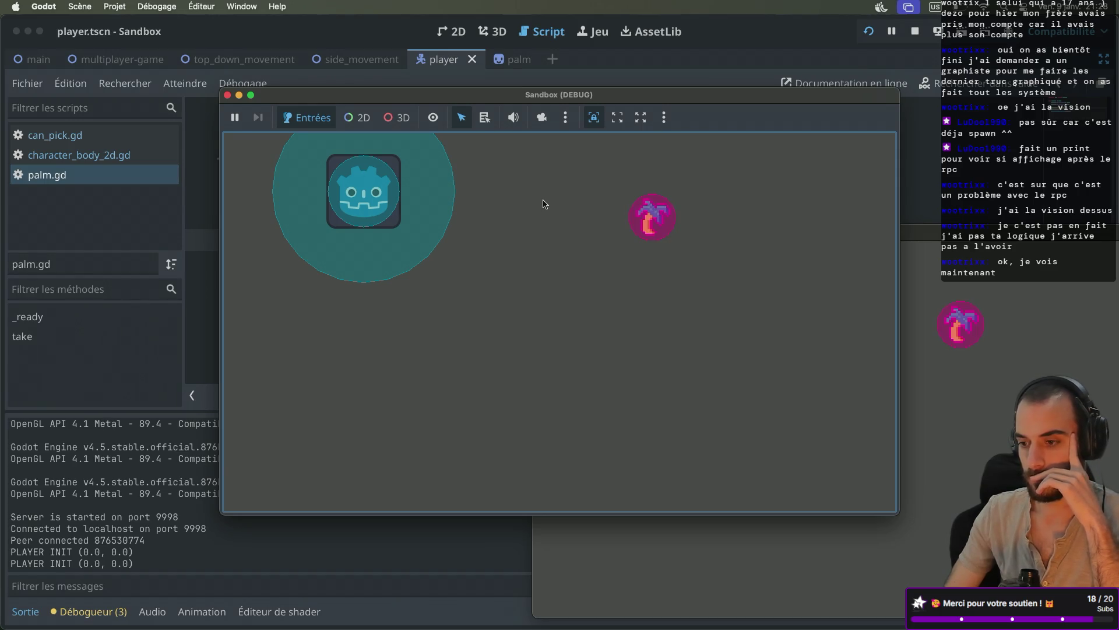
pyautogui.press('Right')
pyautogui.press('Right')
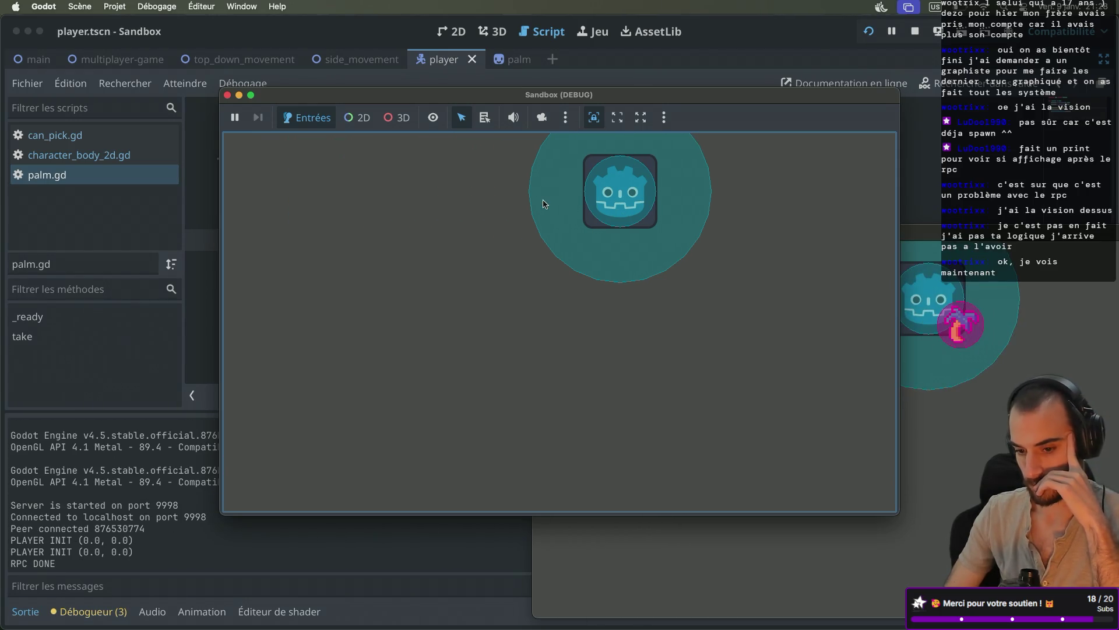
pyautogui.press('Down')
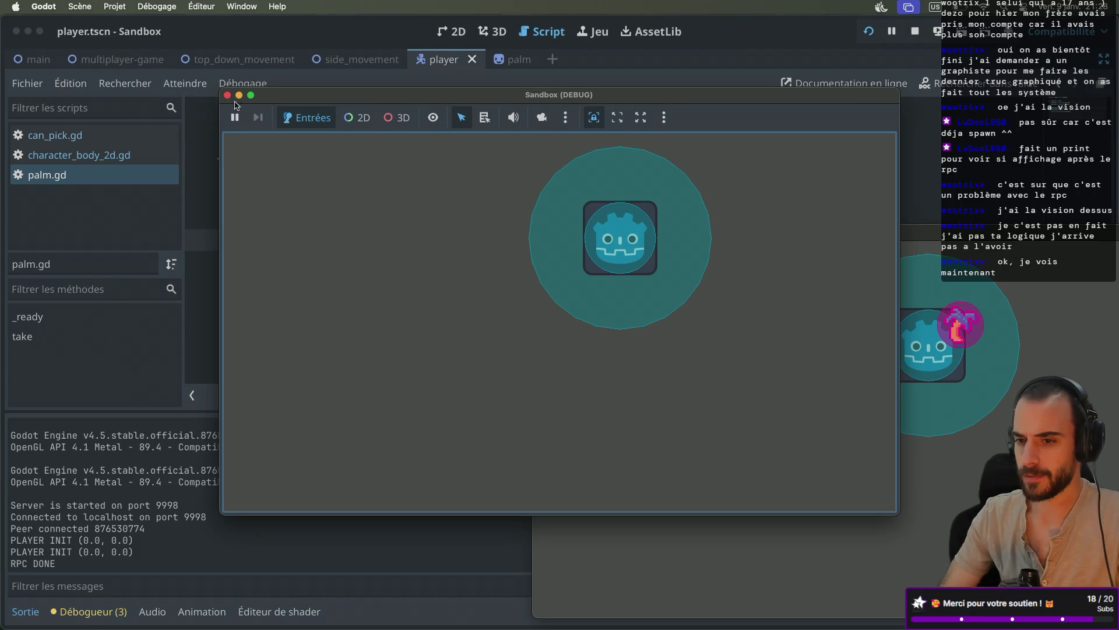
pyautogui.click(227, 95)
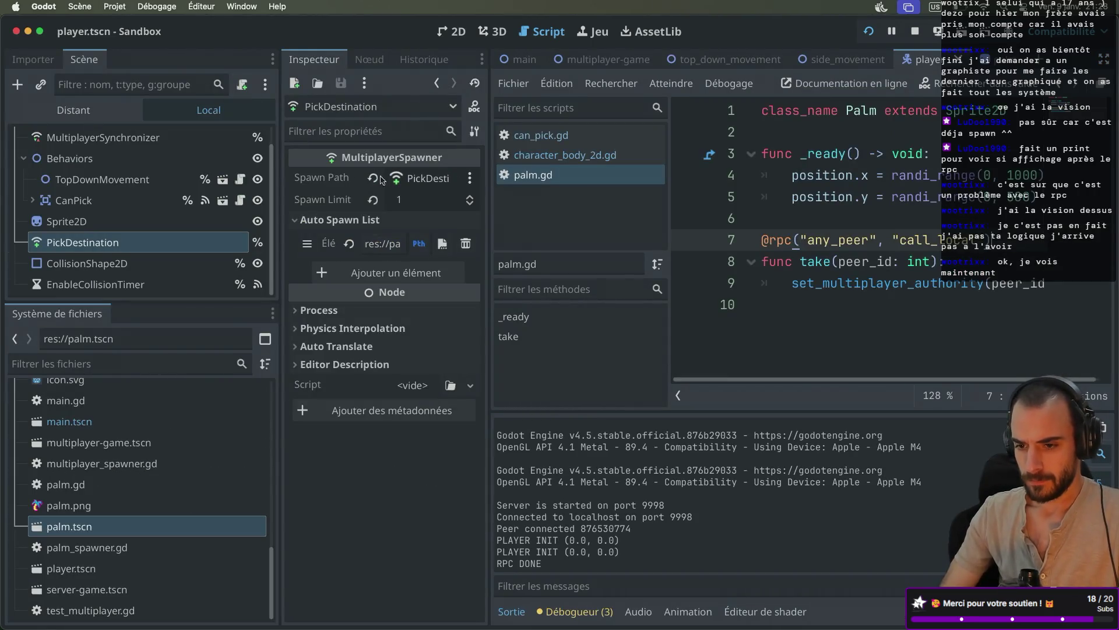
# - Open can_pick.gd, browse the running game's Distant scene tree, then enter distraction-free mode
pyautogui.moveTo(311, 164)
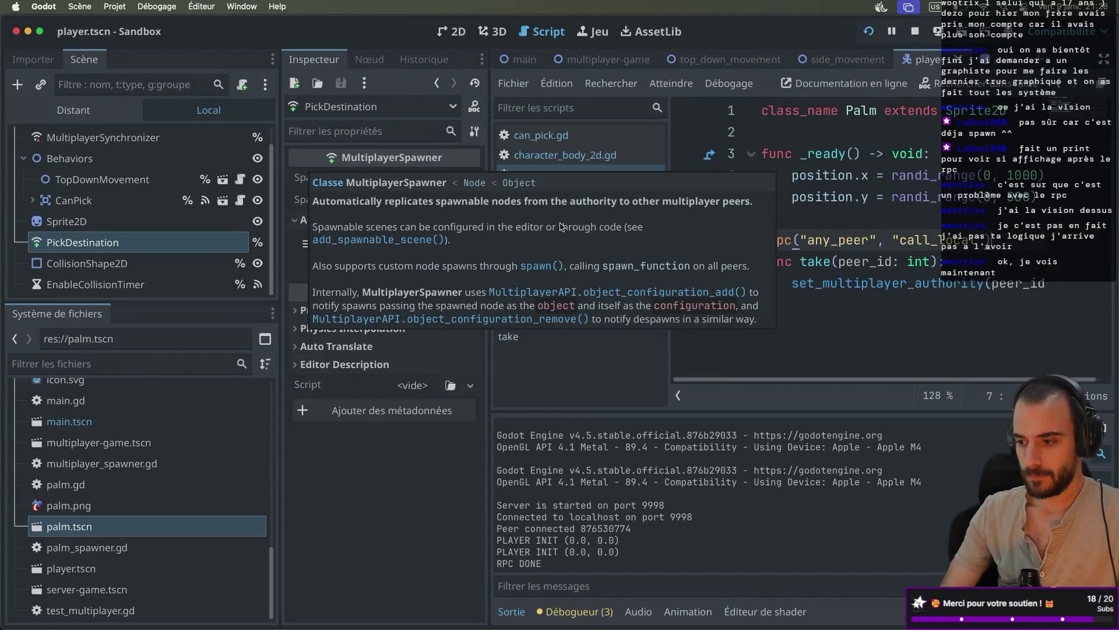
pyautogui.click(580, 137)
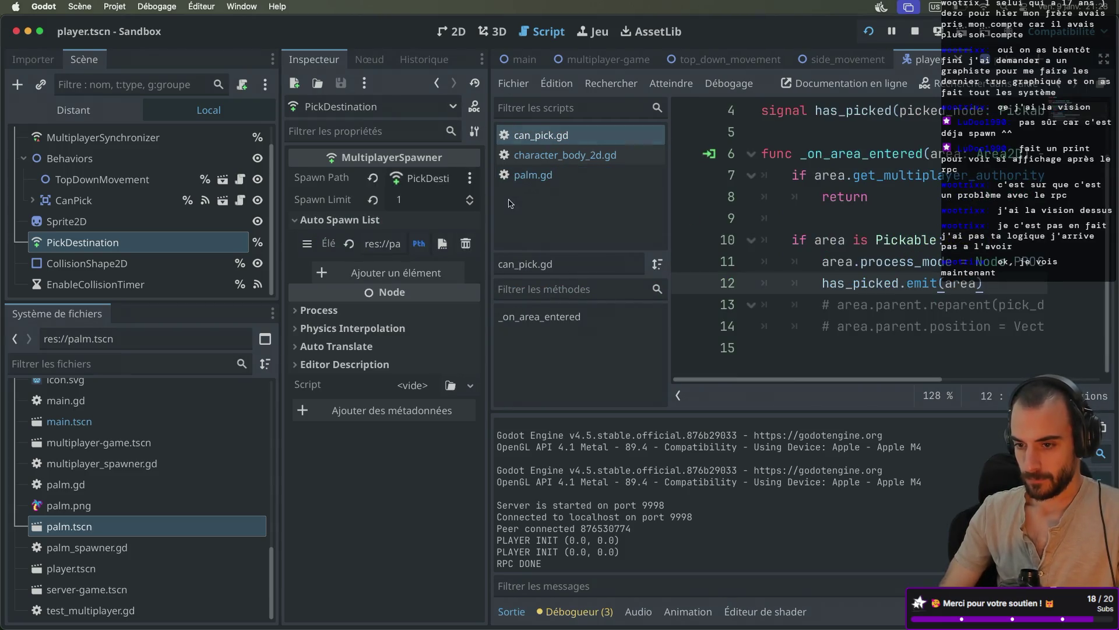
pyautogui.click(73, 110)
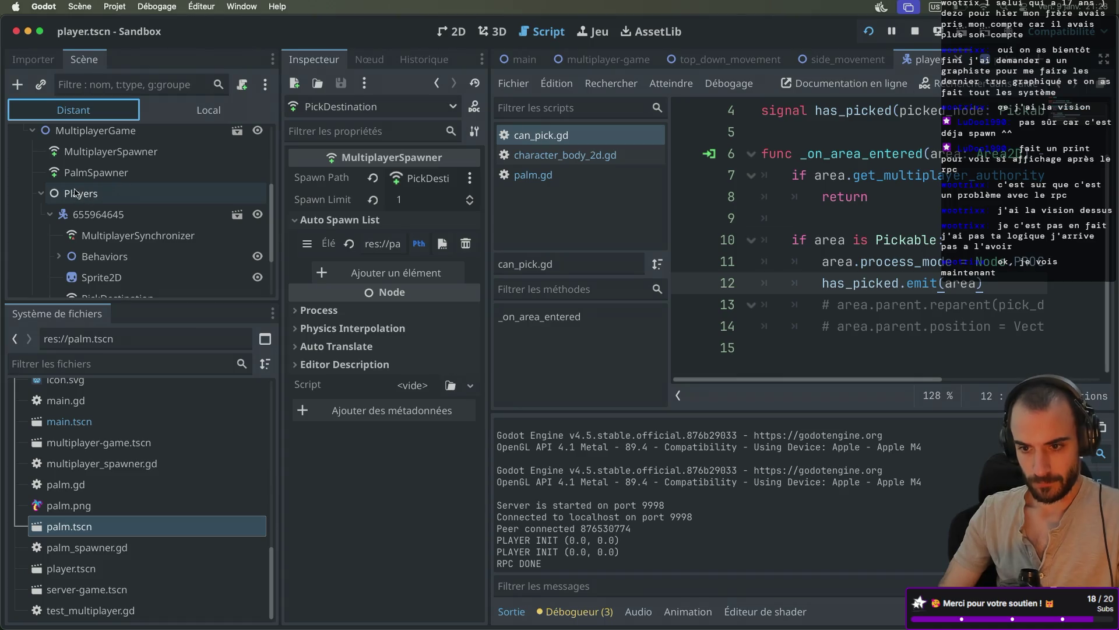
pyautogui.scroll(-2, 87, 198)
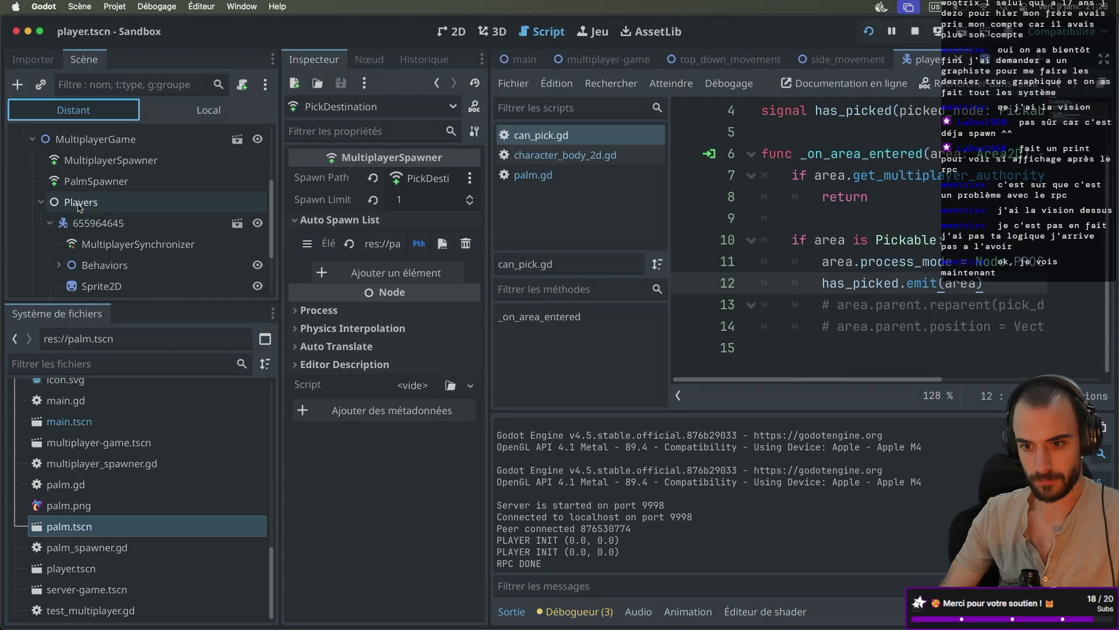
pyautogui.press('ctrl+super+d')
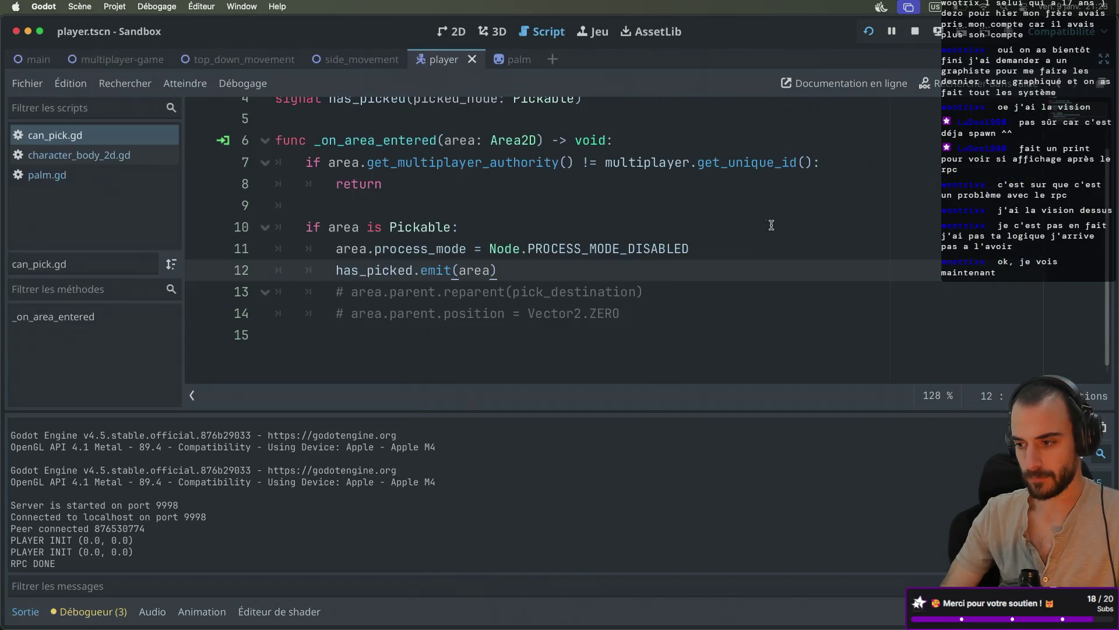
# - Comment out line 25, palm.reparent(%PickDestination), in character_body_2d.gd
pyautogui.scroll(1, 430, 204)
pyautogui.scroll(3, 427, 210)
pyautogui.click(99, 152)
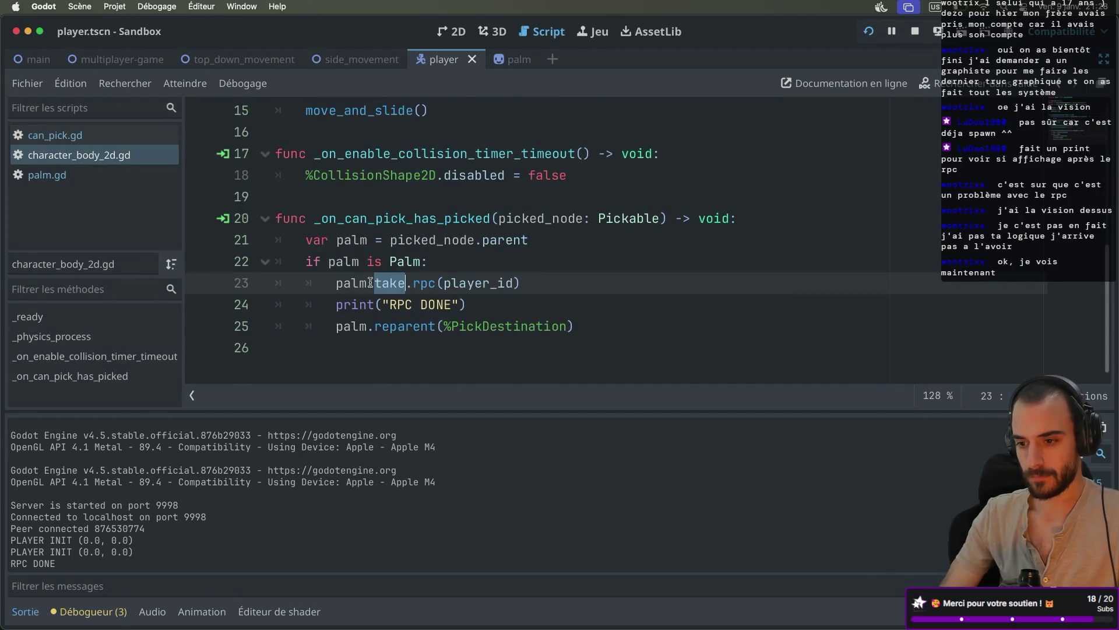
pyautogui.click(337, 325)
pyautogui.press('super+k')
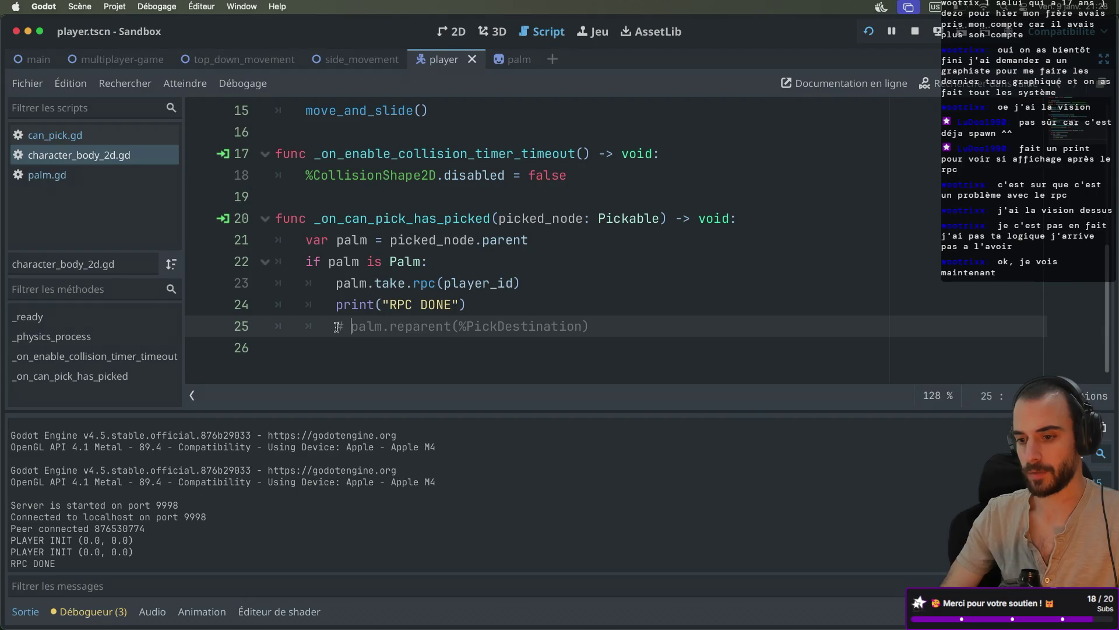
pyautogui.click(626, 270)
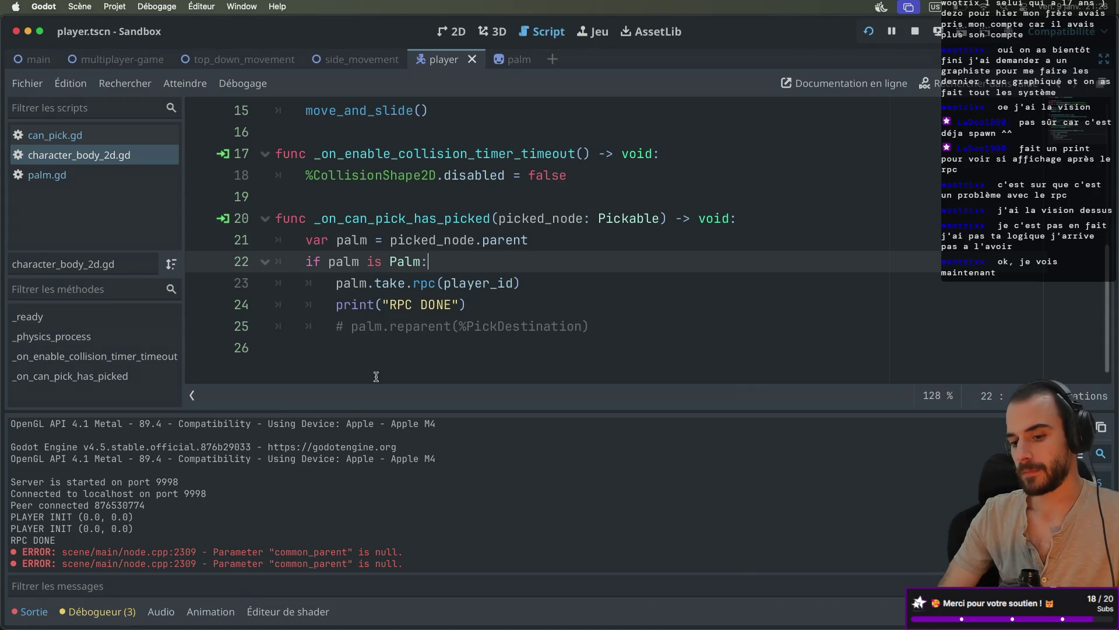
# - Check the three debugger sessions and the output log's common_parent errors, then bring back the side docks
pyautogui.click(33, 611)
pyautogui.click(106, 610)
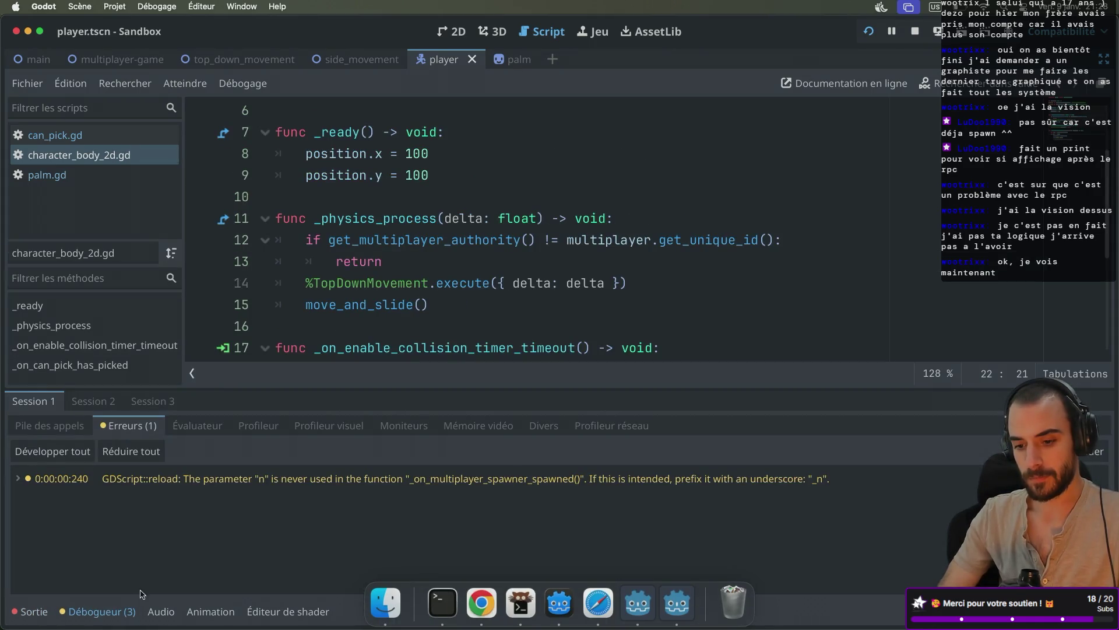
pyautogui.click(94, 402)
pyautogui.click(153, 401)
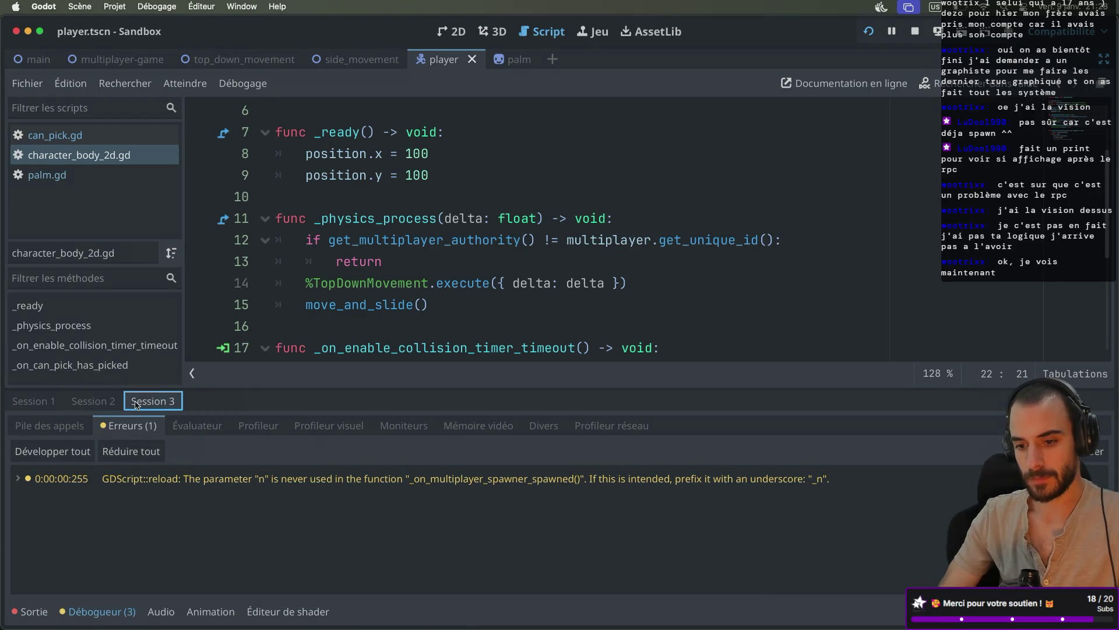
pyautogui.click(58, 401)
pyautogui.click(32, 611)
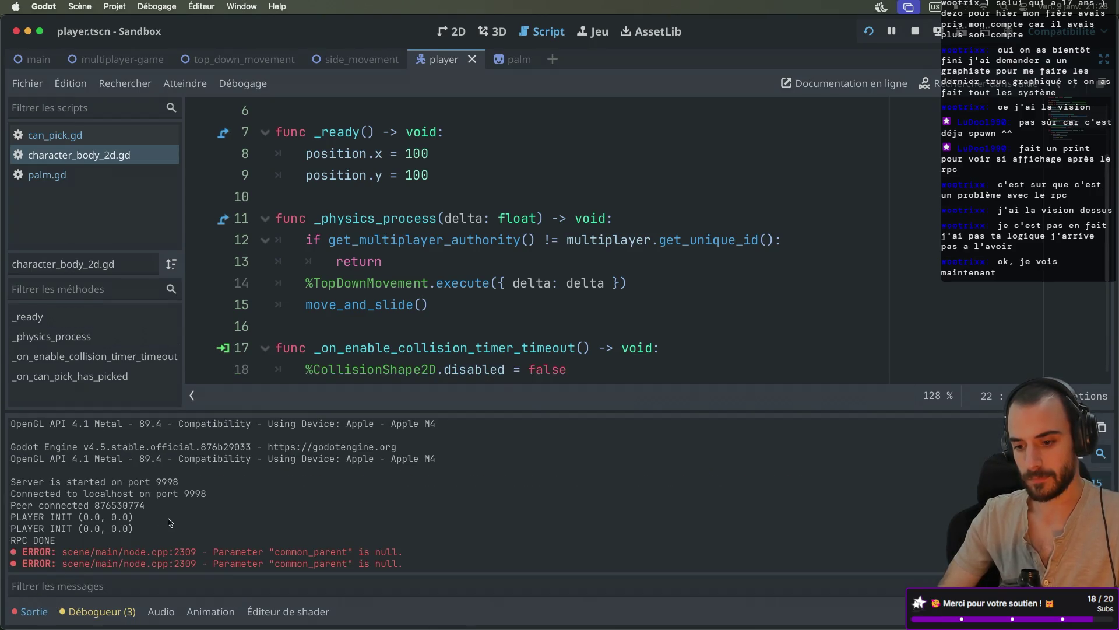
pyautogui.scroll(-5, 478, 265)
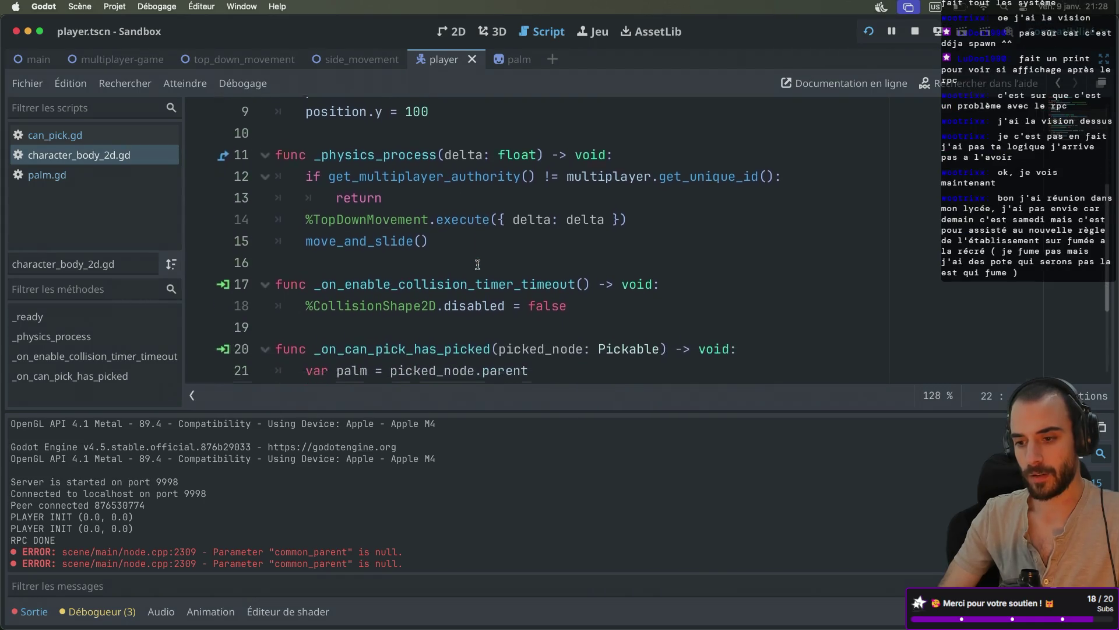
pyautogui.scroll(-3, 478, 264)
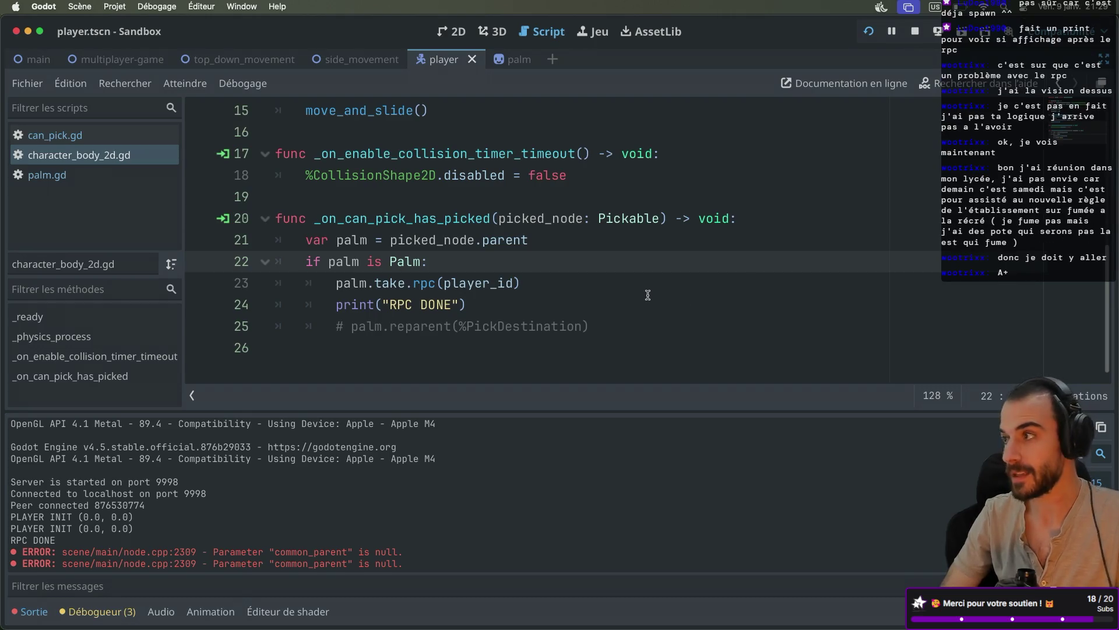
pyautogui.press('super+ctrl+d')
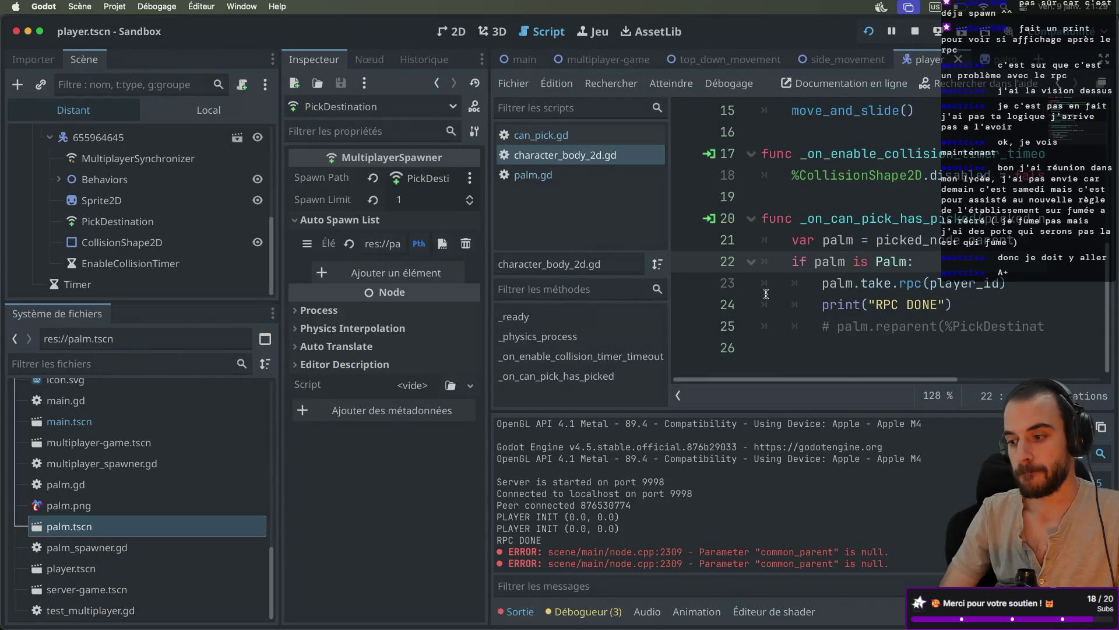
# - Run two debug instances, start the server in the first and connect the second as client
pyautogui.press('super+b')
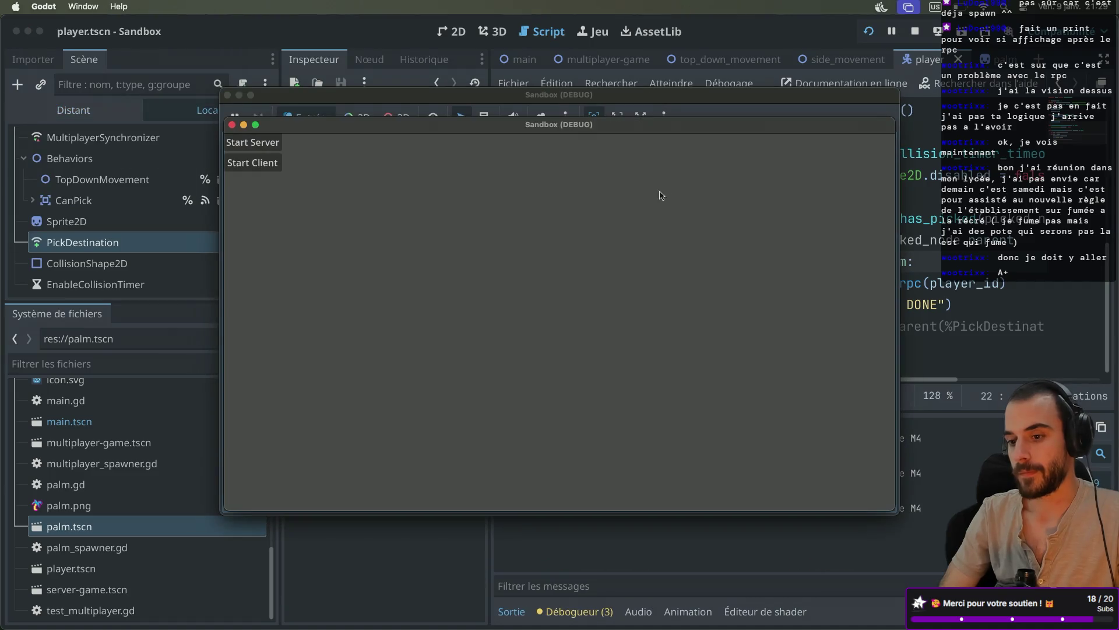
pyautogui.moveTo(527, 130); pyautogui.dragTo(751, 232)
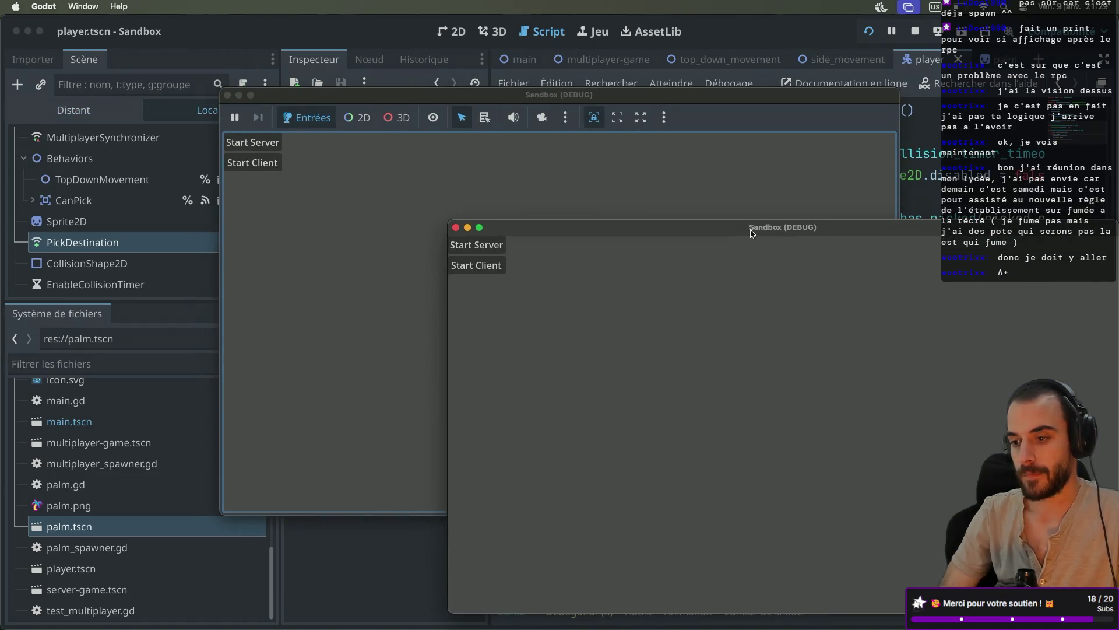
pyautogui.click(277, 146)
pyautogui.click(806, 379)
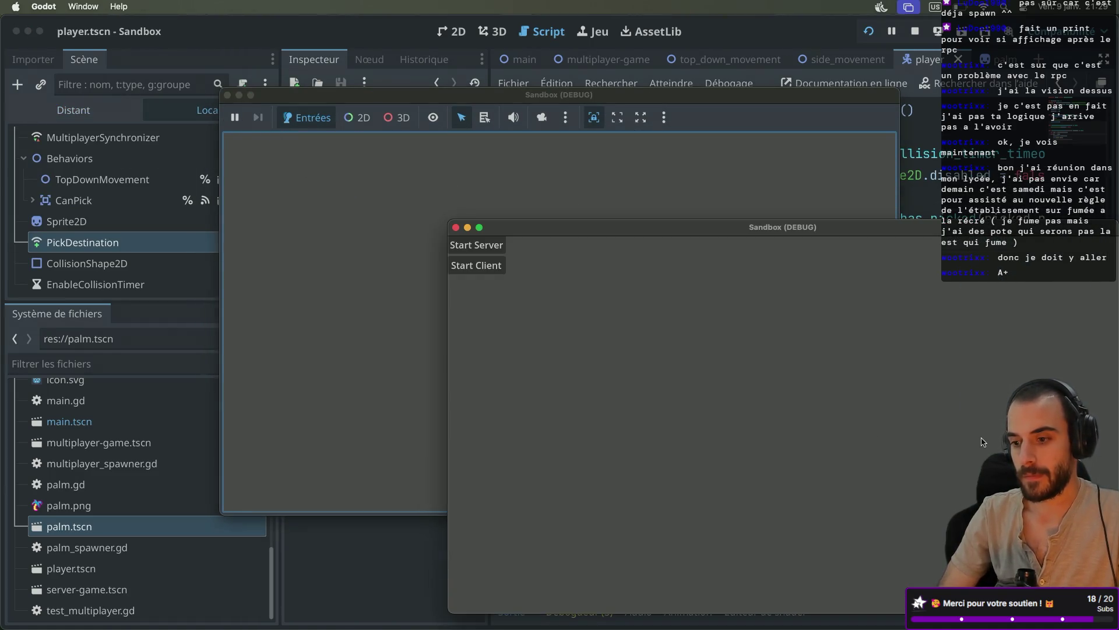
pyautogui.click(486, 268)
# - Walk the player toward the palms, then expand MultiplayerGame in the live Distant scene tree
pyautogui.press('Right')
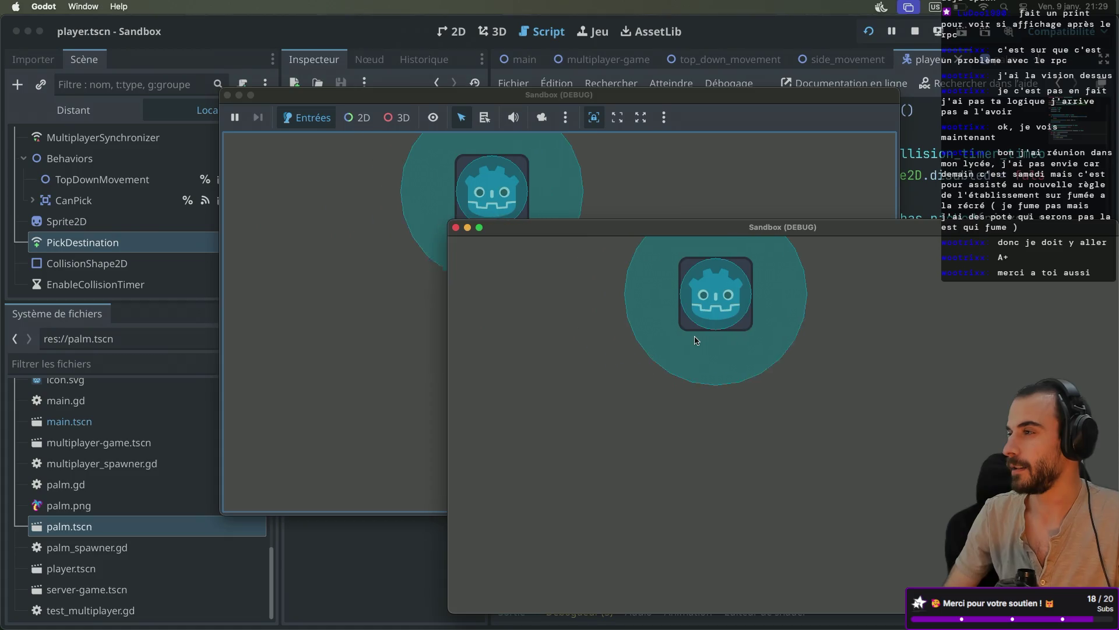
pyautogui.press('Down')
pyautogui.press('Left')
pyautogui.press('Left')
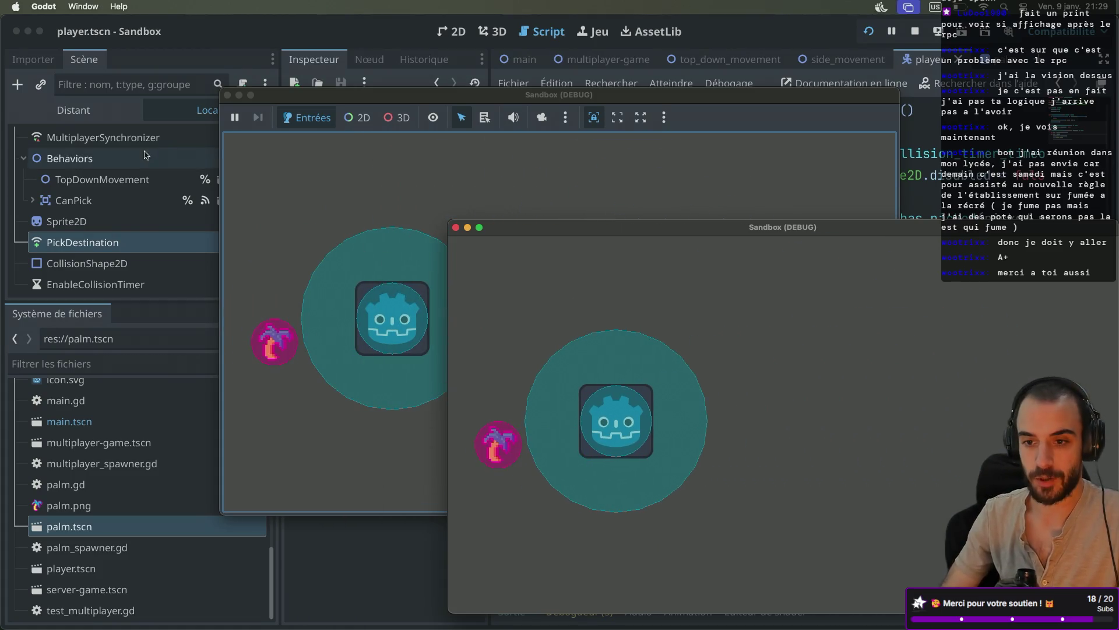
pyautogui.click(73, 110)
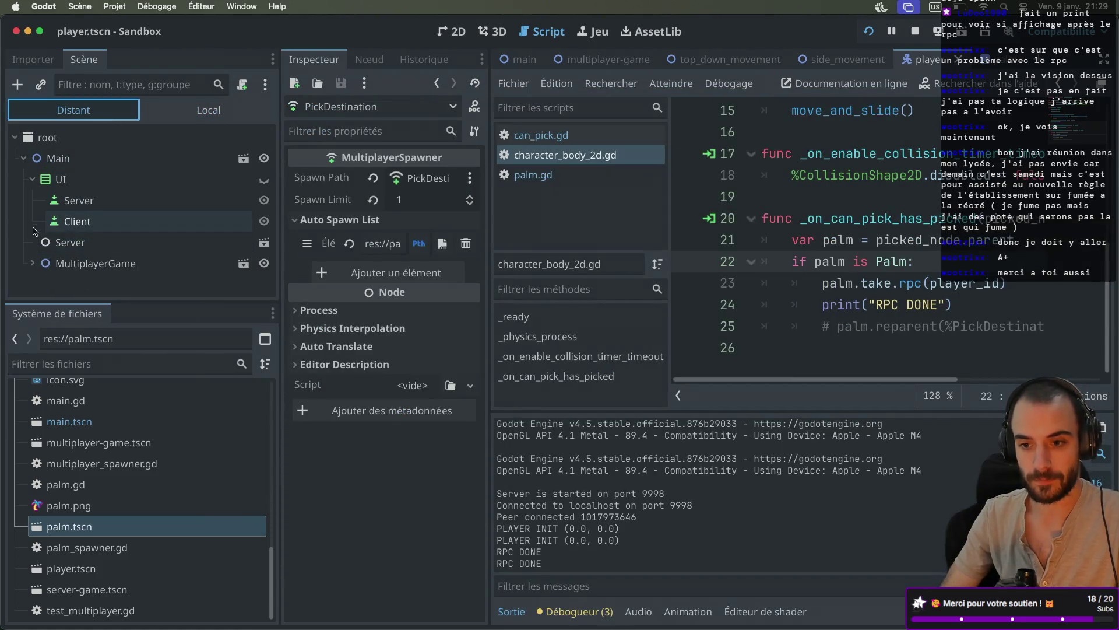
pyautogui.click(32, 263)
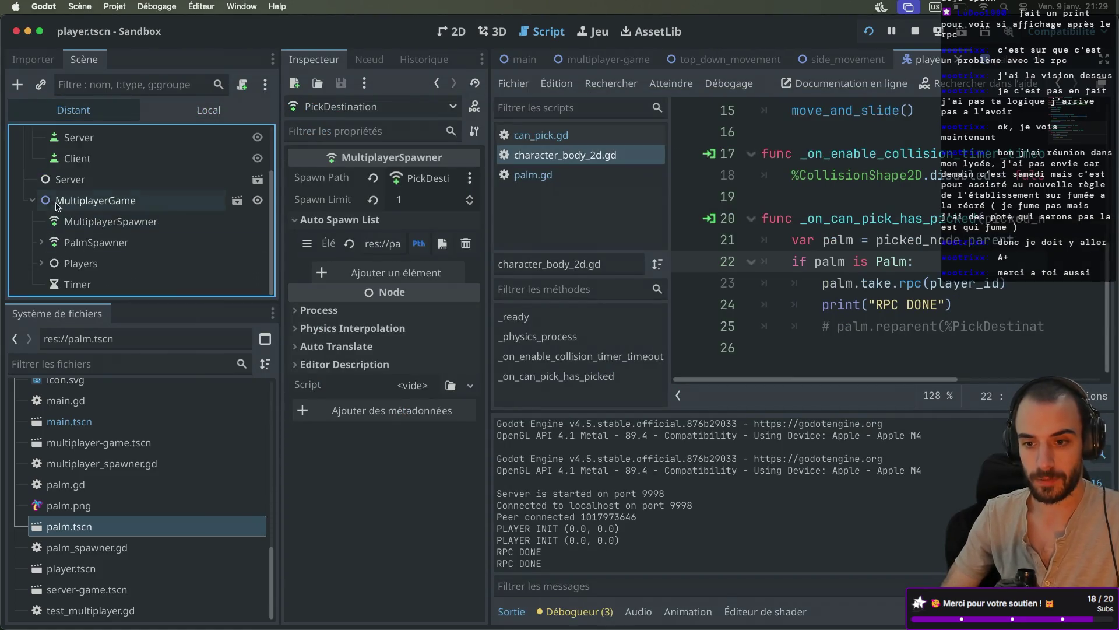
# - Expand PalmSpawner, the spawned Palm node and Players in the remote scene tree
pyautogui.click(42, 242)
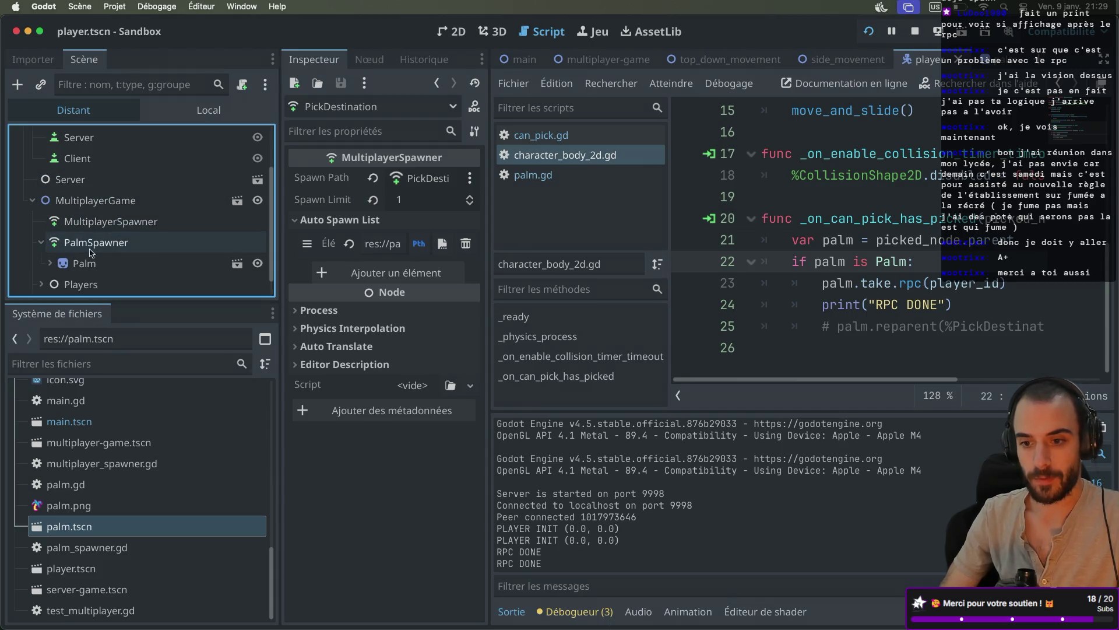
pyautogui.click(87, 263)
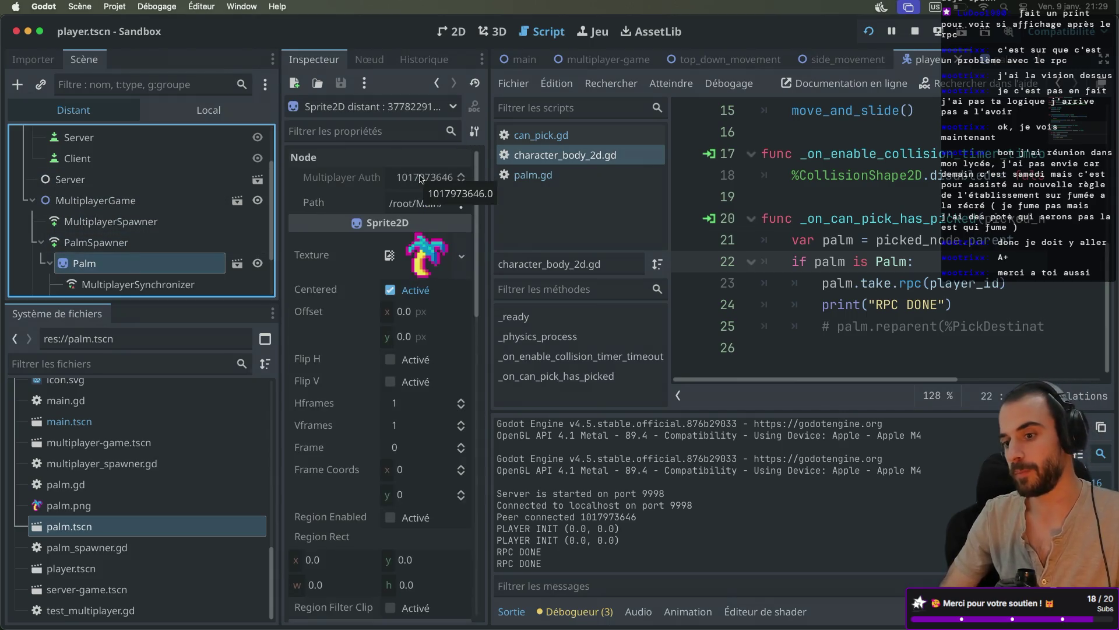
pyautogui.scroll(-3, 102, 200)
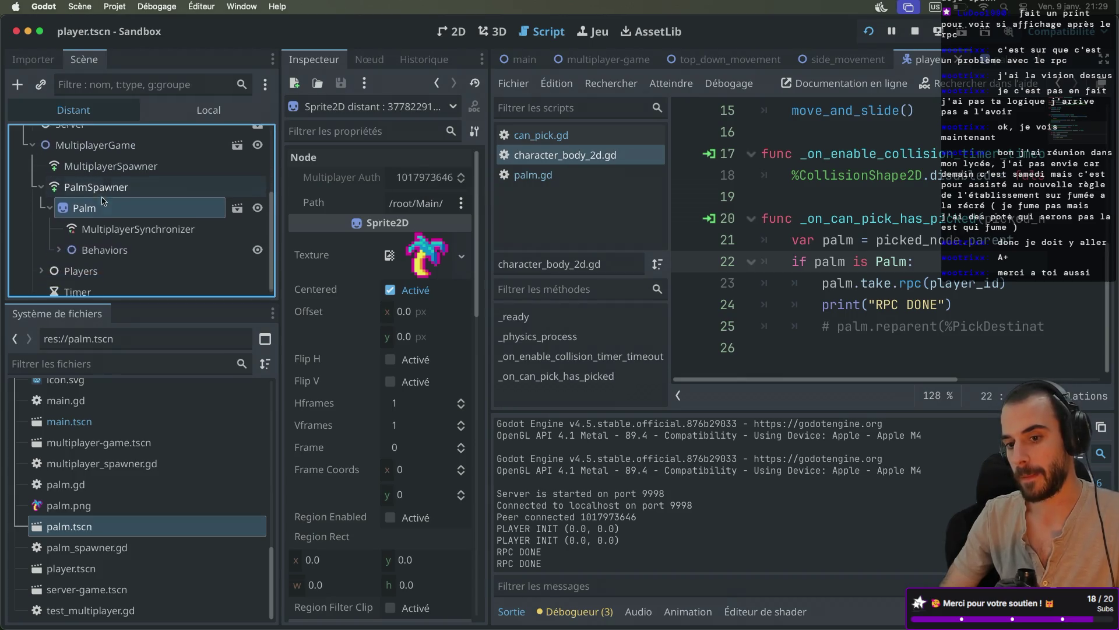
pyautogui.click(42, 263)
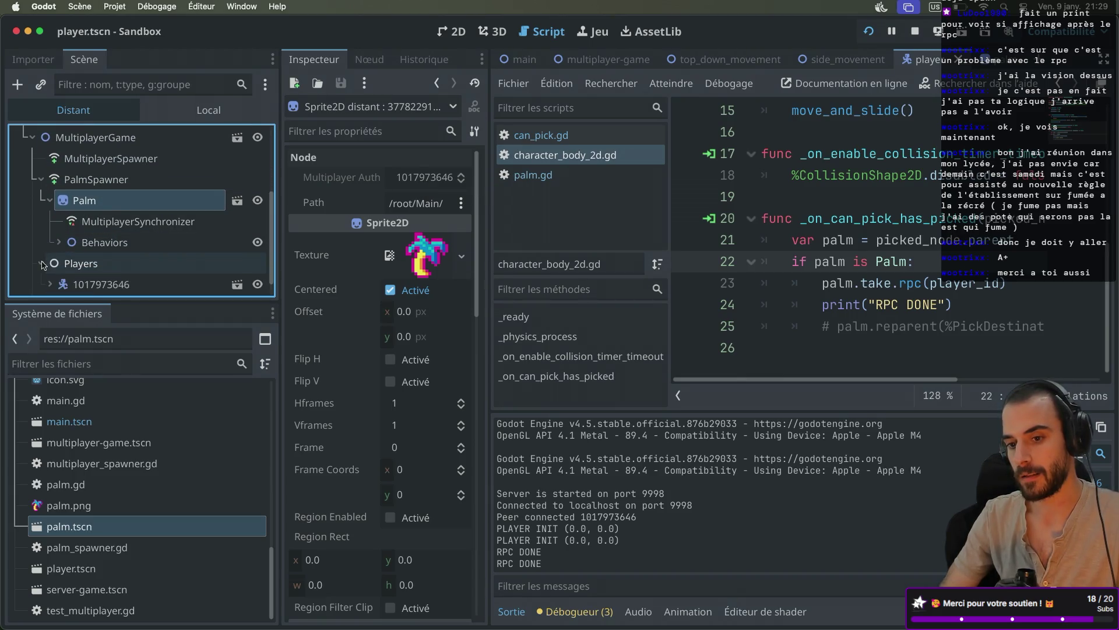
pyautogui.scroll(-1, 42, 266)
pyautogui.scroll(2, 42, 265)
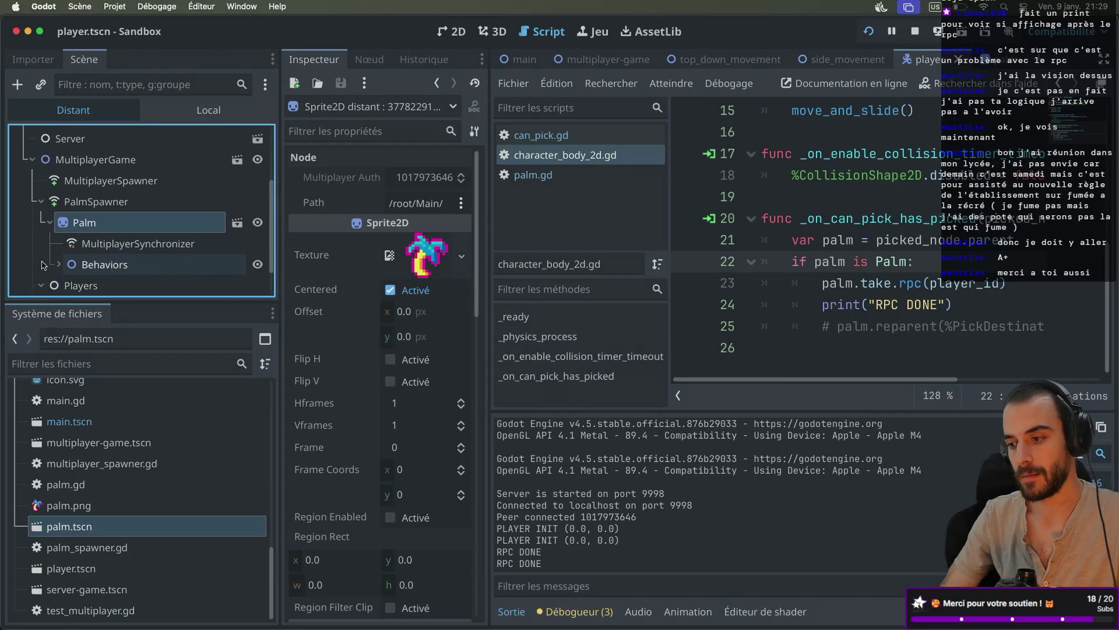
pyautogui.scroll(-2, 42, 265)
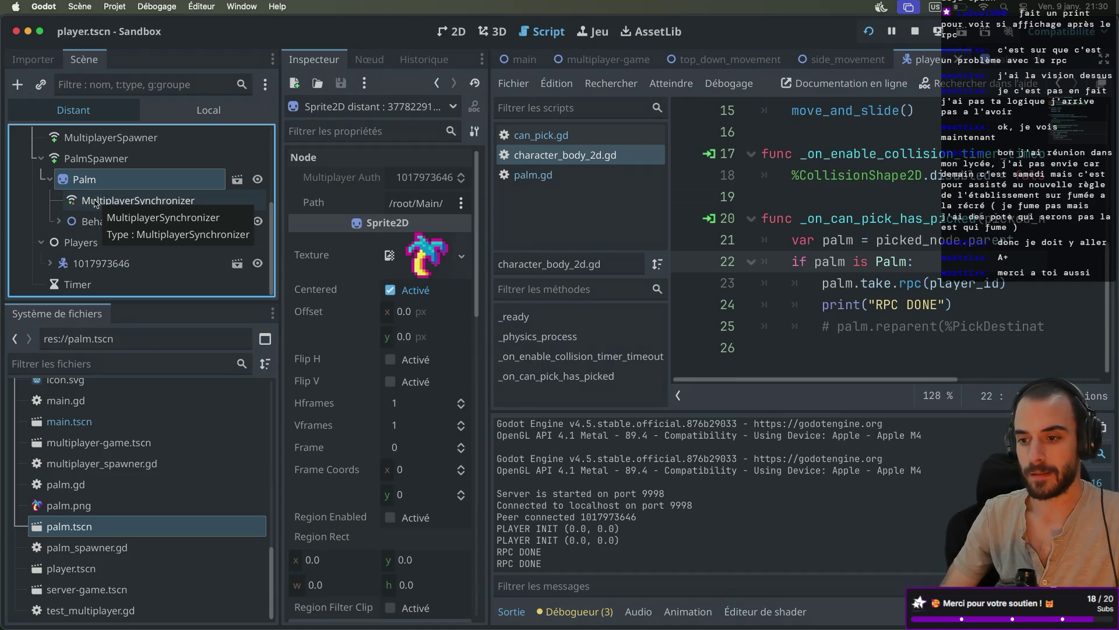
# - Inspect the palm's MultiplayerSynchronizer and Behaviors, collapse the nodes, and switch back to the Local tree
pyautogui.click(95, 202)
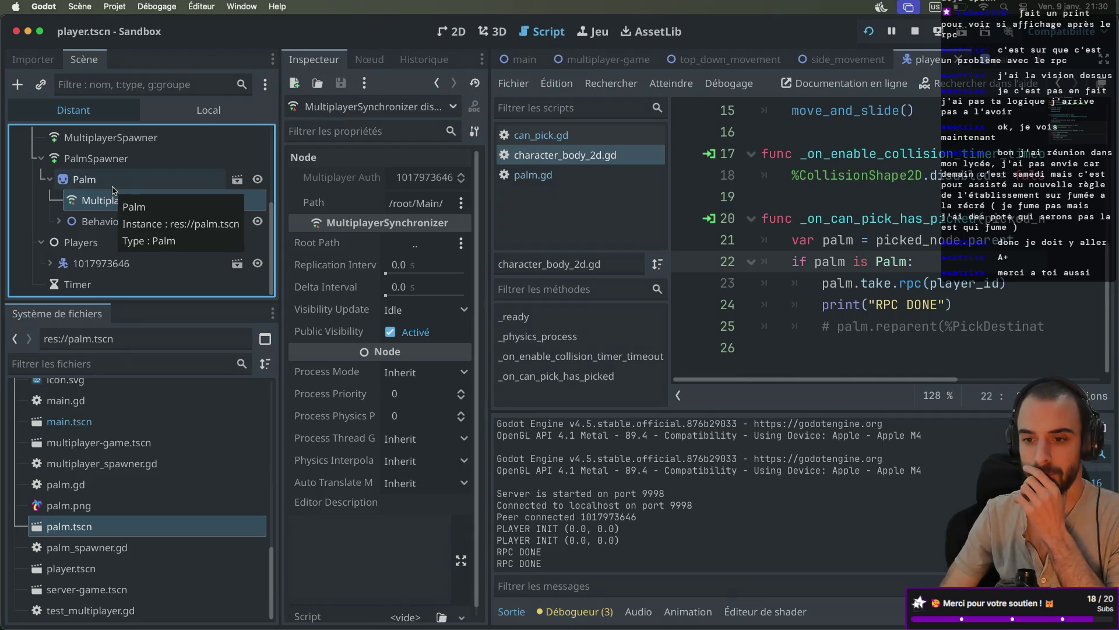
pyautogui.click(58, 221)
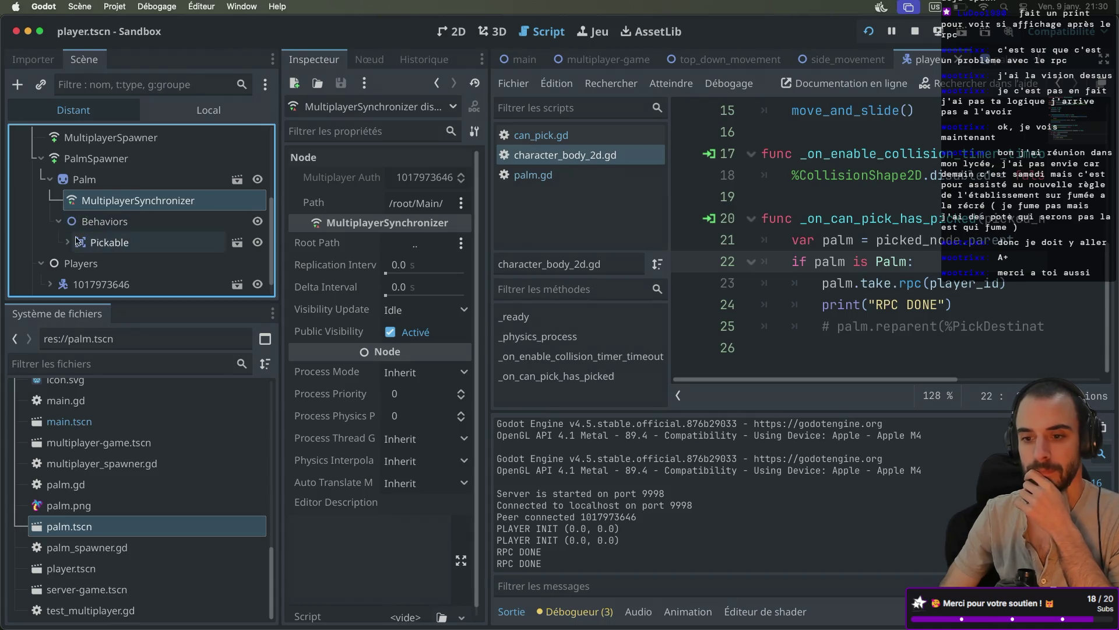
pyautogui.click(56, 221)
pyautogui.click(50, 179)
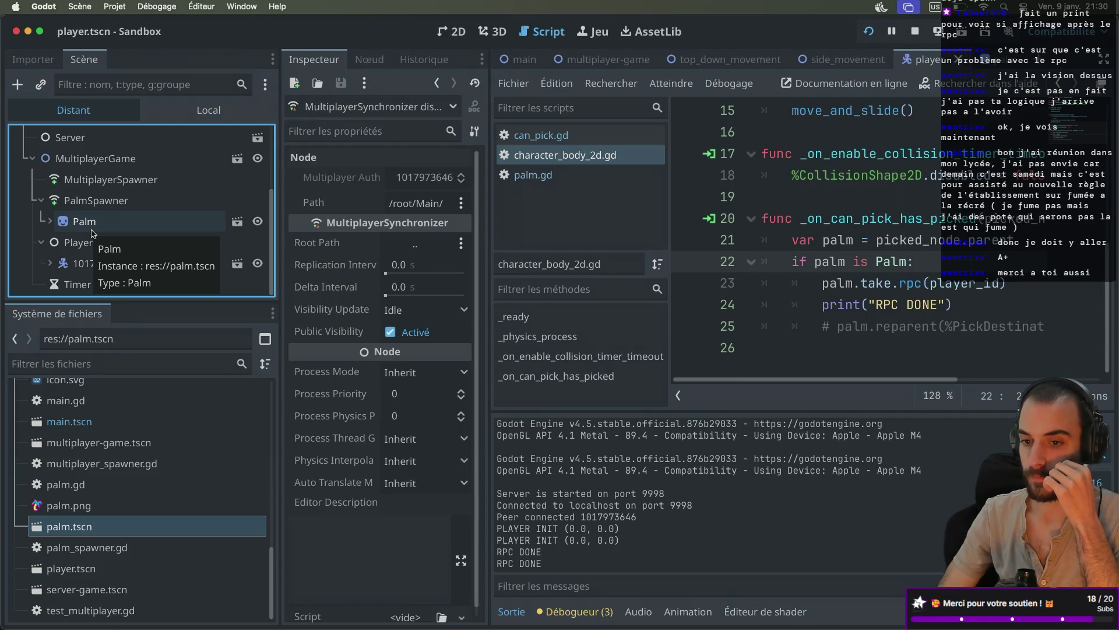
pyautogui.click(50, 263)
pyautogui.click(50, 263)
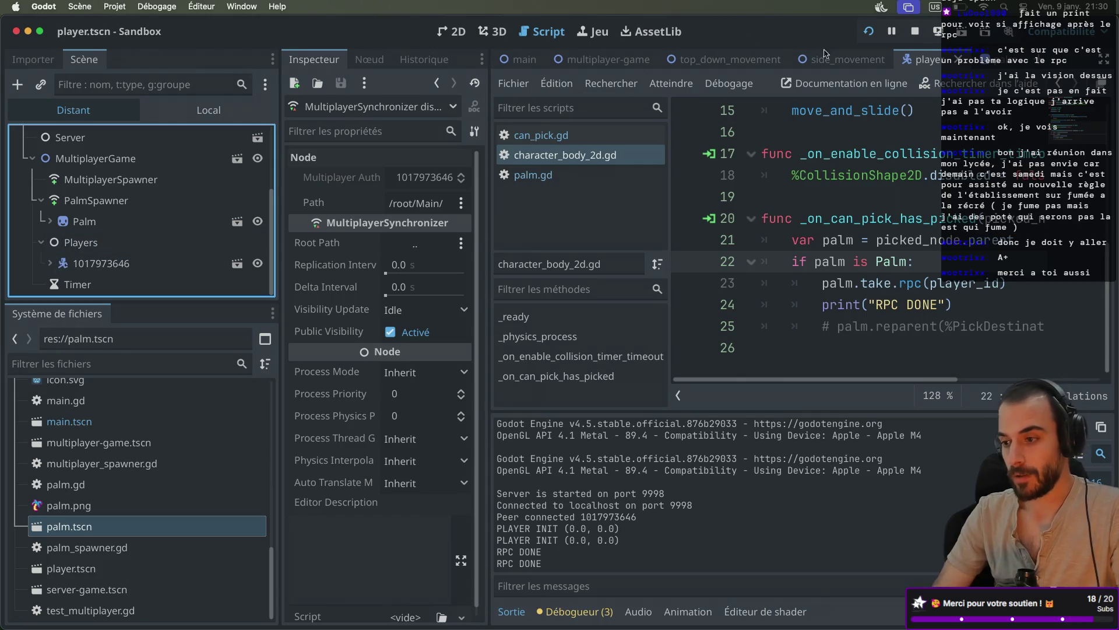
pyautogui.click(208, 109)
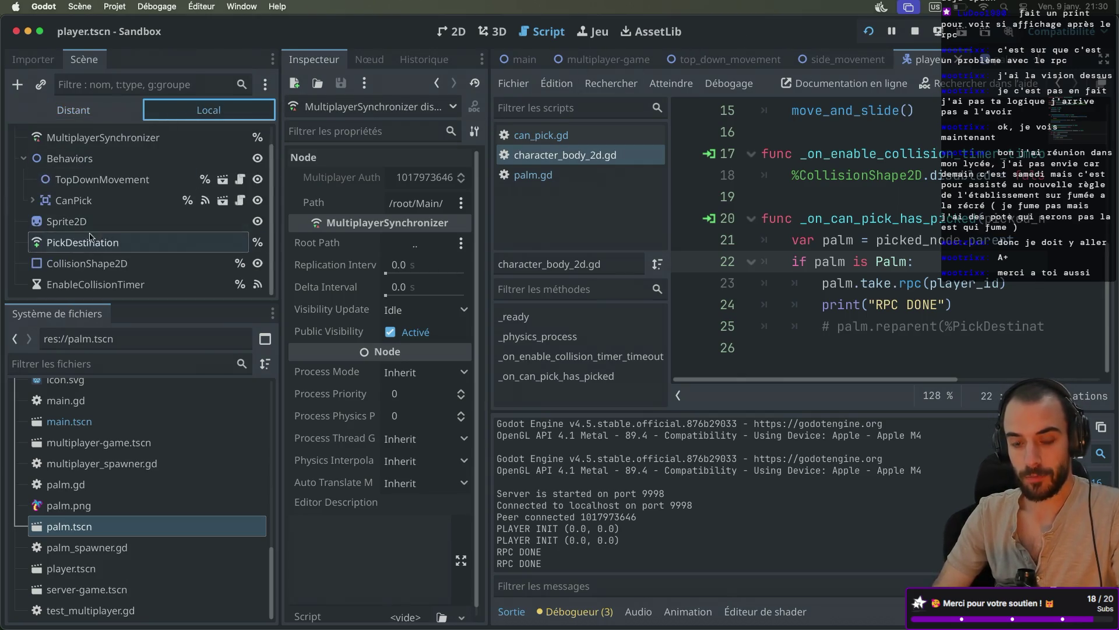
# - Replace line 25's commented palm.reparent(%PickDestination) with palm.queue_free() and save character_body_2d.gd
pyautogui.scroll(1, 92, 252)
pyautogui.scroll(-1, 96, 247)
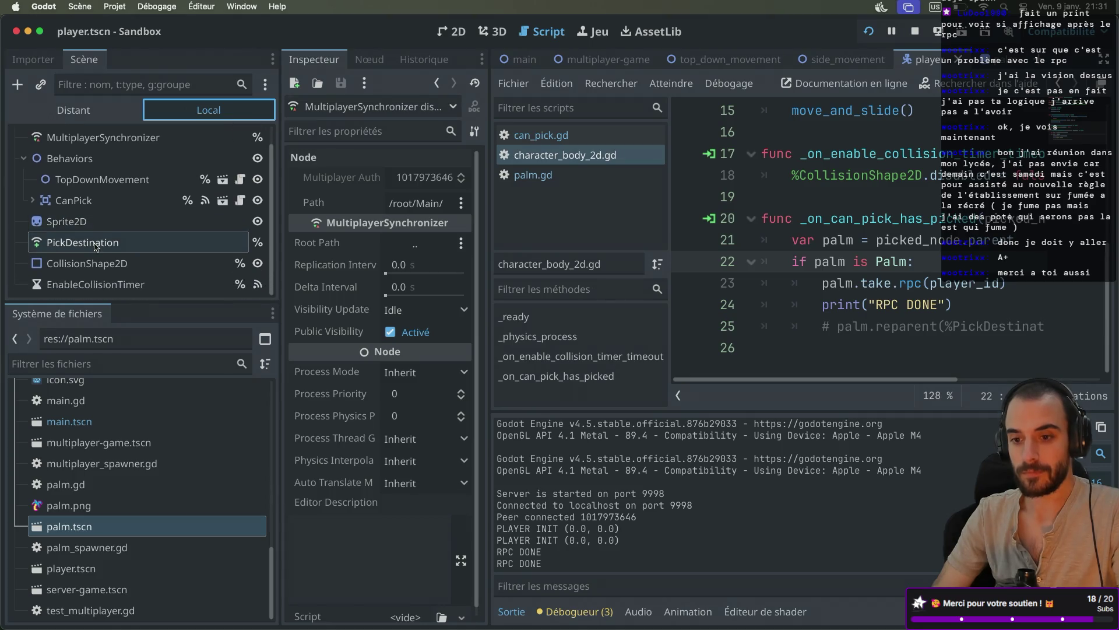
pyautogui.moveTo(295, 218)
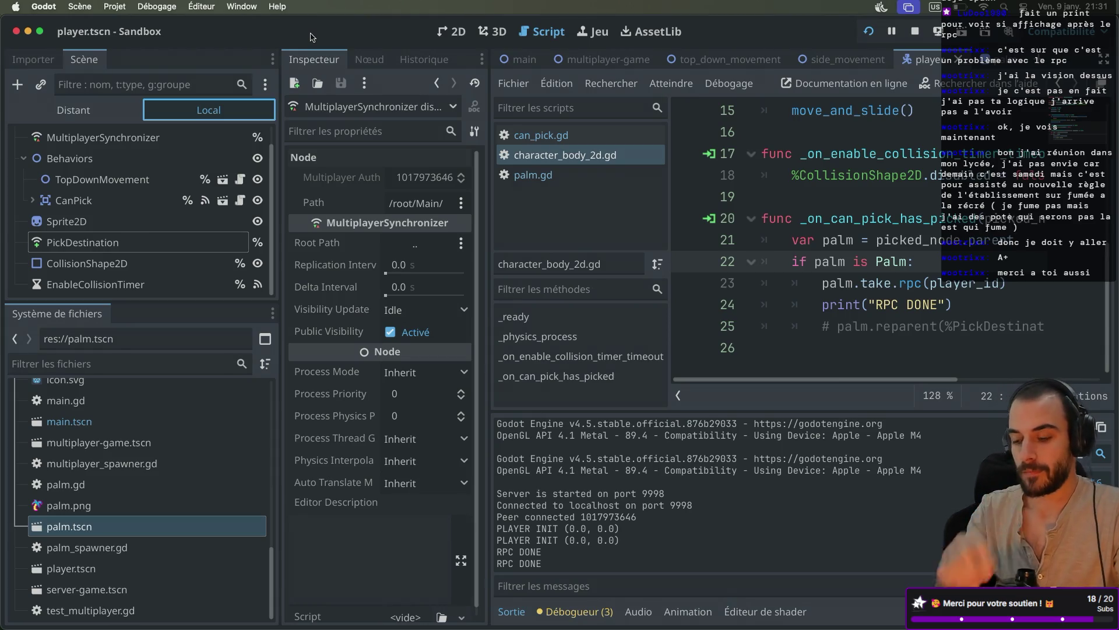
pyautogui.click(834, 327)
pyautogui.press('BackSpace')
pyautogui.moveTo(860, 326); pyautogui.dragTo(1116, 334)
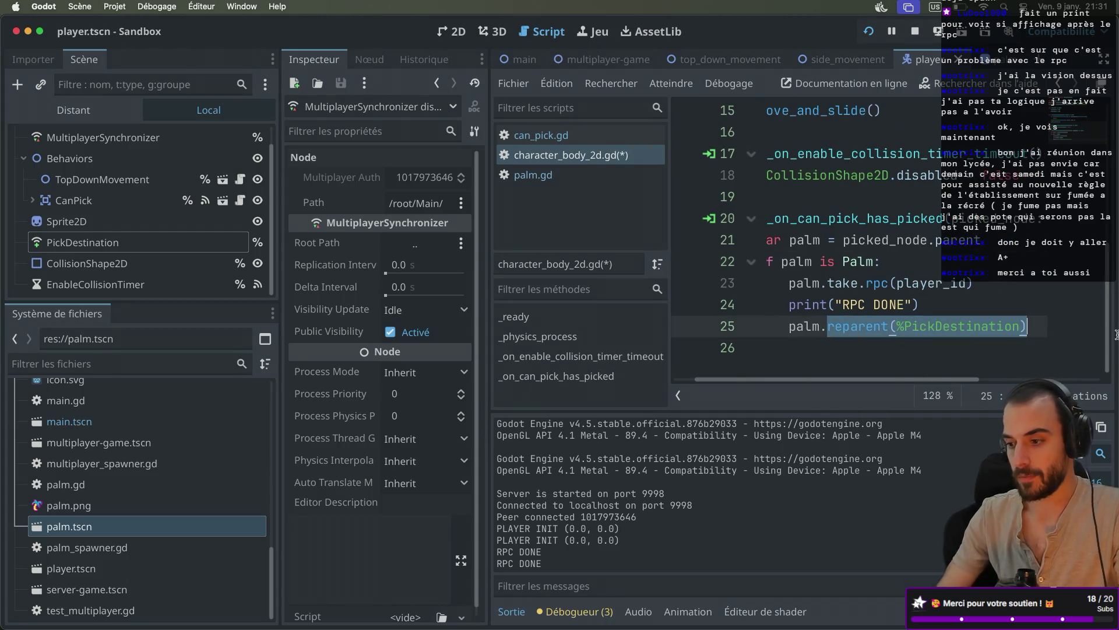
pyautogui.write('que')
pyautogui.press('Return')
pyautogui.press('BackSpace')
pyautogui.press('BackSpace')
pyautogui.press('BackSpace')
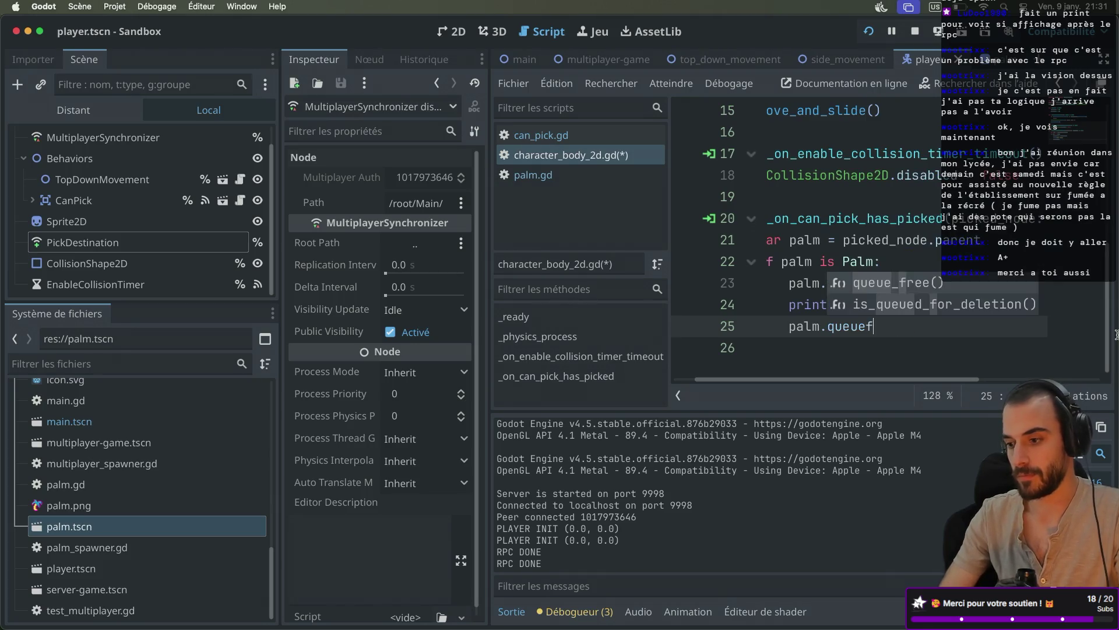
pyautogui.write('f')
pyautogui.press('Return')
pyautogui.press('super+s')
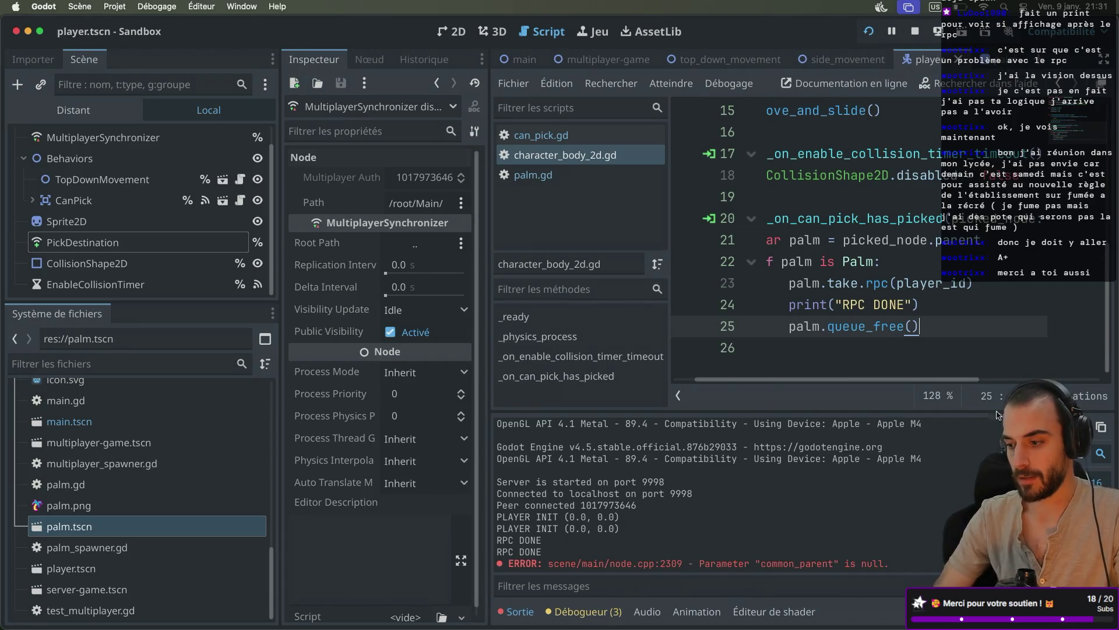
# - Reload the game with the new code, start the server in the first window and join as client
pyautogui.click(868, 31)
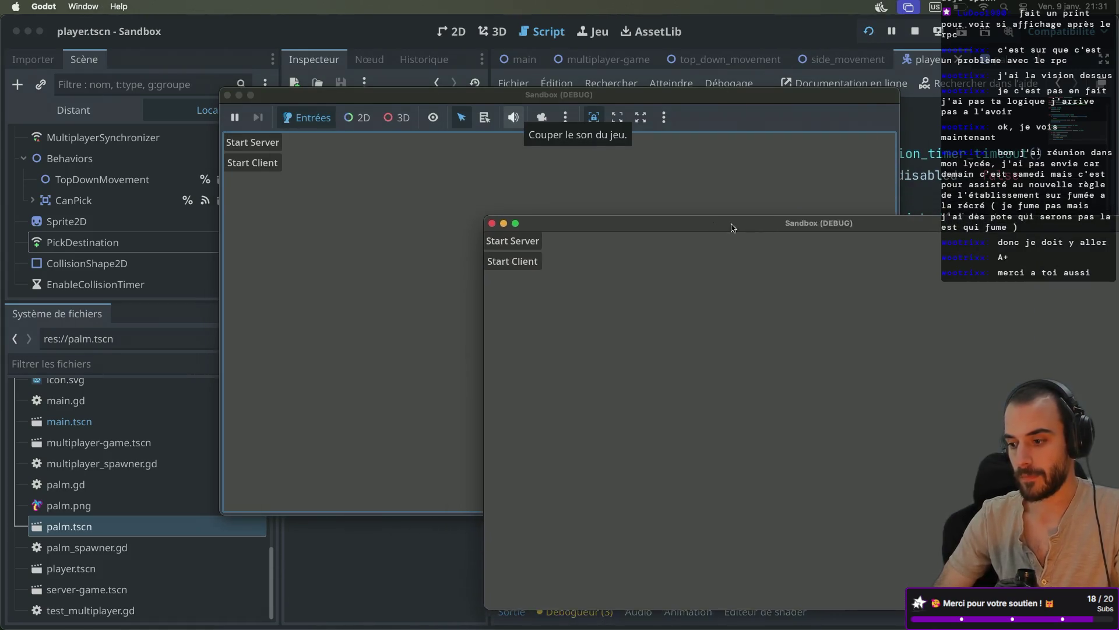
pyautogui.click(252, 142)
pyautogui.click(918, 281)
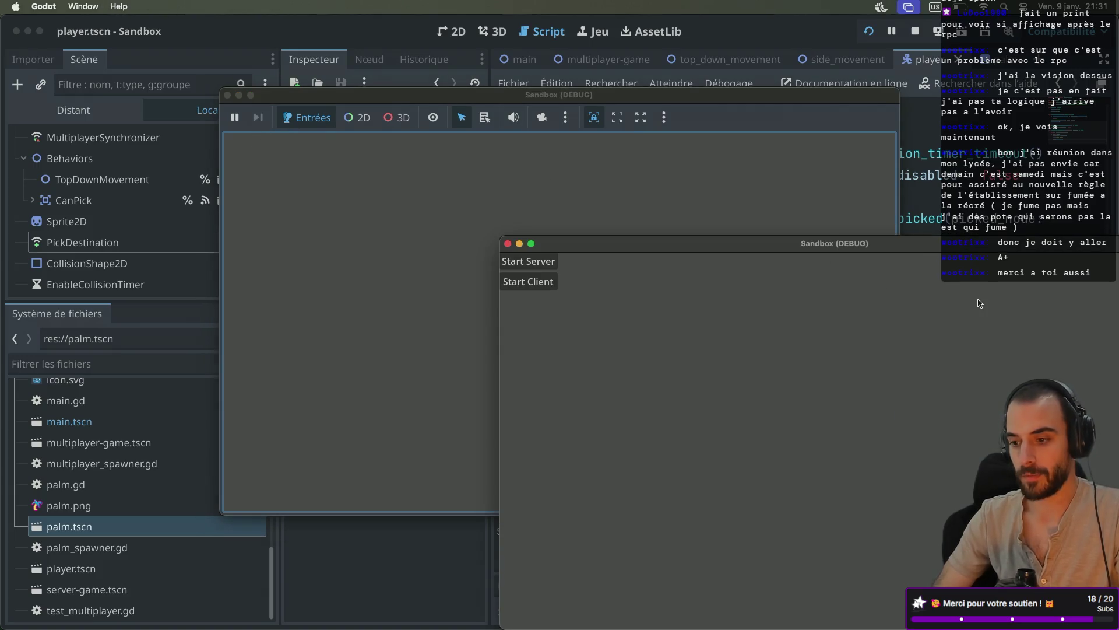
pyautogui.click(539, 284)
pyautogui.moveTo(669, 250)
pyautogui.mouseDown()
pyautogui.moveTo(792, 251)
pyautogui.moveTo(688, 232)
pyautogui.moveTo(686, 242)
pyautogui.mouseUp()
# - Walk the player onto the palm with the arrow keys, then close both game windows
pyautogui.press('Down')
pyautogui.press('Up')
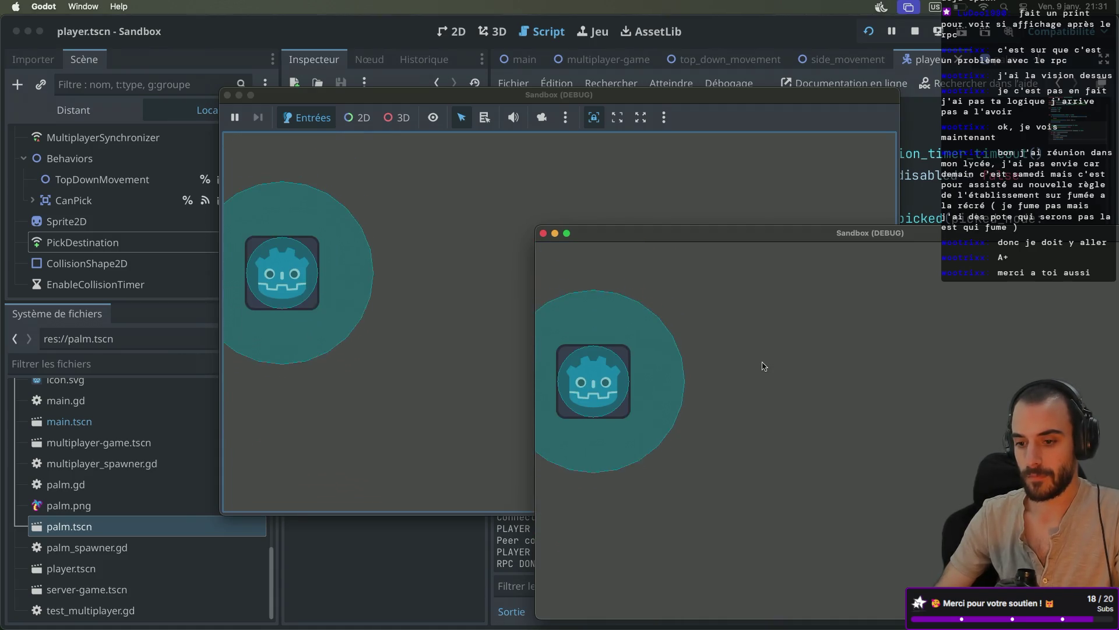
pyautogui.press('Right')
pyautogui.press('Up')
pyautogui.press('Down')
pyautogui.press('Right')
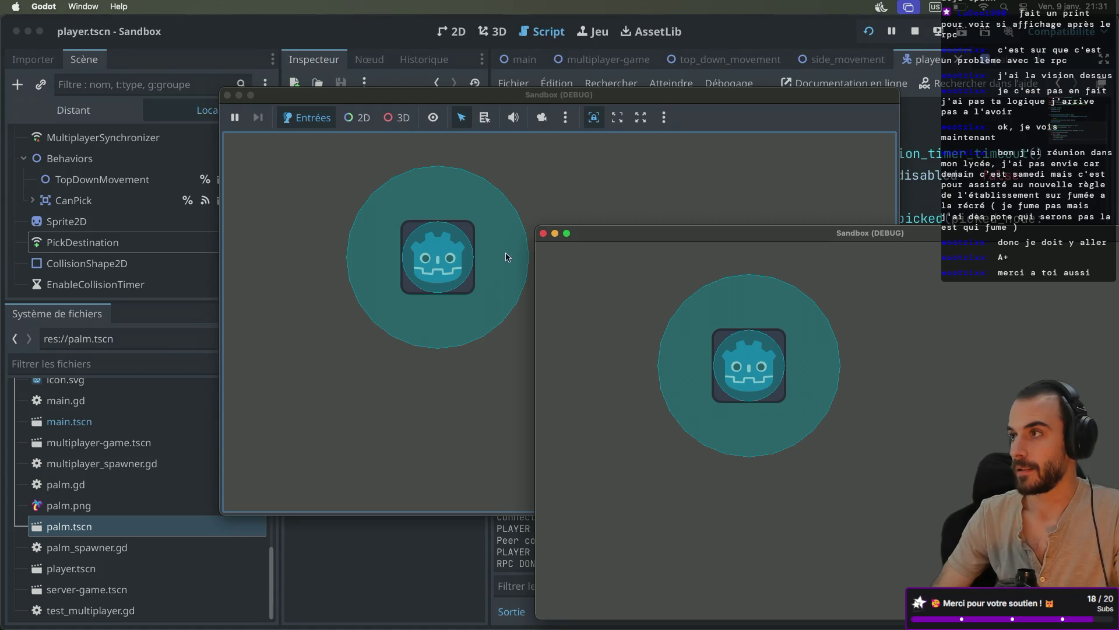
pyautogui.click(543, 233)
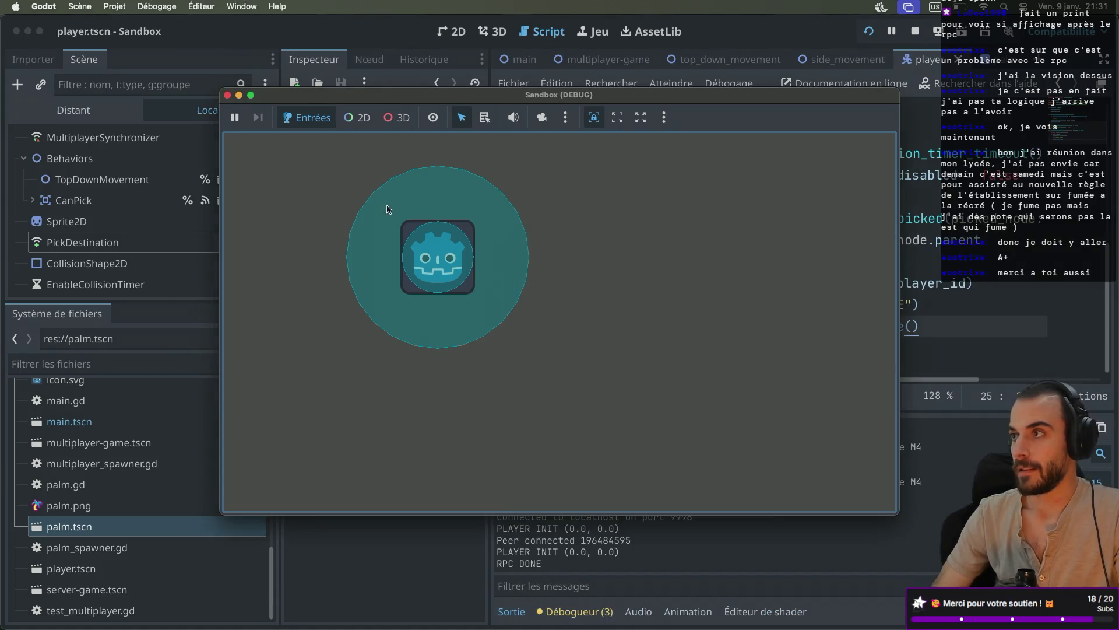
pyautogui.click(227, 95)
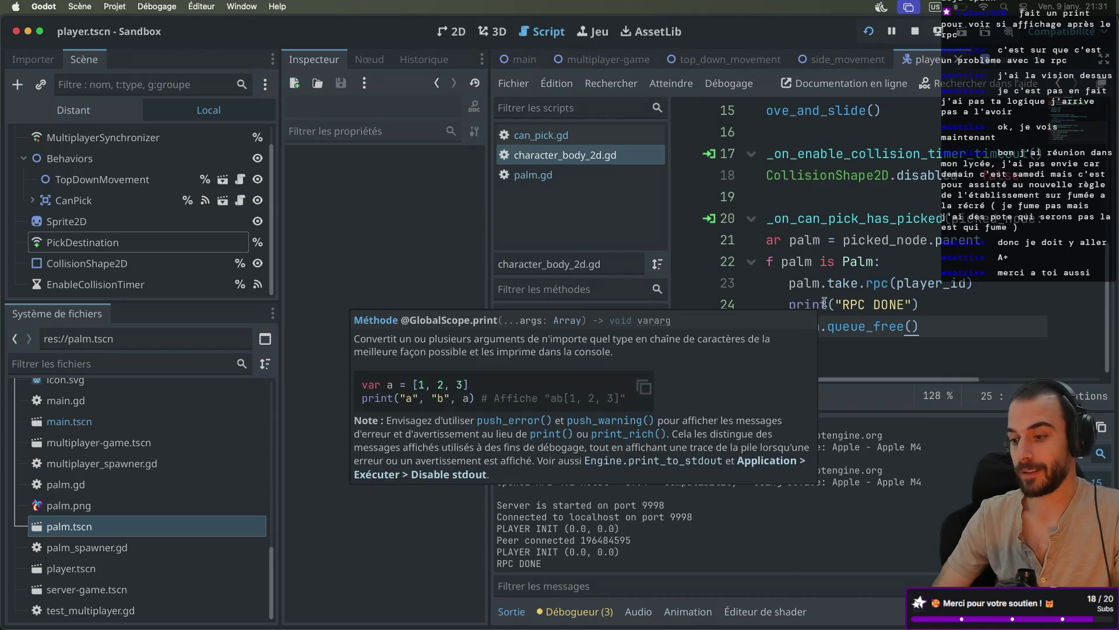
# - Add 'var new_palm = palm.duplicate()' after the RPC DONE print and save the script
pyautogui.scroll(2, 861, 196)
pyautogui.hscroll(-1, 862, 196)
pyautogui.scroll(3, 861, 197)
pyautogui.hscroll(-1, 862, 196)
pyautogui.scroll(-4, 862, 197)
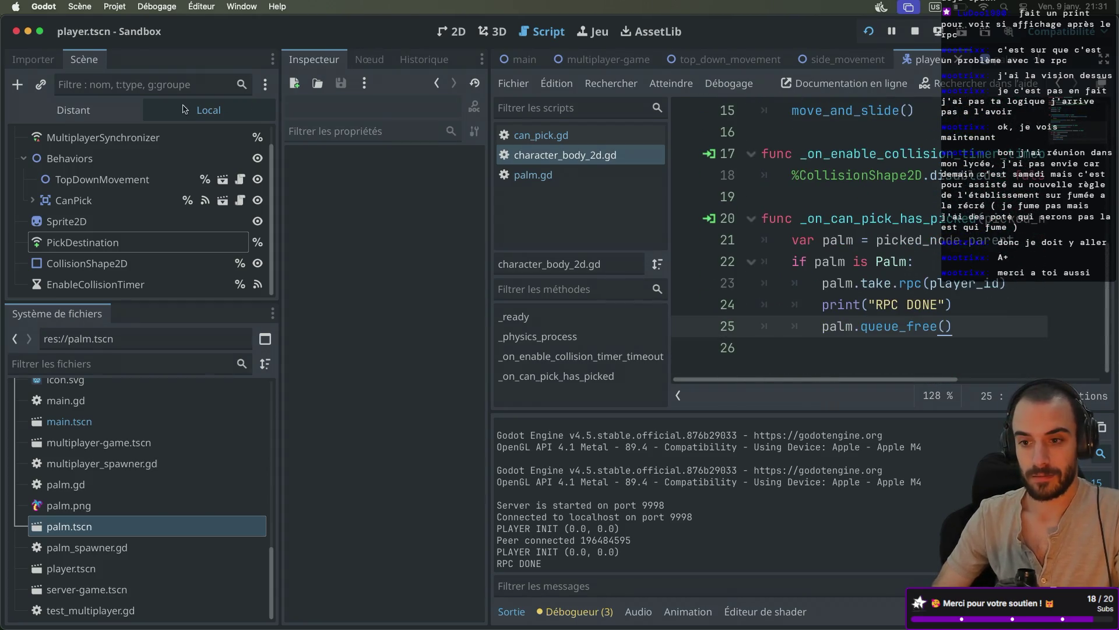
pyautogui.scroll(1, 175, 162)
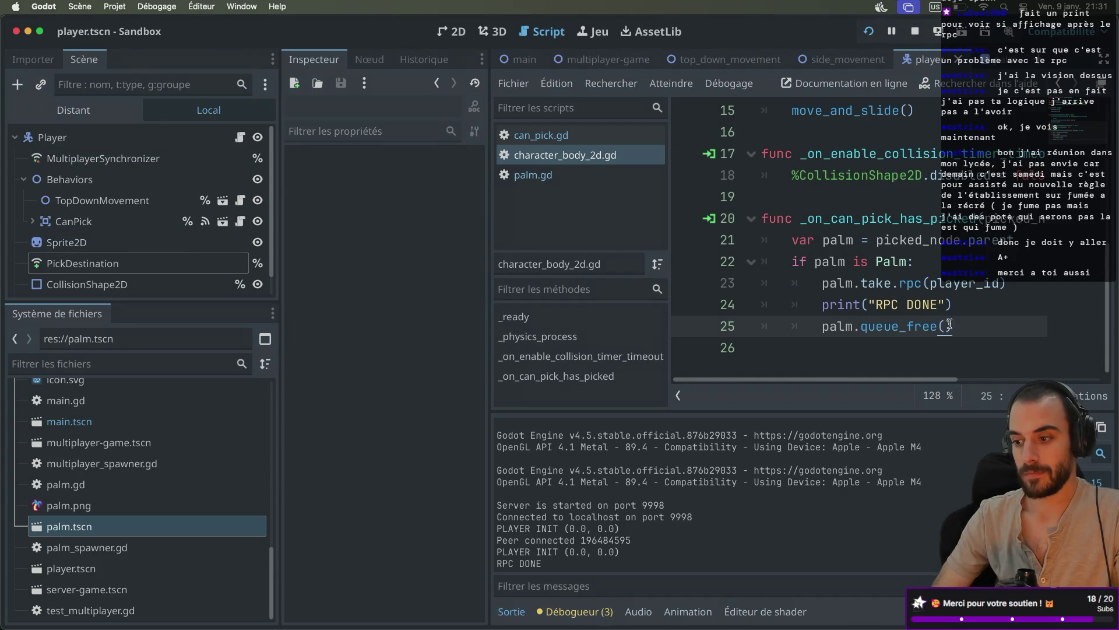
pyautogui.moveTo(903, 330)
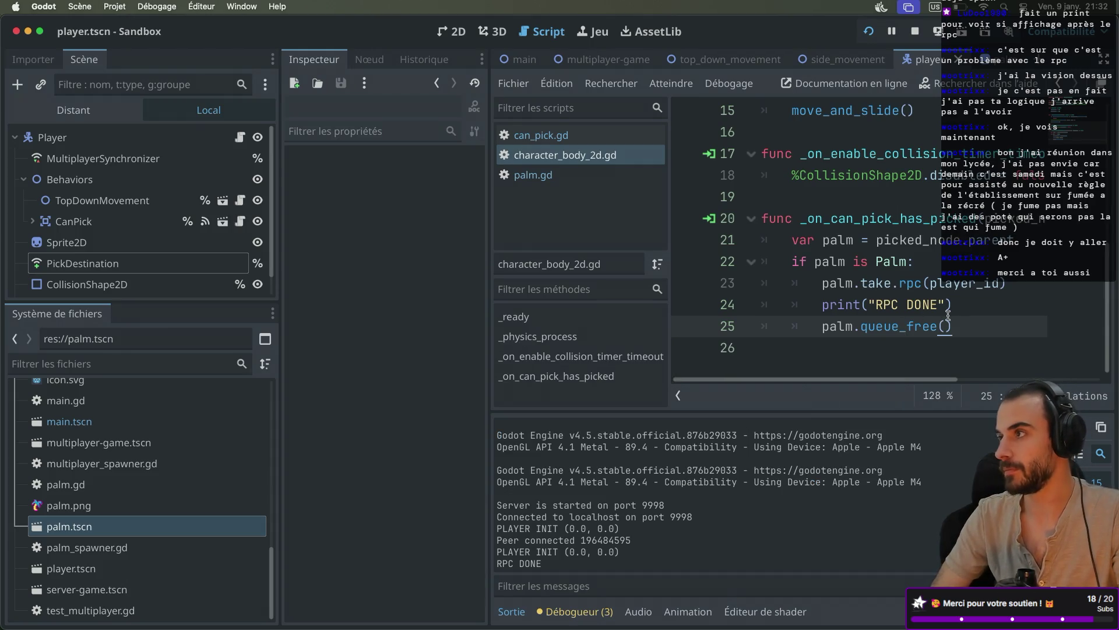
pyautogui.press('Return')
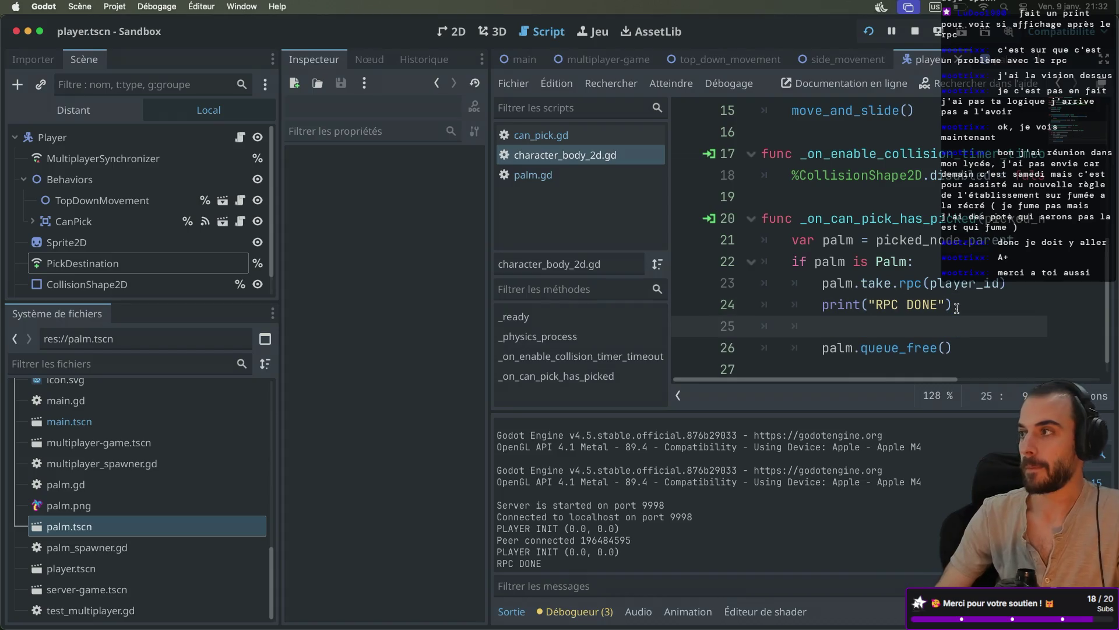
pyautogui.write('var new')
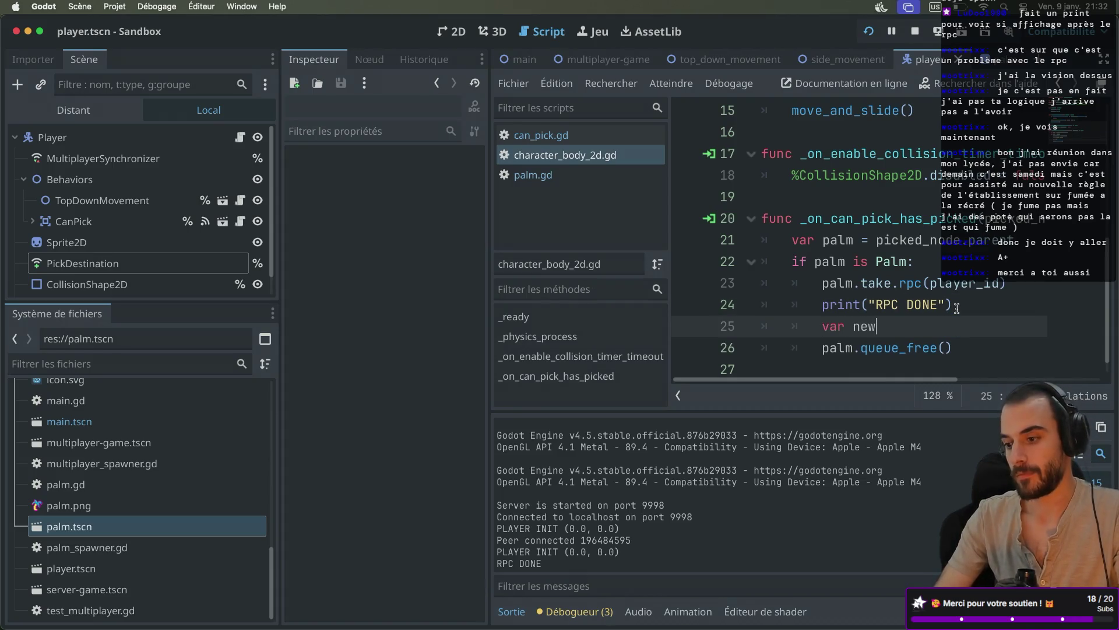
pyautogui.write('_paln')
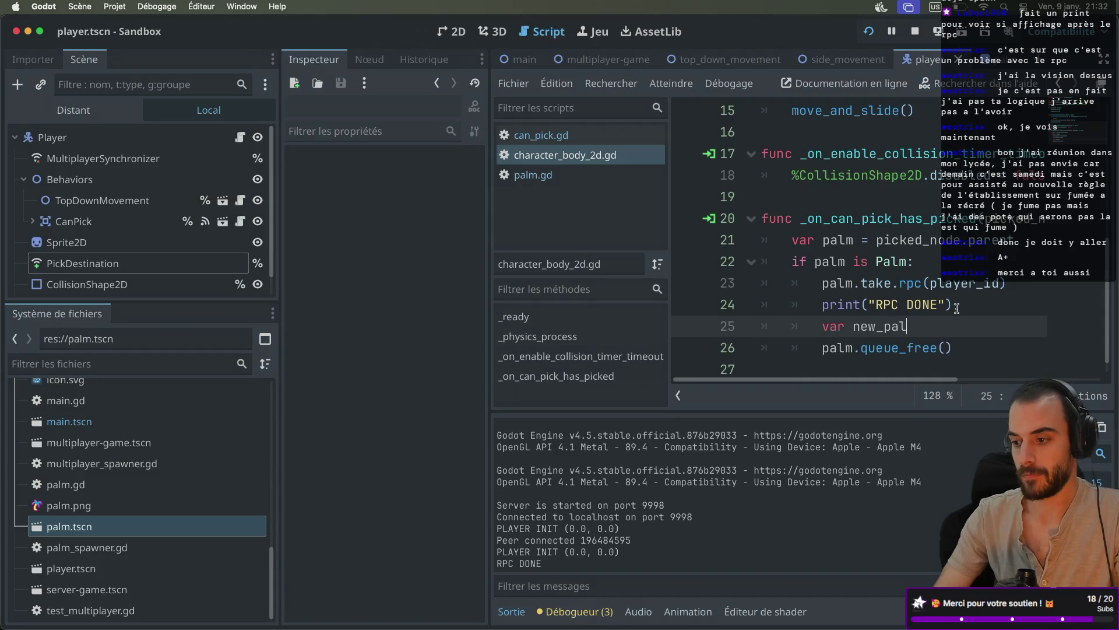
pyautogui.write('p')
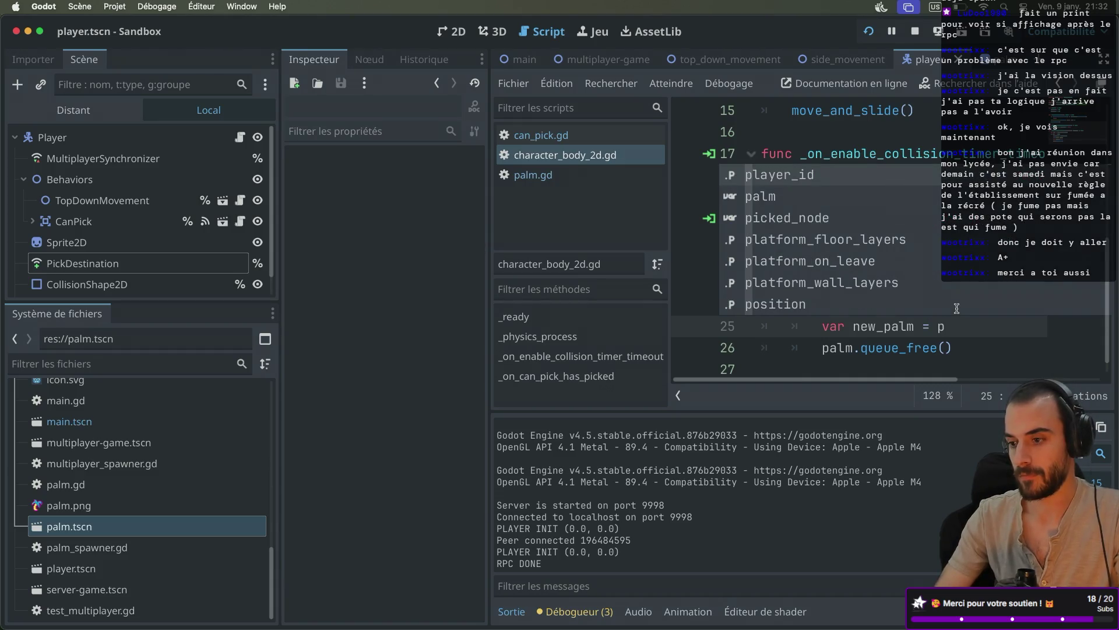
pyautogui.press('Down')
pyautogui.press('Return')
pyautogui.write('c')
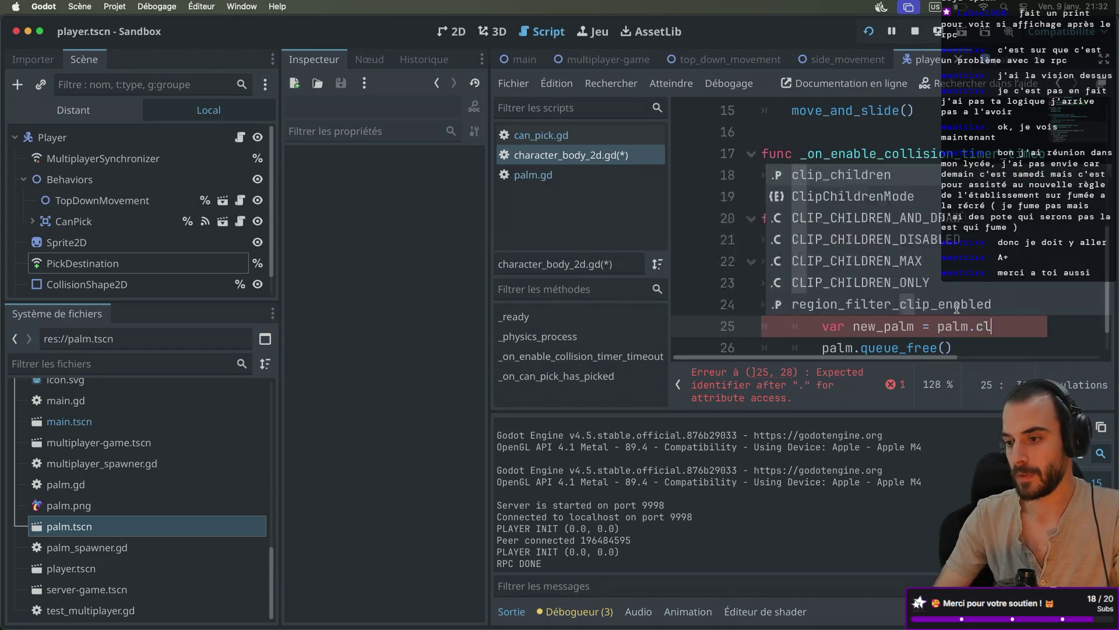
pyautogui.press('BackSpace')
pyautogui.write('dupli')
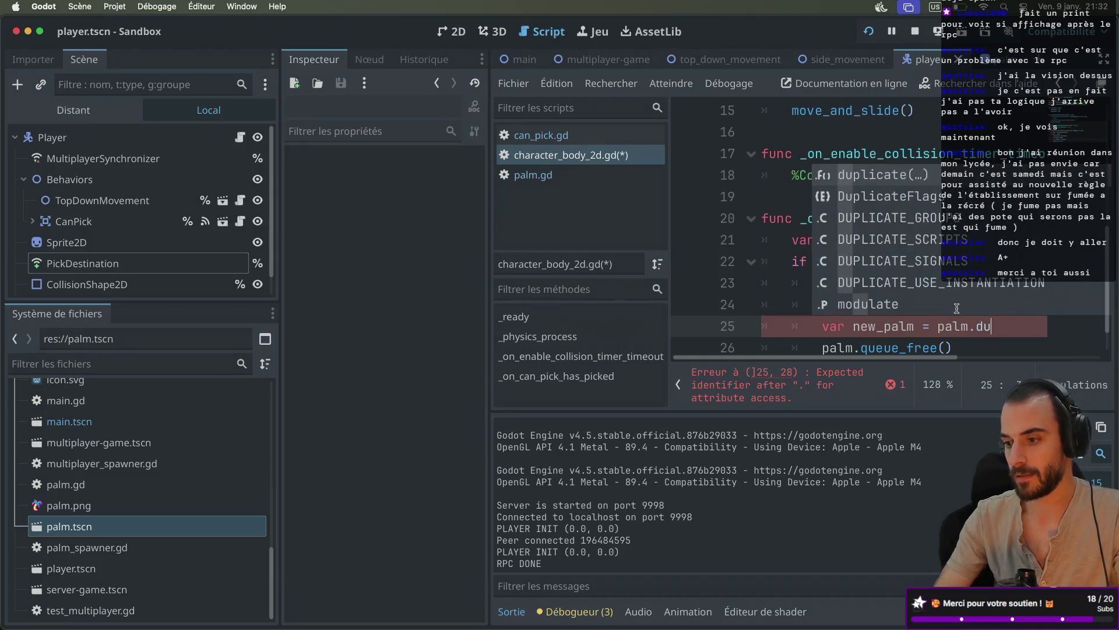
pyautogui.press('Return')
pyautogui.press('super+s')
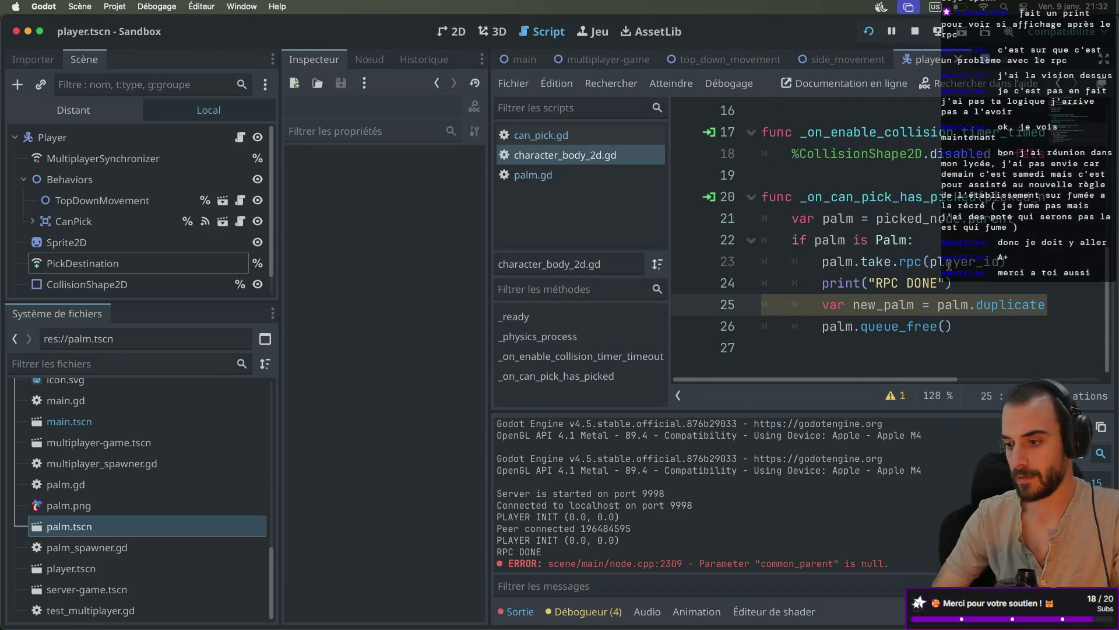
# - Add '%PickDestination.add_child(new_palm)' below queue_free, save, and relaunch the game
pyautogui.press('ctrl+super+d')
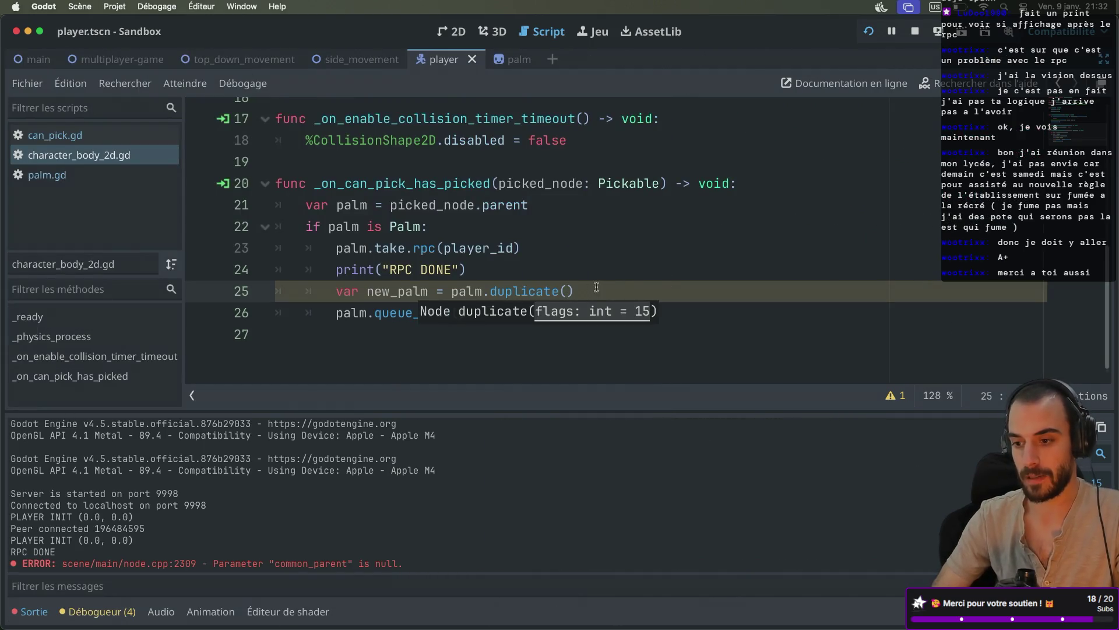
pyautogui.click(542, 291)
pyautogui.click(479, 312)
pyautogui.press('Return')
pyautogui.write('%')
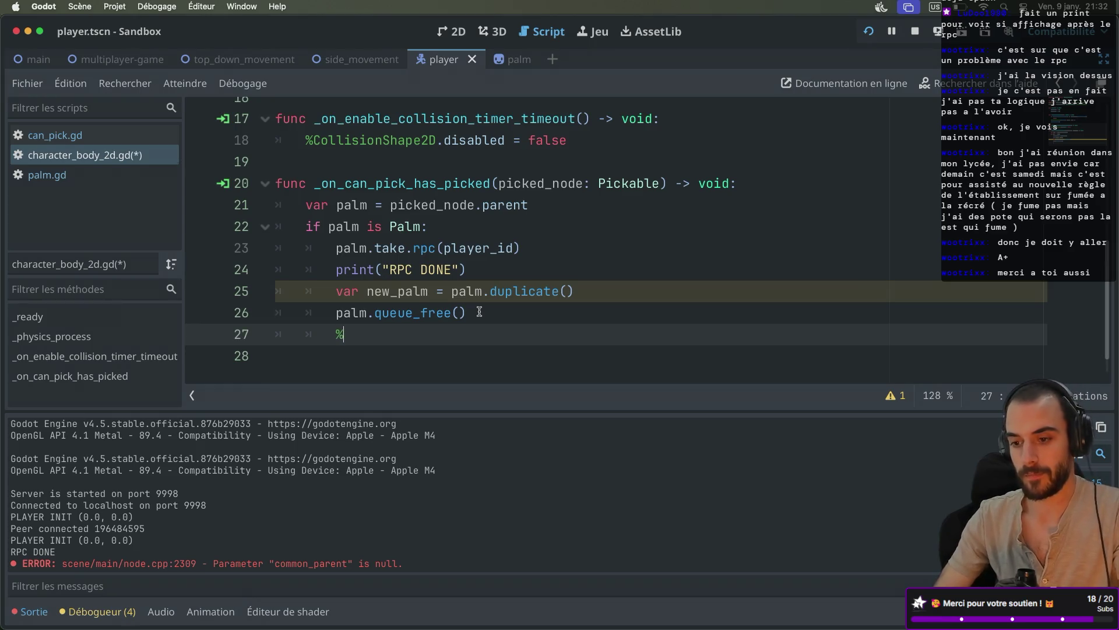
pyautogui.write('M')
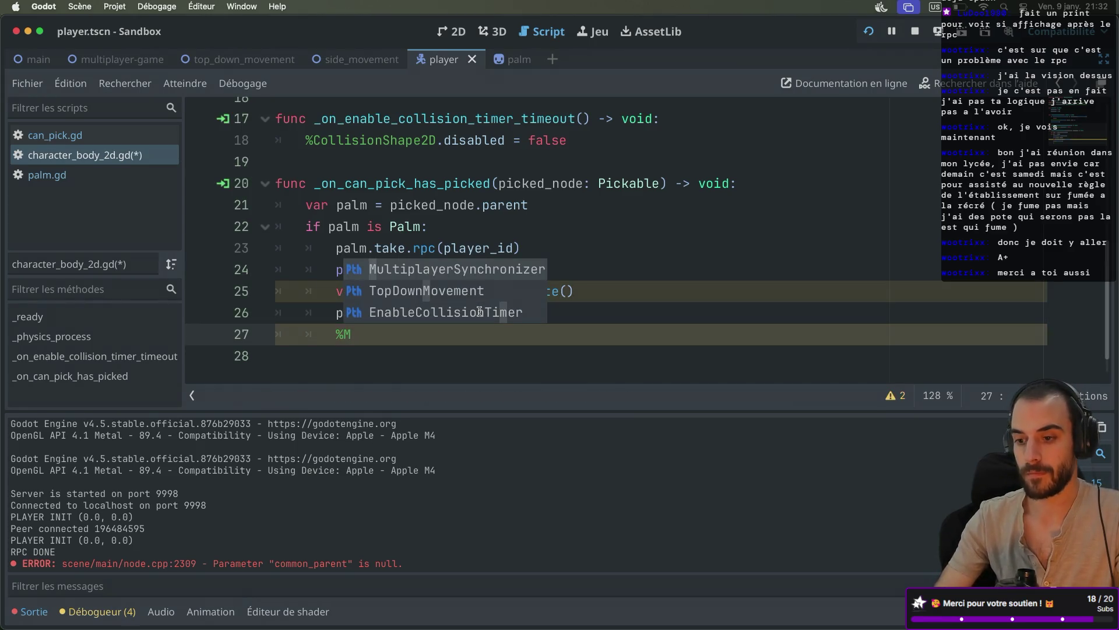
pyautogui.press('BackSpace')
pyautogui.write('Pick')
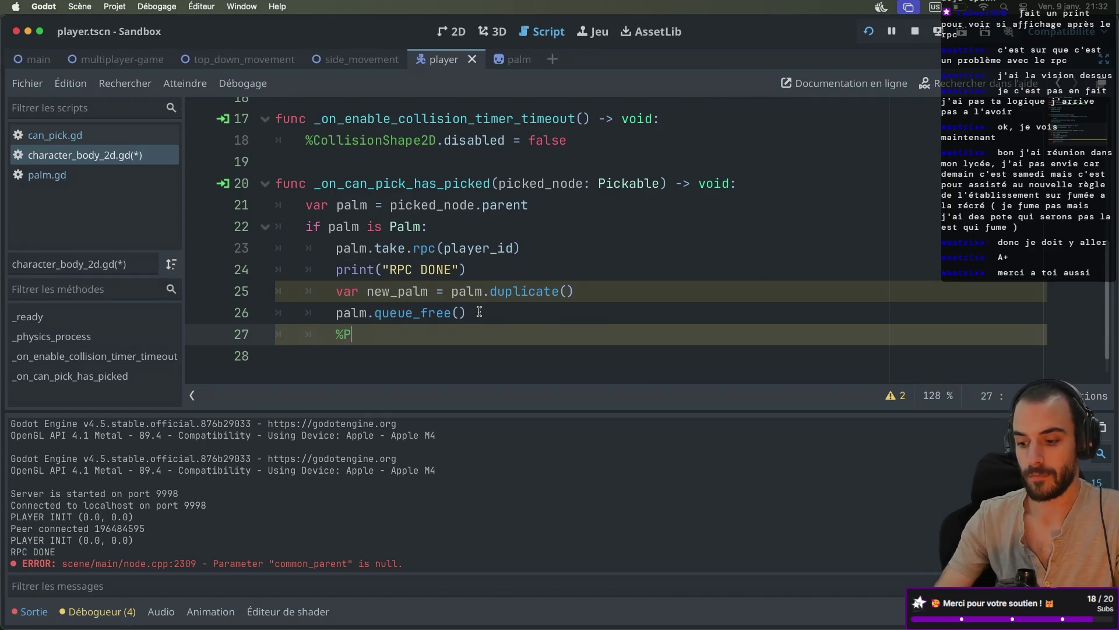
pyautogui.press('Return')
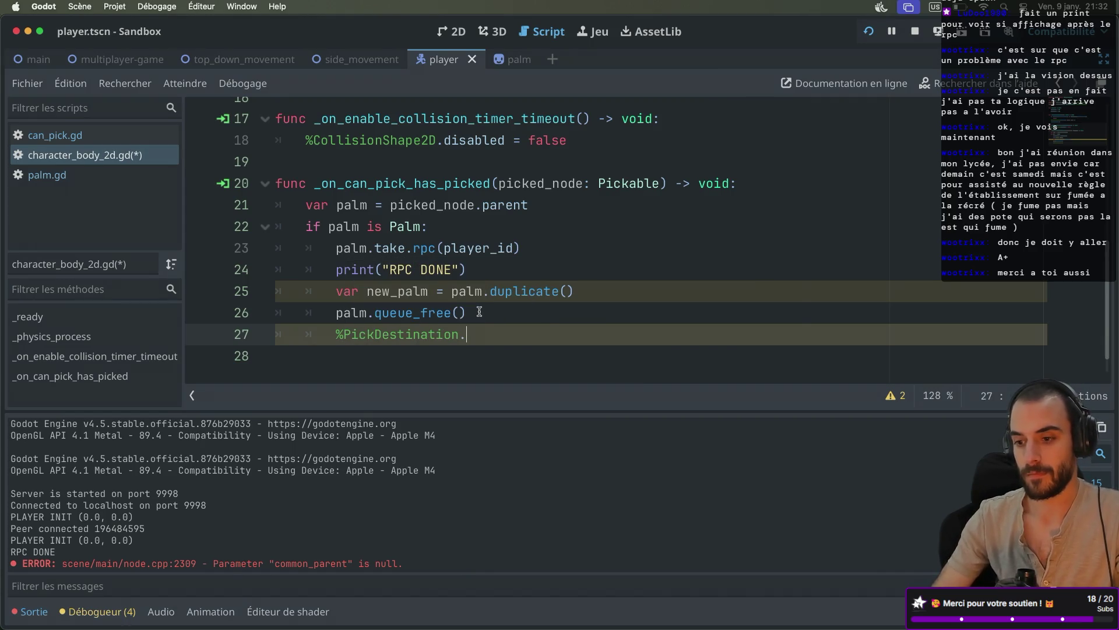
pyautogui.write('a')
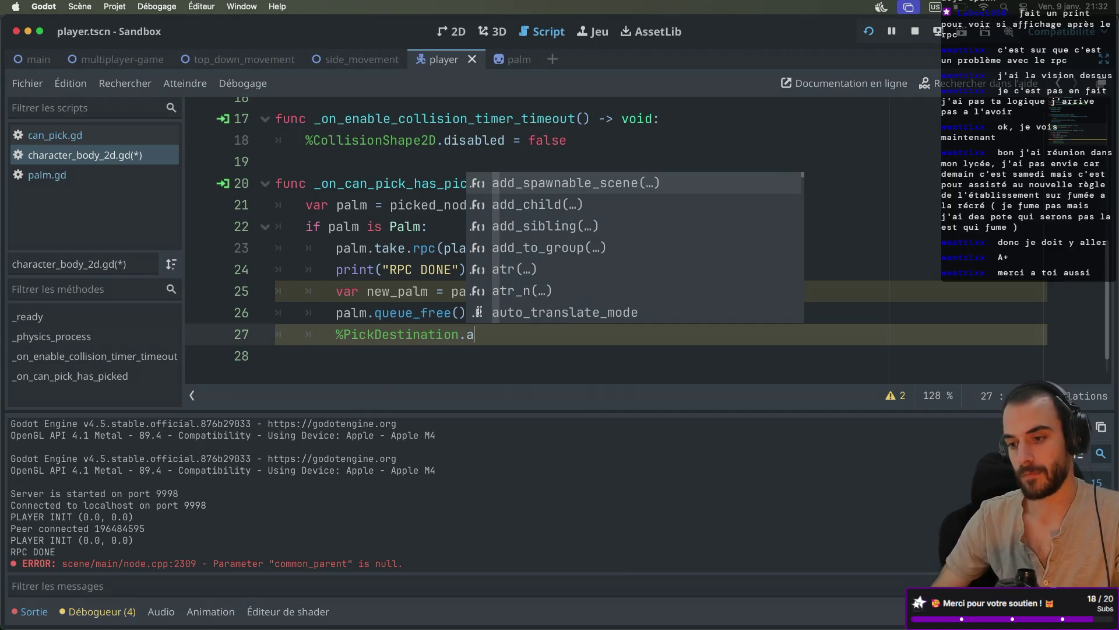
pyautogui.press('Down')
pyautogui.press('Return')
pyautogui.write('new')
pyautogui.press('Return')
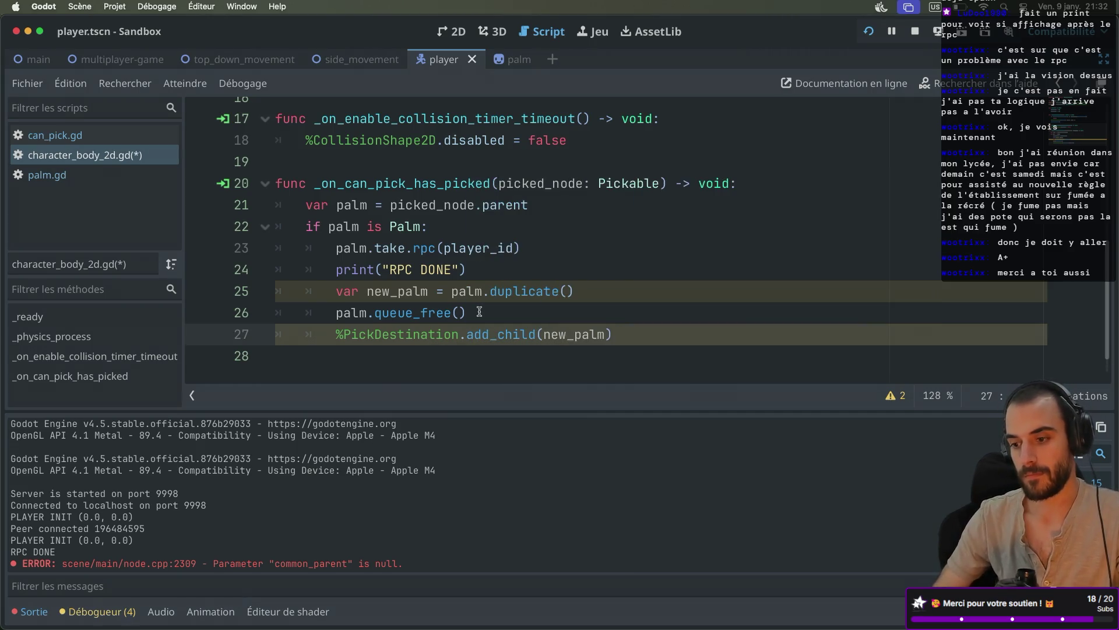
pyautogui.click(586, 274)
pyautogui.hotkey('ctrl', 's')
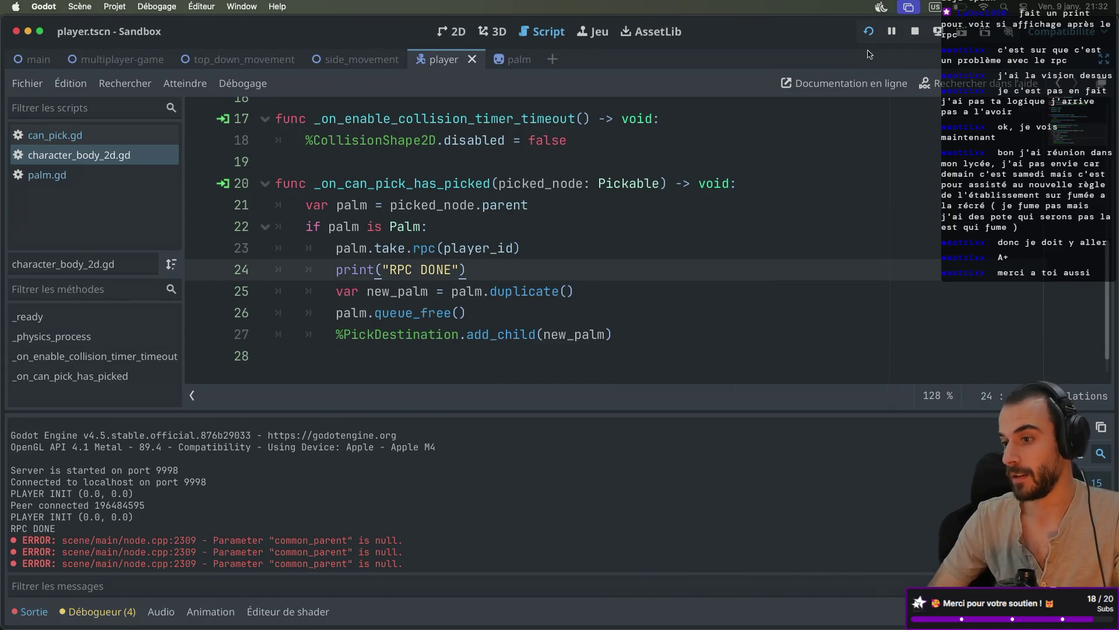
pyautogui.click(868, 32)
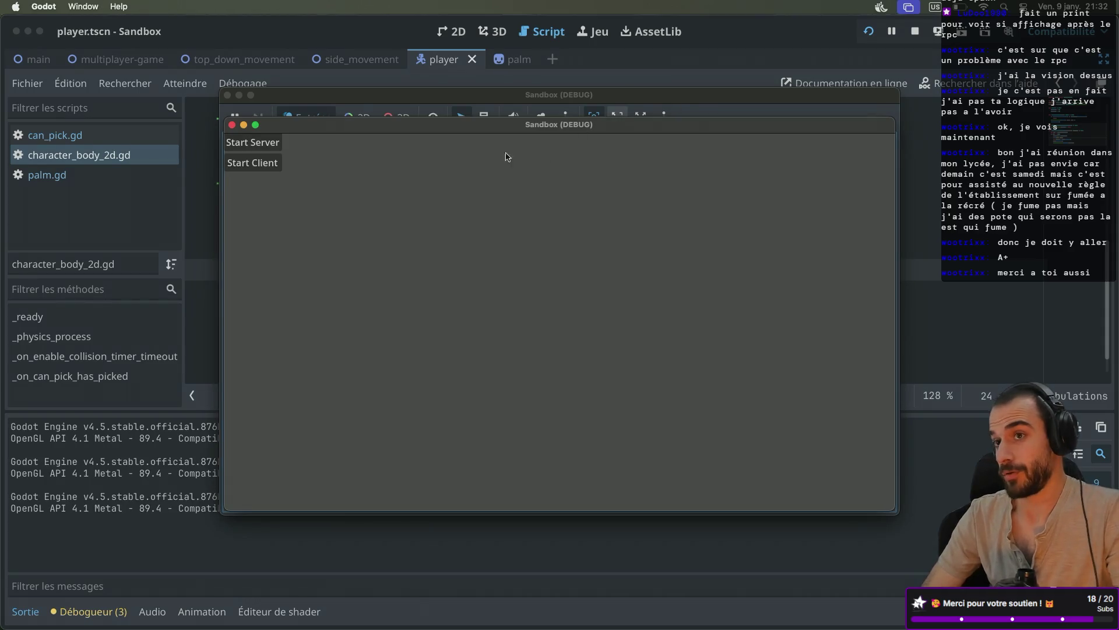
# - Place the two game windows side by side and start the server and the client
pyautogui.moveTo(384, 128)
pyautogui.mouseDown()
pyautogui.moveTo(586, 193)
pyautogui.moveTo(674, 263)
pyautogui.mouseUp()
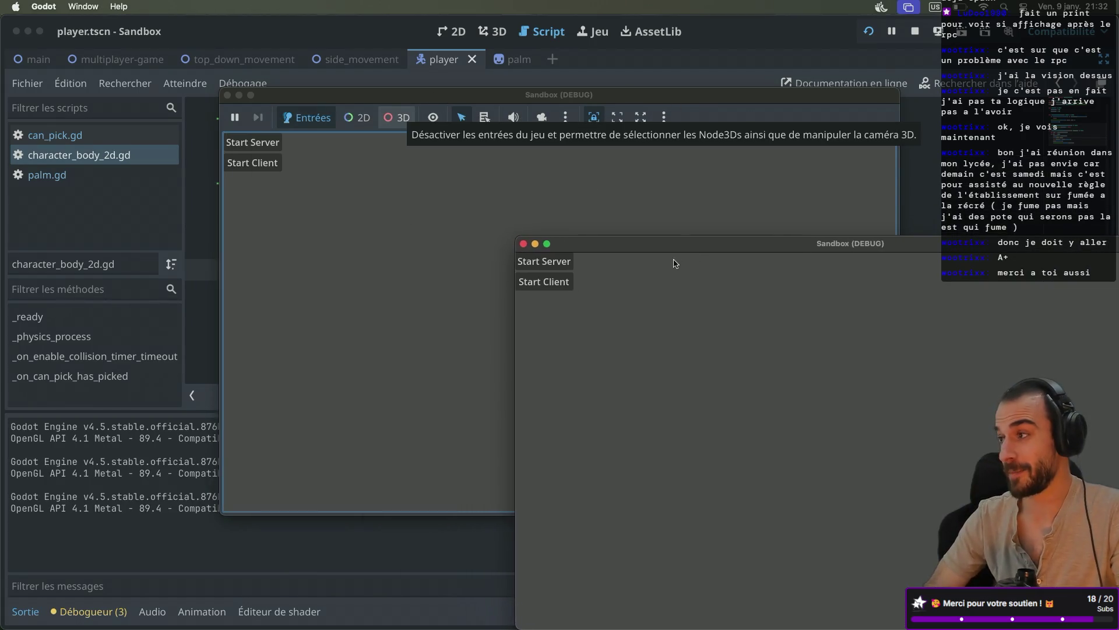
pyautogui.click(263, 144)
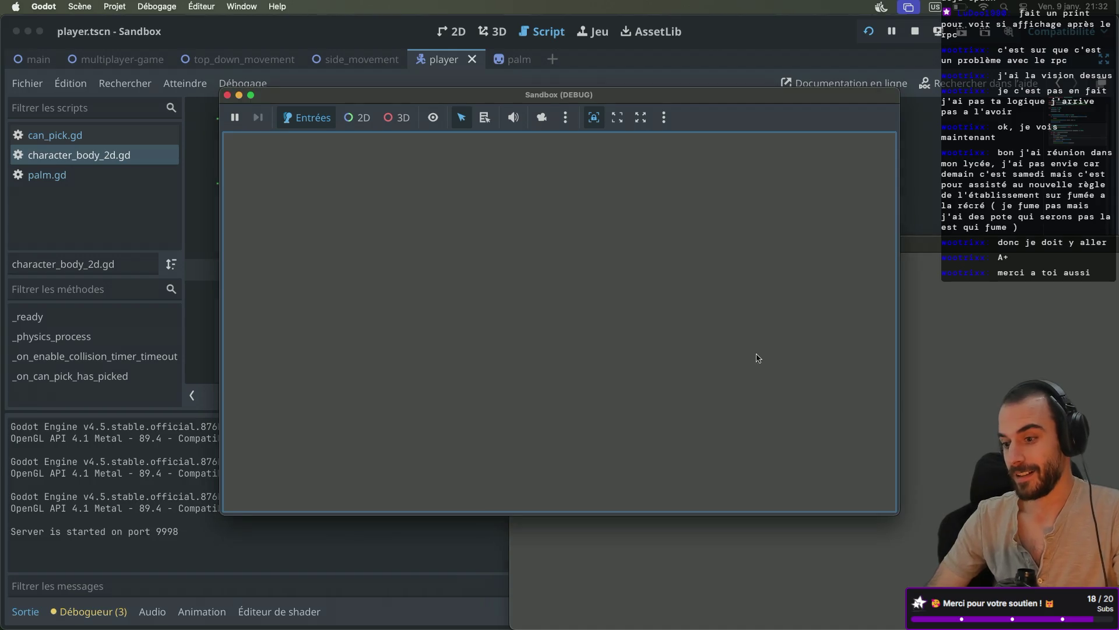
pyautogui.click(990, 345)
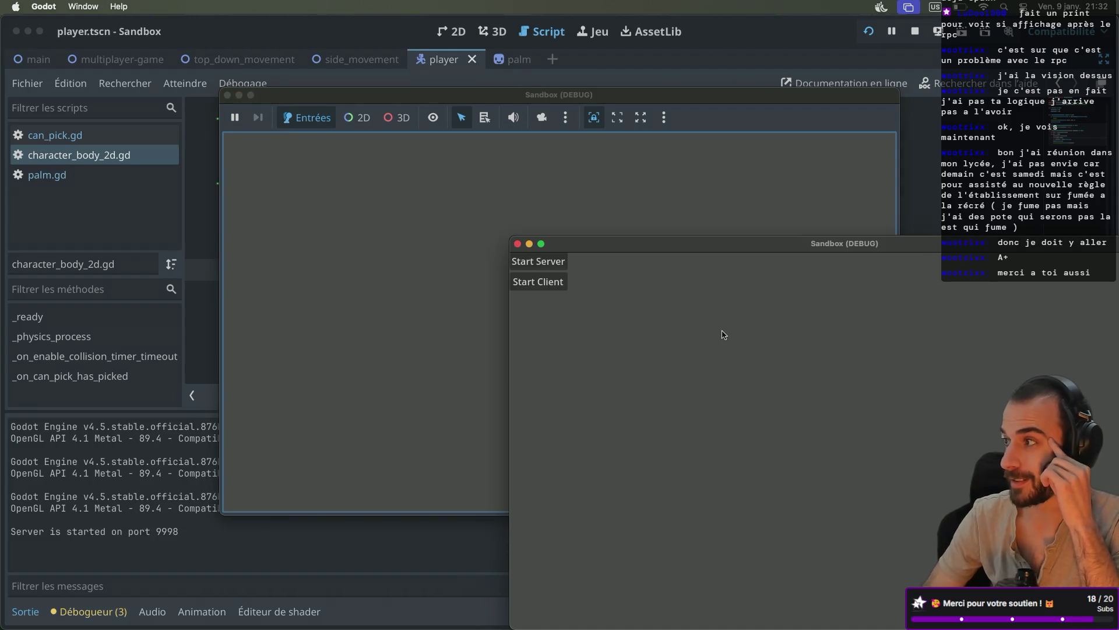
pyautogui.click(554, 282)
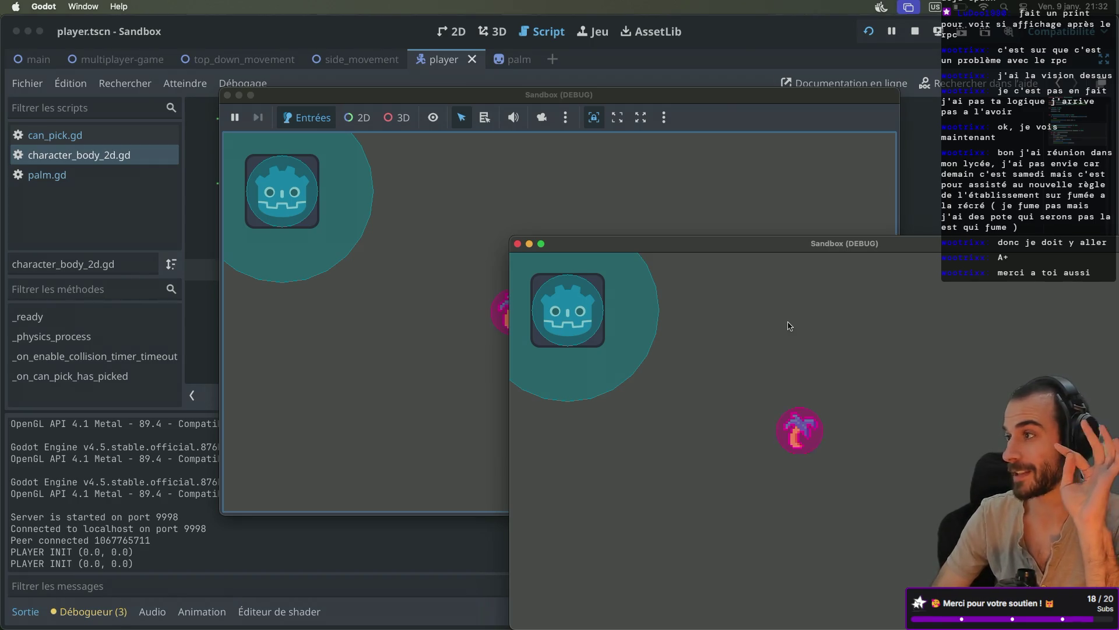
# - Walk the player onto the palm and view the debugger's Errors list
pyautogui.press('Down')
pyautogui.press('Right')
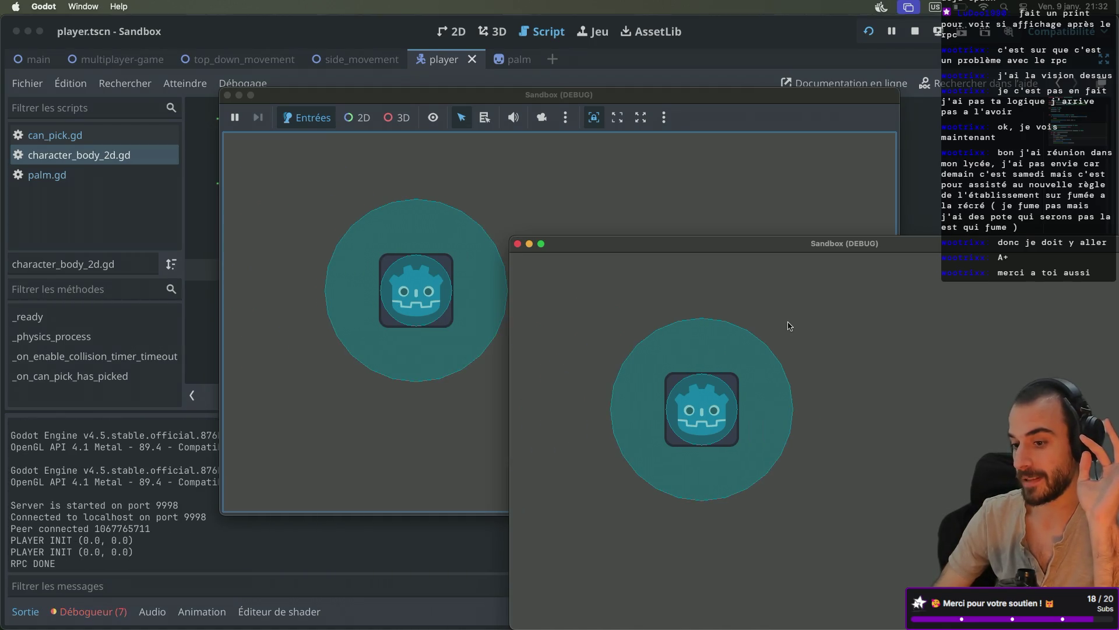
pyautogui.press('Right')
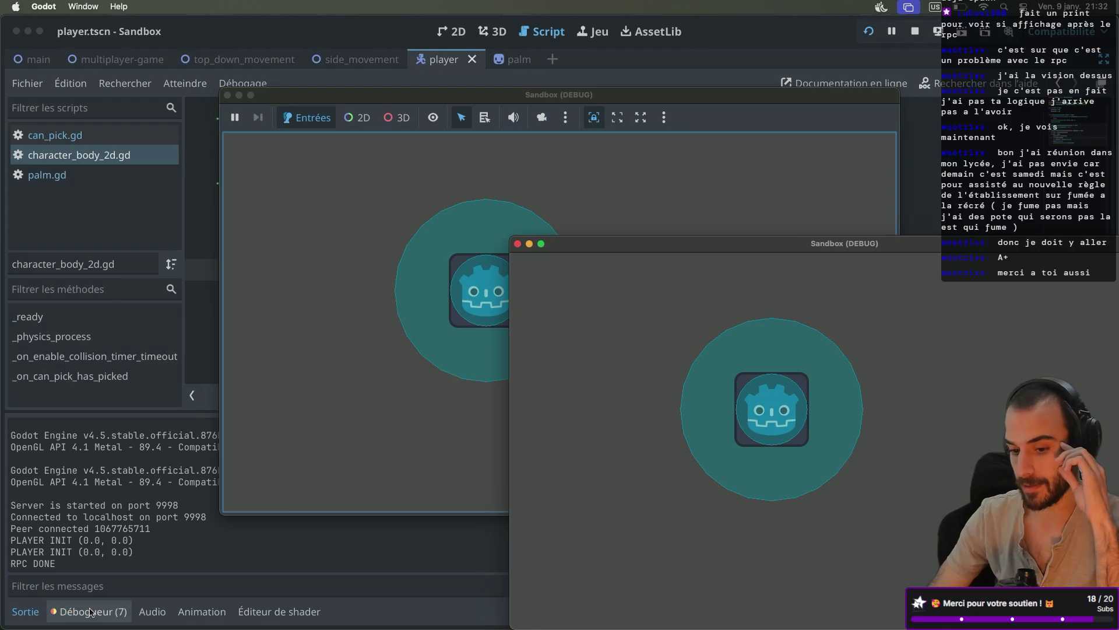
pyautogui.click(90, 611)
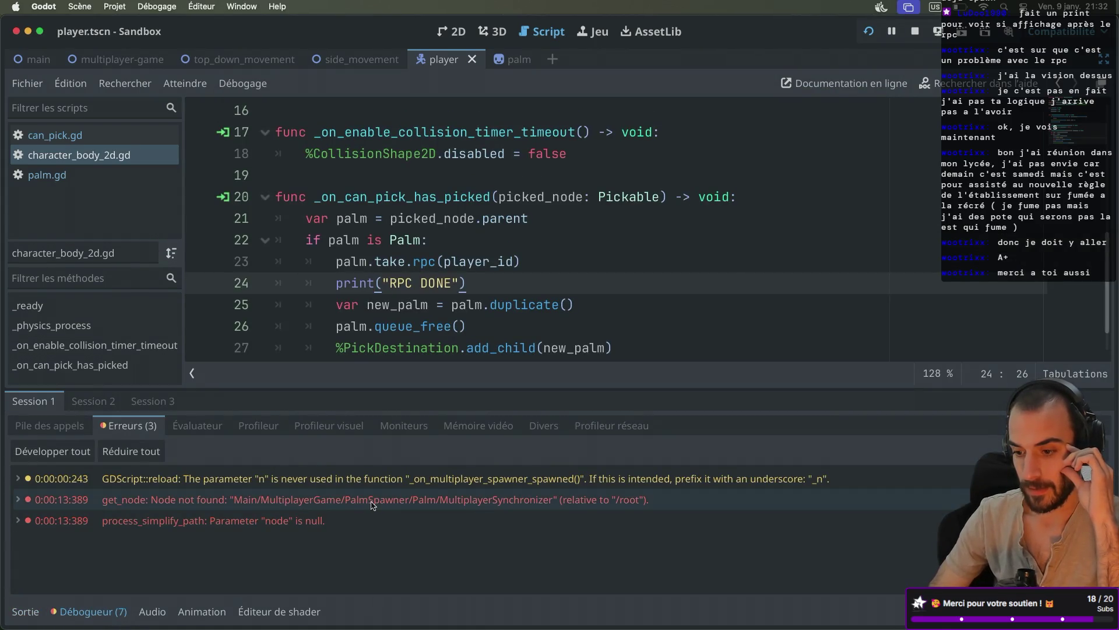
# - Change the call to '%PickDestination.add_child(new_palm, true)' and save the script
pyautogui.moveTo(389, 505)
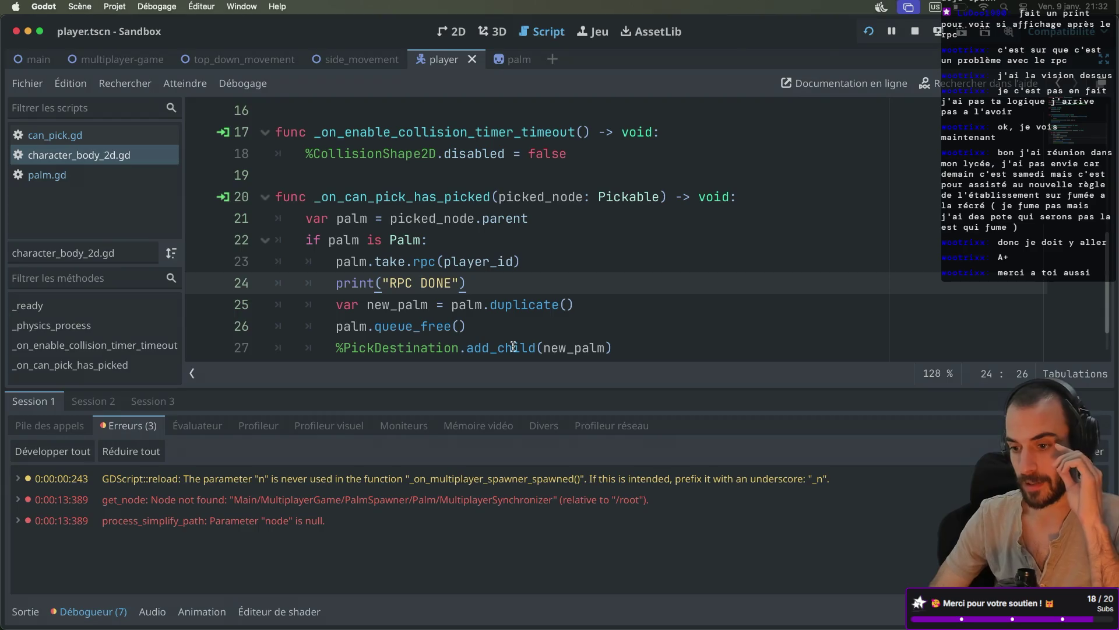
pyautogui.scroll(-2, 532, 250)
pyautogui.click(605, 305)
pyautogui.write(', true')
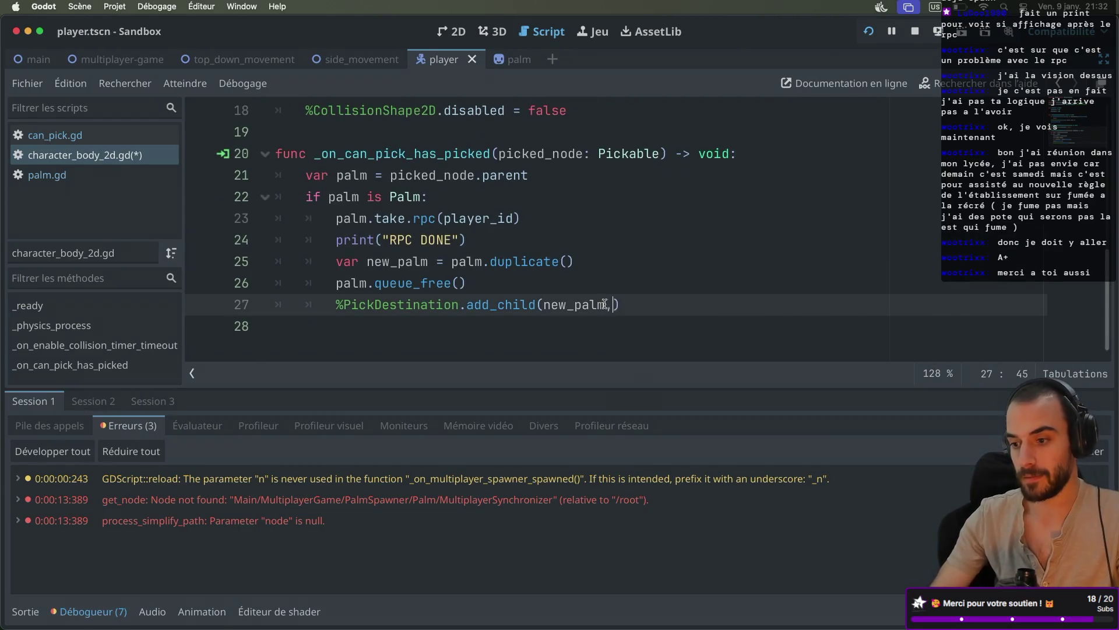
pyautogui.press('Return')
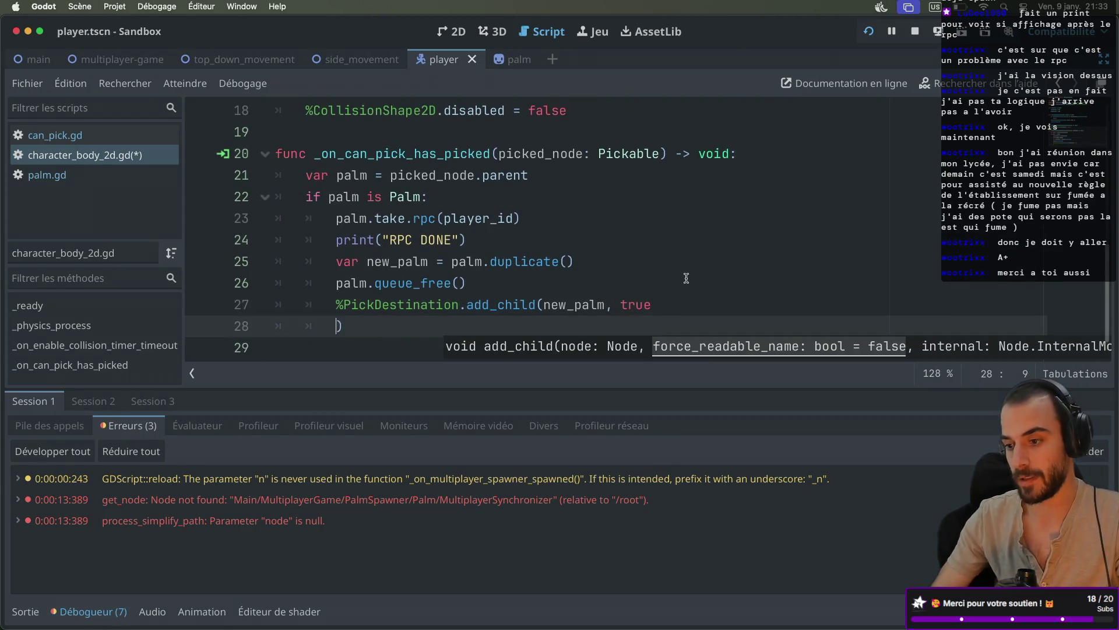
pyautogui.hotkey('ctrl', 'z')
pyautogui.hotkey('ctrl', 's')
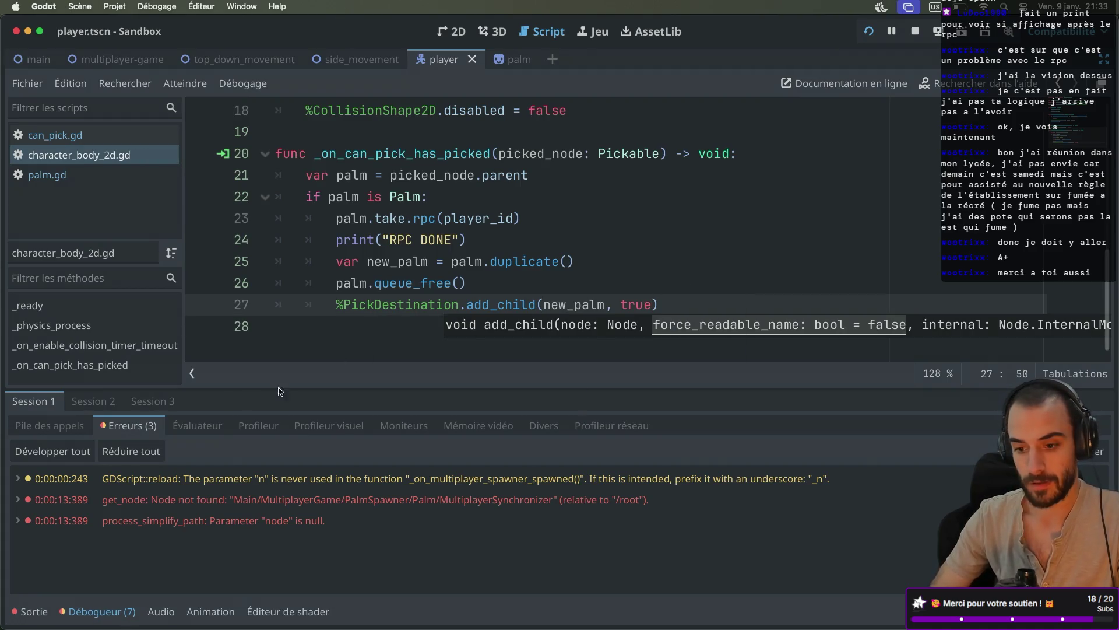
pyautogui.click(607, 207)
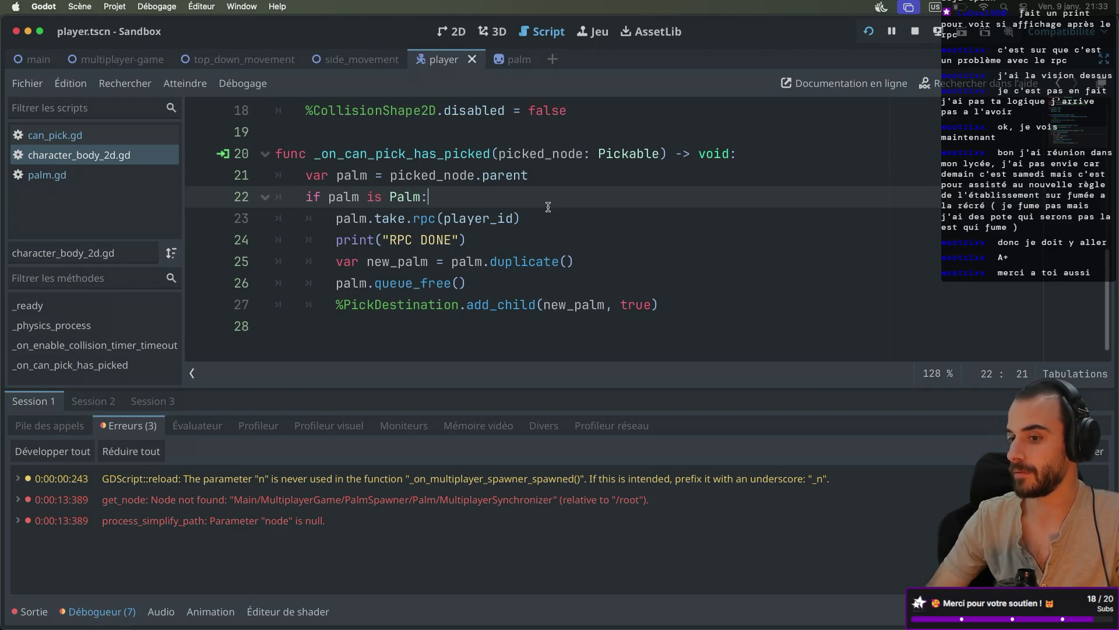
pyautogui.click(466, 283)
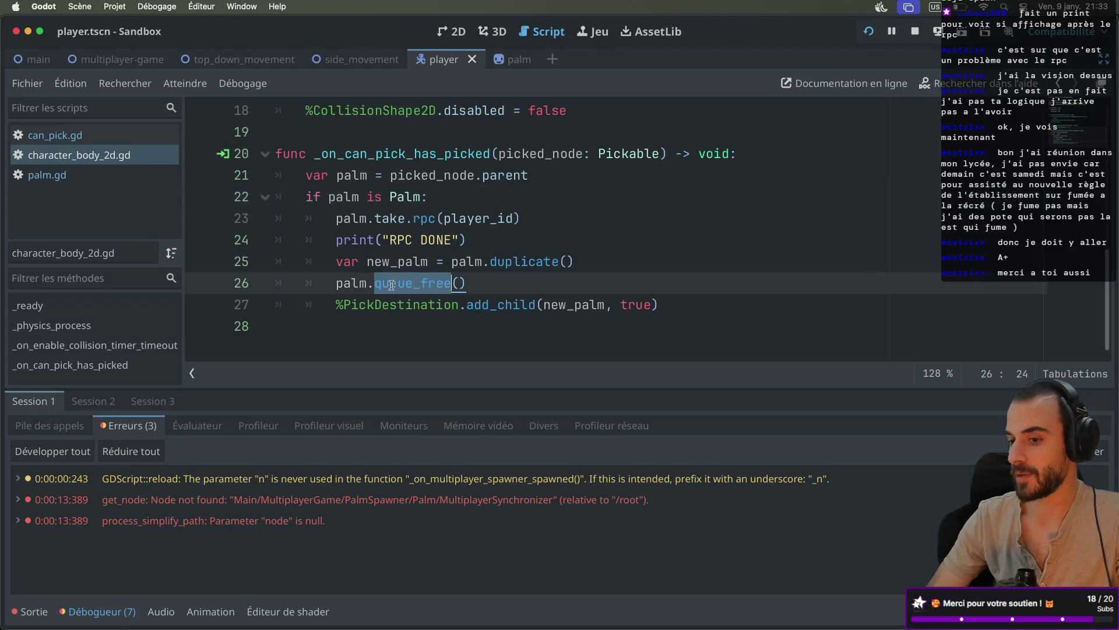
# - Relaunch the game, separate the windows, and connect a server and a client
pyautogui.click(869, 31)
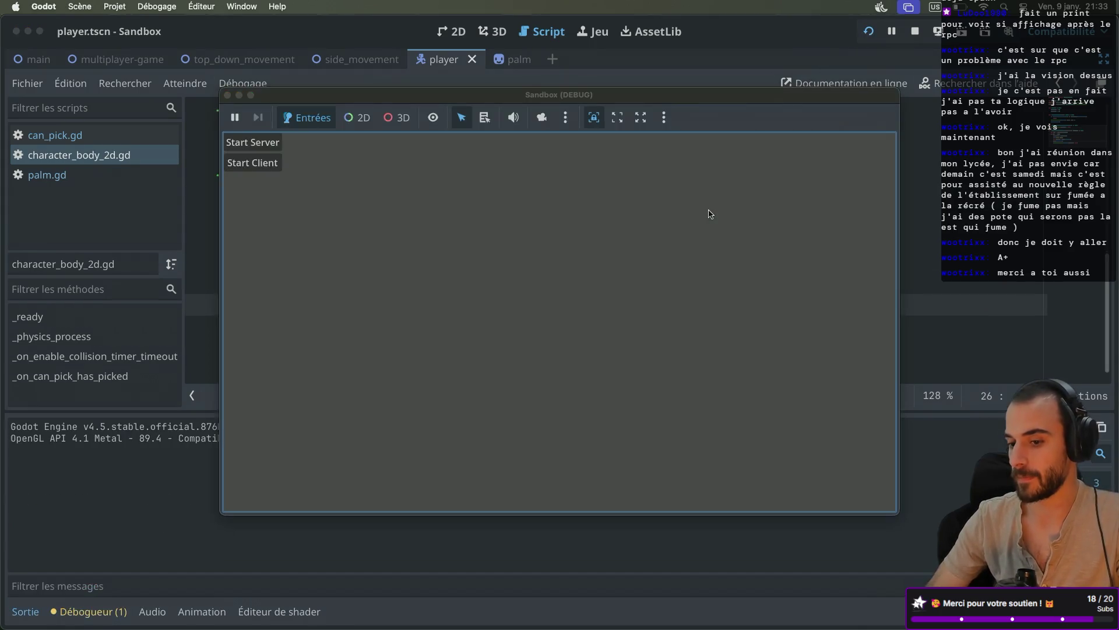
pyautogui.moveTo(461, 128); pyautogui.dragTo(702, 222)
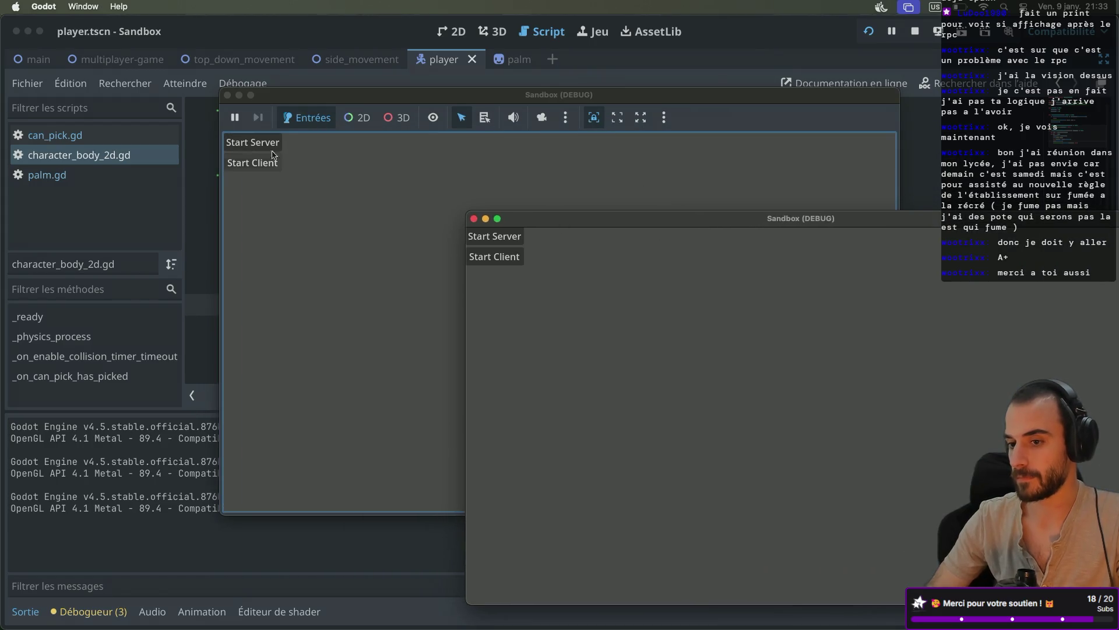
pyautogui.click(253, 142)
pyautogui.click(963, 342)
pyautogui.click(496, 261)
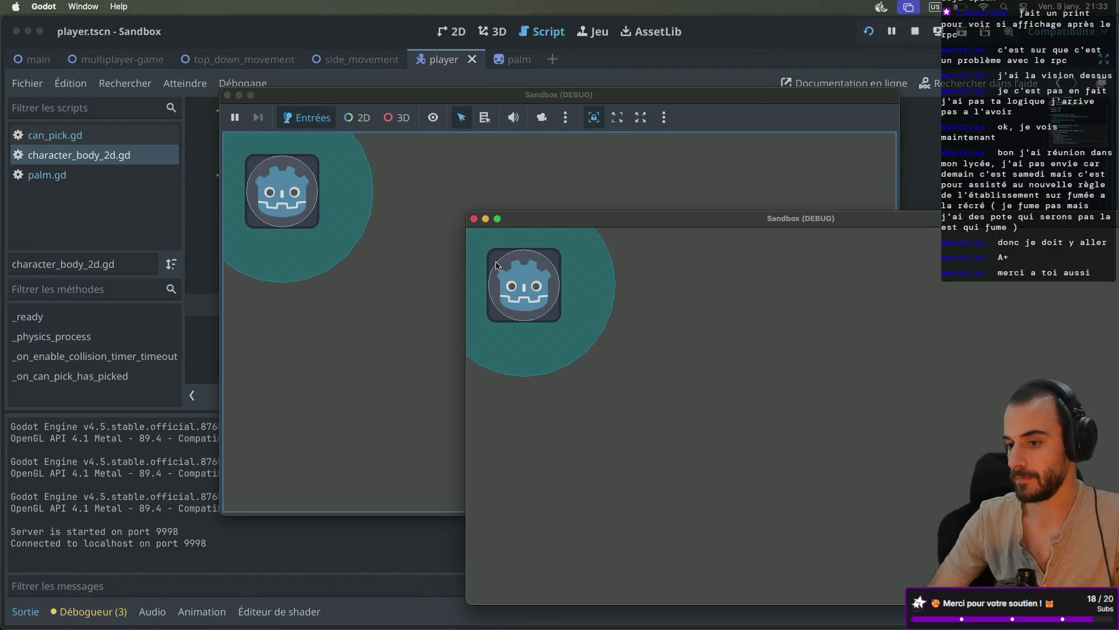
# - Walk the player around and onto the palm, then restart and stop the game
pyautogui.press('Right')
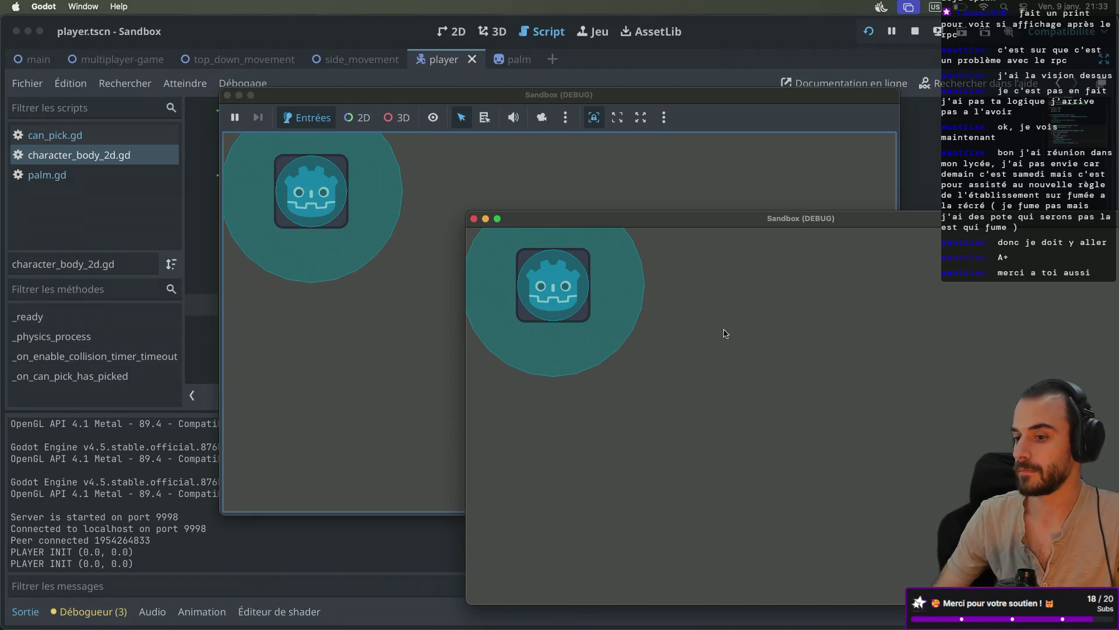
pyautogui.press('Right')
pyautogui.press('Down')
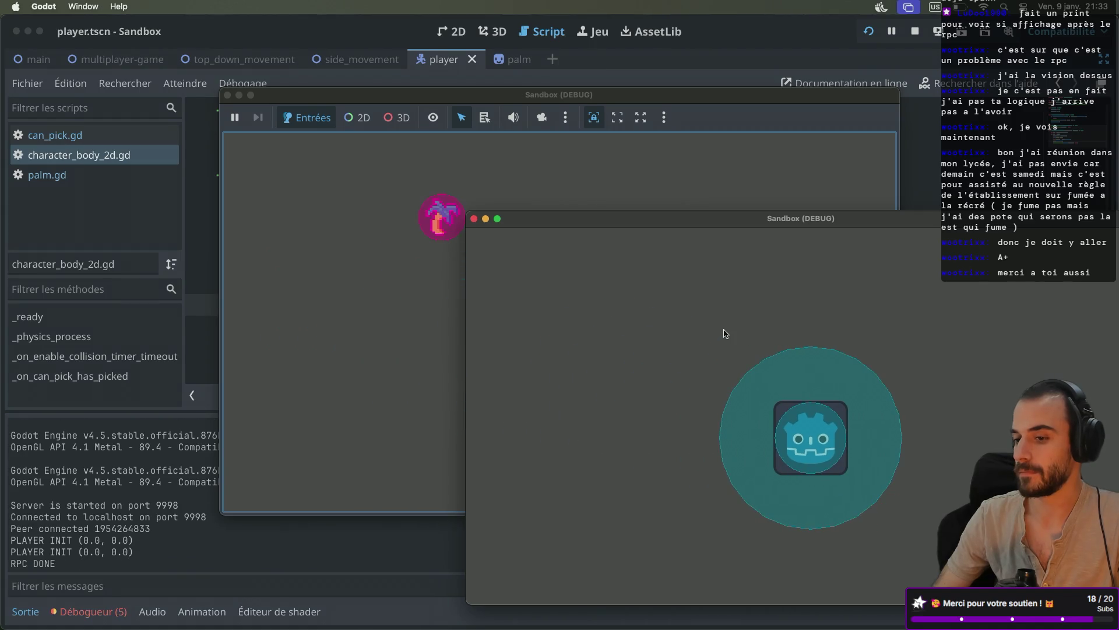
pyautogui.moveTo(833, 218); pyautogui.dragTo(962, 217)
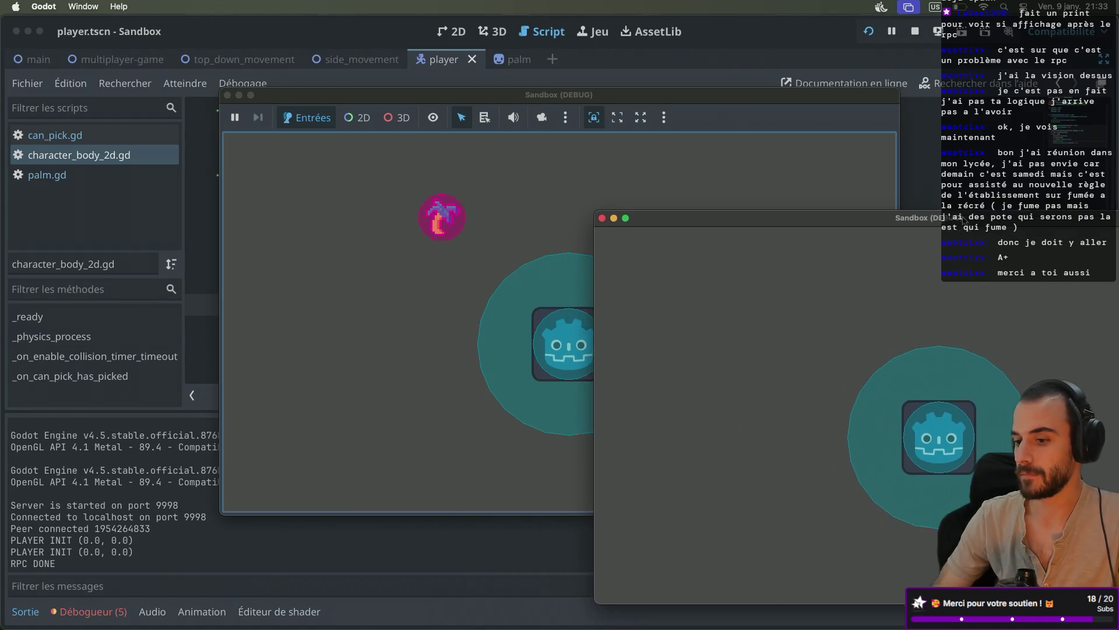
pyautogui.press('Left')
pyautogui.press('Up')
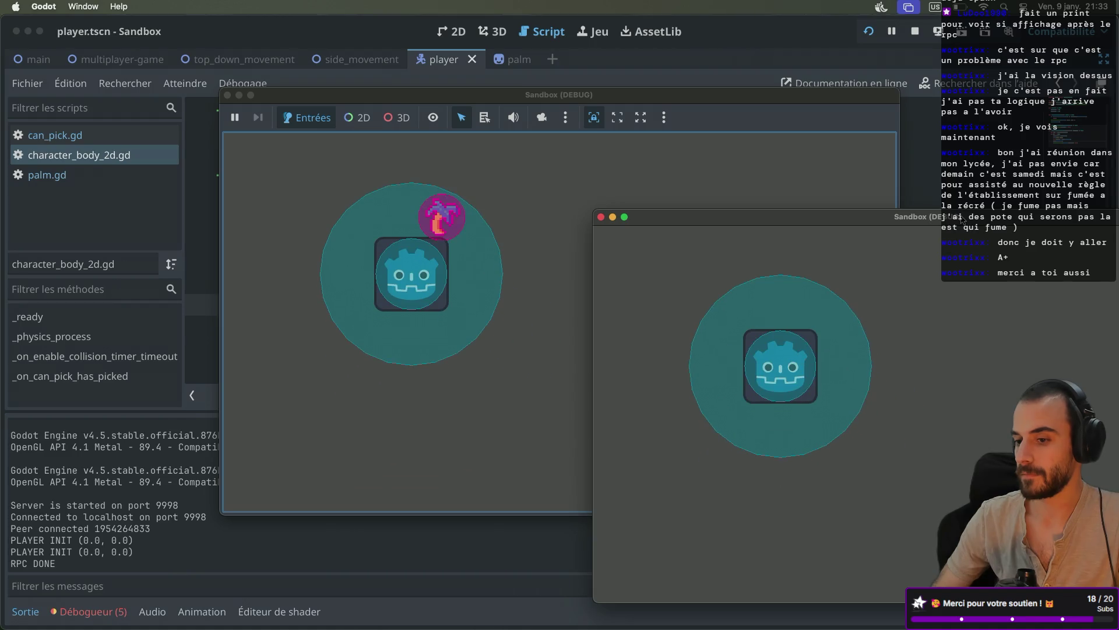
pyautogui.press('Right')
pyautogui.press('Left')
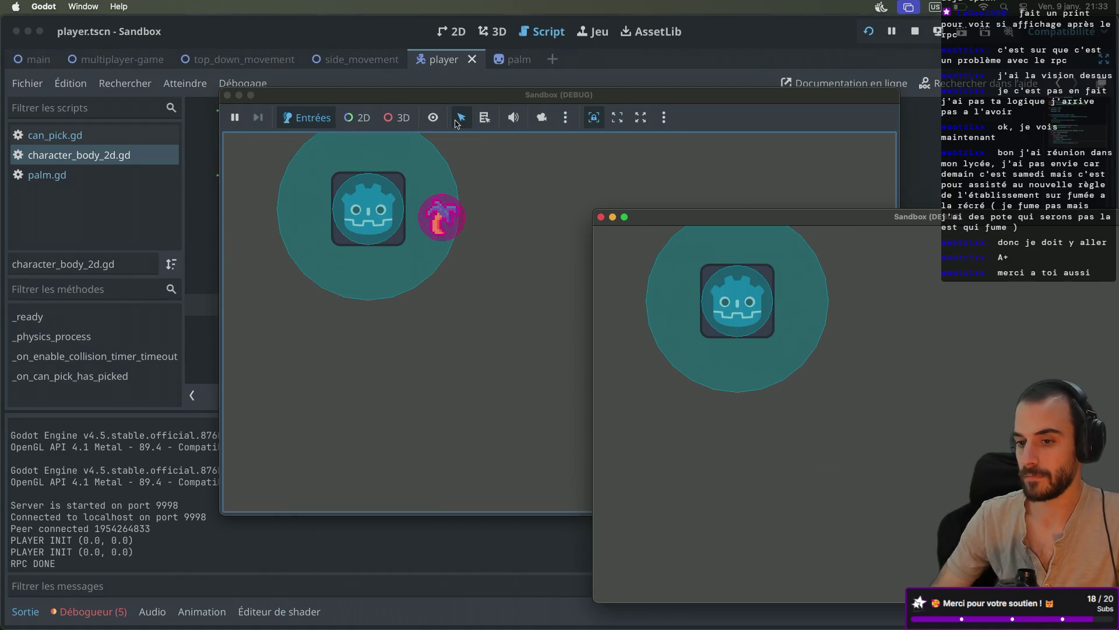
pyautogui.press('super+b')
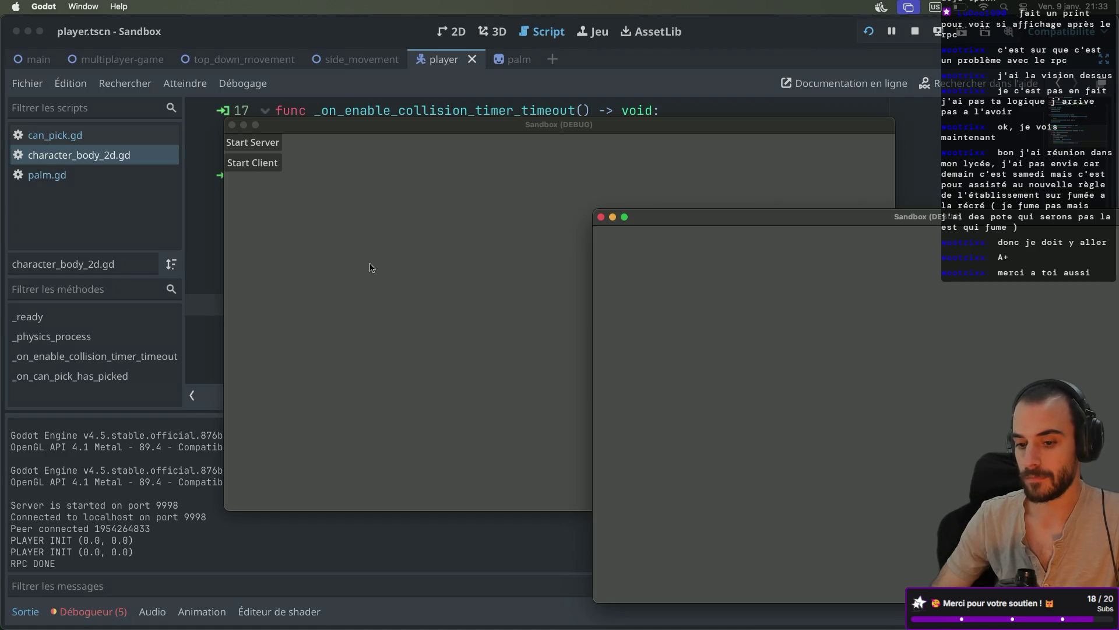
pyautogui.click(913, 32)
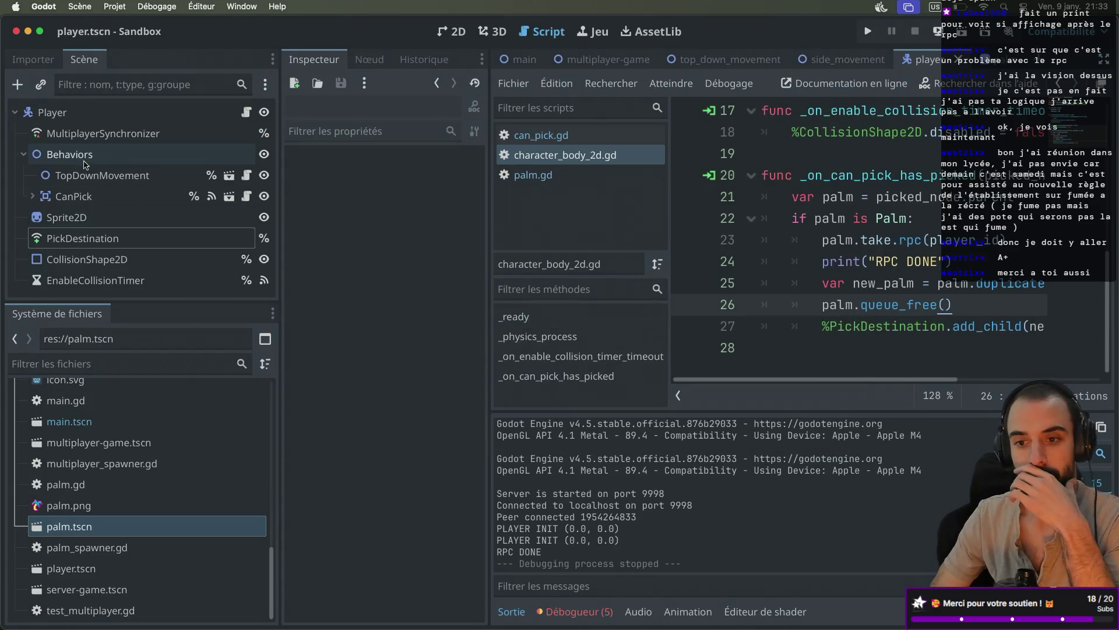
# - Collapse Behaviors, launch the project, and connect a server and a client
pyautogui.click(24, 154)
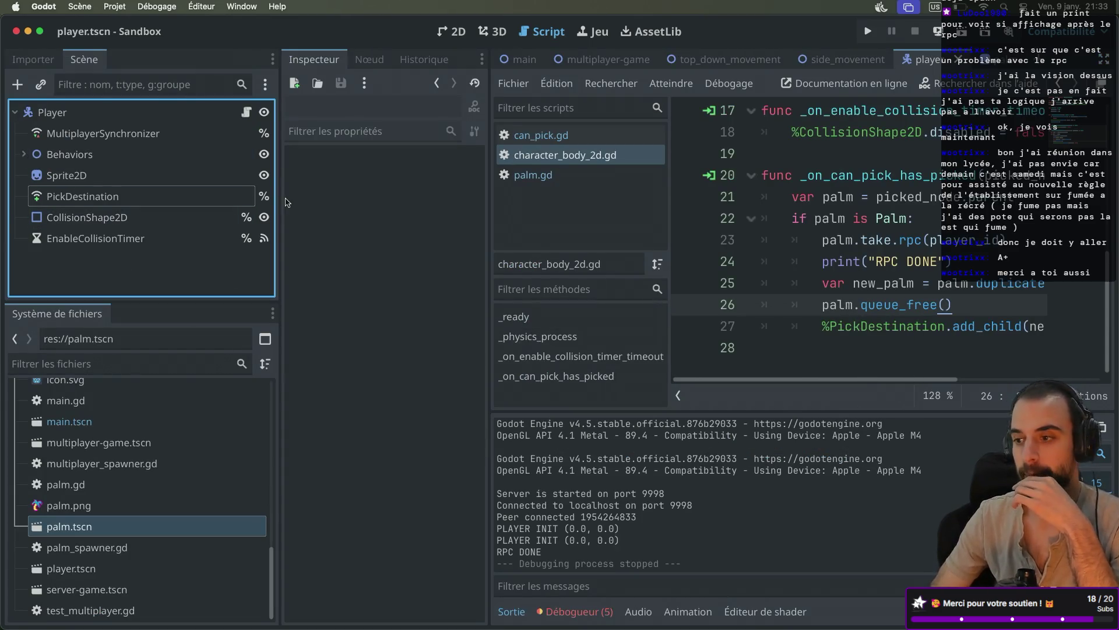
pyautogui.click(869, 31)
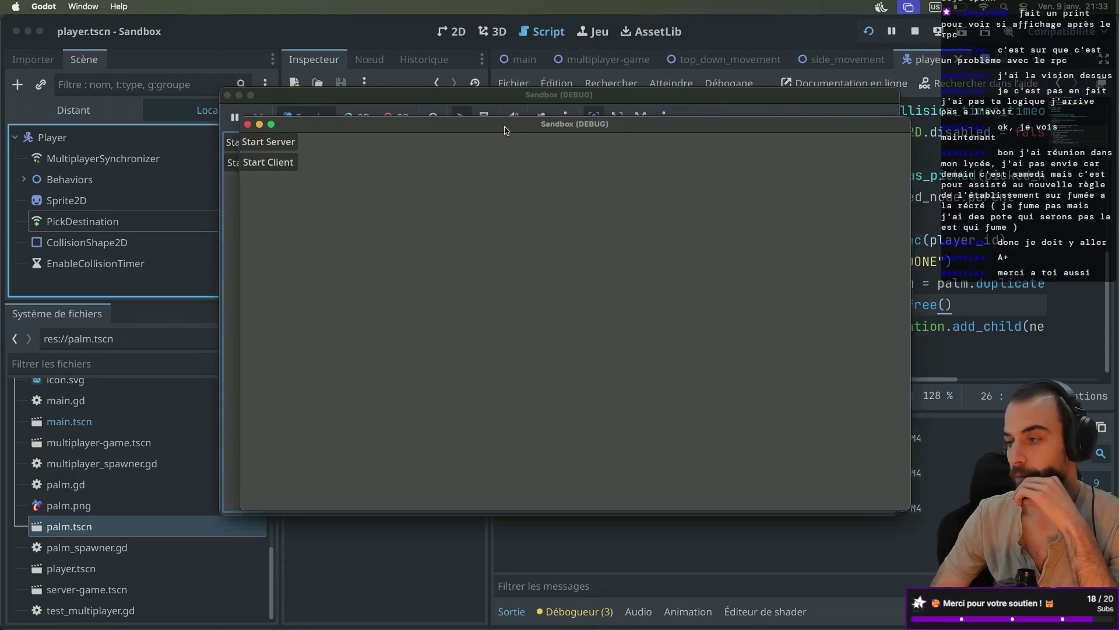
pyautogui.click(253, 142)
pyautogui.click(992, 357)
pyautogui.click(524, 305)
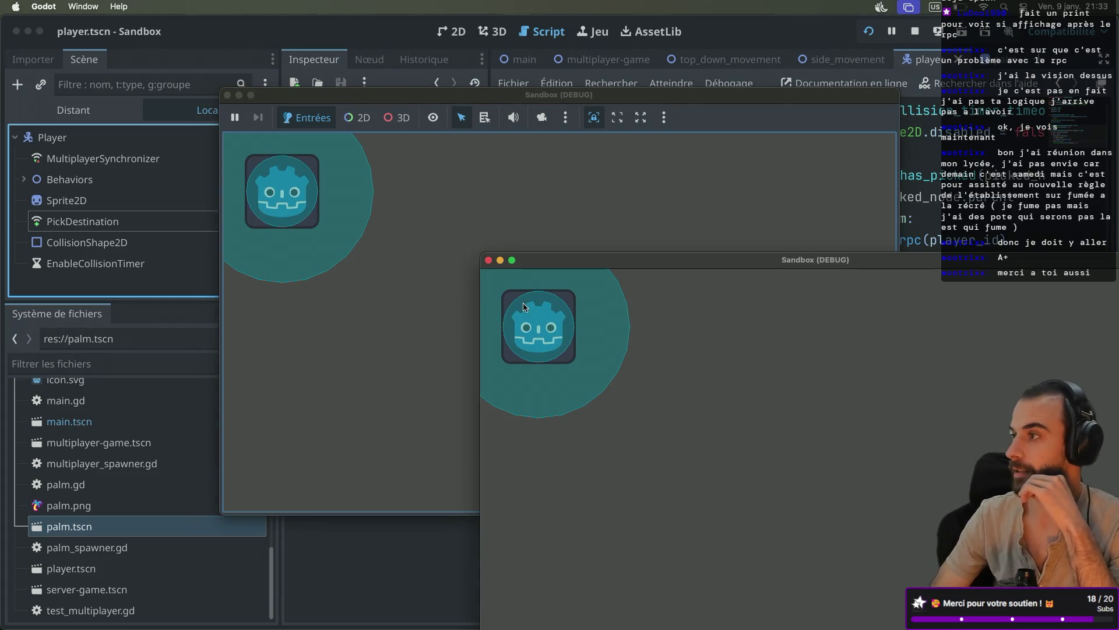
# - Switch between the two game windows, then return to the editor
pyautogui.click(368, 296)
pyautogui.click(919, 347)
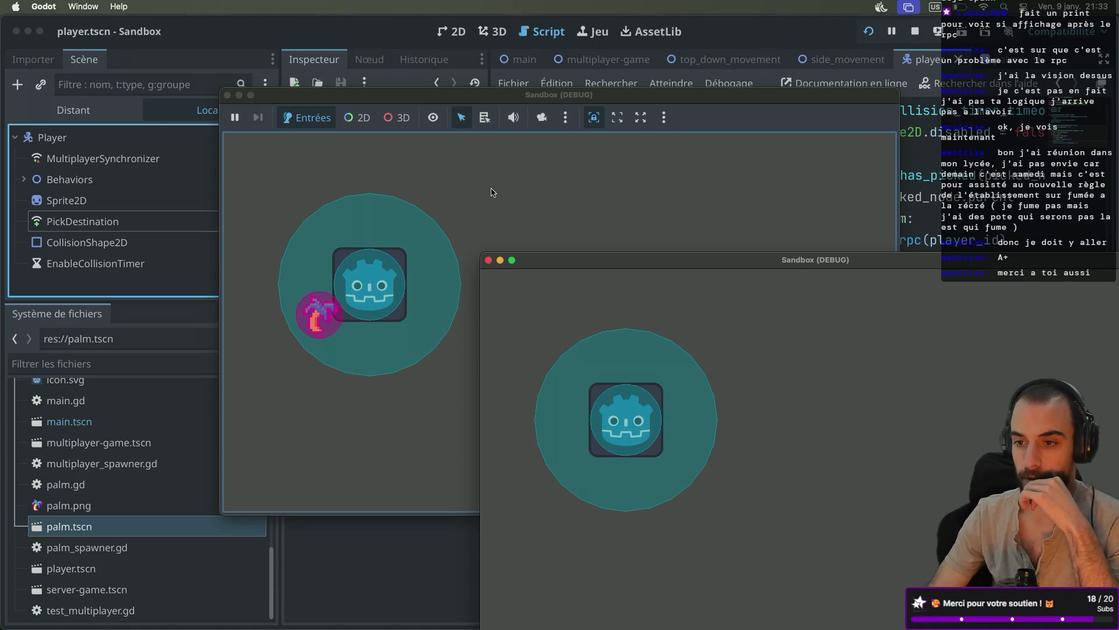
pyautogui.click(352, 38)
# - In the Distant tree, inspect the Palm under MultiplayerGame > Players > player > PickDestination, then restart
pyautogui.click(55, 108)
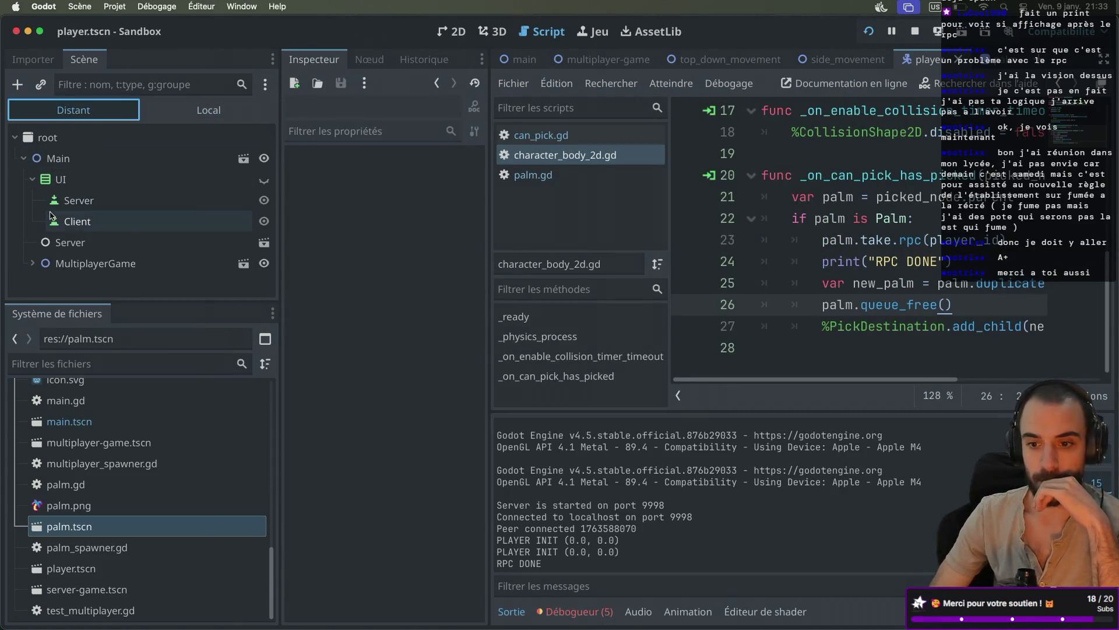
pyautogui.click(31, 260)
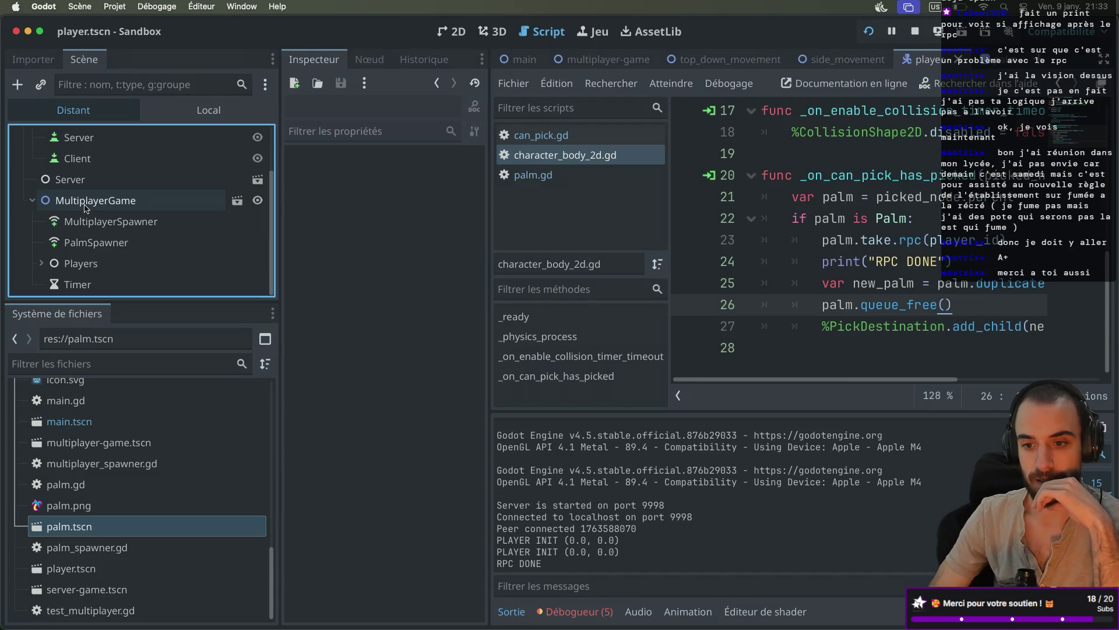
pyautogui.click(41, 263)
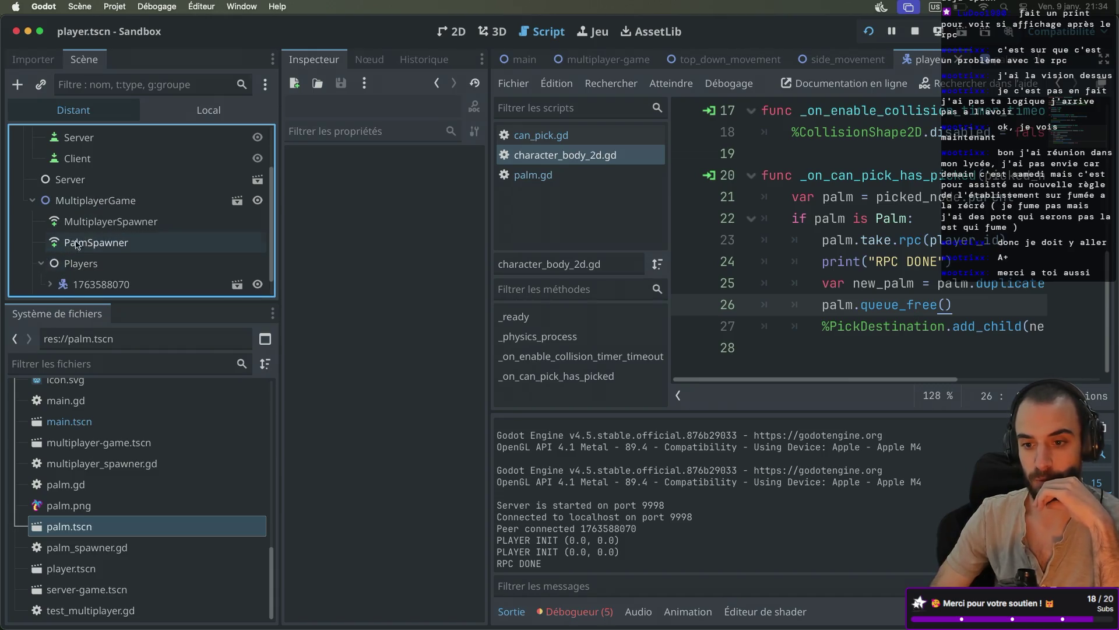
pyautogui.scroll(-1, 54, 265)
pyautogui.click(52, 263)
pyautogui.scroll(-3, 59, 239)
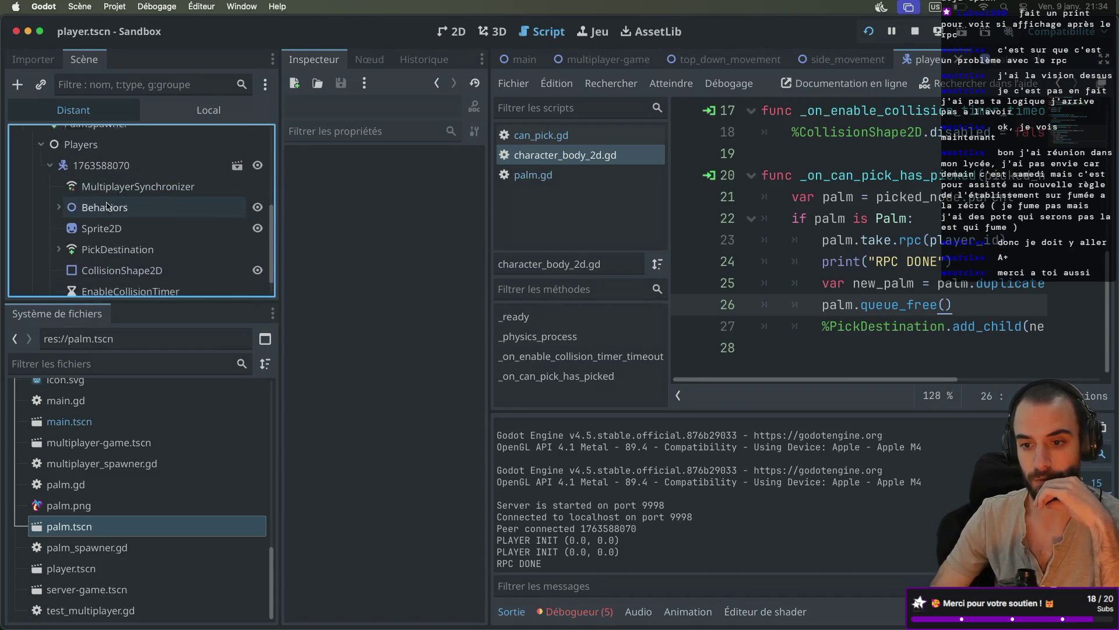
pyautogui.click(59, 221)
pyautogui.click(138, 240)
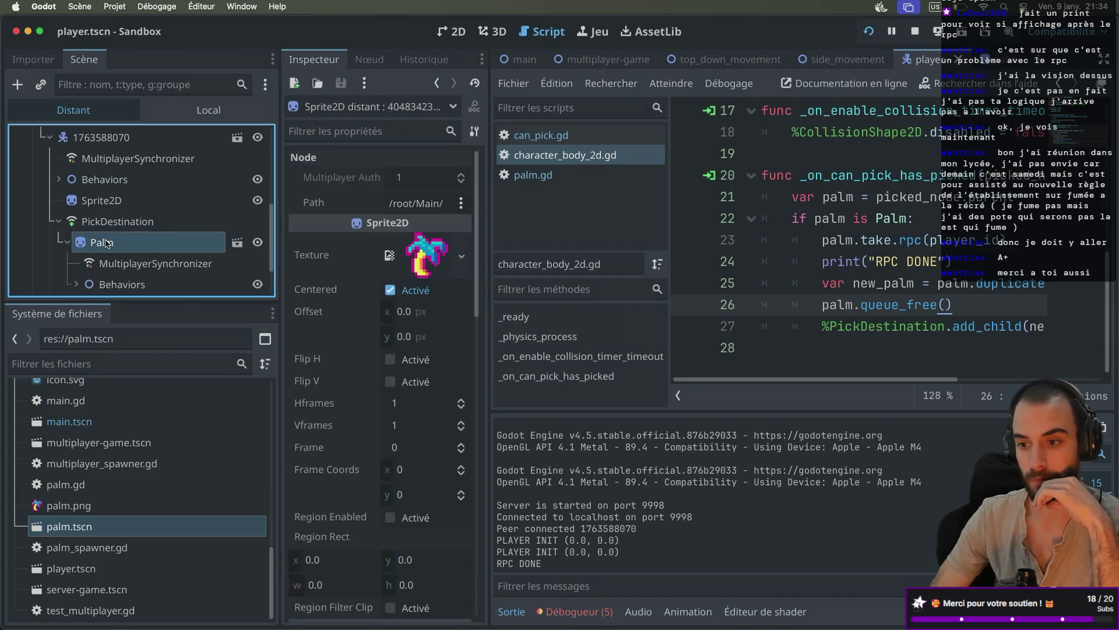
pyautogui.click(117, 223)
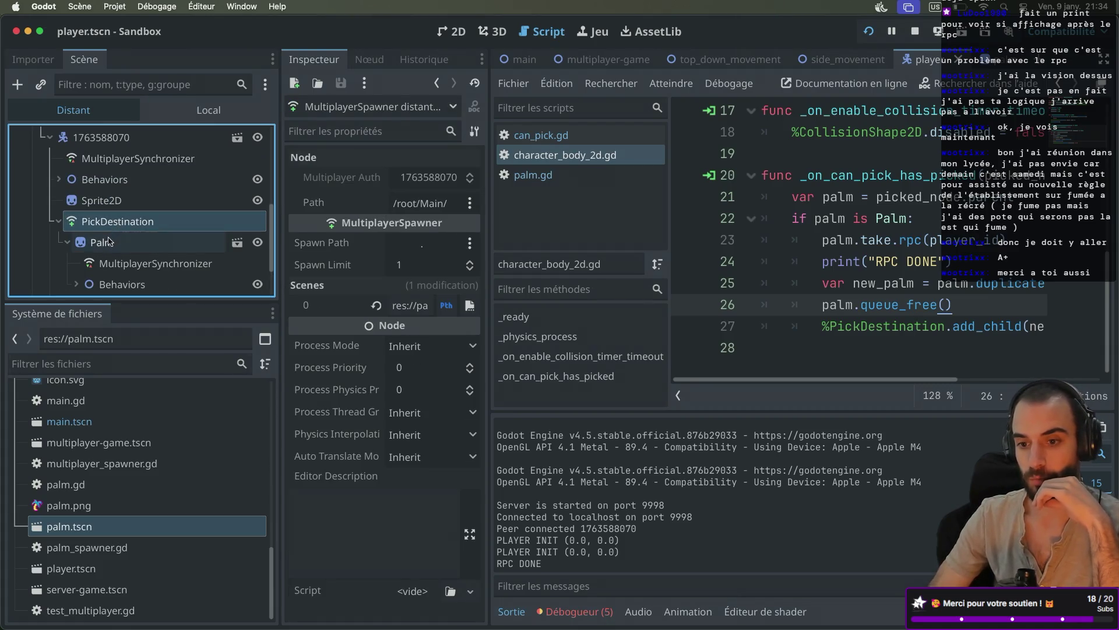
pyautogui.click(113, 241)
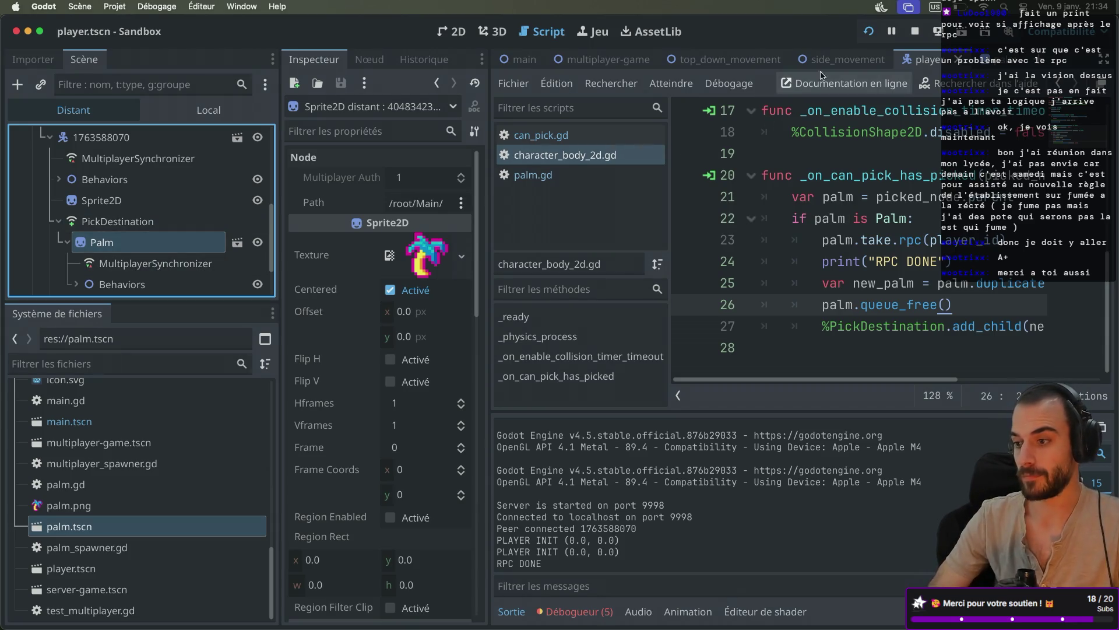
pyautogui.click(870, 36)
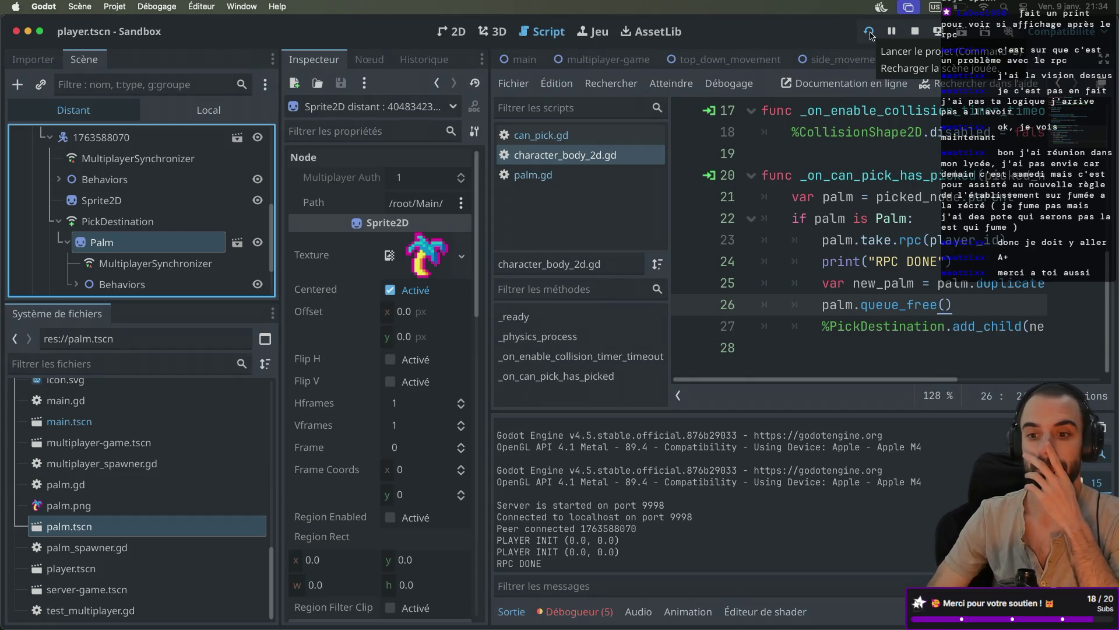
pyautogui.click(870, 34)
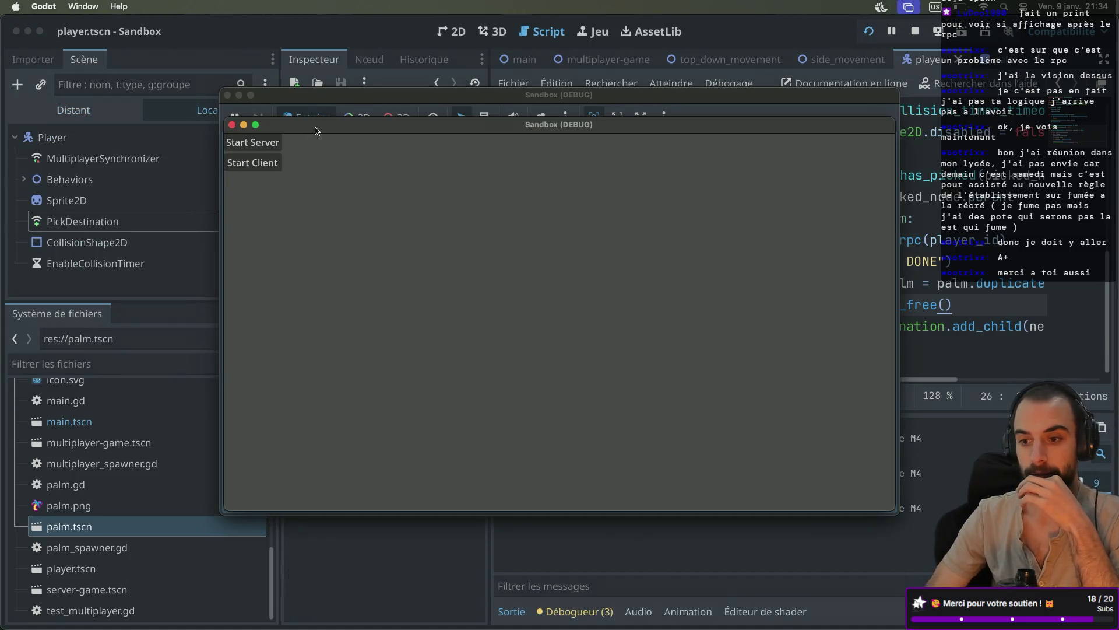
# - Stop the game and show character_body_2d.gd in distraction-free mode
pyautogui.click(915, 34)
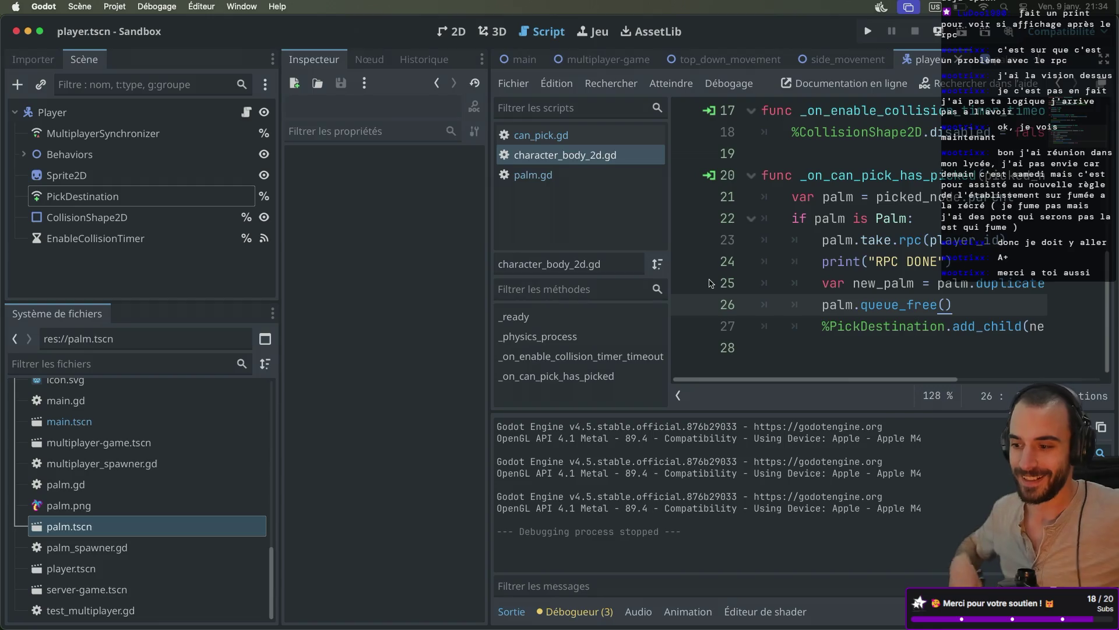
pyautogui.press('super+ctrl+d')
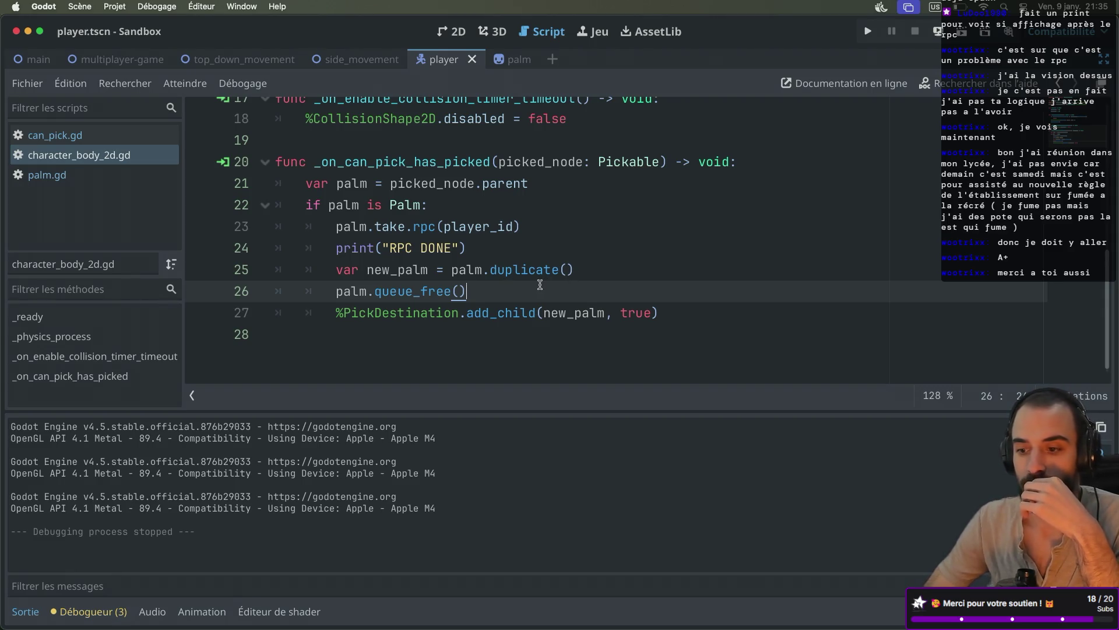
# - Insert 'new_palm.set_multiplayer_authority(player_id)' on line 27 and save the script
pyautogui.press('Return')
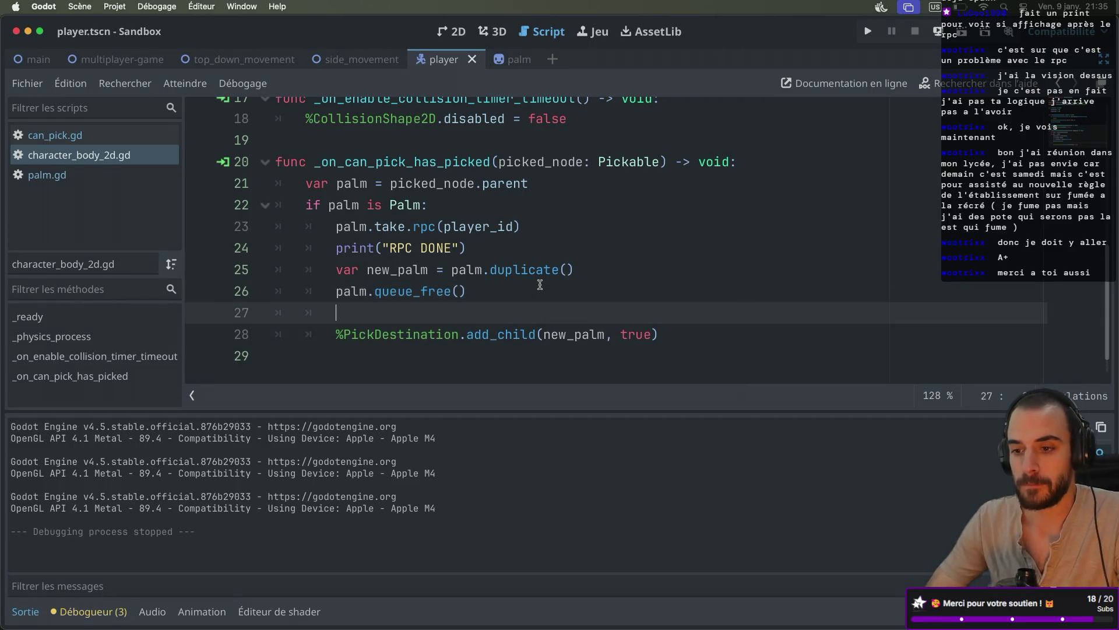
pyautogui.scroll(-1, 531, 223)
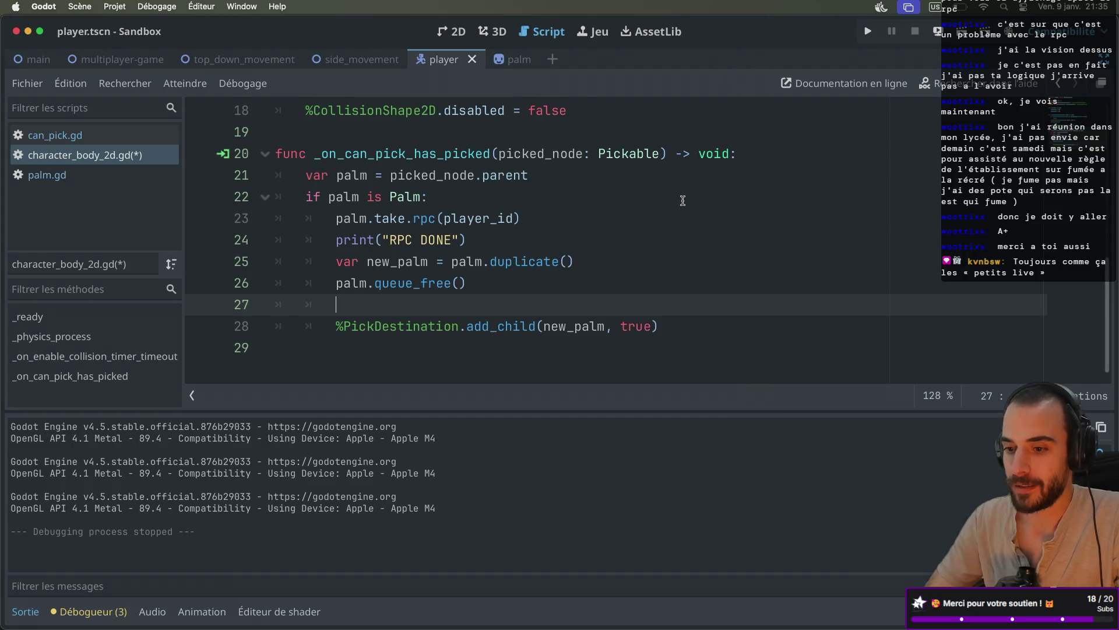
pyautogui.scroll(3, 682, 201)
pyautogui.scroll(-3, 682, 200)
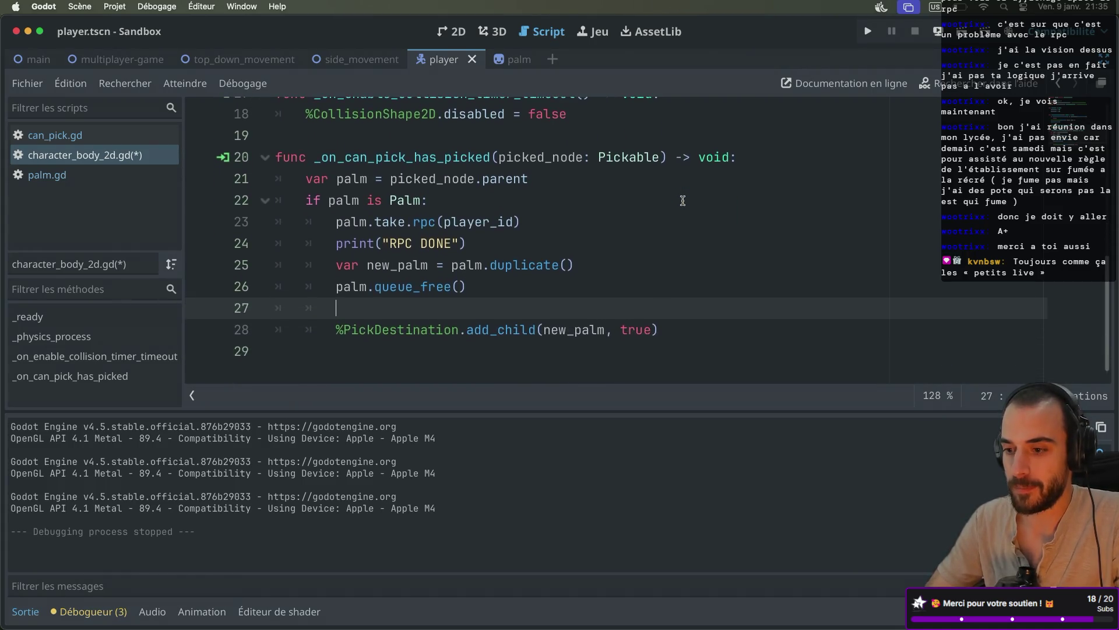
pyautogui.scroll(1, 682, 200)
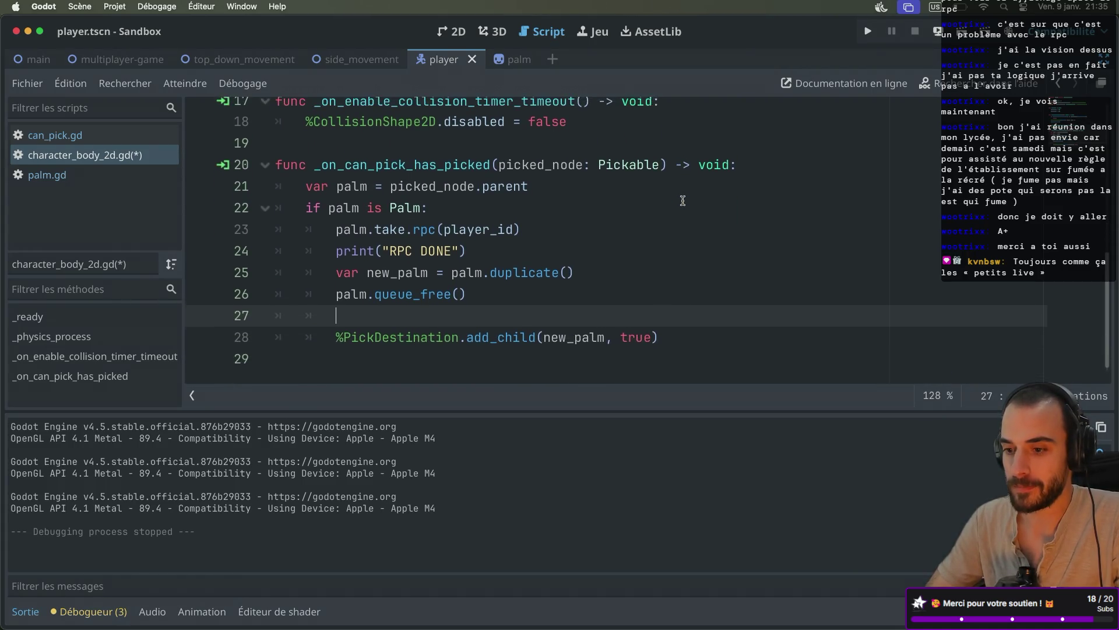
pyautogui.doubleClick(460, 238)
pyautogui.click(383, 321)
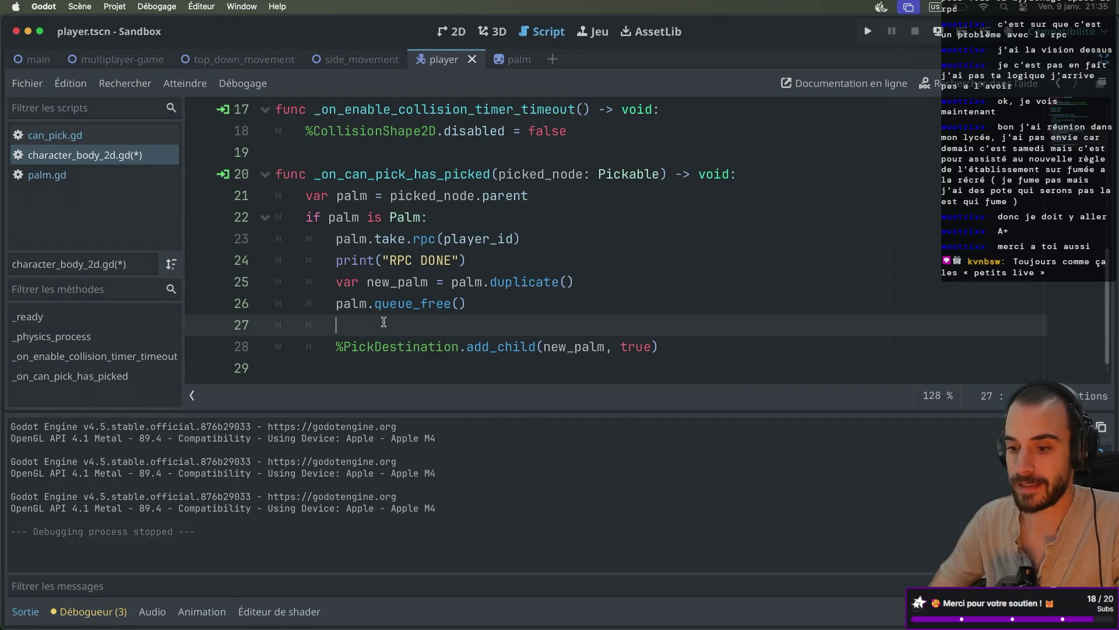
pyautogui.write('ew_plam')
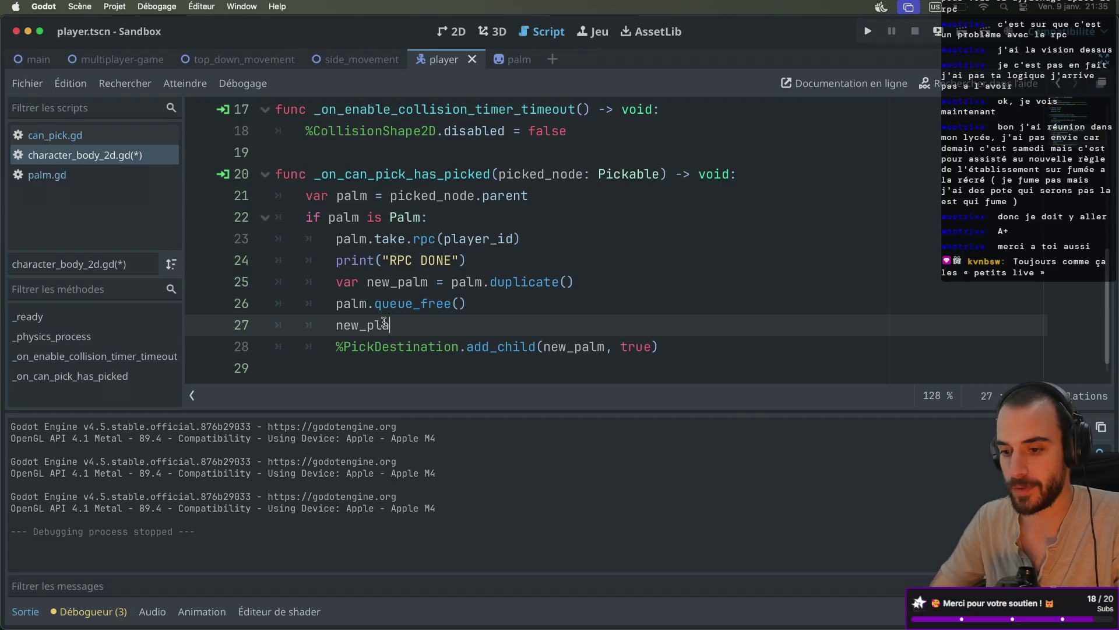
pyautogui.press('BackSpace')
pyautogui.press('BackSpace')
pyautogui.press('BackSpace')
pyautogui.write('alm.')
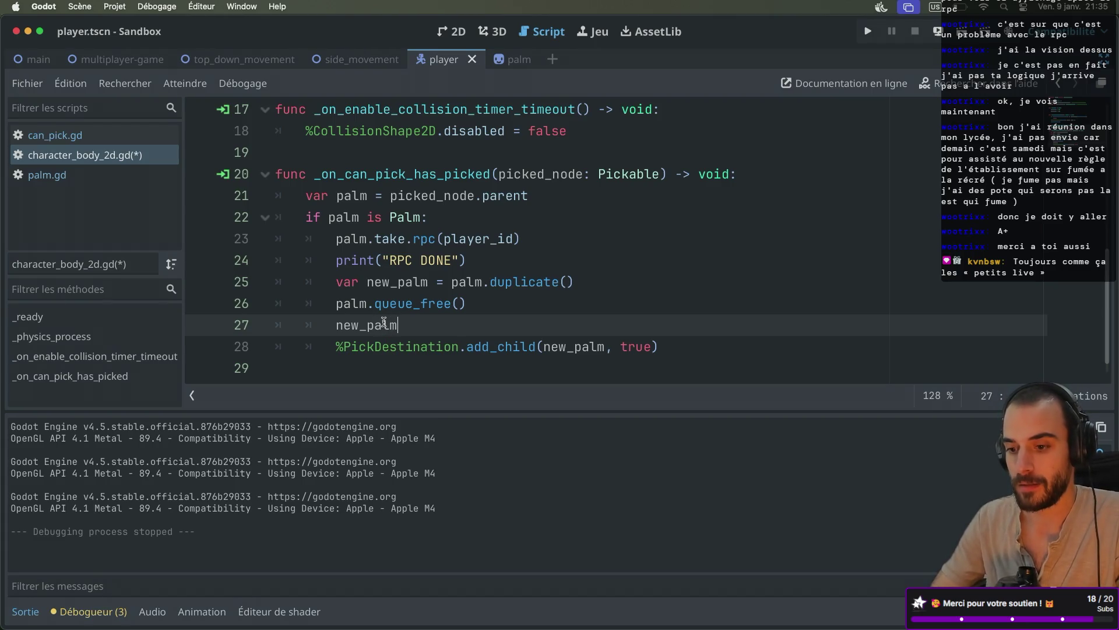
pyautogui.write('set_mul')
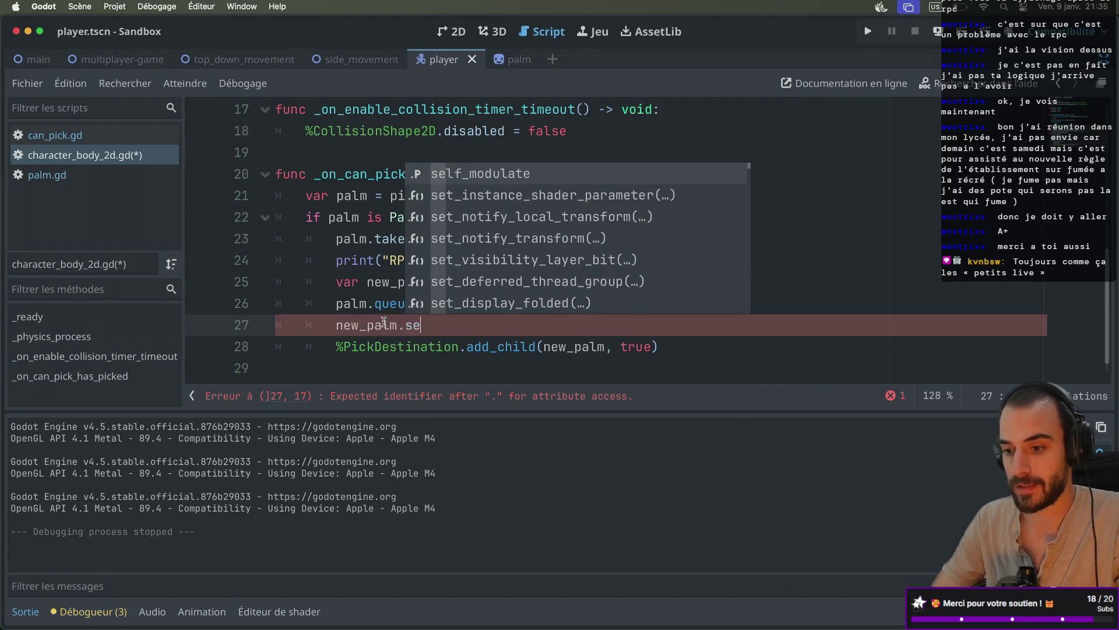
pyautogui.press('Return')
pyautogui.write('player_authority(play')
pyautogui.press('Return')
pyautogui.hotkey('ctrl', 's')
# - Return the cursor to the take rpc call on line 23 and run the project
pyautogui.click(502, 241)
pyautogui.click(563, 256)
pyautogui.click(402, 238)
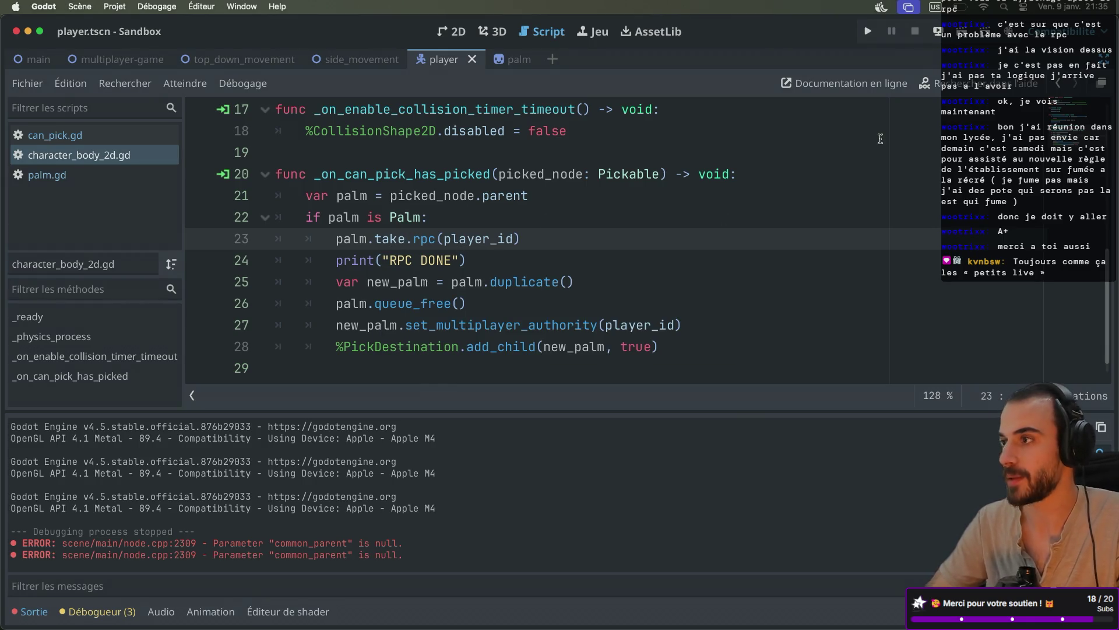
pyautogui.click(868, 31)
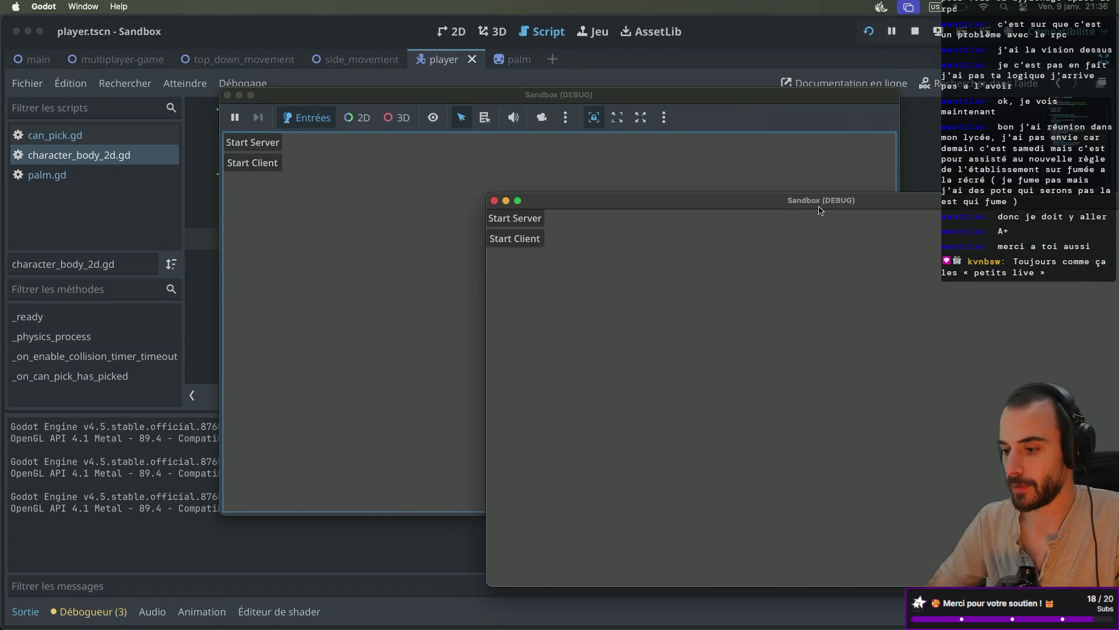
# - Connect a server and a client, walk the player around, close the client, and restart
pyautogui.click(253, 143)
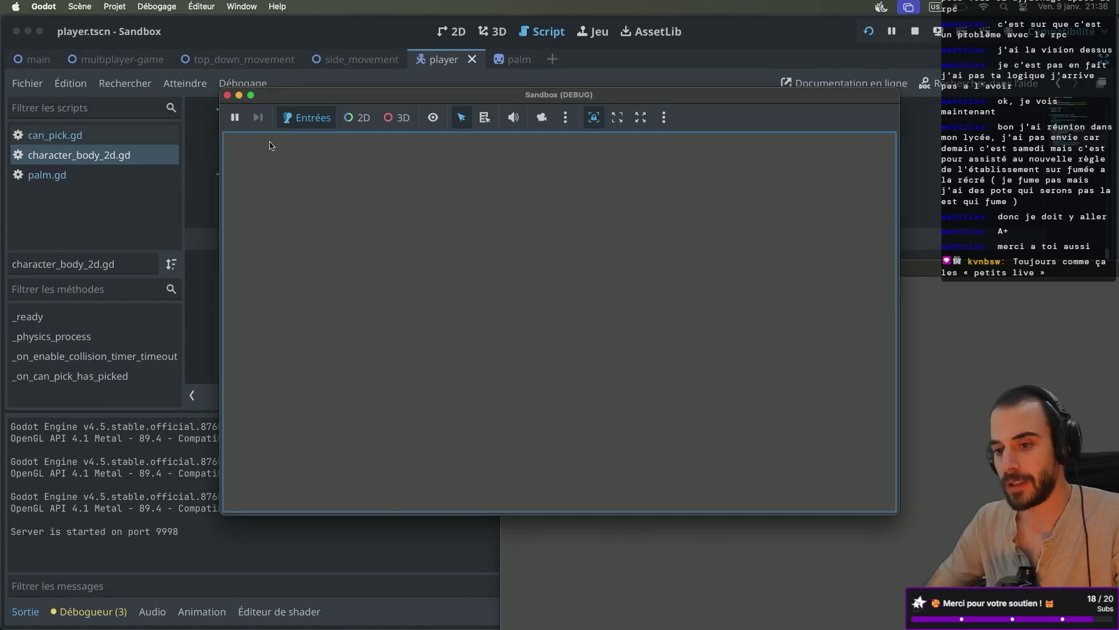
pyautogui.moveTo(552, 97); pyautogui.dragTo(456, 94)
pyautogui.click(723, 369)
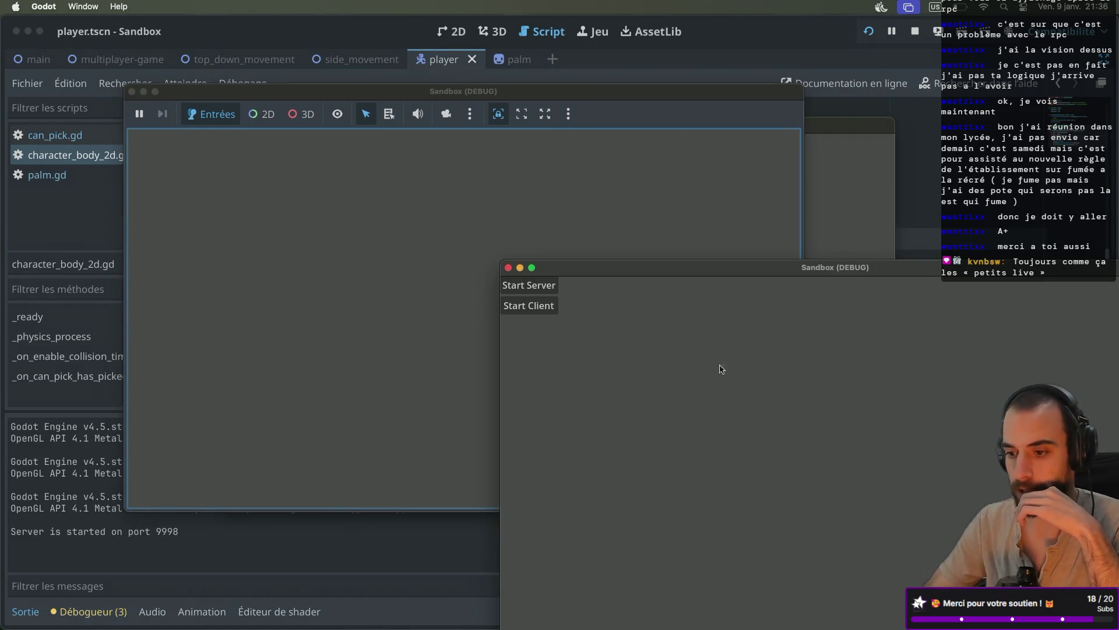
pyautogui.click(544, 308)
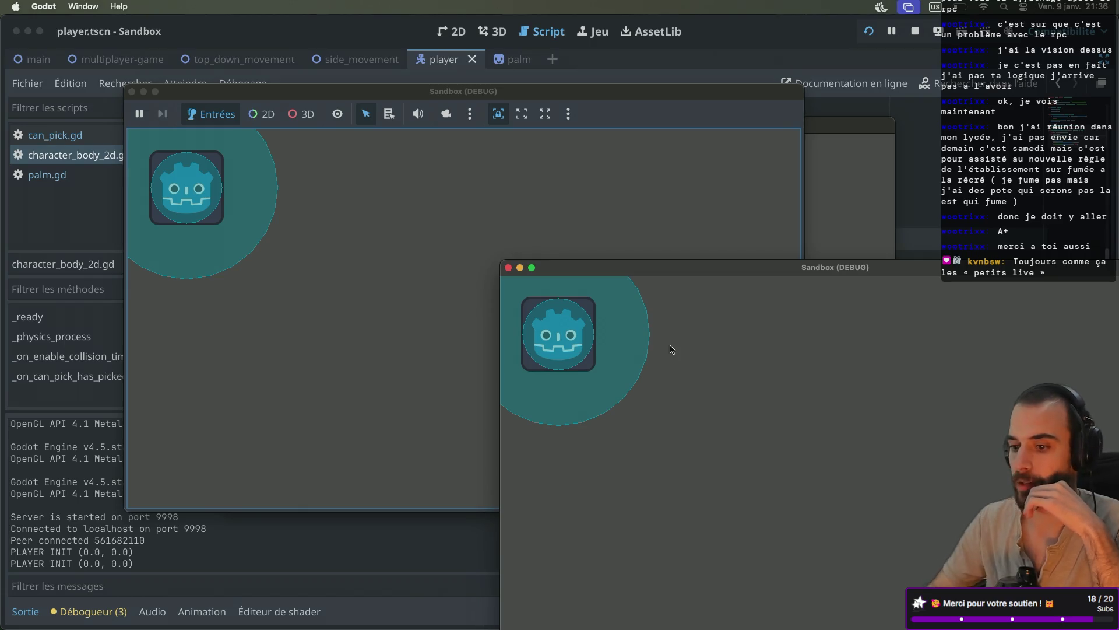
pyautogui.press('Right')
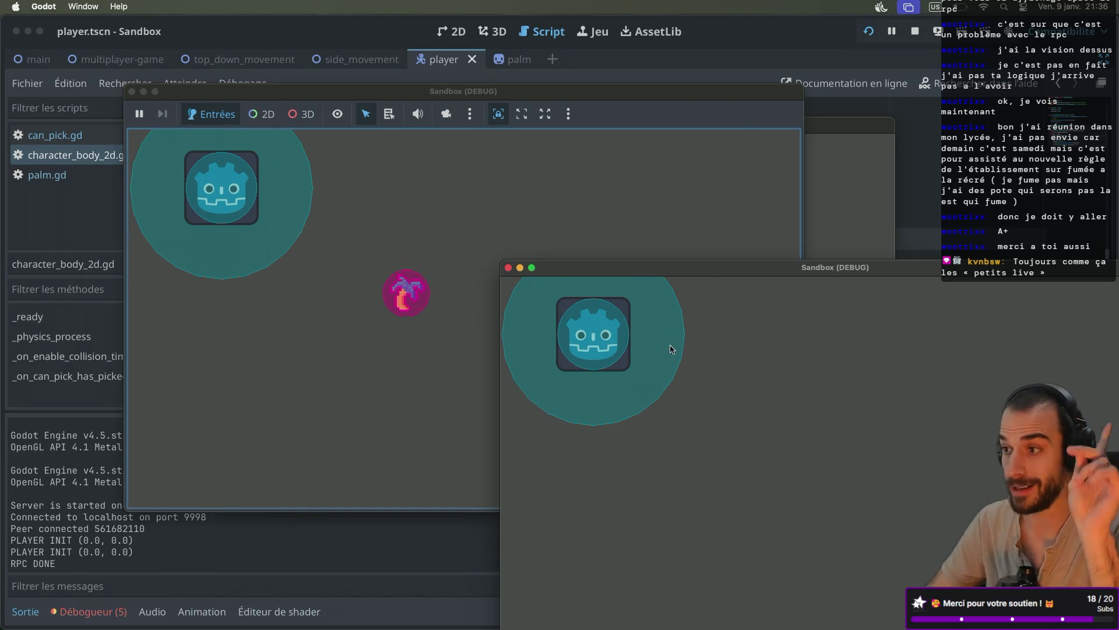
pyautogui.moveTo(752, 267)
pyautogui.mouseDown()
pyautogui.moveTo(1055, 117)
pyautogui.moveTo(776, 222)
pyautogui.mouseUp()
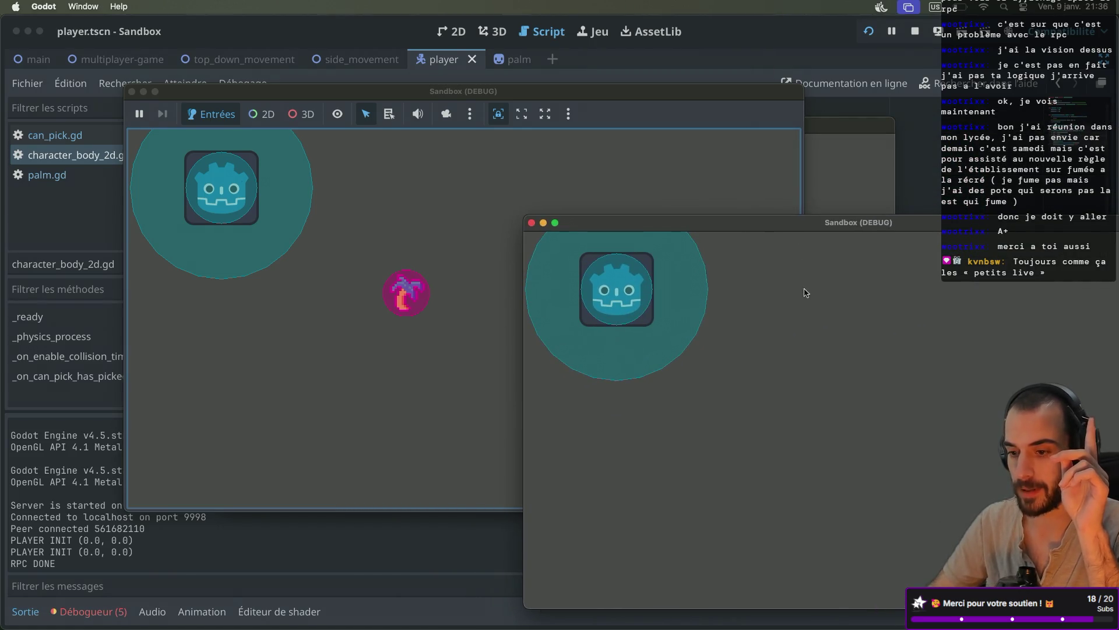
pyautogui.press('Right')
pyautogui.press('Down')
pyautogui.press('Left')
pyautogui.press('Up')
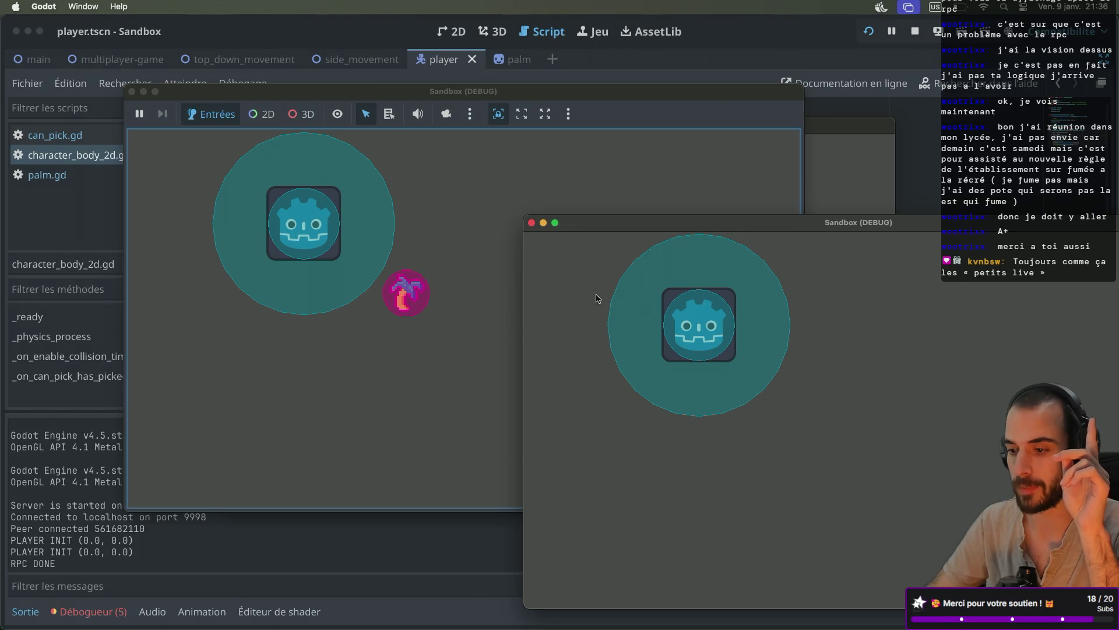
pyautogui.click(532, 223)
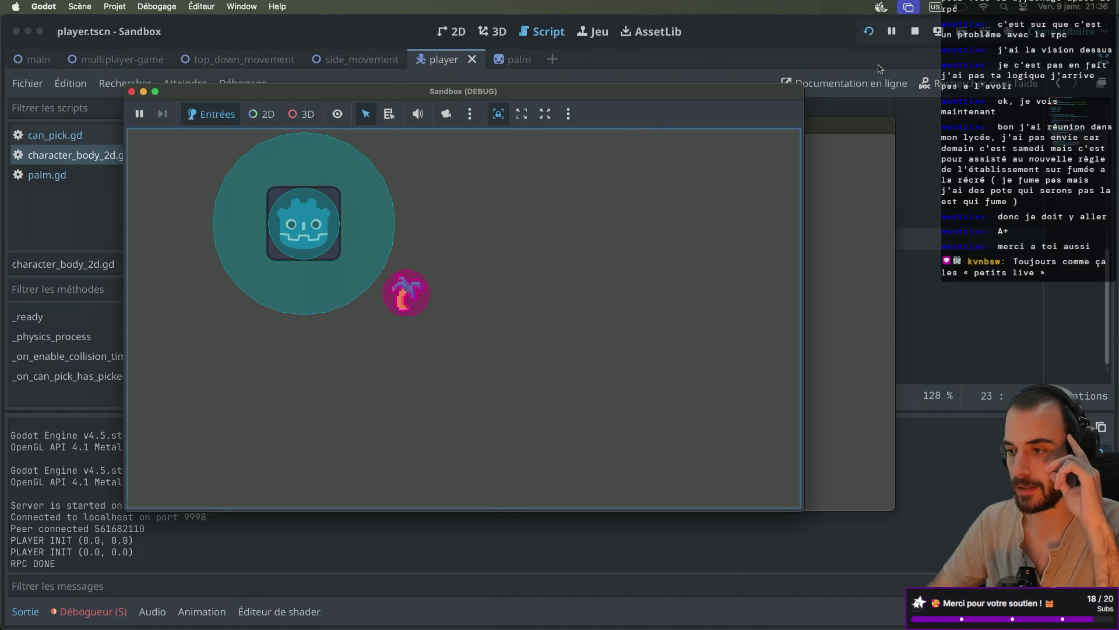
pyautogui.click(878, 33)
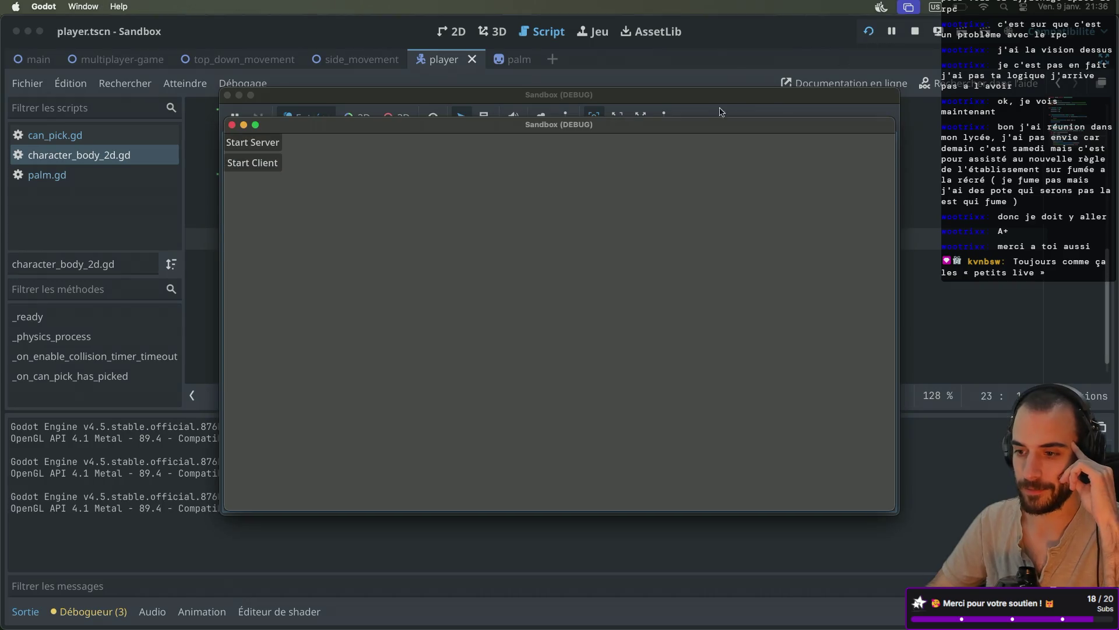
# - Reconnect the server and client, then show the game's remote scene tree in the editor
pyautogui.click(274, 141)
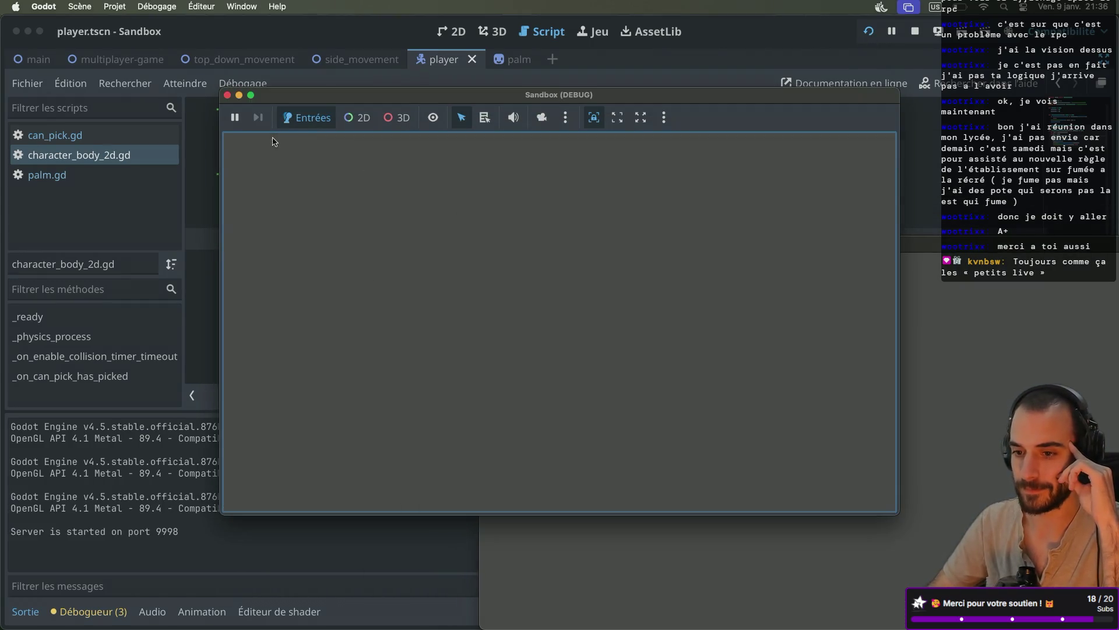
pyautogui.click(918, 326)
pyautogui.click(508, 282)
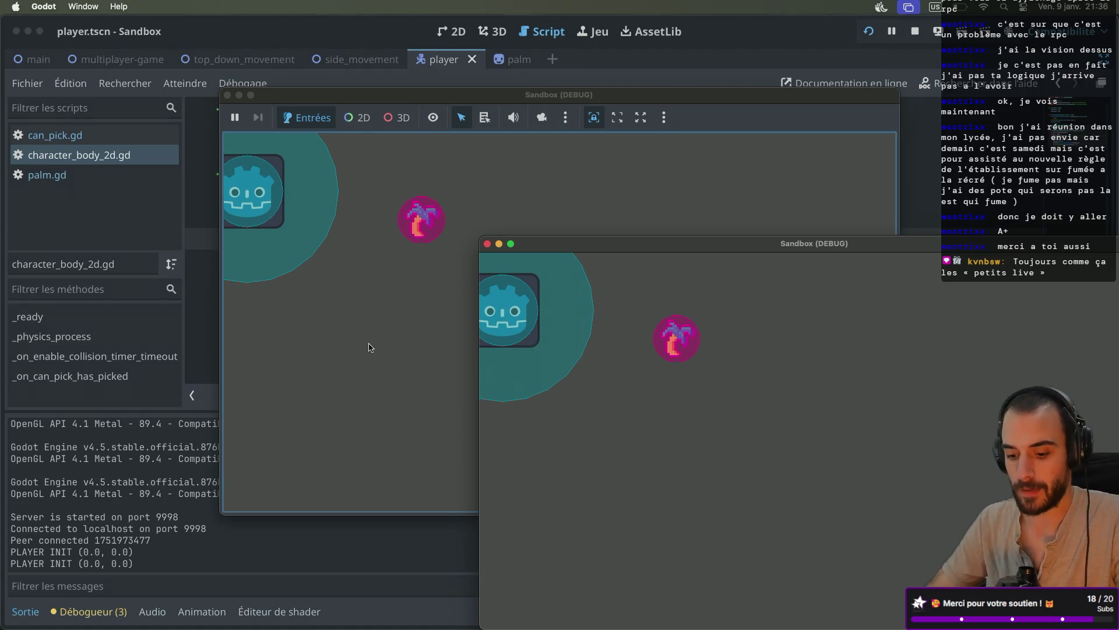
pyautogui.press('Left')
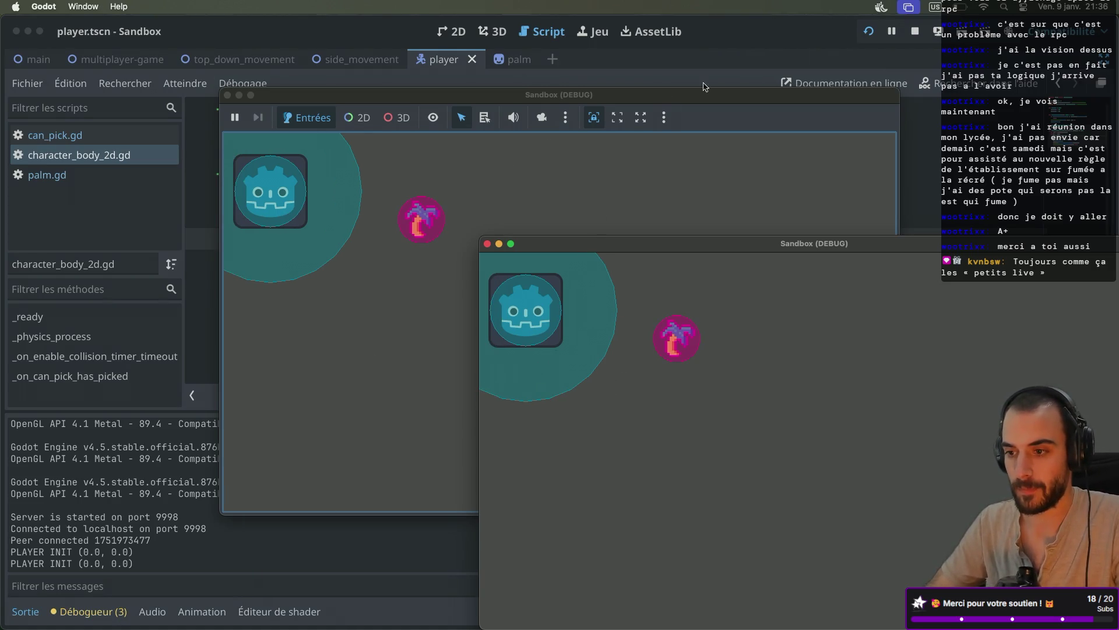
pyautogui.click(744, 45)
pyautogui.click(85, 107)
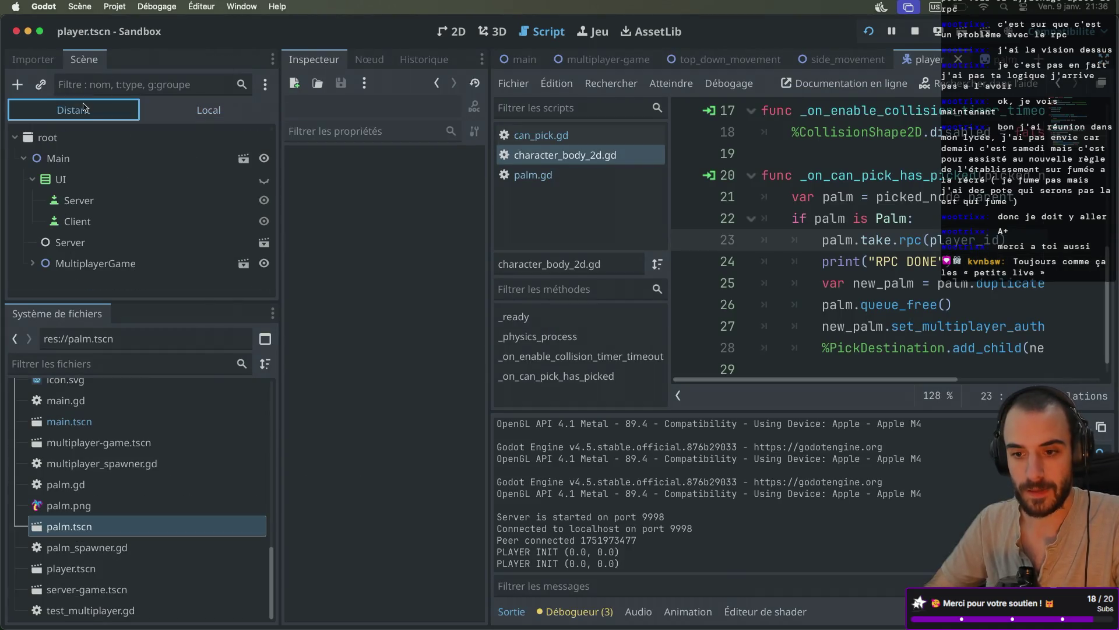
# - Inspect the Palm under MultiplayerGame > PalmSpawner, then walk the player onto it
pyautogui.click(33, 263)
pyautogui.click(41, 242)
pyautogui.click(84, 264)
pyautogui.scroll(-3, 247, 187)
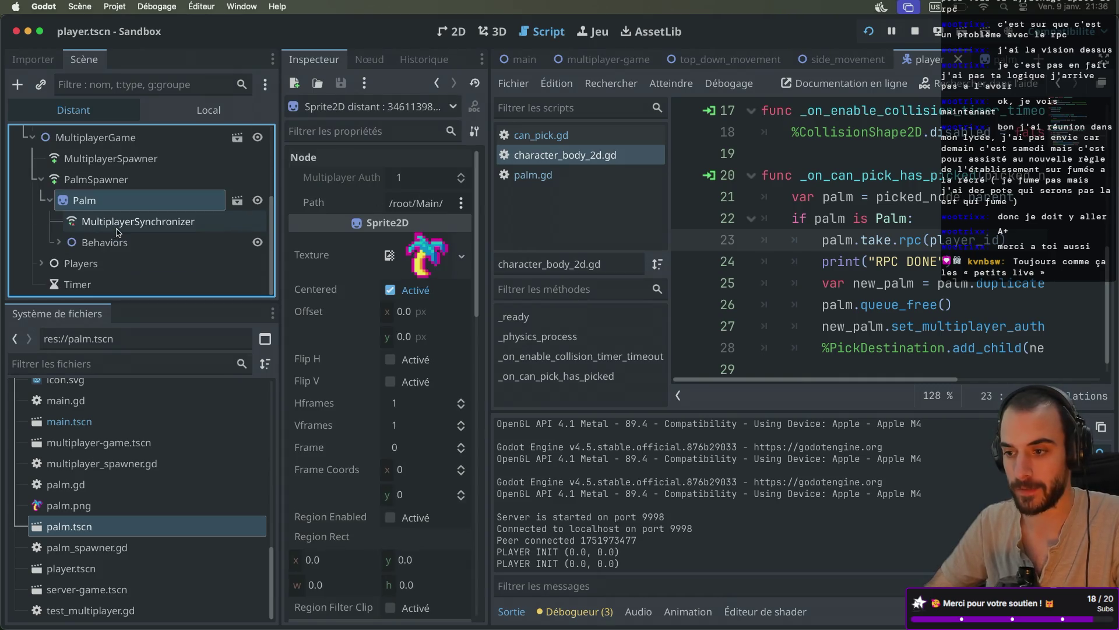
pyautogui.press('super+Tab')
pyautogui.press('Right')
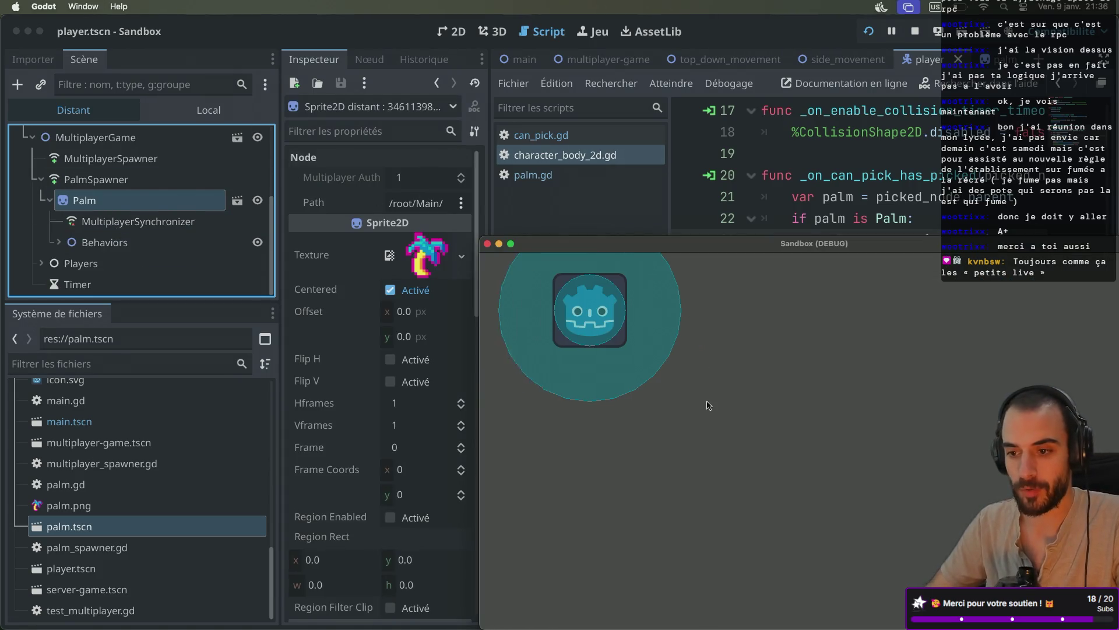
pyautogui.click(41, 263)
pyautogui.click(56, 264)
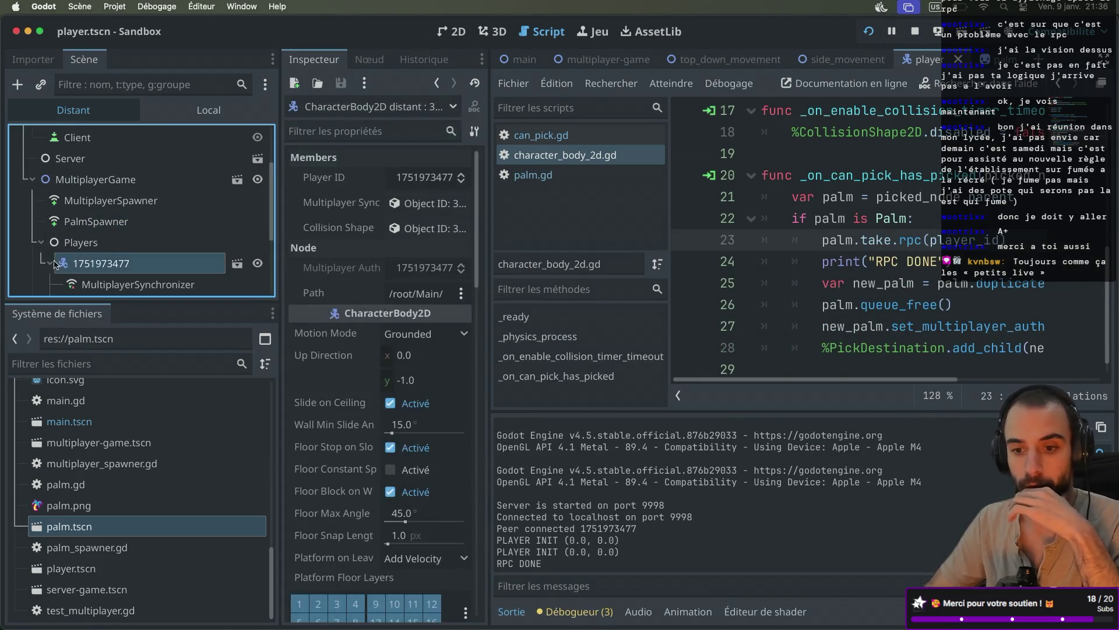
pyautogui.click(50, 263)
pyautogui.scroll(-3, 61, 233)
pyautogui.click(59, 222)
pyautogui.click(111, 244)
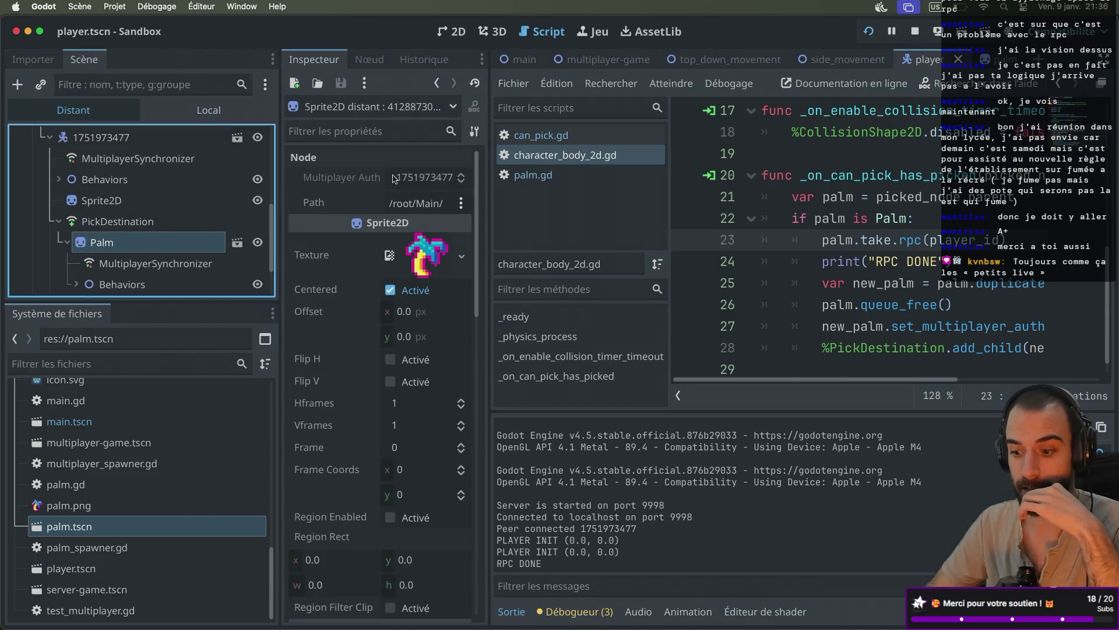
pyautogui.scroll(2, 134, 198)
pyautogui.scroll(-4, 157, 199)
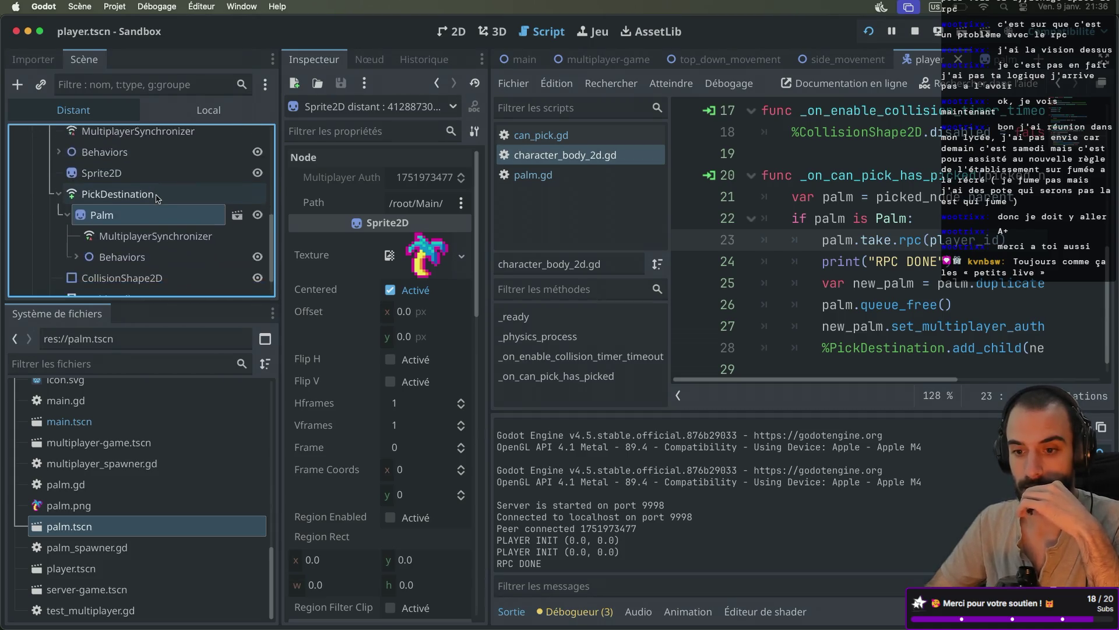
pyautogui.scroll(-1, 157, 199)
pyautogui.scroll(-8, 357, 358)
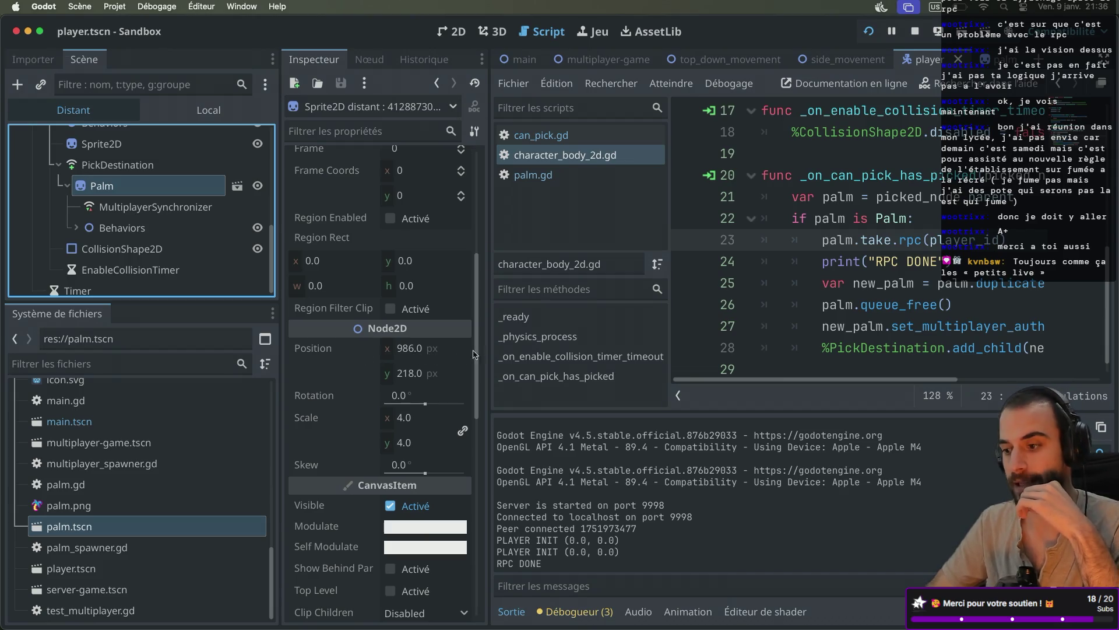
pyautogui.press('ctrl+super+d')
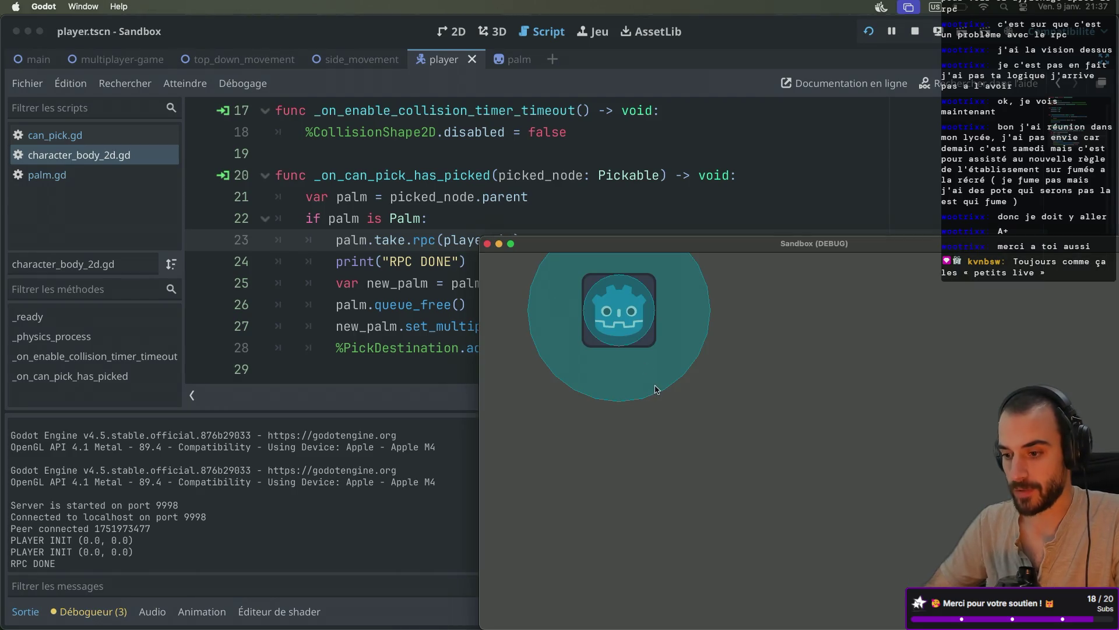
# - Test-move the player down-right and back up-left in the running game, then close it
pyautogui.press('Right')
pyautogui.press('Down')
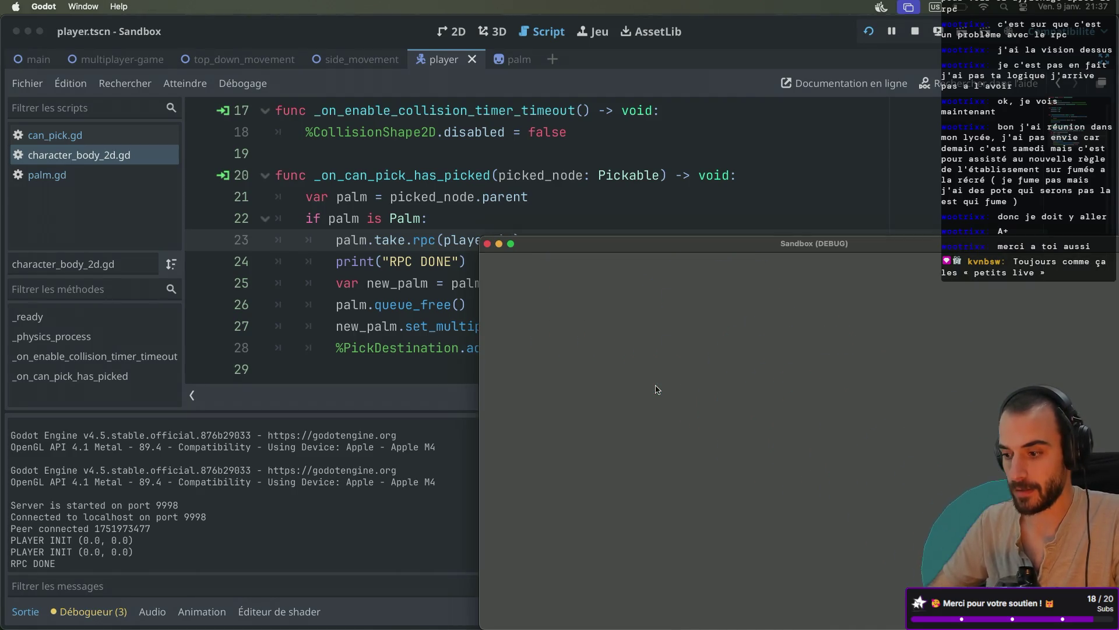
pyautogui.press('Left')
pyautogui.press('Up')
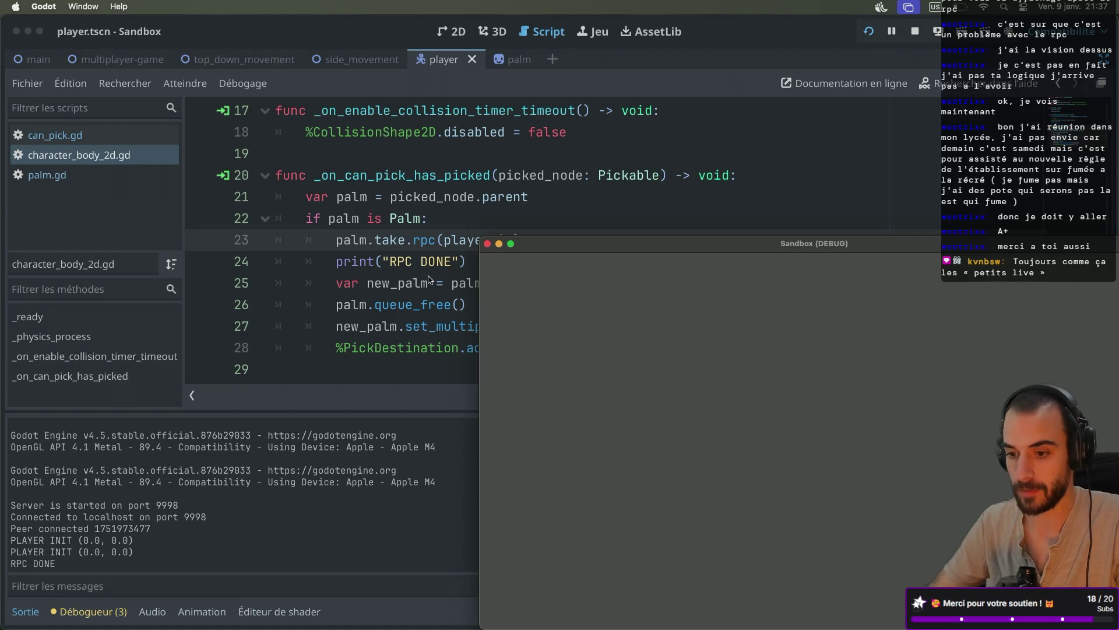
pyautogui.press('super+q')
# - Add line 28 'new_palm.position = Vector2.ZERO' after the authority call and save the script
pyautogui.click(712, 326)
pyautogui.press('Return')
pyautogui.write('po')
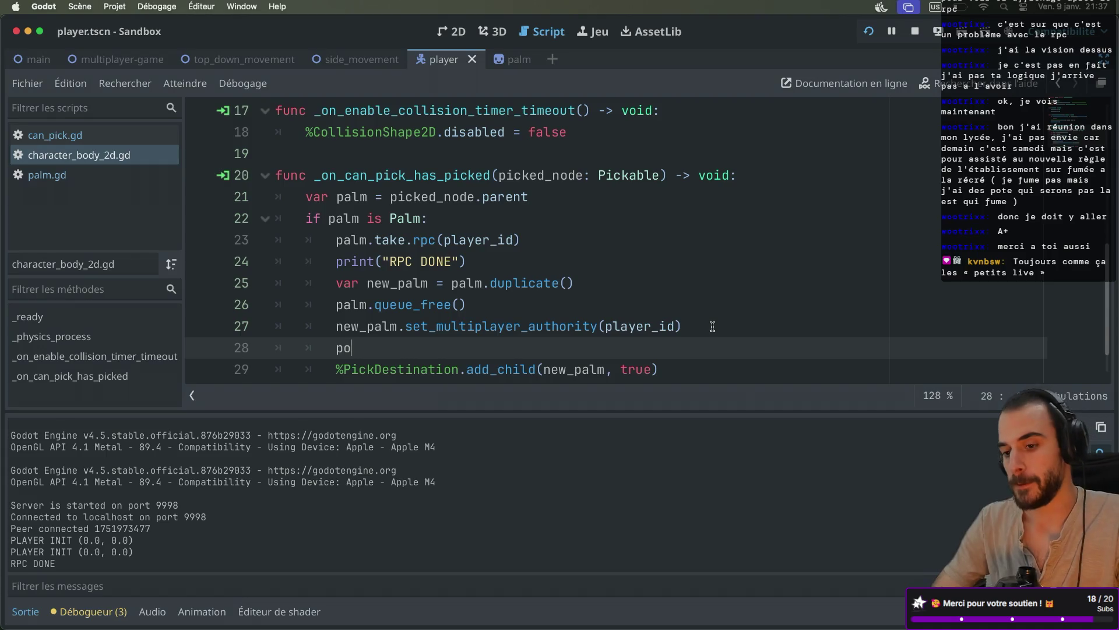
pyautogui.press('BackSpace')
pyautogui.press('BackSpace')
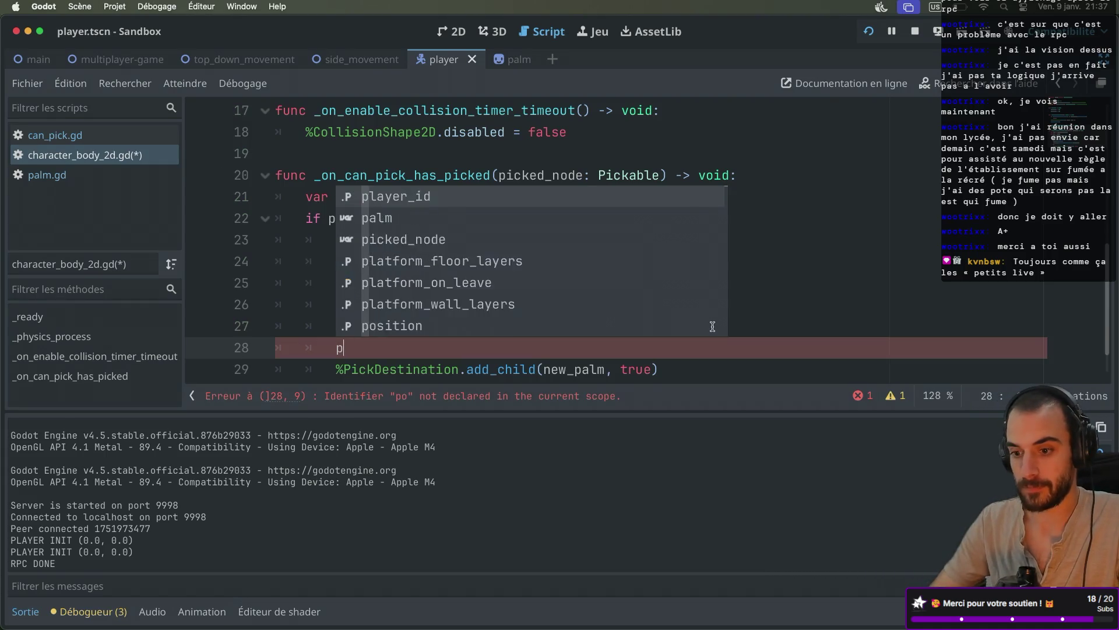
pyautogui.write('new_palm.')
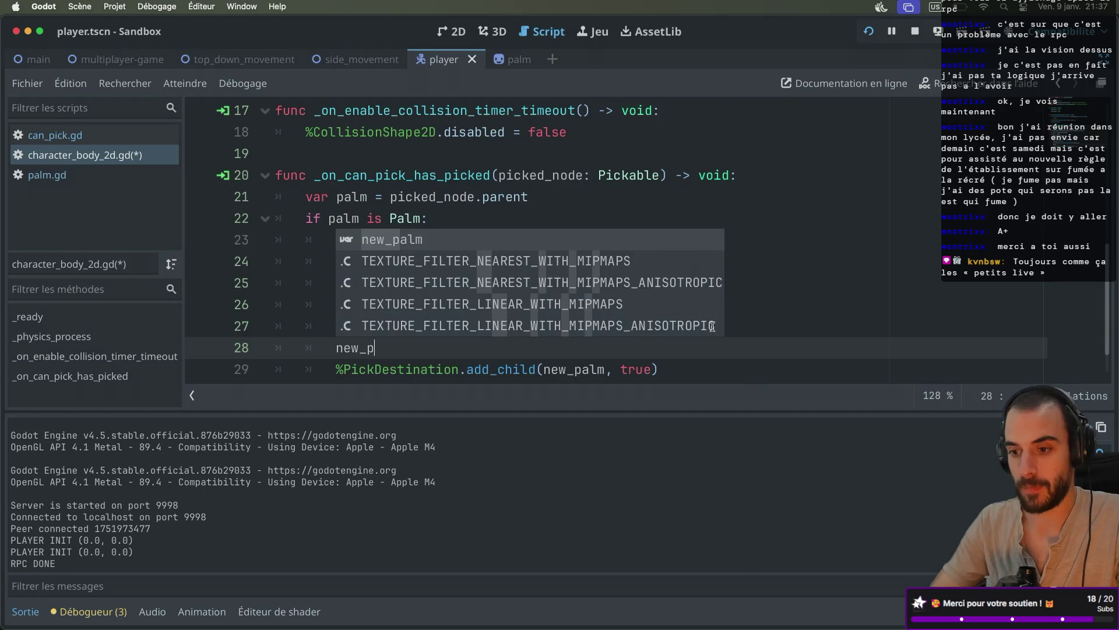
pyautogui.write('po')
pyautogui.press('Return')
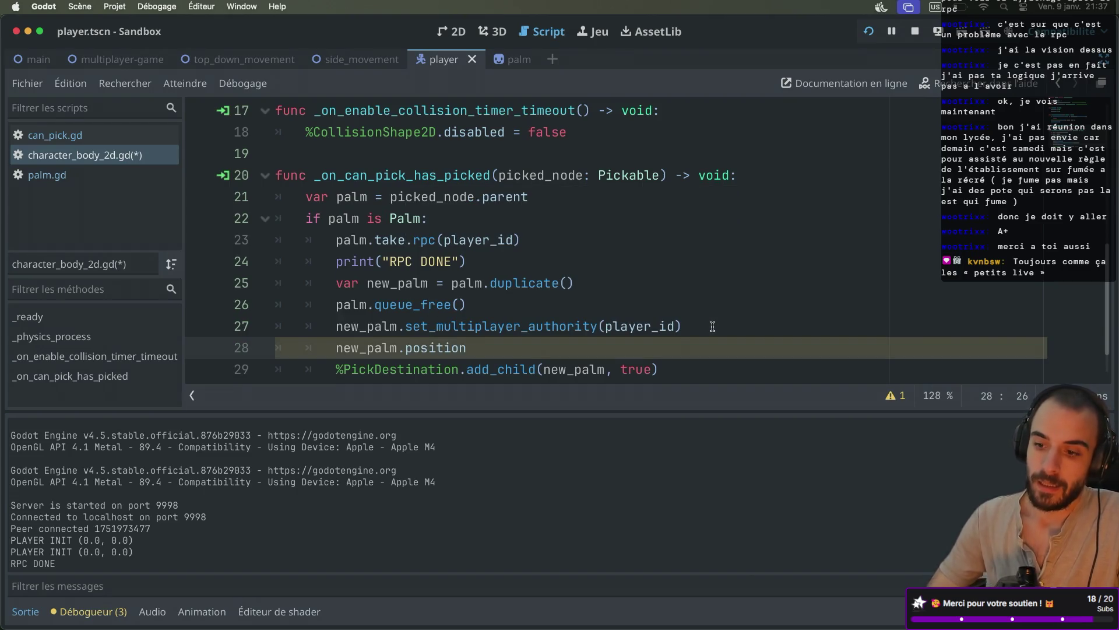
pyautogui.write('c')
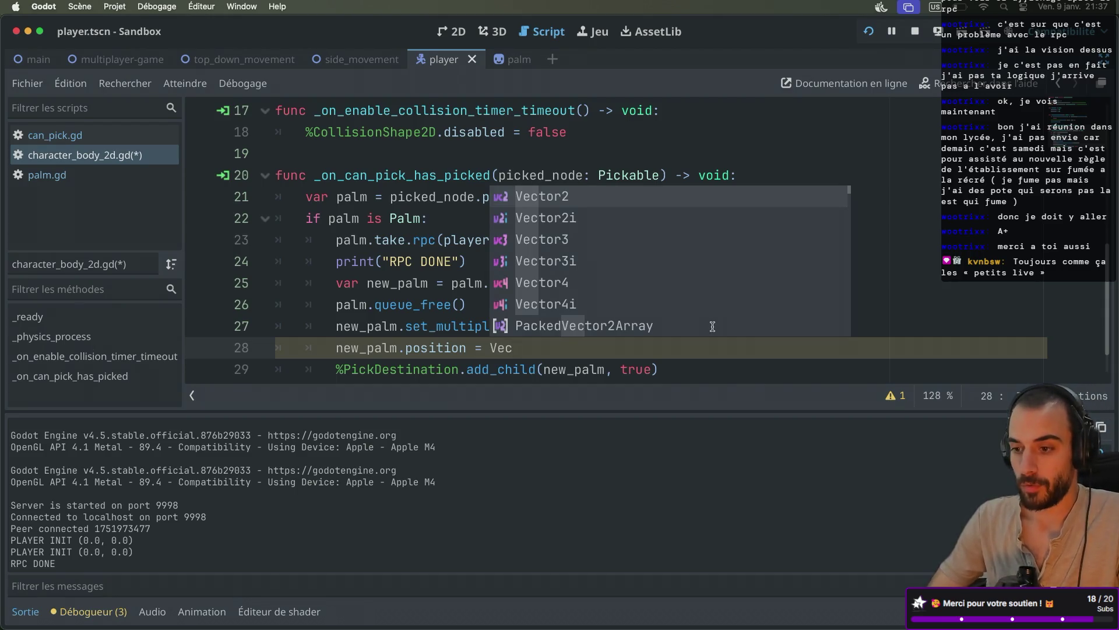
pyautogui.press('Return')
pyautogui.write('.ZE')
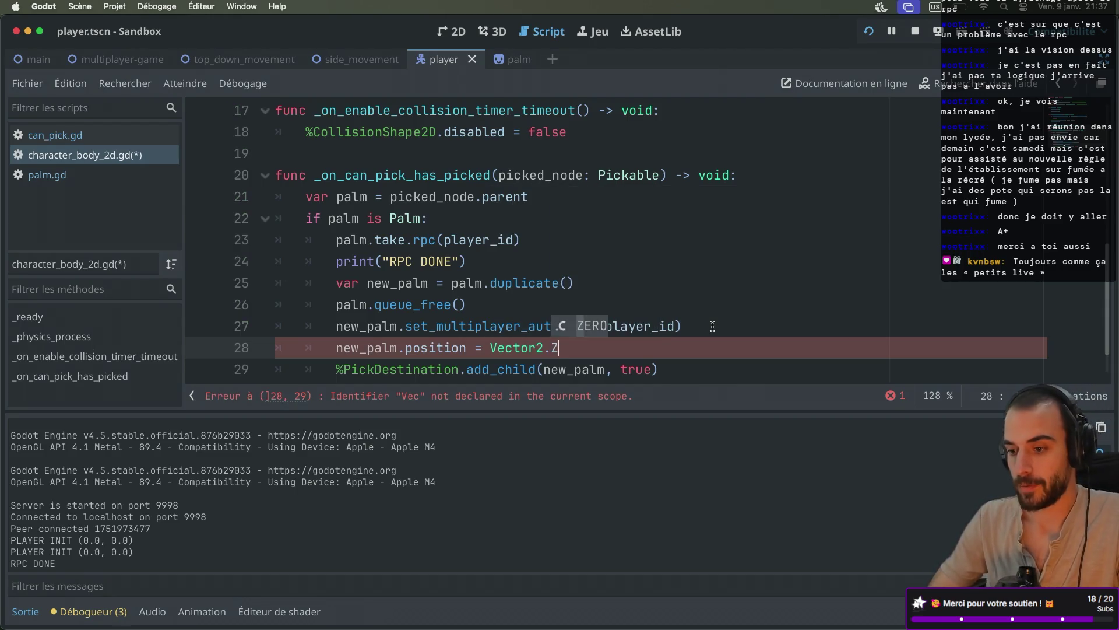
pyautogui.press('Return')
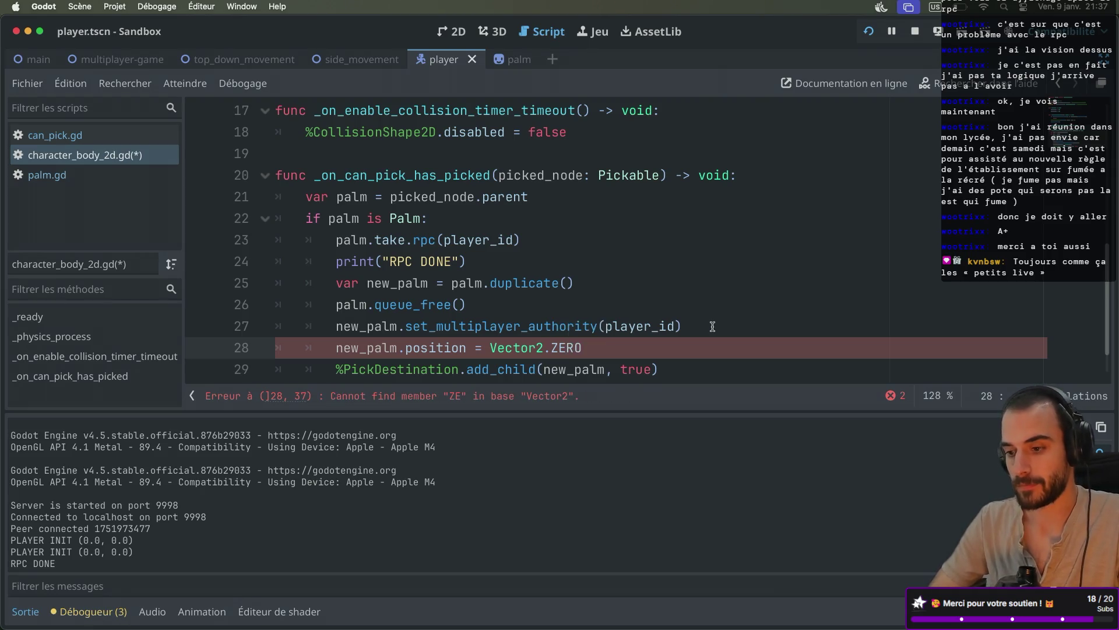
pyautogui.hotkey('ctrl', 's')
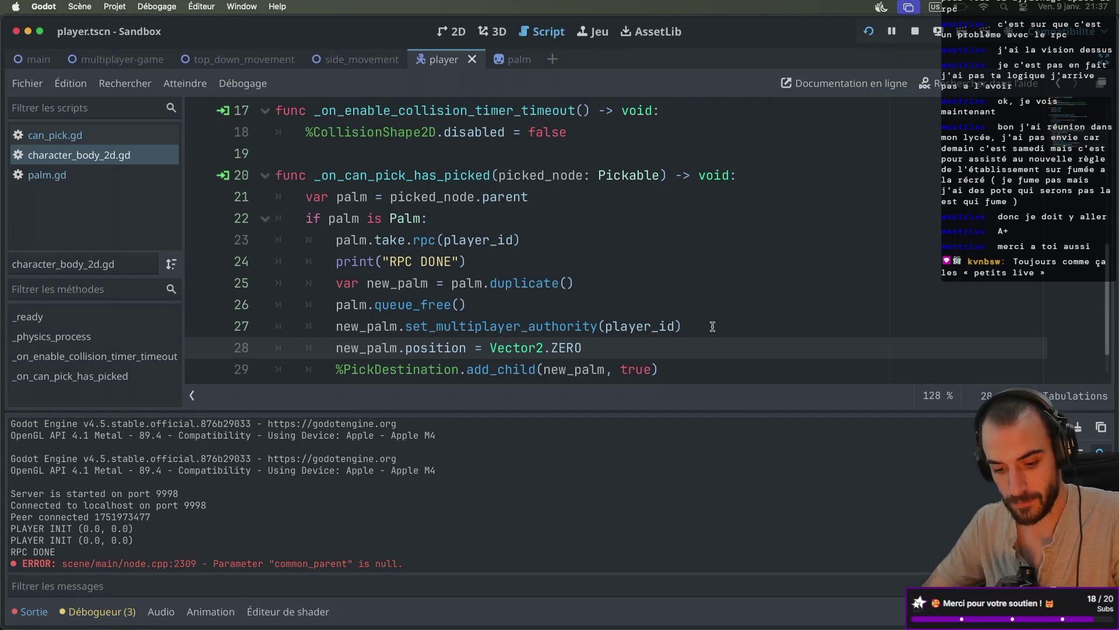
# - Restore the editor docks and show the player scene's local node tree in the 2D view
pyautogui.press('super+ctrl+d')
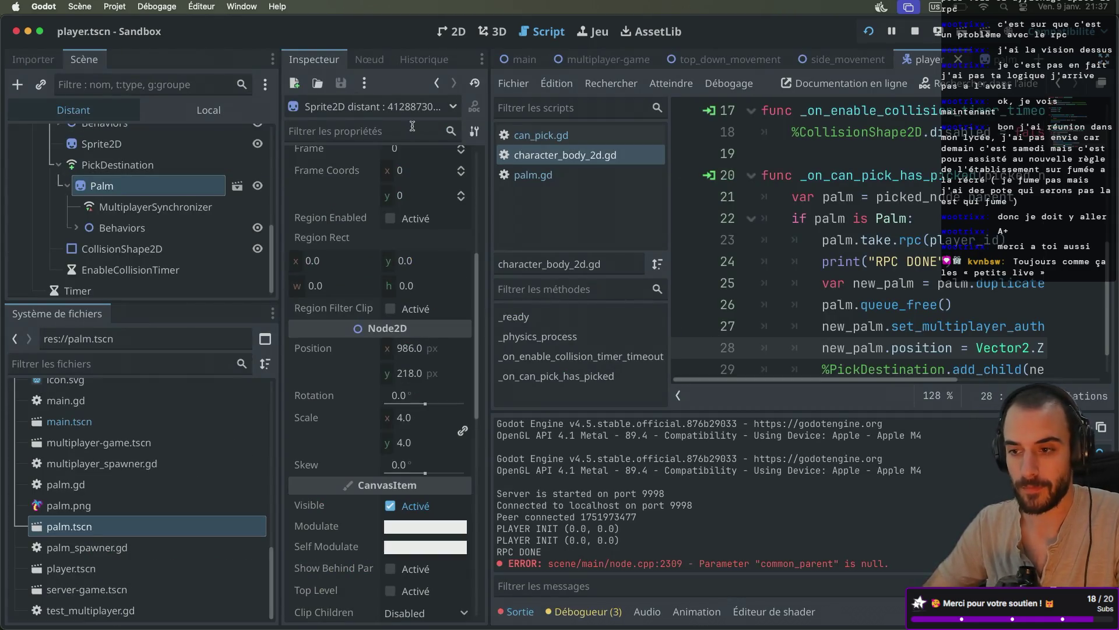
pyautogui.click(458, 35)
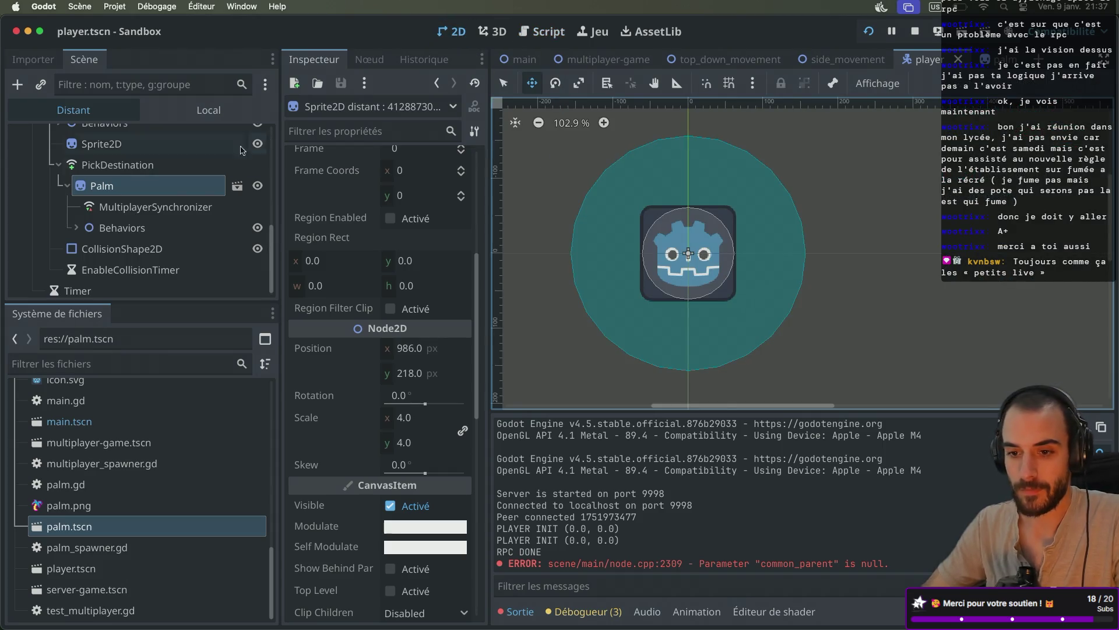
pyautogui.scroll(3, 144, 169)
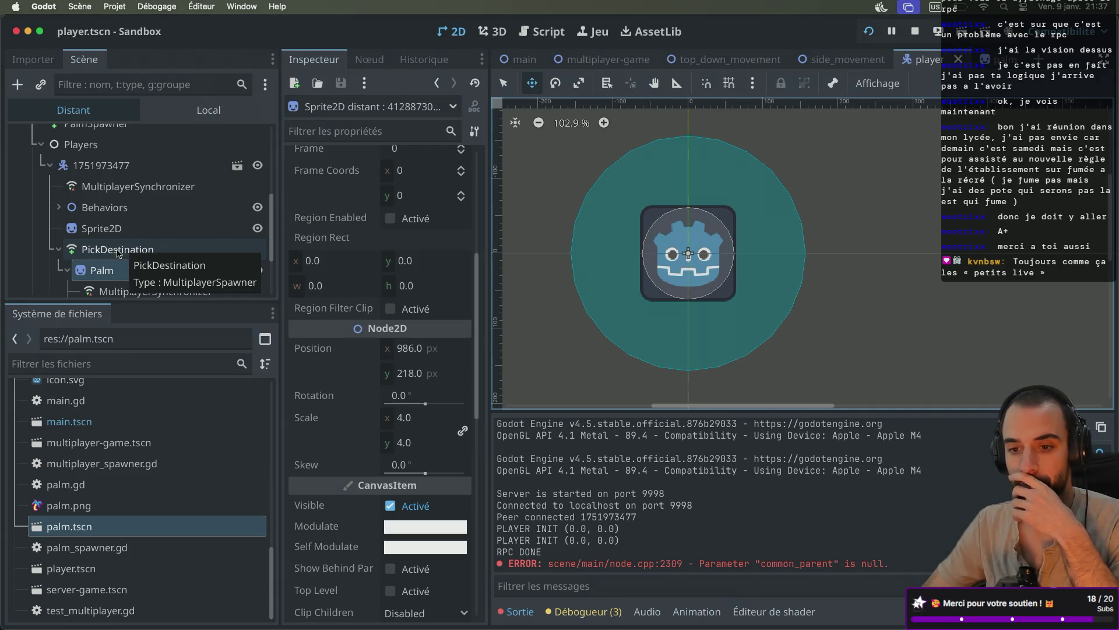
pyautogui.click(209, 110)
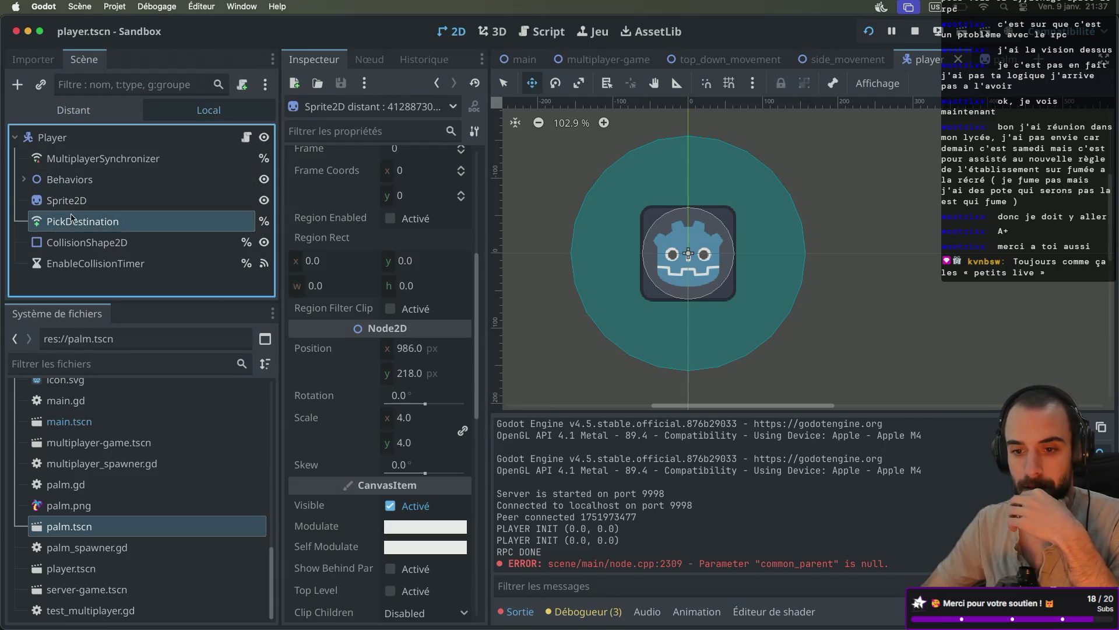
# - Read the MultiplayerSpawner class documentation from the PickDestination node
pyautogui.click(71, 218)
pyautogui.rightClick(168, 235)
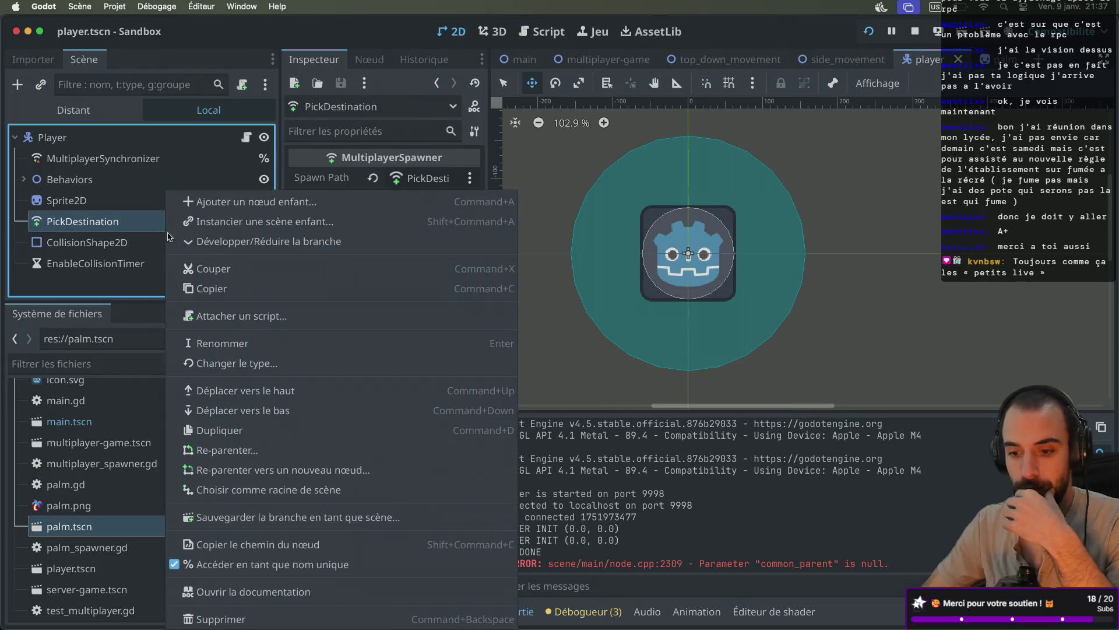
pyautogui.click(233, 592)
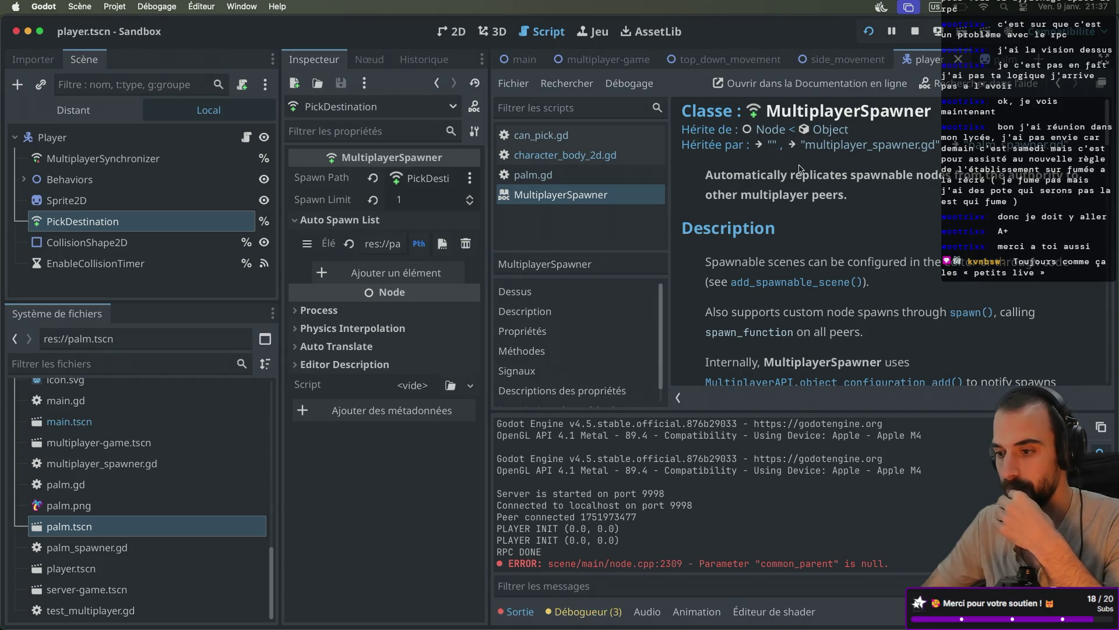
pyautogui.scroll(-1, 800, 169)
pyautogui.scroll(1, 800, 169)
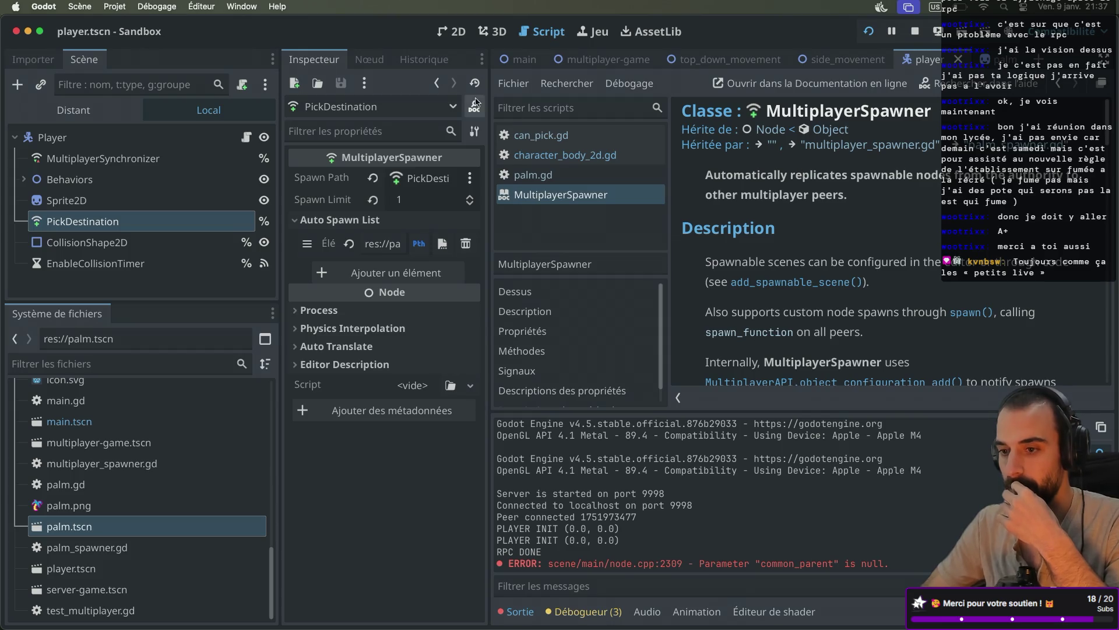
# - Return to the player scene's 2D canvas with PickDestination selected
pyautogui.click(451, 31)
pyautogui.click(233, 200)
pyautogui.click(233, 221)
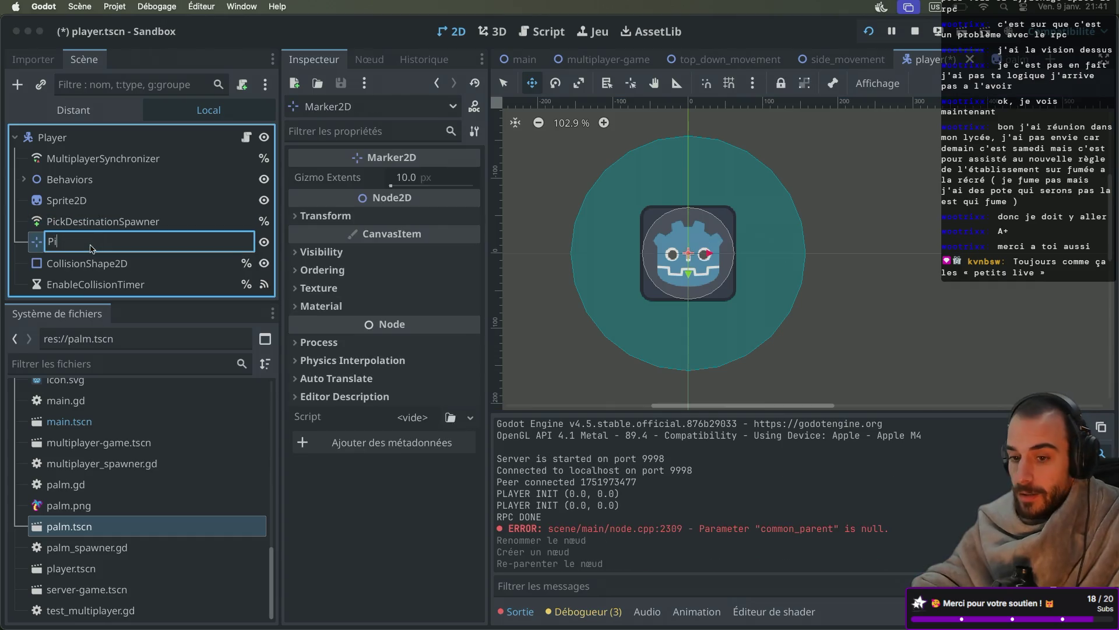
# - Name the new marker PickDestionation and make it accessible as a unique name
pyautogui.write('ckae')
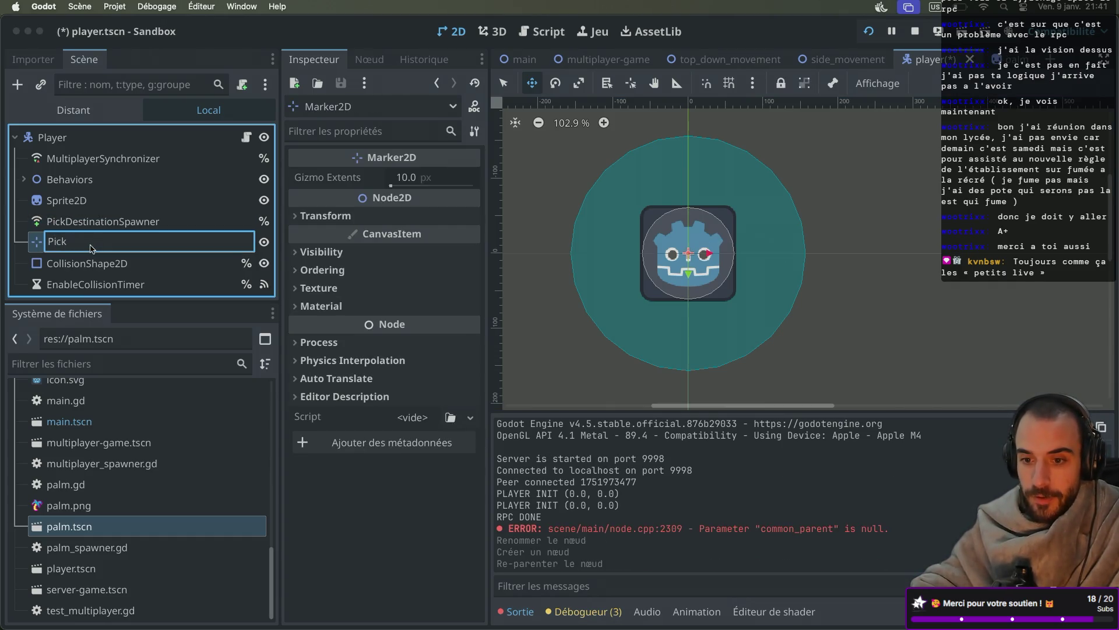
pyautogui.write('tion')
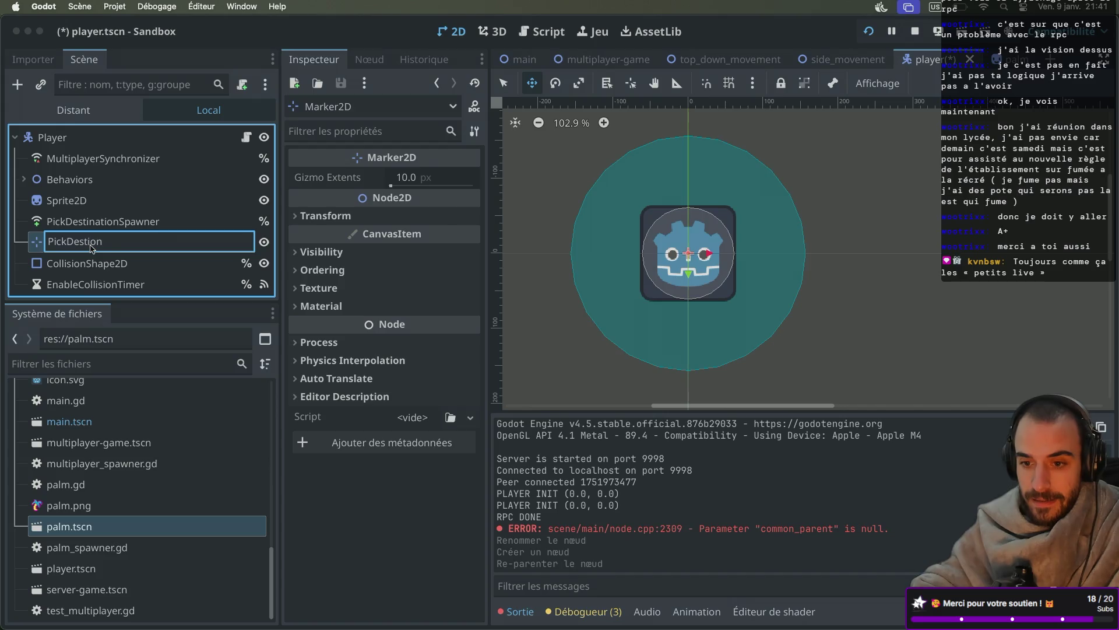
pyautogui.write('n')
pyautogui.press('Return')
pyautogui.rightClick(138, 245)
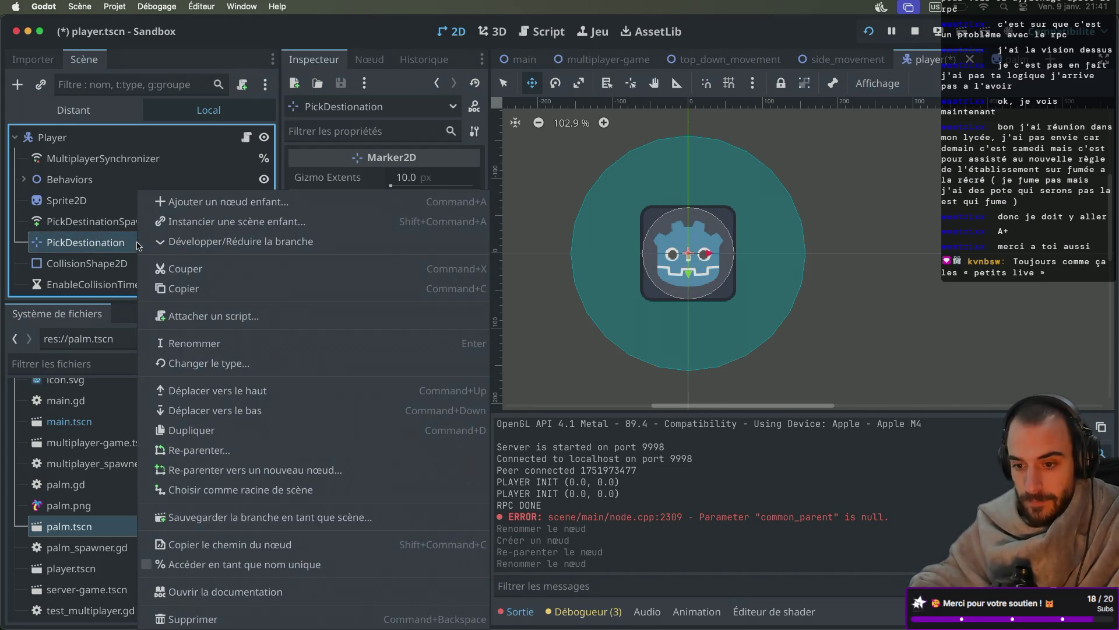
pyautogui.click(153, 564)
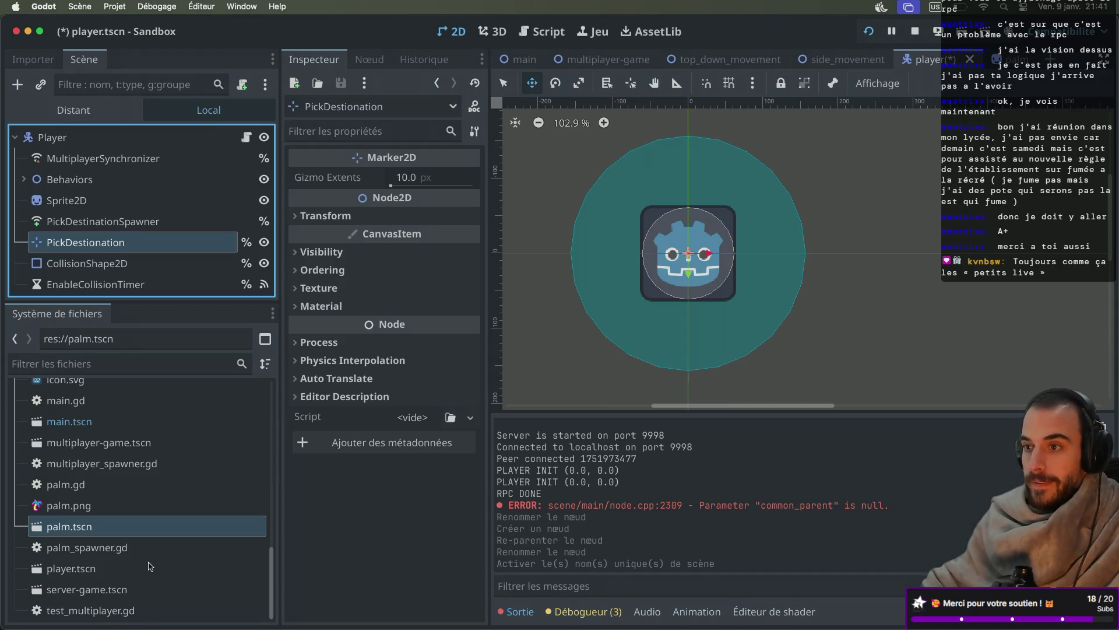
# - Set PickDestinationSpawner's Spawn Path to the PickDestionation marker
pyautogui.click(138, 222)
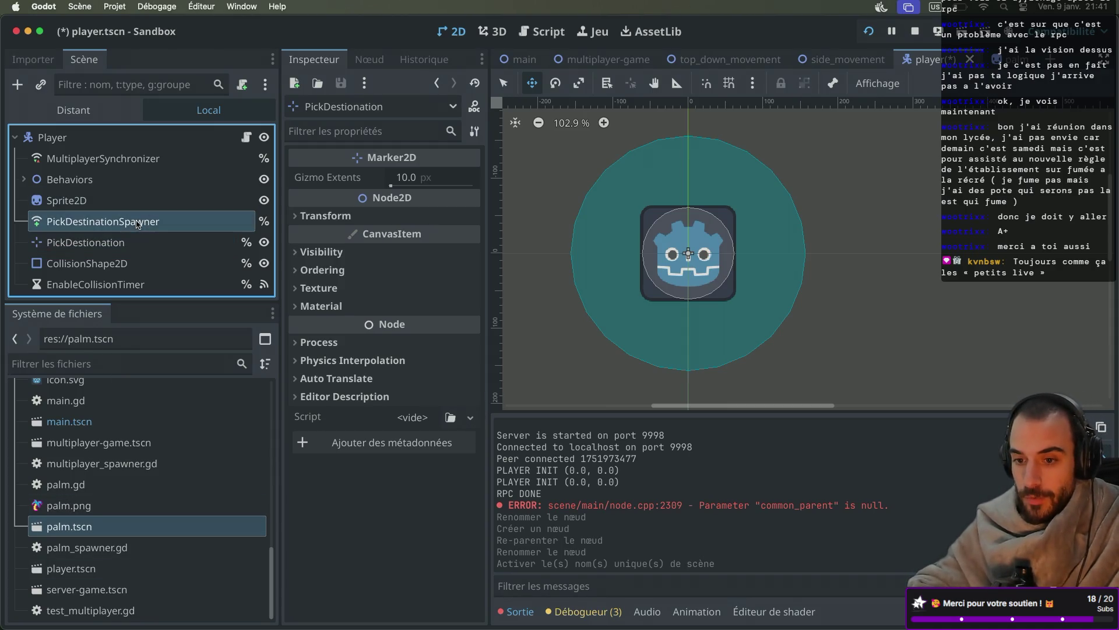
pyautogui.click(429, 179)
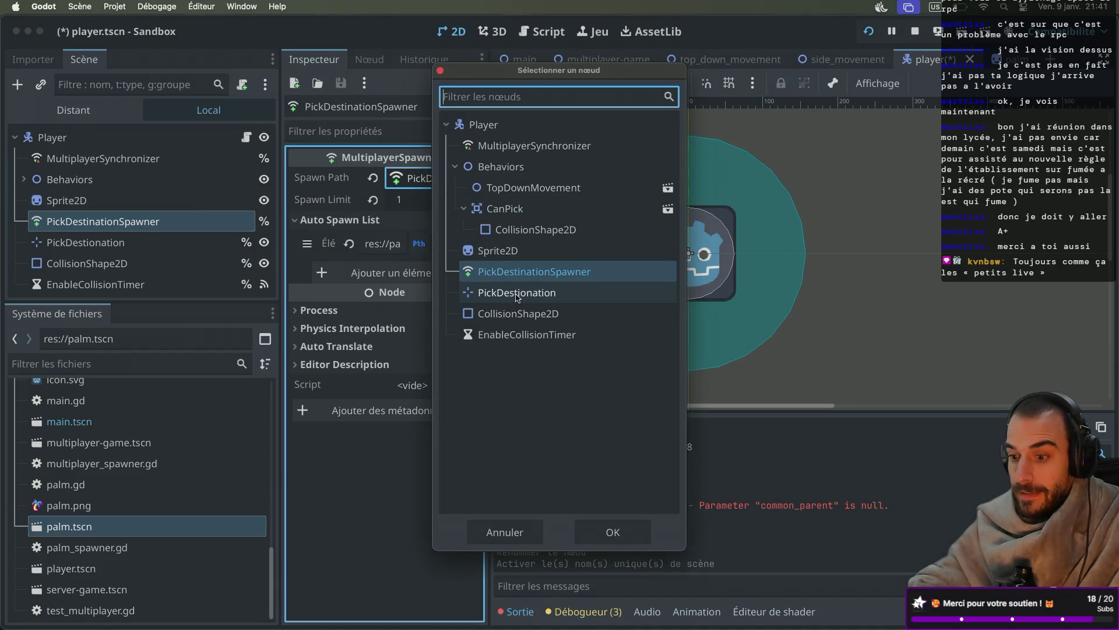
pyautogui.doubleClick(516, 294)
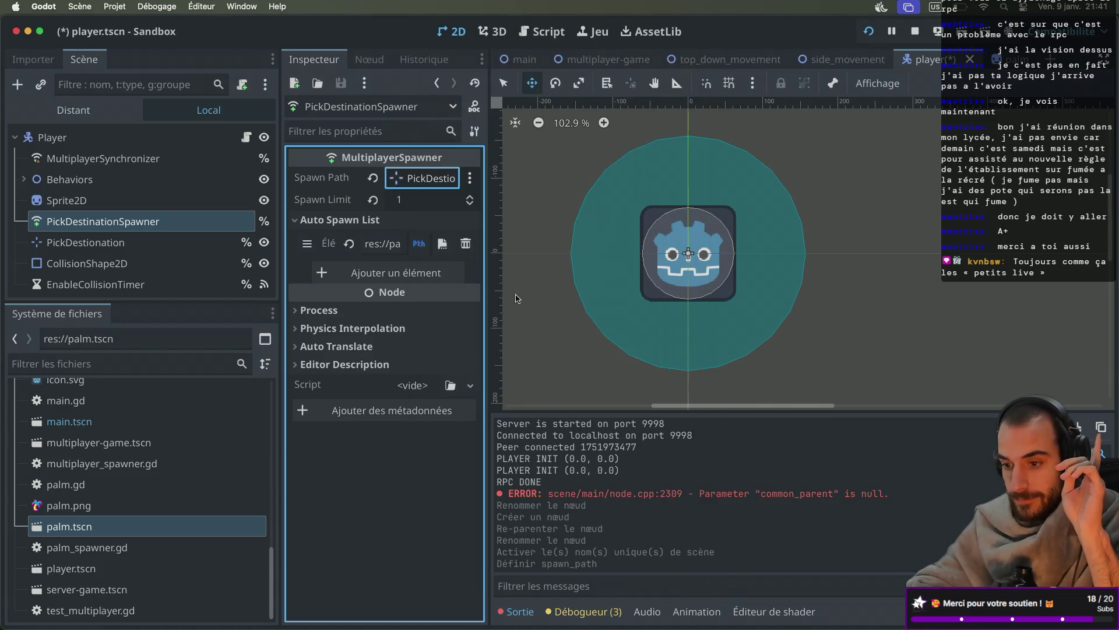
# - Move PickDestionation 107 px right of the player, save the scene, and relaunch the game
pyautogui.click(175, 242)
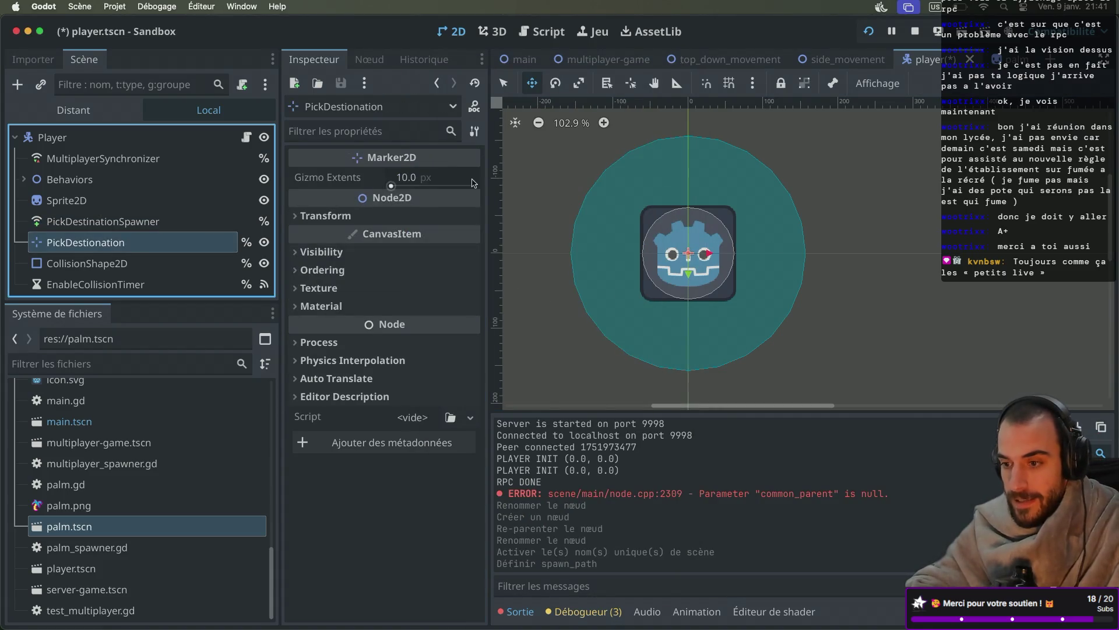
pyautogui.moveTo(696, 254); pyautogui.dragTo(771, 257)
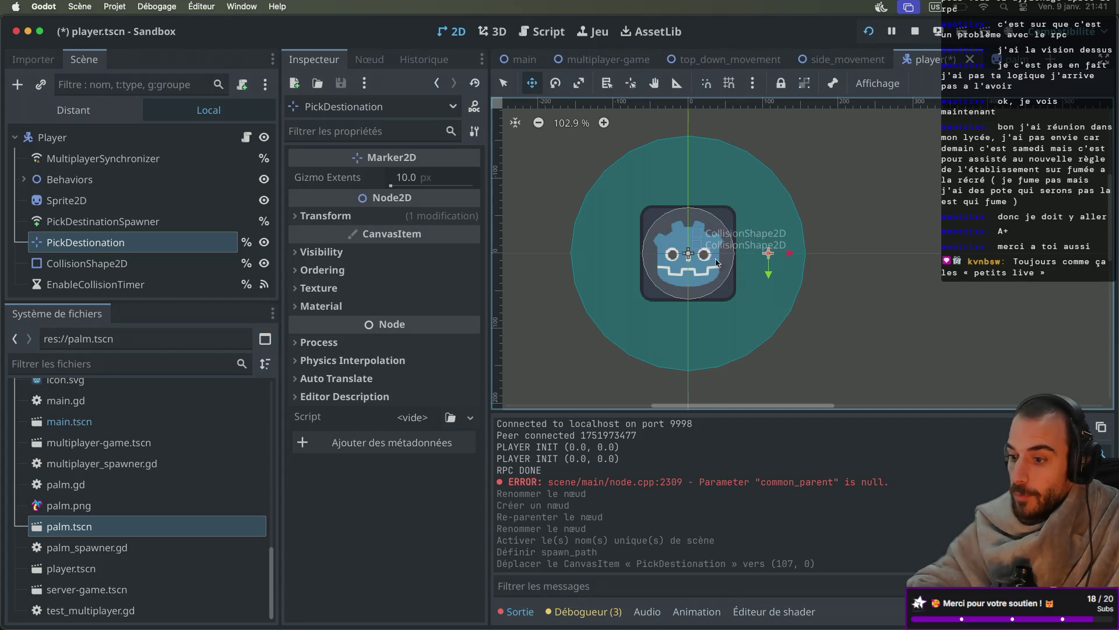
pyautogui.press('super+s')
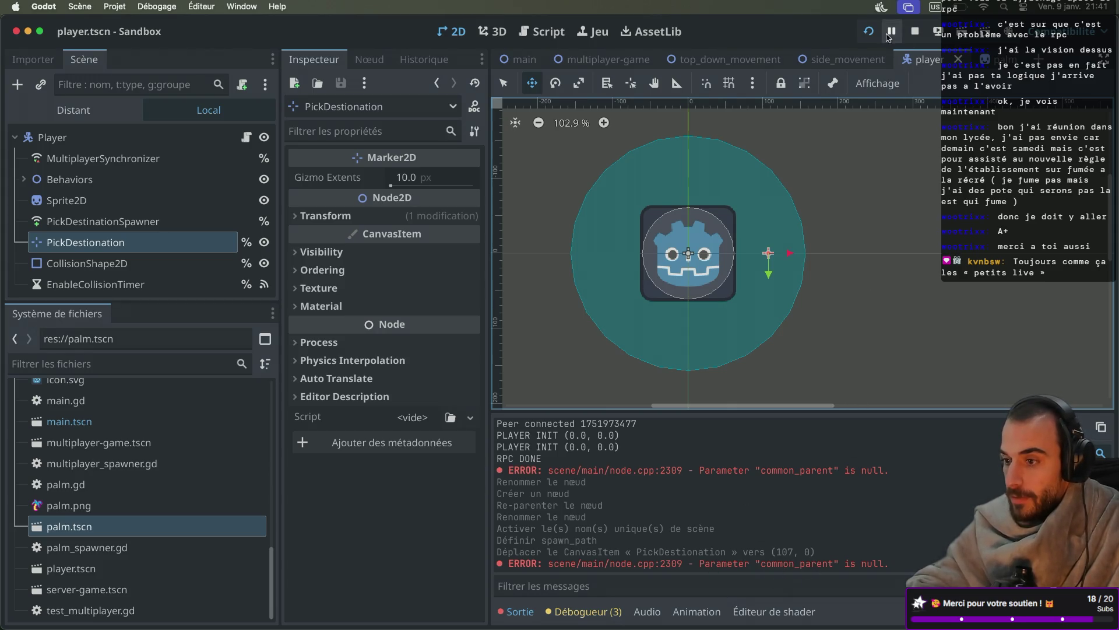
pyautogui.click(868, 32)
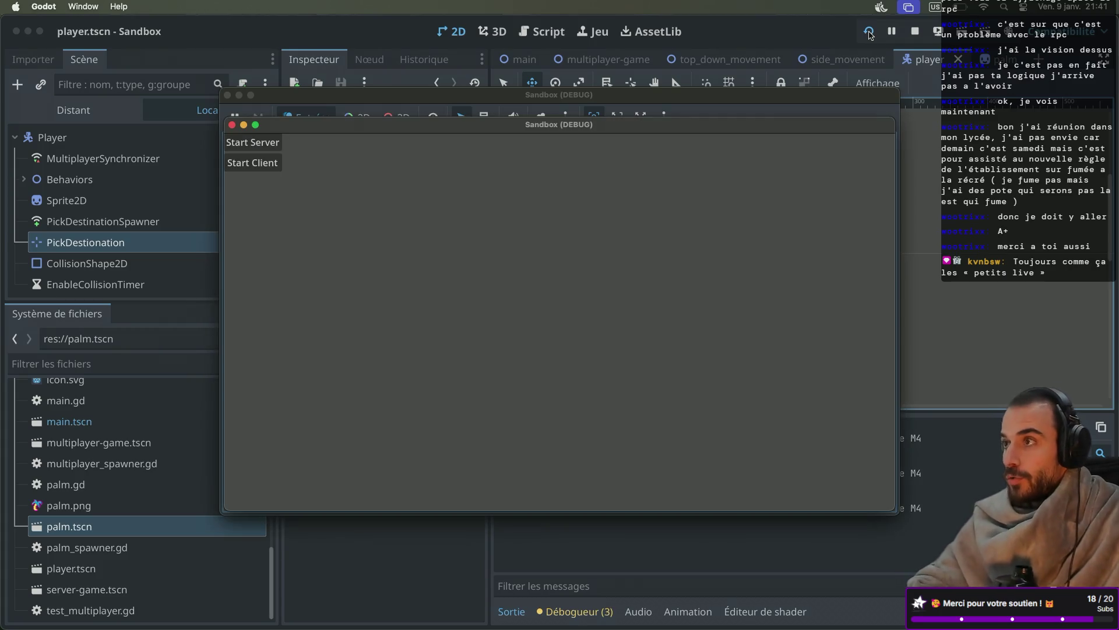
# - Place the two Sandbox debug windows side by side, then start the server in one and a client in the other
pyautogui.moveTo(354, 126)
pyautogui.mouseDown()
pyautogui.moveTo(669, 257)
pyautogui.moveTo(678, 287)
pyautogui.mouseUp()
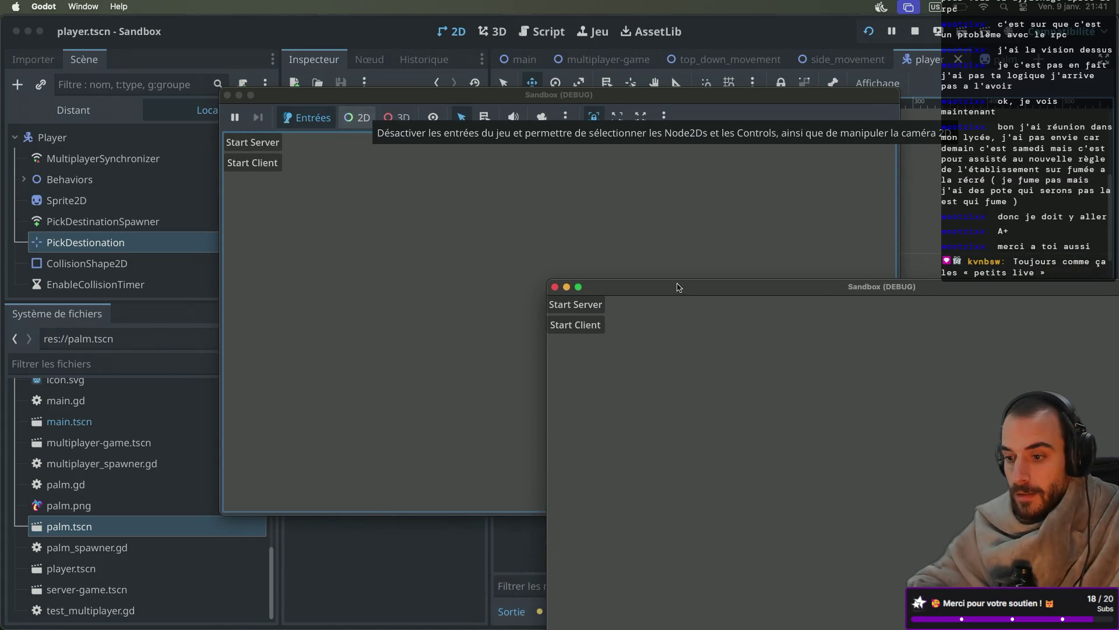
pyautogui.click(267, 142)
pyautogui.click(578, 325)
pyautogui.click(578, 327)
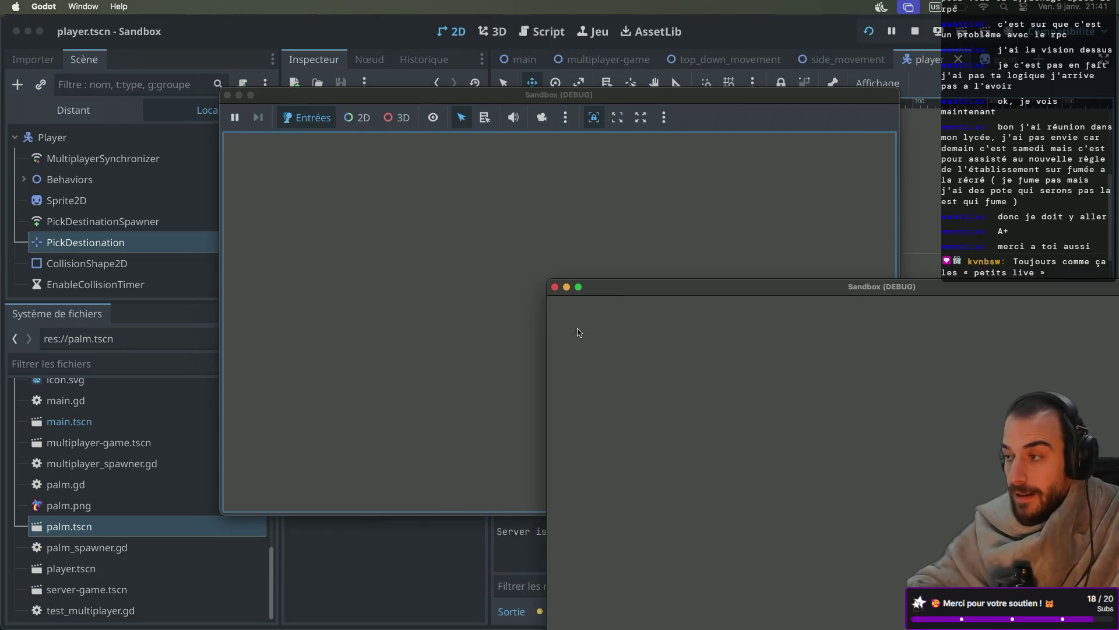